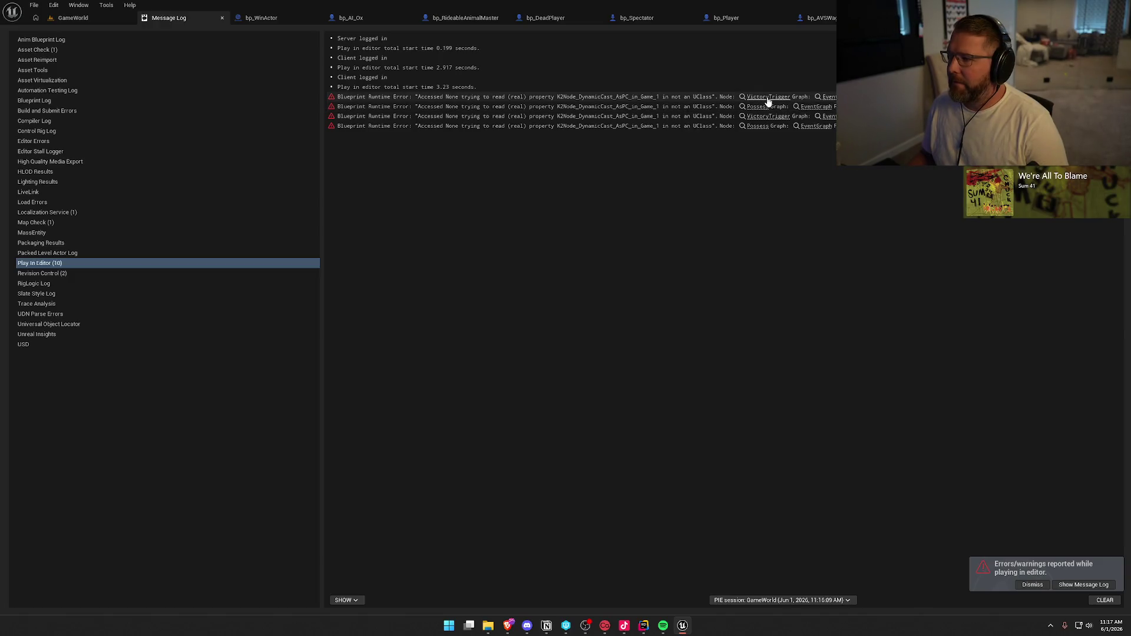
# Jump from the runtime error to the Victory Trigger node, then return to the error log
pyautogui.click(766, 98)
pyautogui.moveTo(722, 256)
pyautogui.mouseDown()
pyautogui.moveTo(883, 177)
pyautogui.moveTo(744, 202)
pyautogui.moveTo(804, 268)
pyautogui.moveTo(786, 273)
pyautogui.mouseUp()
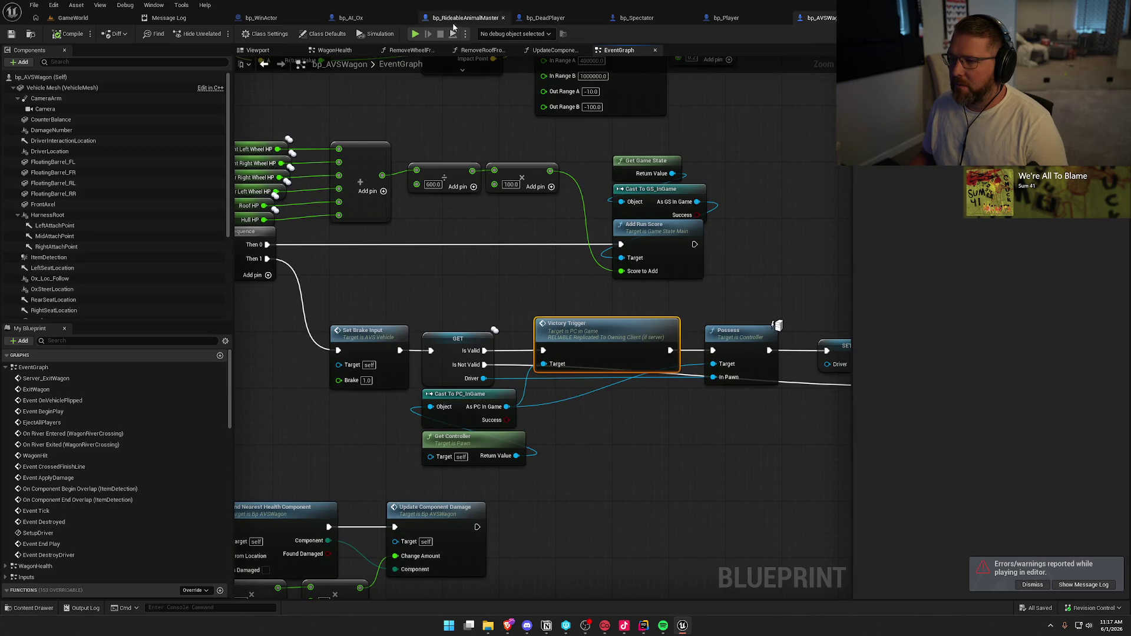
pyautogui.click(169, 18)
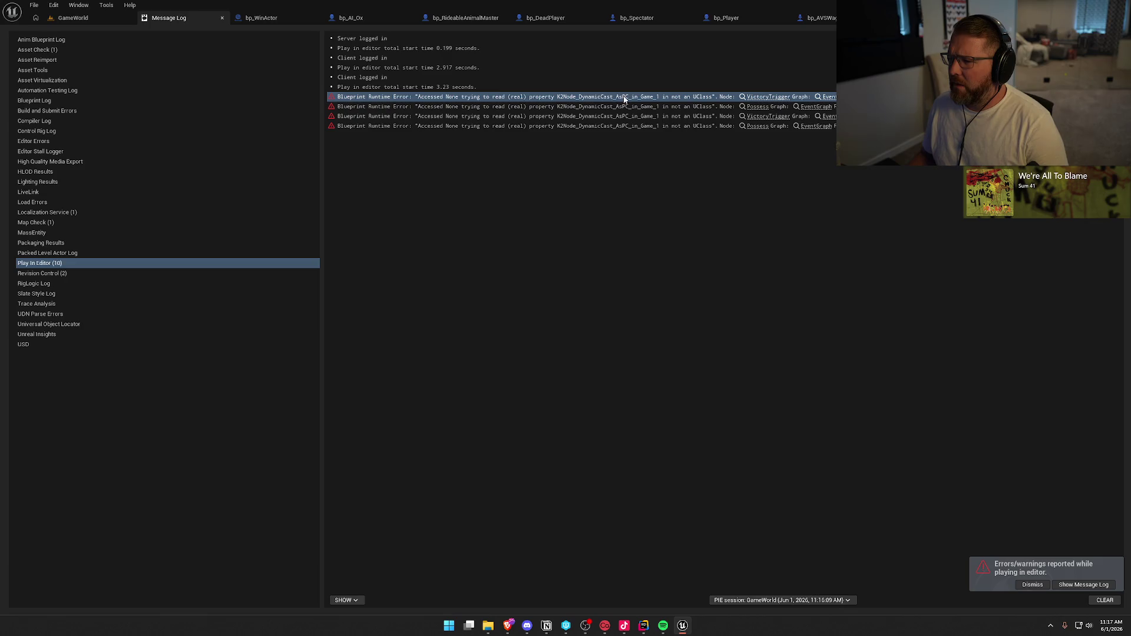
# Revisit Victory Trigger, bring the SET and Delay nodes into view, and select Get Controller
pyautogui.click(764, 100)
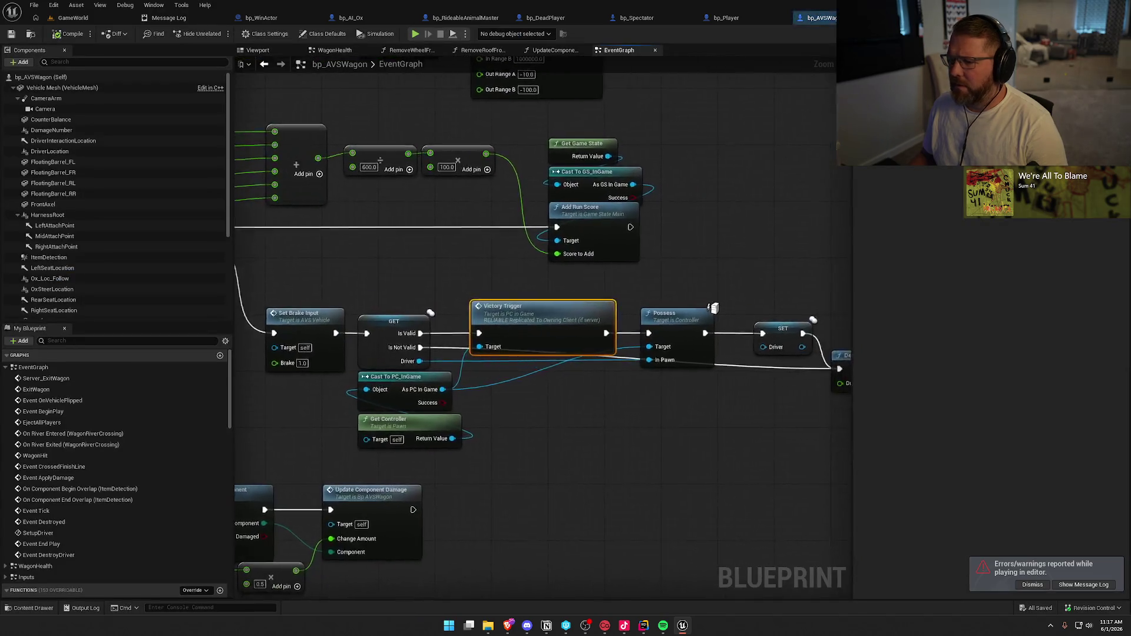
pyautogui.moveTo(703, 356); pyautogui.dragTo(712, 351)
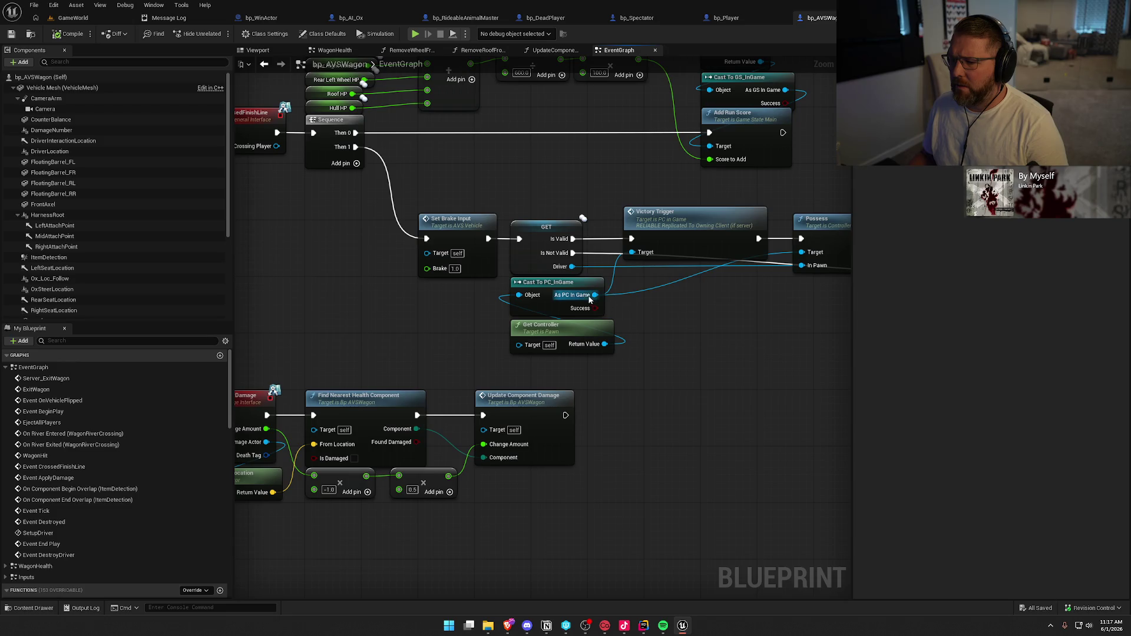
pyautogui.moveTo(664, 320); pyautogui.dragTo(411, 296)
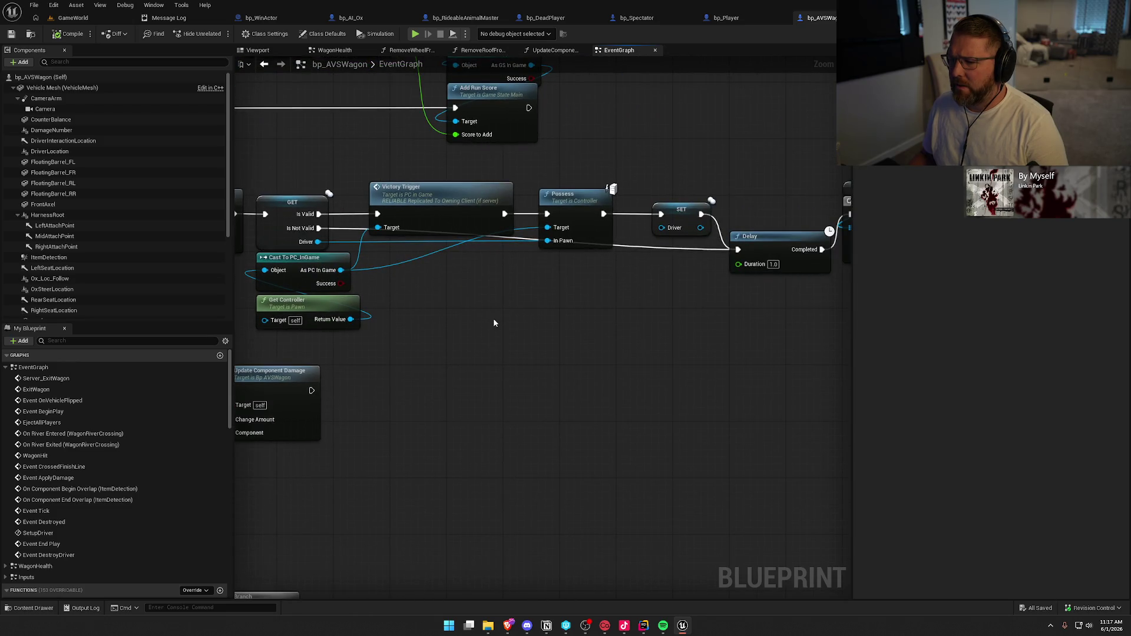
pyautogui.scroll(-5, 476, 328)
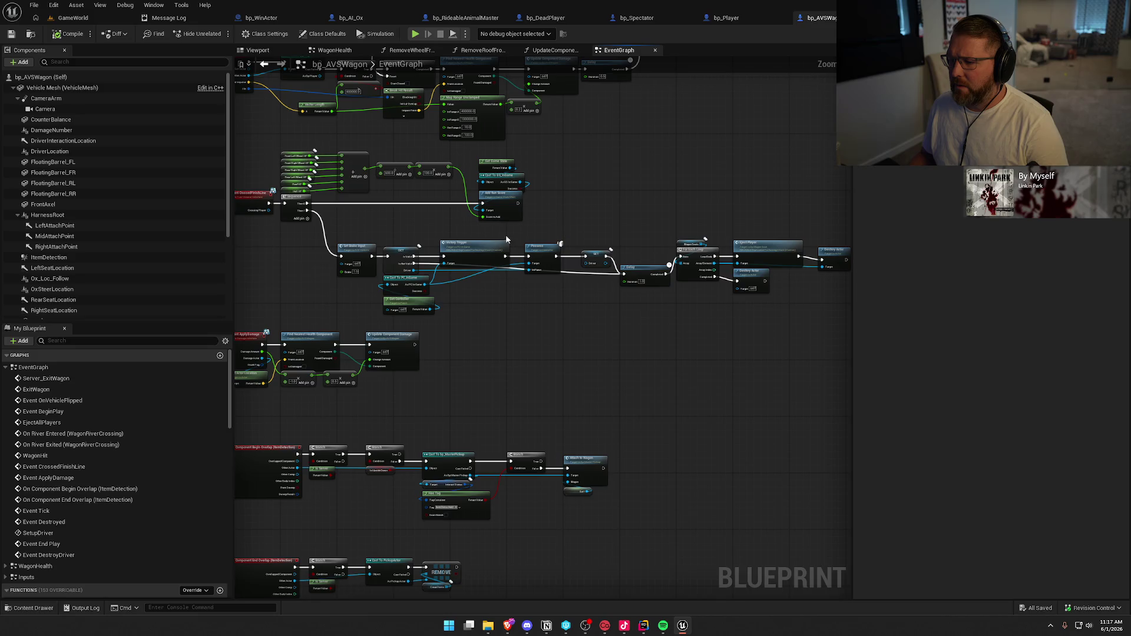
pyautogui.scroll(6, 430, 317)
pyautogui.click(447, 253)
# Convert Cast To PC_InGame into an impure cast with exec pins and reposition it
pyautogui.moveTo(448, 258); pyautogui.dragTo(438, 254)
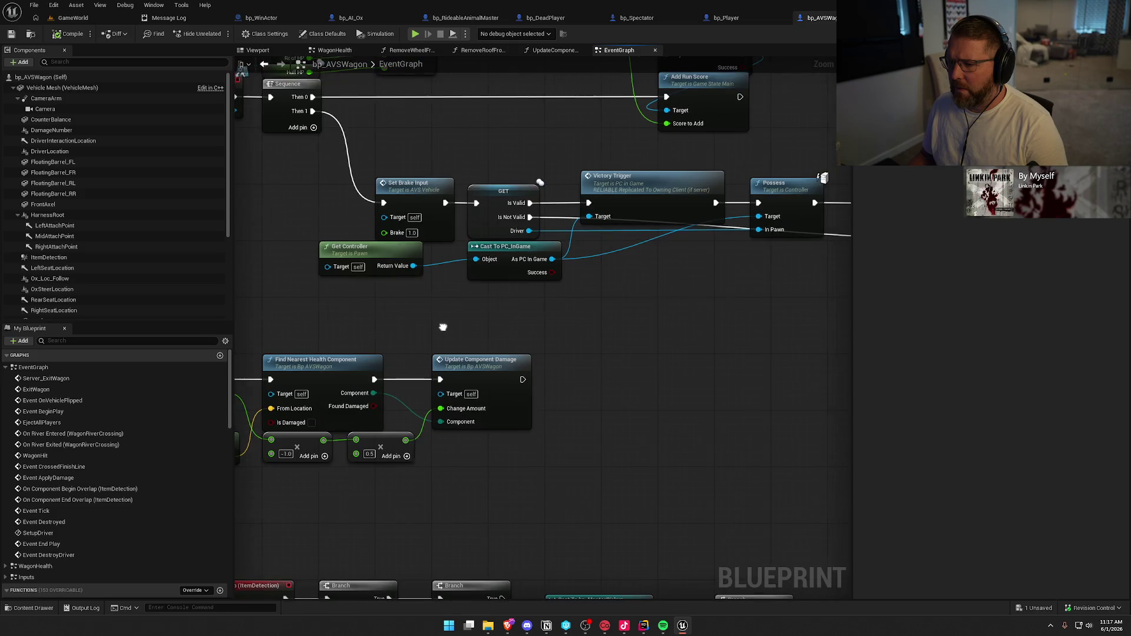
pyautogui.rightClick(508, 253)
pyautogui.click(545, 468)
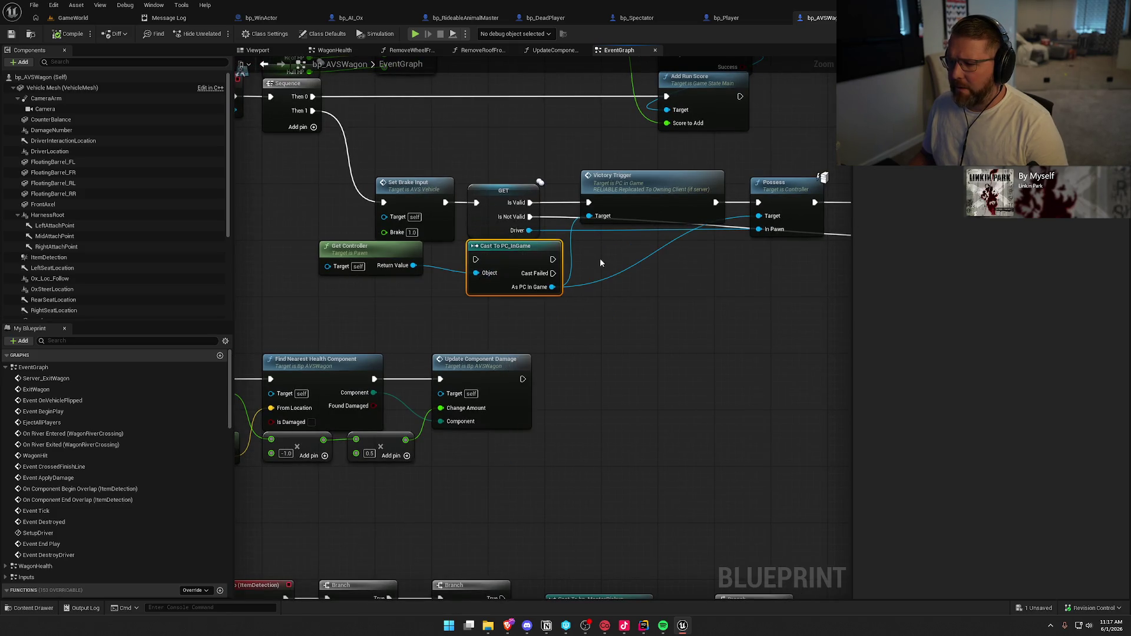
pyautogui.moveTo(640, 229); pyautogui.dragTo(522, 274)
pyautogui.moveTo(401, 294); pyautogui.dragTo(496, 313)
pyautogui.scroll(-2, 523, 274)
pyautogui.moveTo(522, 275)
pyautogui.mouseDown()
pyautogui.moveTo(631, 378)
pyautogui.moveTo(563, 397)
pyautogui.mouseUp()
pyautogui.scroll(2, 563, 397)
# Wire GET's Is Valid into the cast after GET, and route Cast Failed into Delay
pyautogui.moveTo(692, 252)
pyautogui.mouseDown()
pyautogui.moveTo(836, 252)
pyautogui.moveTo(810, 259)
pyautogui.mouseUp()
pyautogui.moveTo(578, 351); pyautogui.dragTo(541, 275)
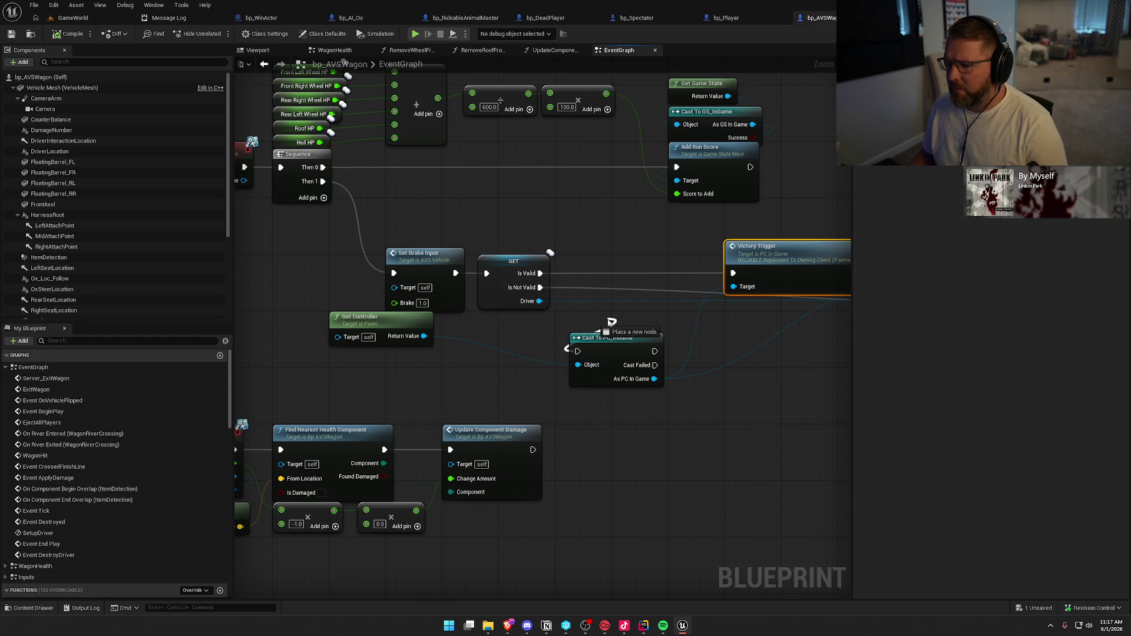
pyautogui.moveTo(623, 351)
pyautogui.mouseDown()
pyautogui.moveTo(639, 272)
pyautogui.moveTo(651, 280)
pyautogui.mouseUp()
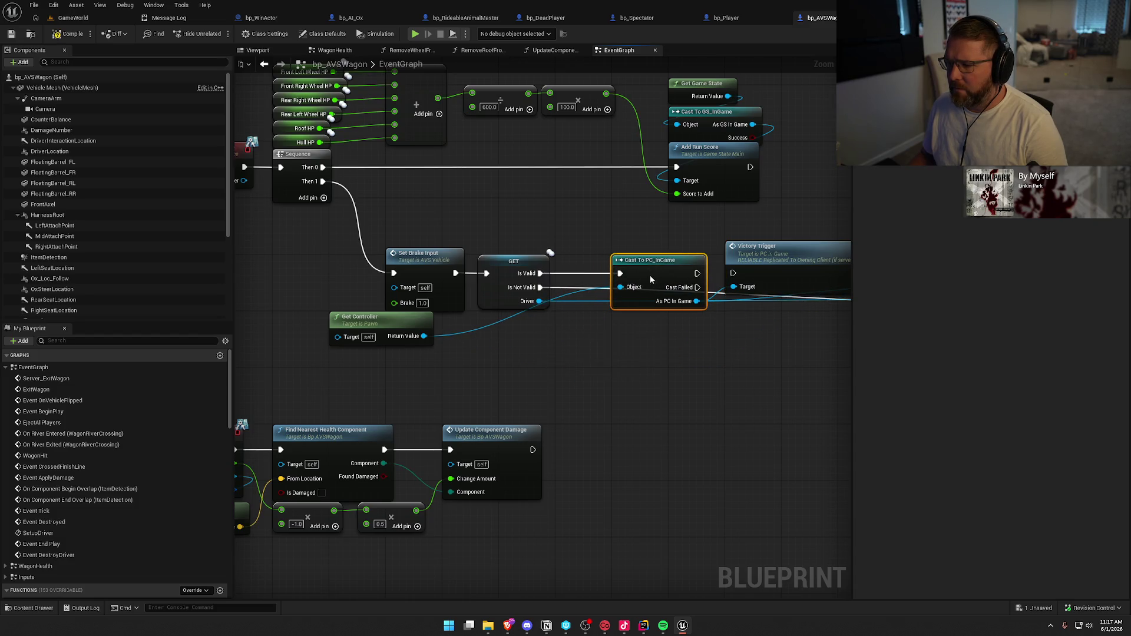
pyautogui.moveTo(373, 320)
pyautogui.mouseDown()
pyautogui.moveTo(517, 323)
pyautogui.moveTo(205, 333)
pyautogui.mouseUp()
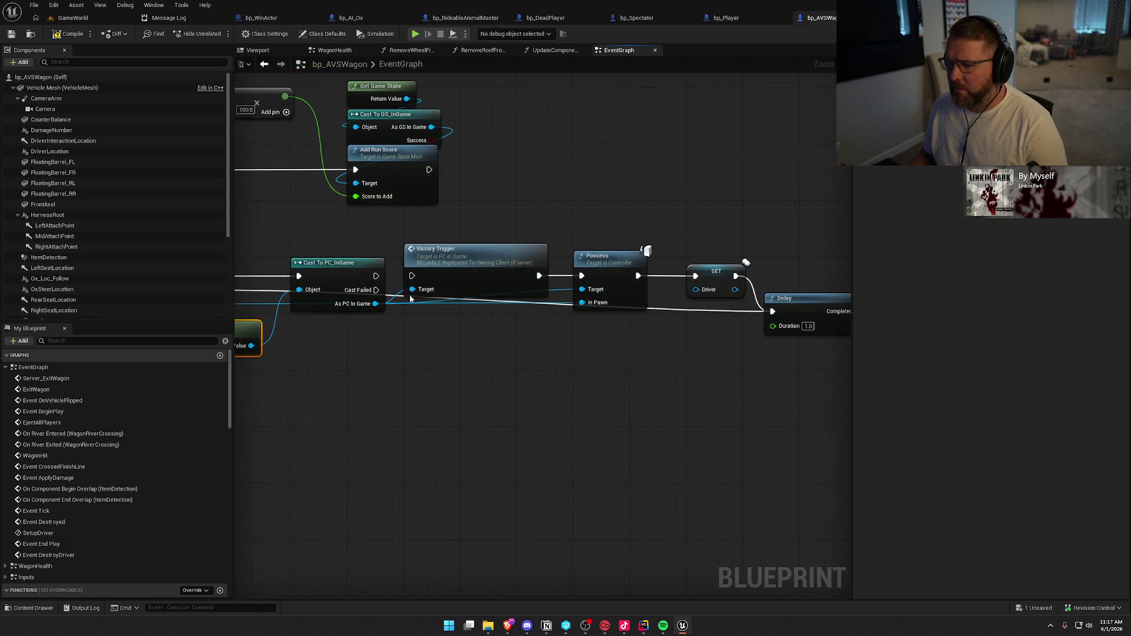
pyautogui.moveTo(384, 301)
pyautogui.mouseDown()
pyautogui.moveTo(759, 304)
pyautogui.moveTo(659, 340)
pyautogui.moveTo(772, 311)
pyautogui.mouseUp()
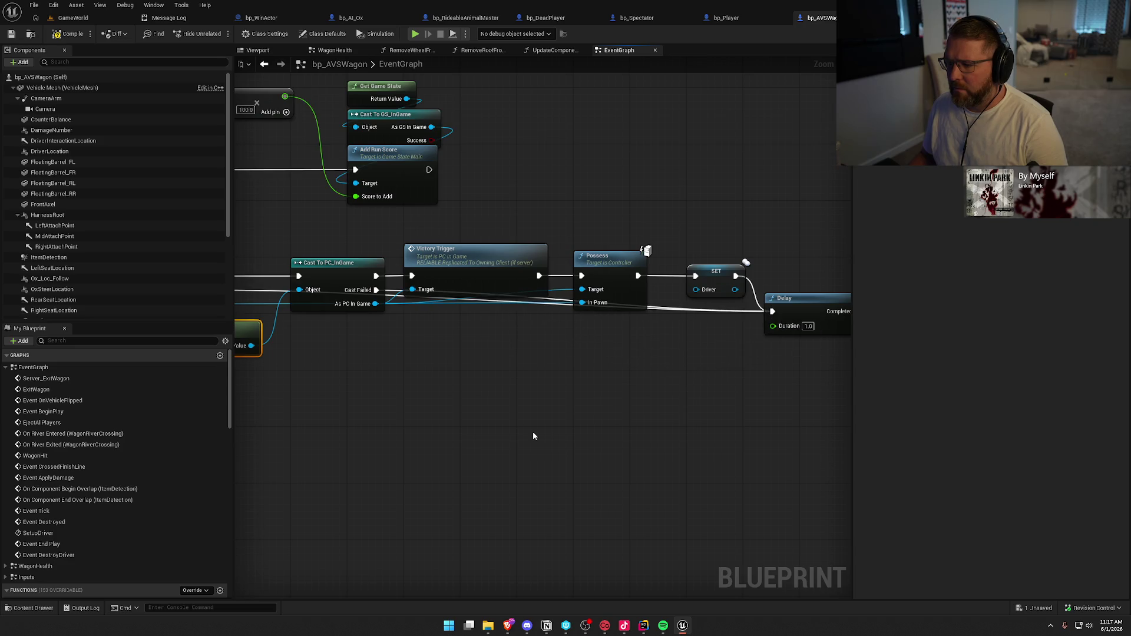
pyautogui.scroll(-1, 529, 429)
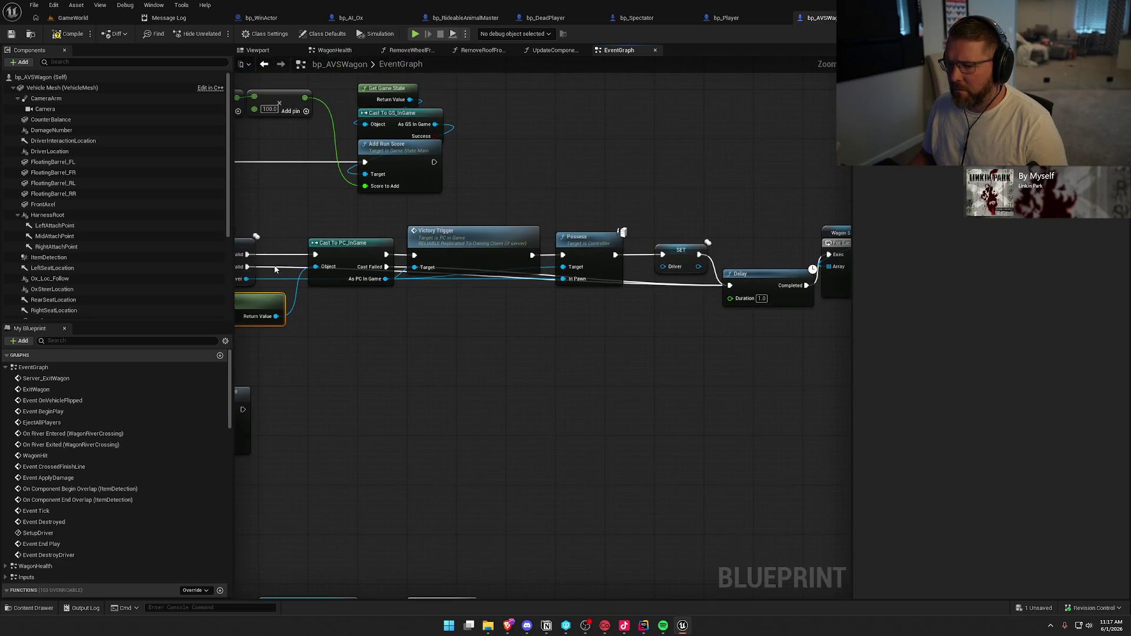
pyautogui.moveTo(511, 420); pyautogui.dragTo(554, 425)
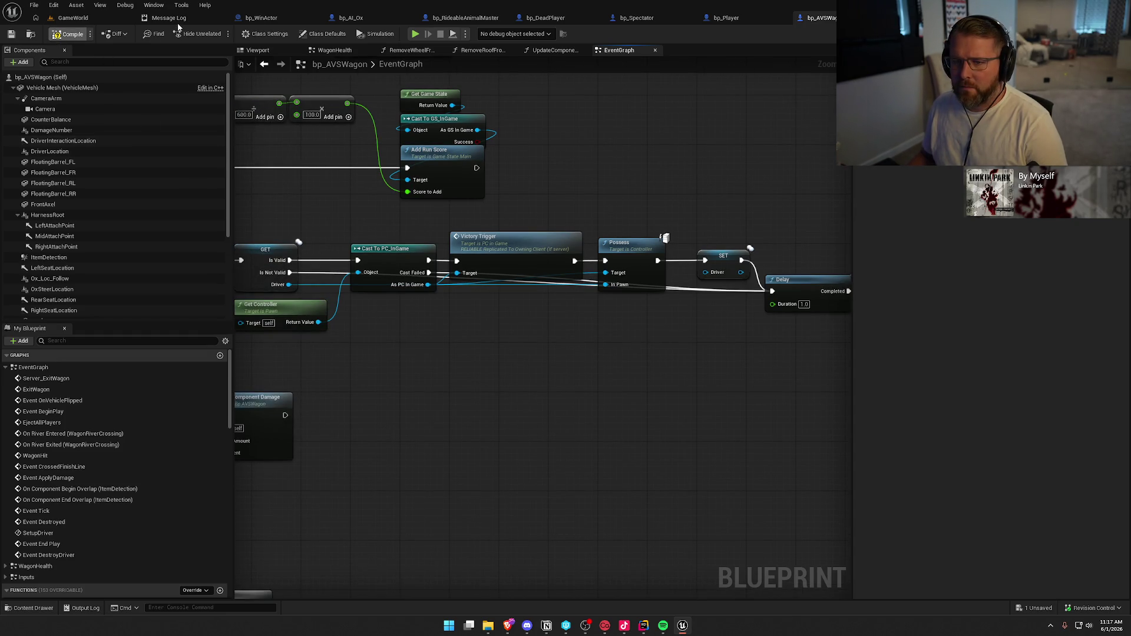
# Check out and save bp_AVSWagon, then view the crates and shoreline in GameWorld
pyautogui.hotkey('ctrl', 's')
pyautogui.click(577, 414)
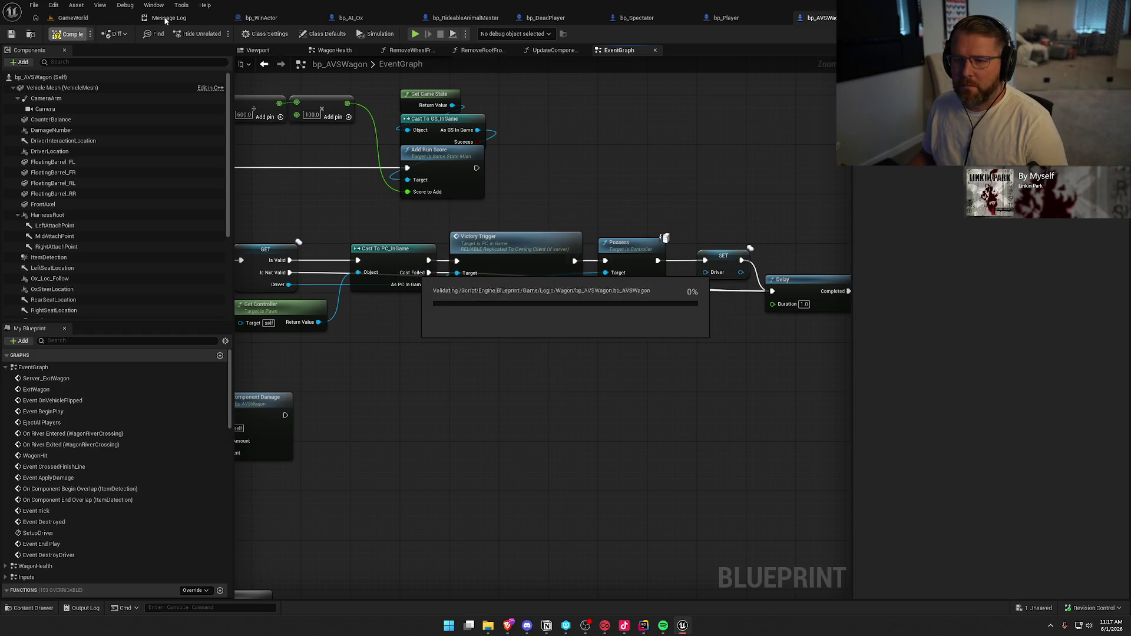
pyautogui.click(73, 17)
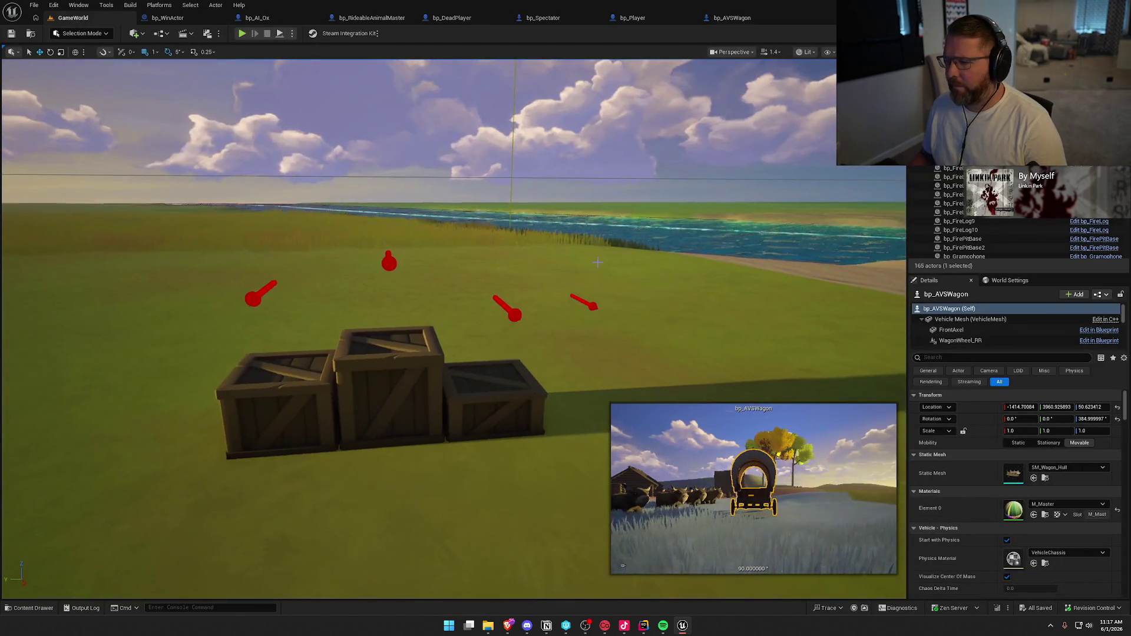
pyautogui.press('Escape')
pyautogui.moveTo(356, 243)
pyautogui.mouseDown()
pyautogui.moveTo(407, 218)
pyautogui.moveTo(389, 230)
pyautogui.moveTo(357, 224)
pyautogui.mouseUp()
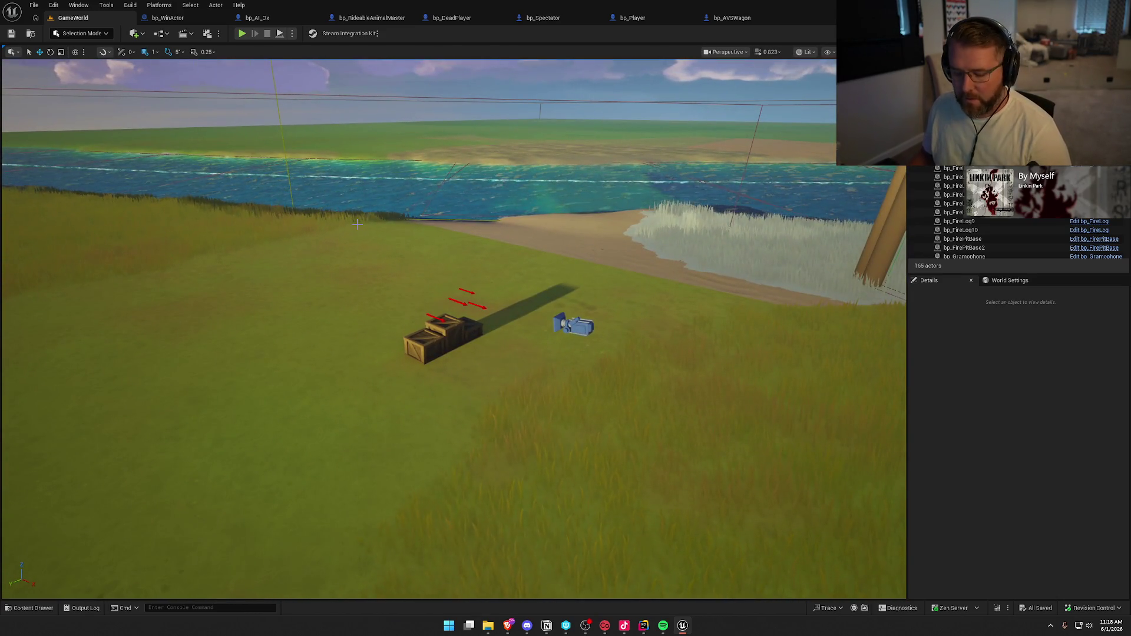
pyautogui.moveTo(583, 295); pyautogui.dragTo(599, 276)
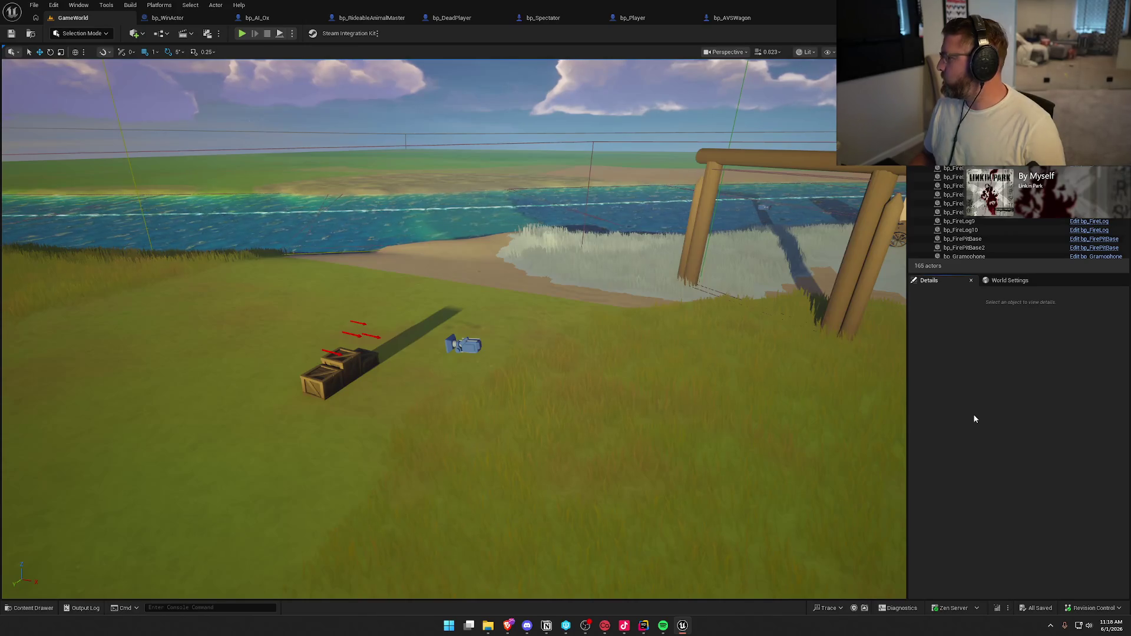
# Close the bp_WinActor, bp_AI_Ox, bp_RideableAnimalMaster, bp_DeadPlayer, bp_Spectator, bp_Player and bp_AVSWagon tabs
pyautogui.middleClick(177, 19)
pyautogui.middleClick(177, 18)
pyautogui.middleClick(177, 19)
pyautogui.middleClick(177, 19)
pyautogui.middleClick(177, 19)
pyautogui.middleClick(177, 19)
pyautogui.middleClick(177, 19)
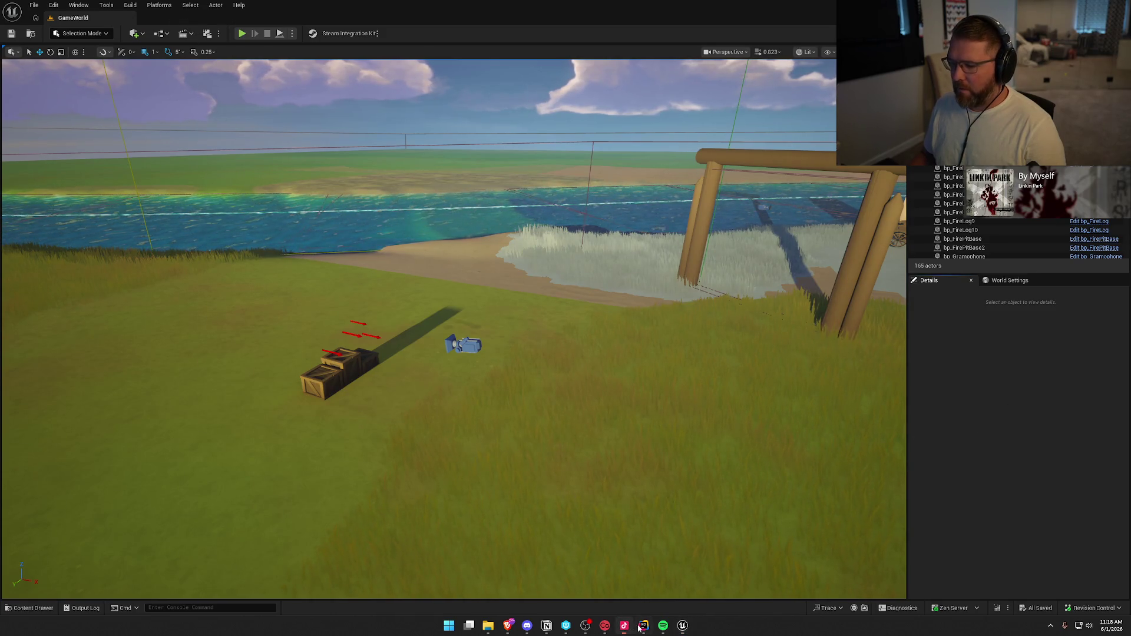
# Close RidableAnimal.h in the code editor and return to Unreal Editor
pyautogui.click(643, 626)
pyautogui.middleClick(236, 31)
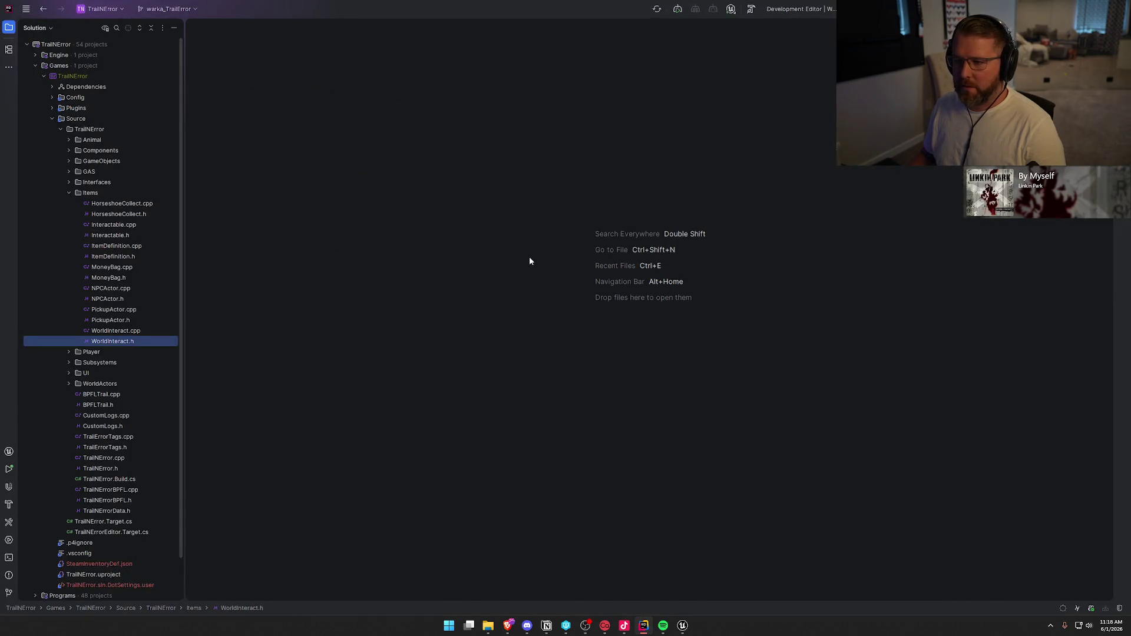
pyautogui.hotkey('alt', 'Tab')
pyautogui.hotkey('alt', 'Tab')
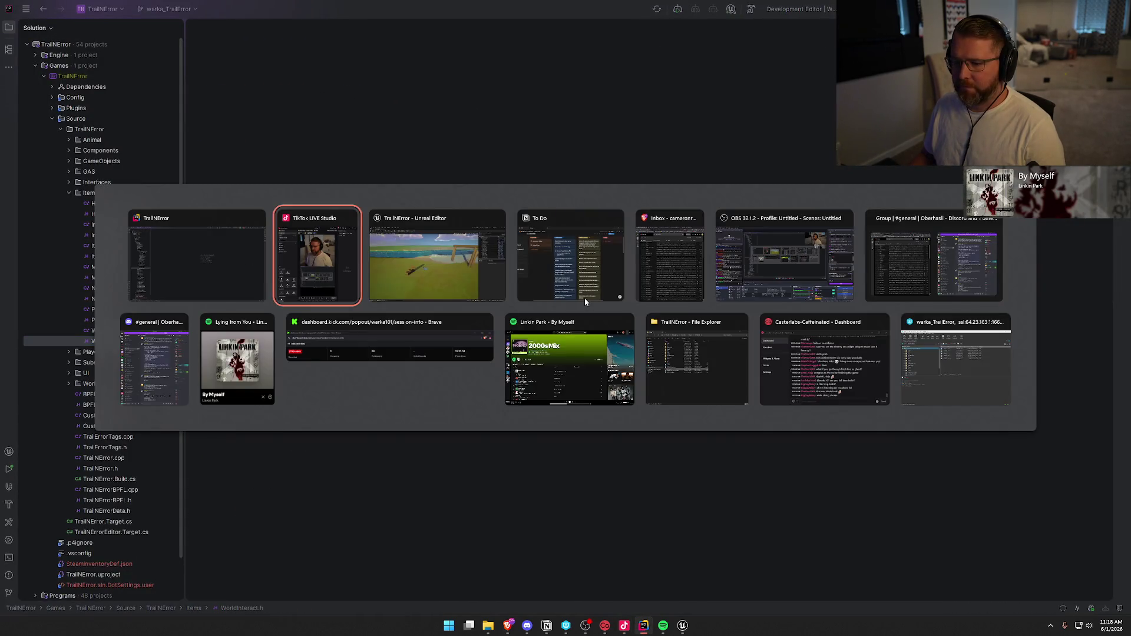
pyautogui.hotkey('alt', 'Tab')
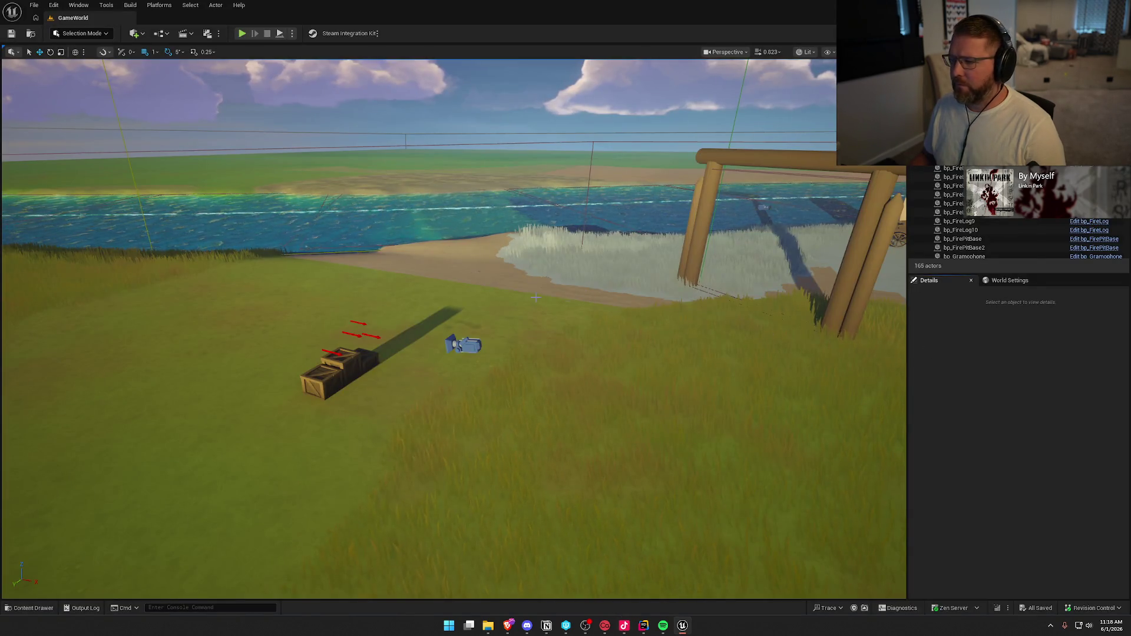
pyautogui.hotkey('alt', 'Tab')
pyautogui.hotkey('alt', 'Tab')
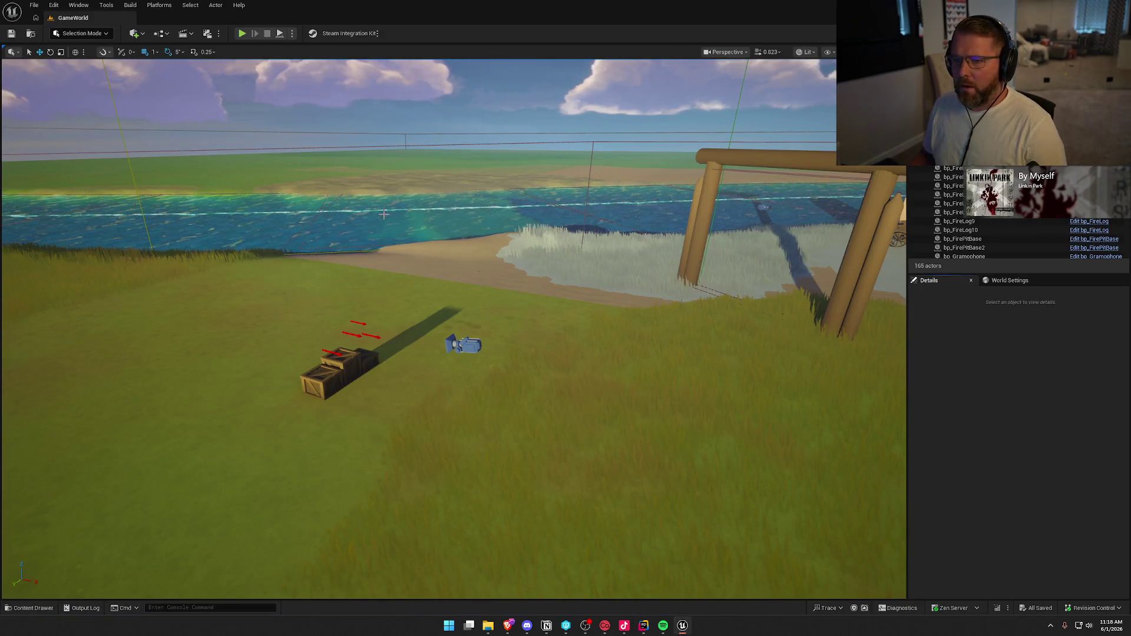
# Browse the Content Drawer to UI/InGame/Death and open UI_Dead
pyautogui.click(29, 608)
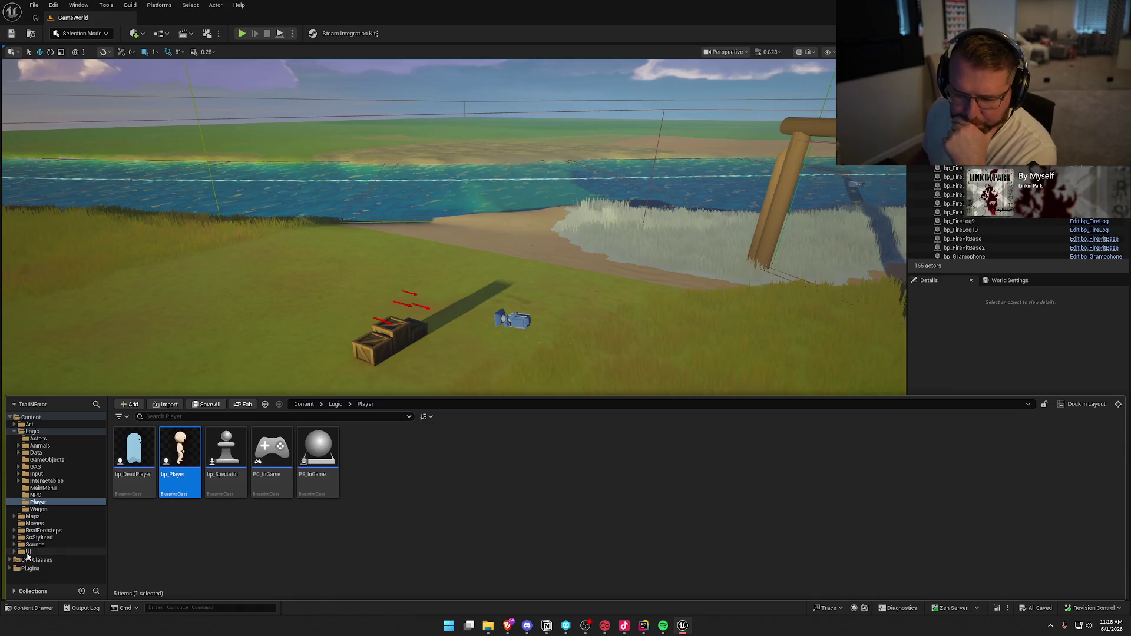
pyautogui.click(29, 551)
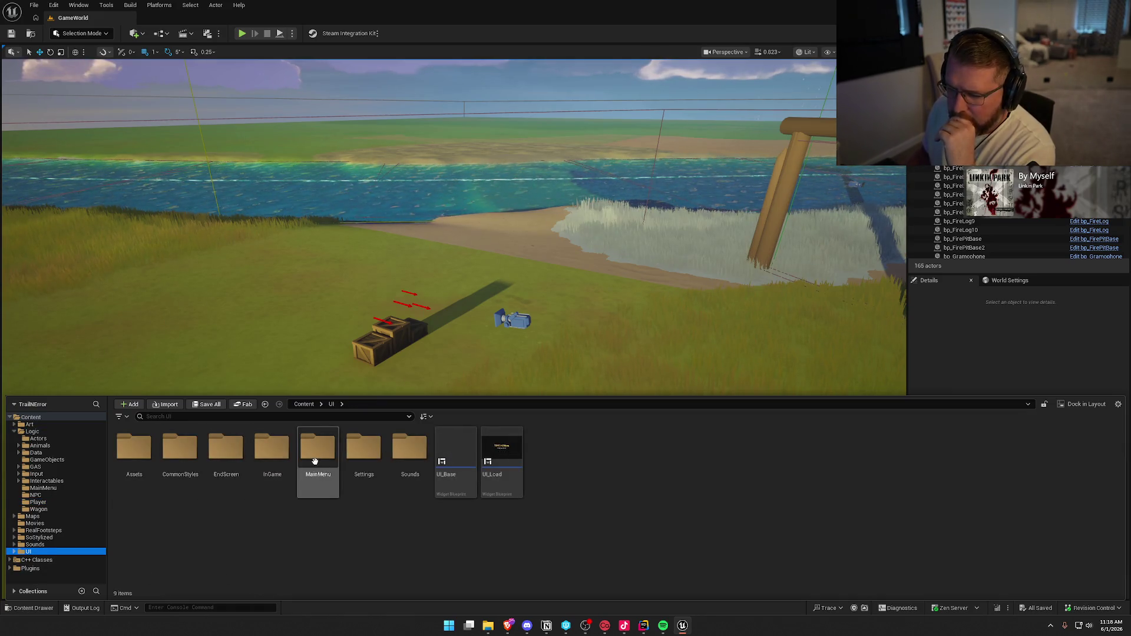
pyautogui.doubleClick(272, 450)
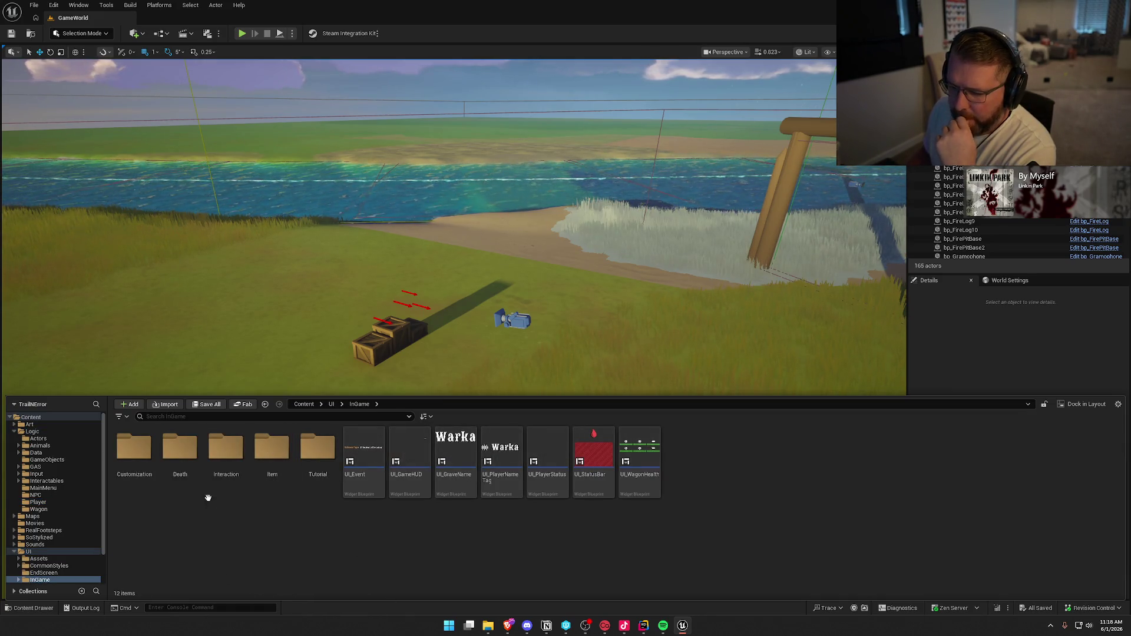
pyautogui.doubleClick(194, 468)
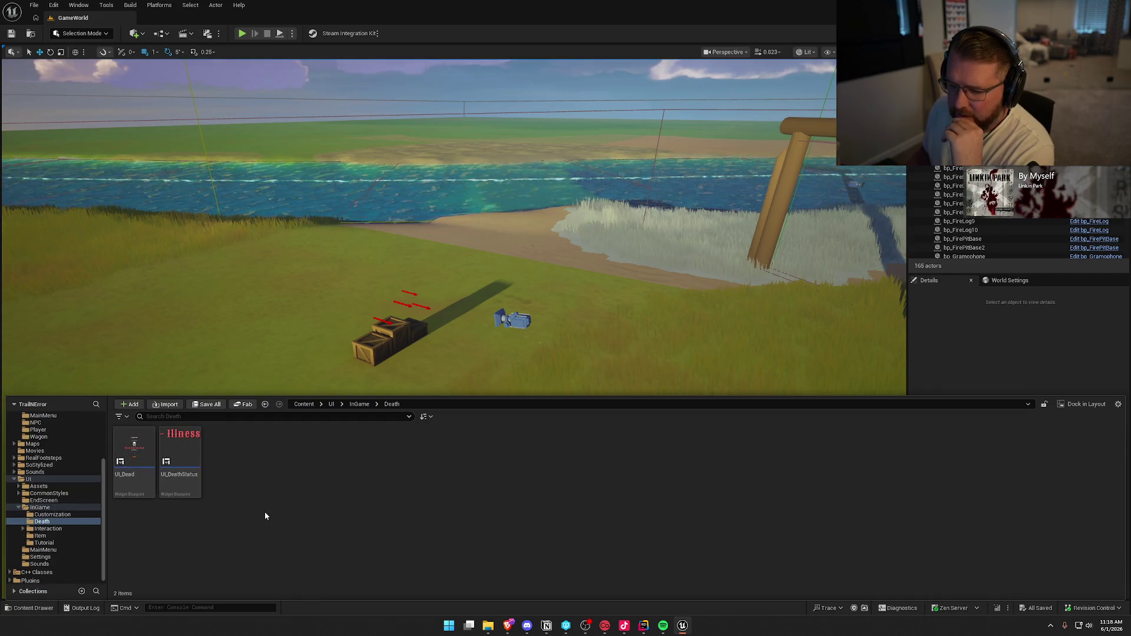
pyautogui.moveTo(142, 450)
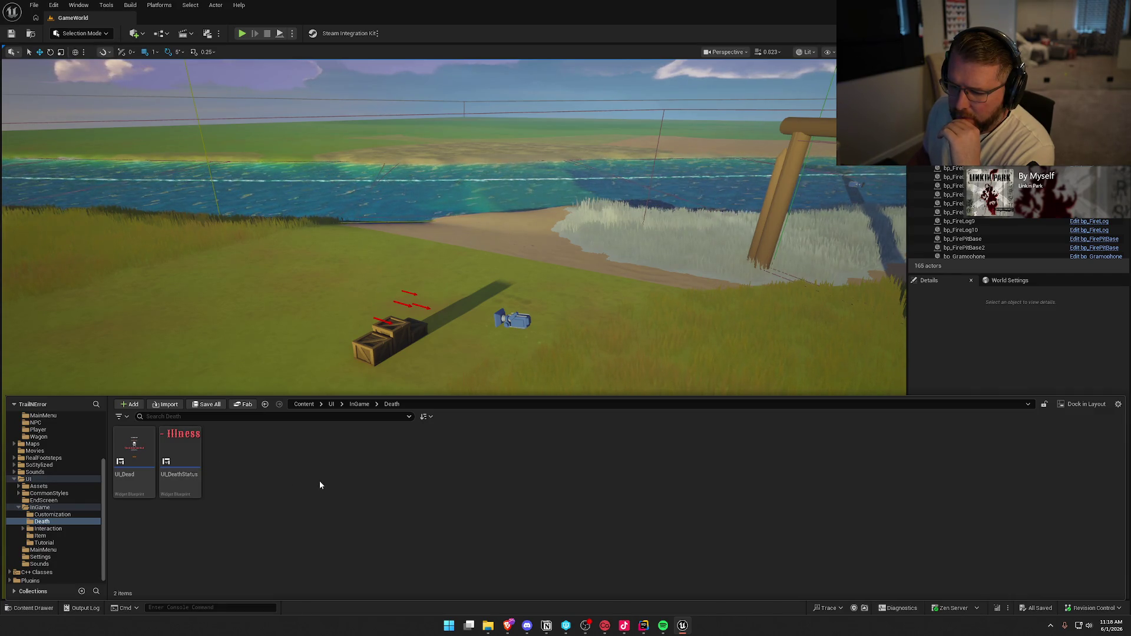
pyautogui.doubleClick(134, 454)
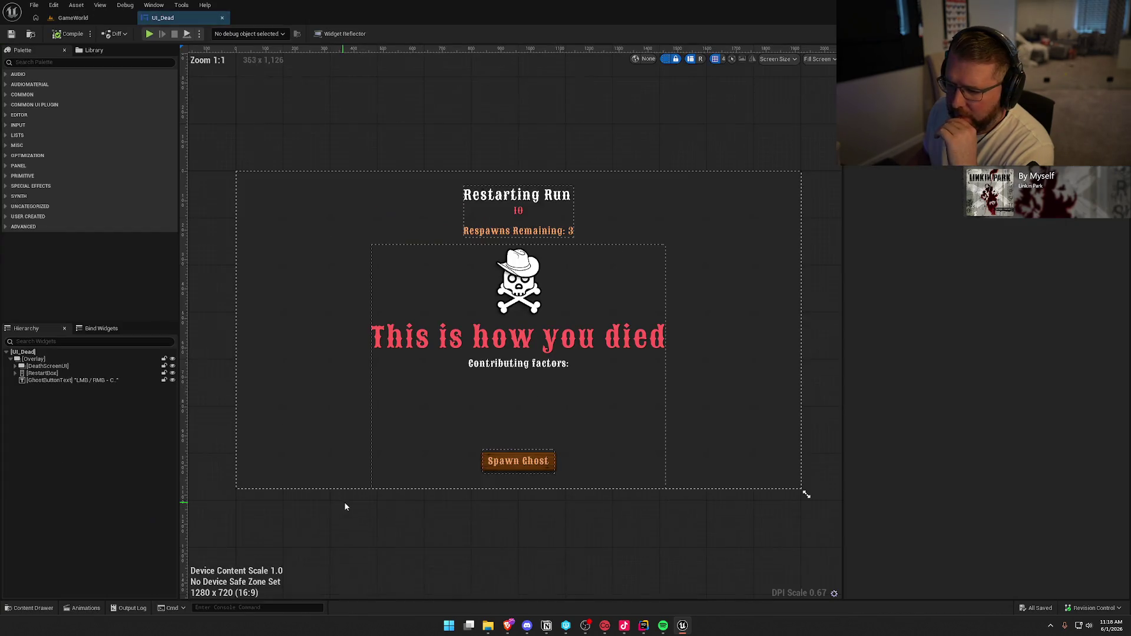
# Inspect the Spawn Ghost button, RestartBox and GhostButtonText, then view UI_Dead's Event Graph
pyautogui.click(518, 462)
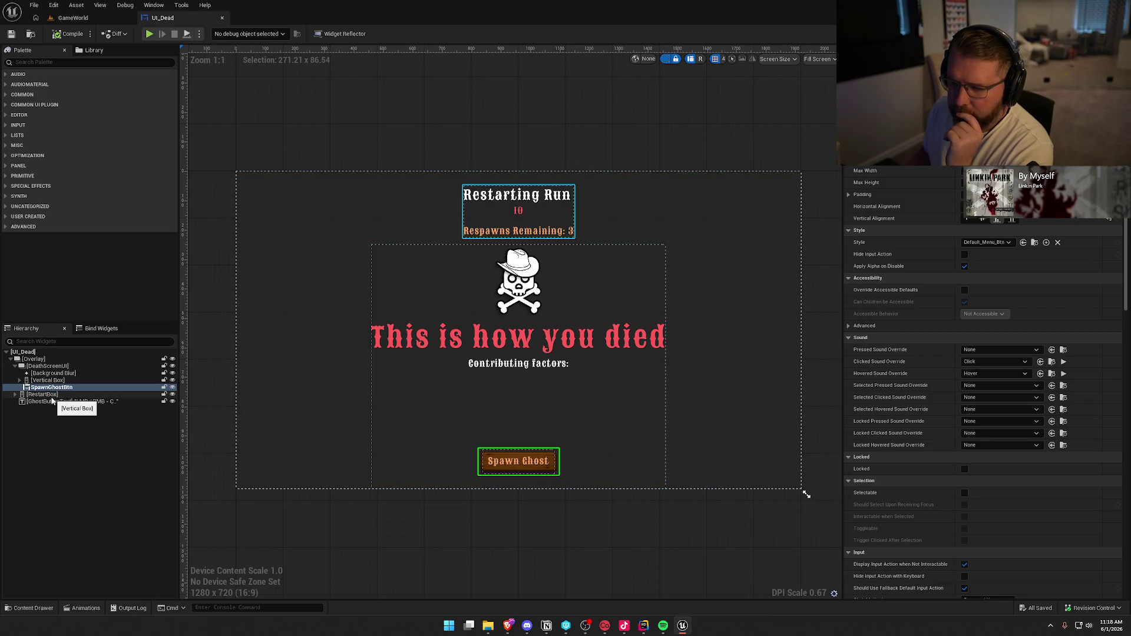
pyautogui.click(51, 399)
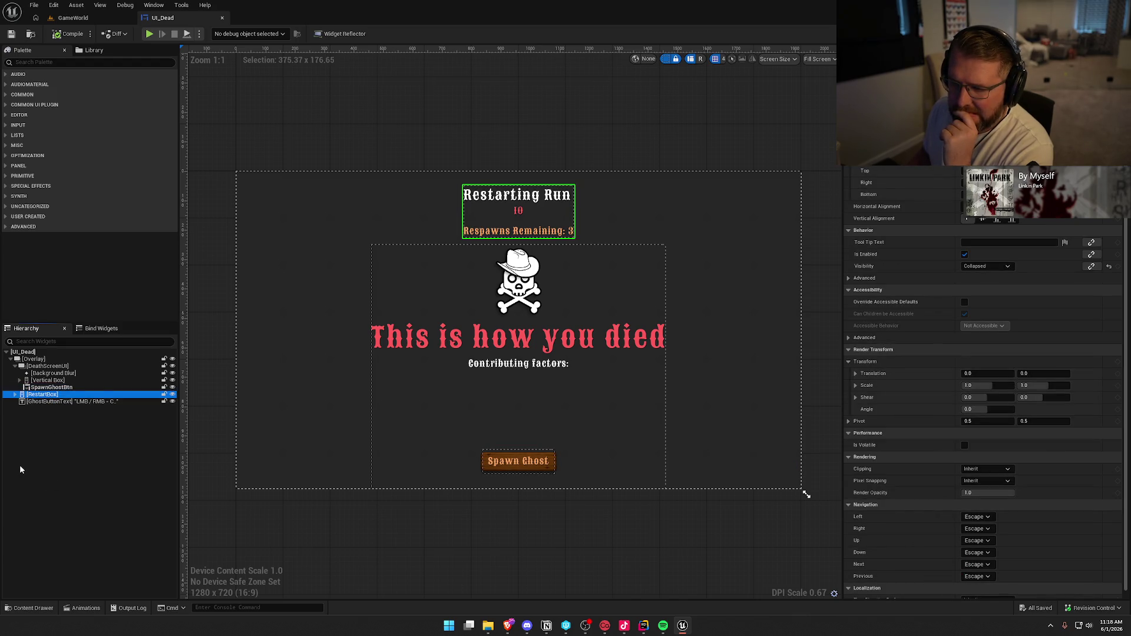
pyautogui.press('Down')
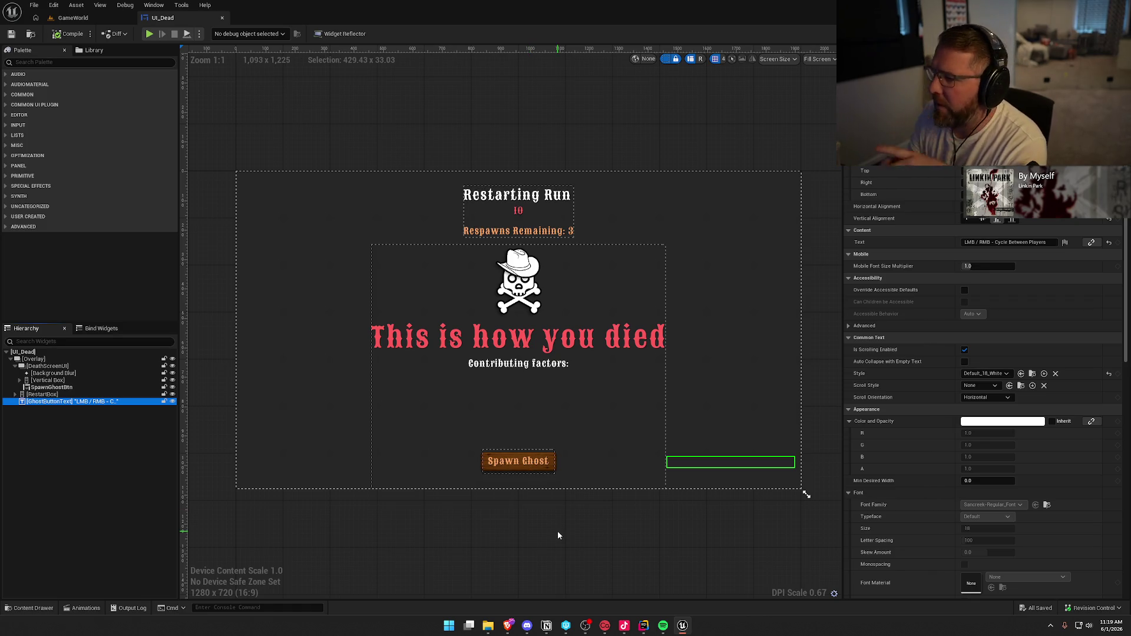
pyautogui.click(1108, 33)
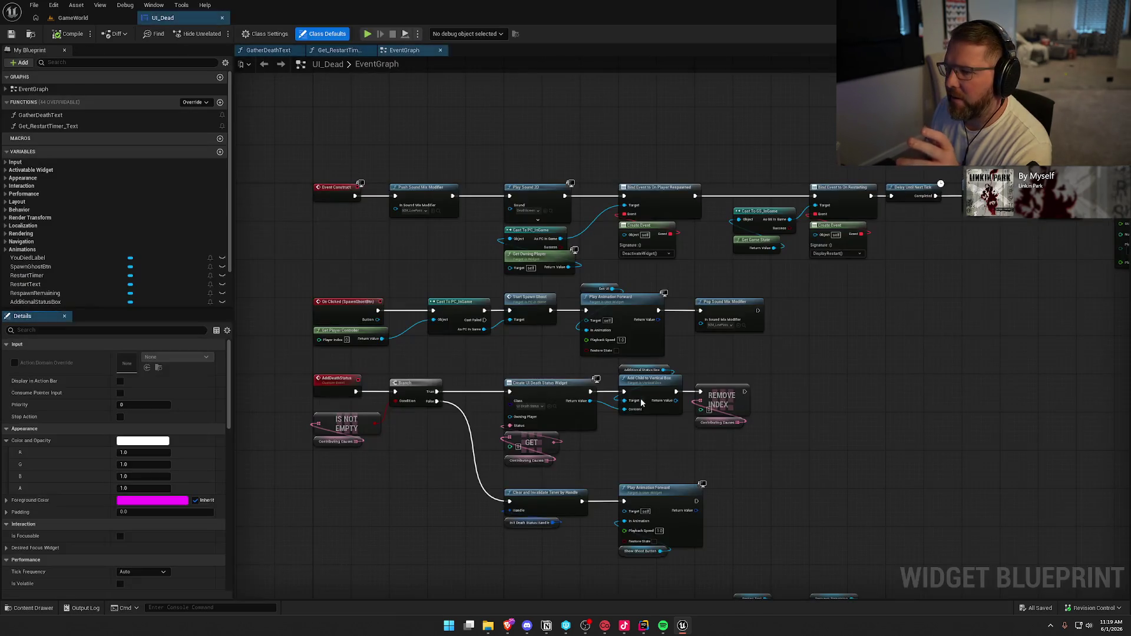
# Survey and select all UI_Dead graph nodes, then show the UI/InGame folder's assets
pyautogui.moveTo(752, 229); pyautogui.dragTo(738, 382)
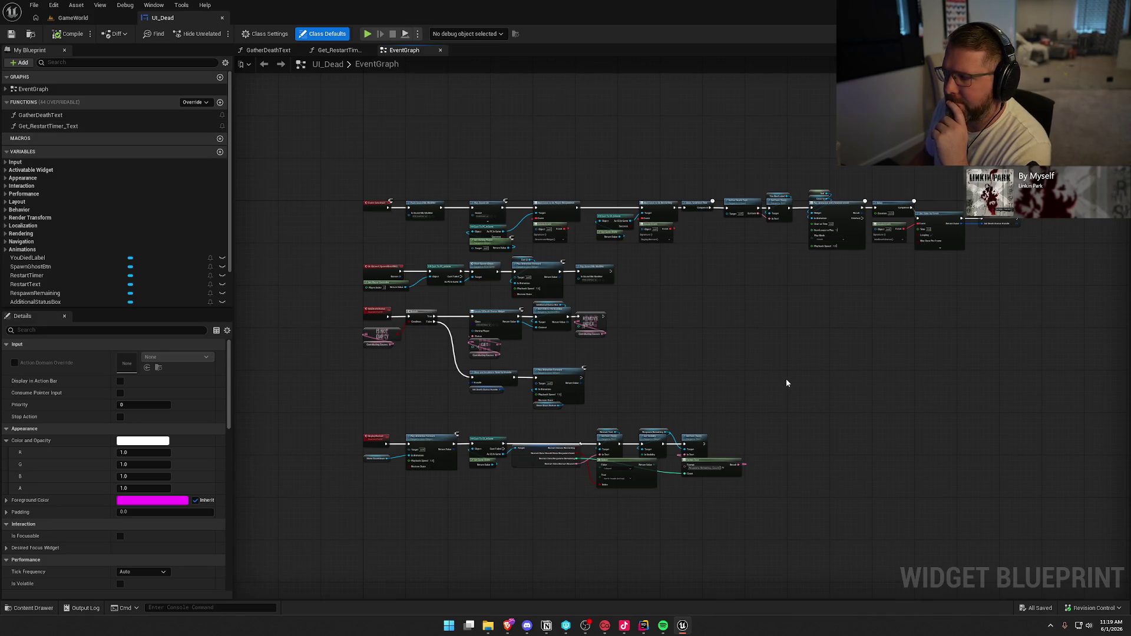
pyautogui.moveTo(786, 384); pyautogui.dragTo(749, 391)
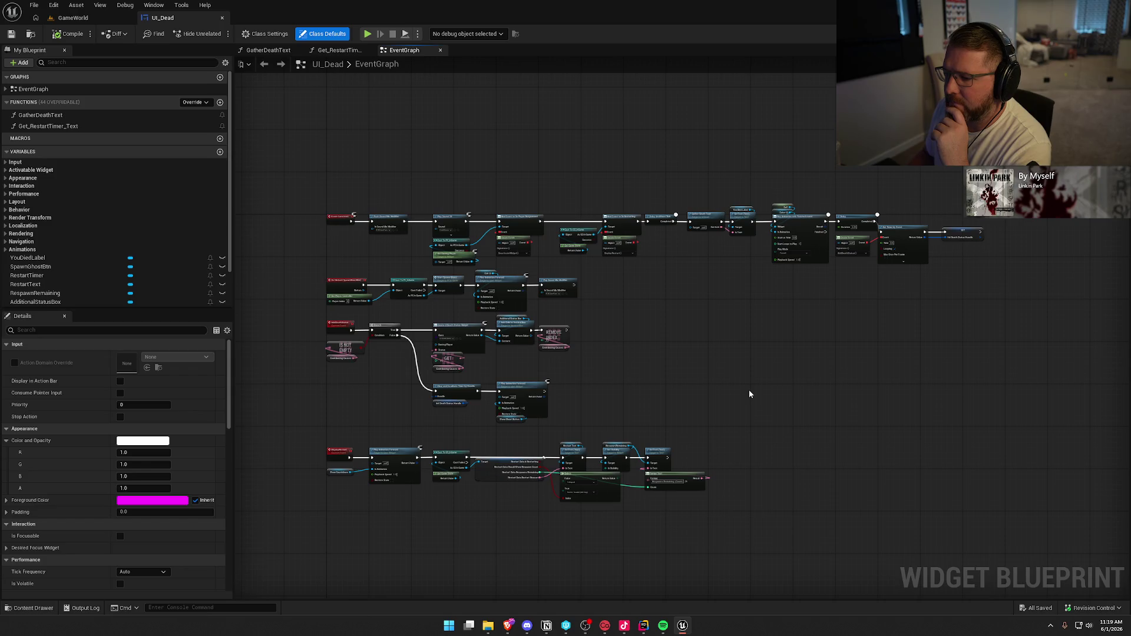
pyautogui.moveTo(304, 170); pyautogui.dragTo(900, 465)
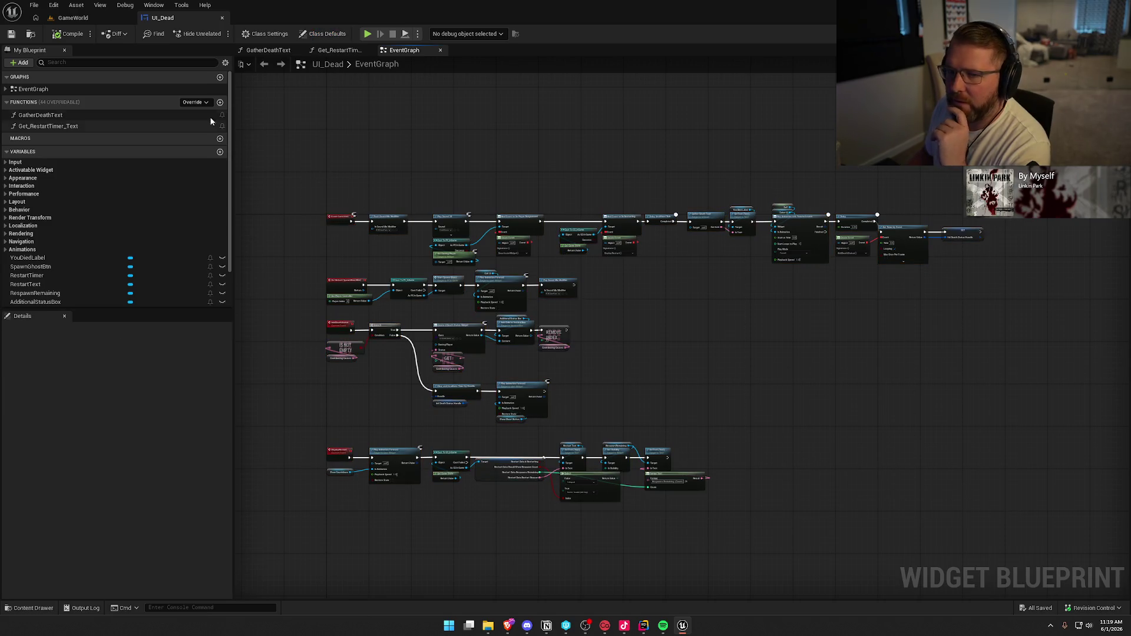
pyautogui.click(30, 34)
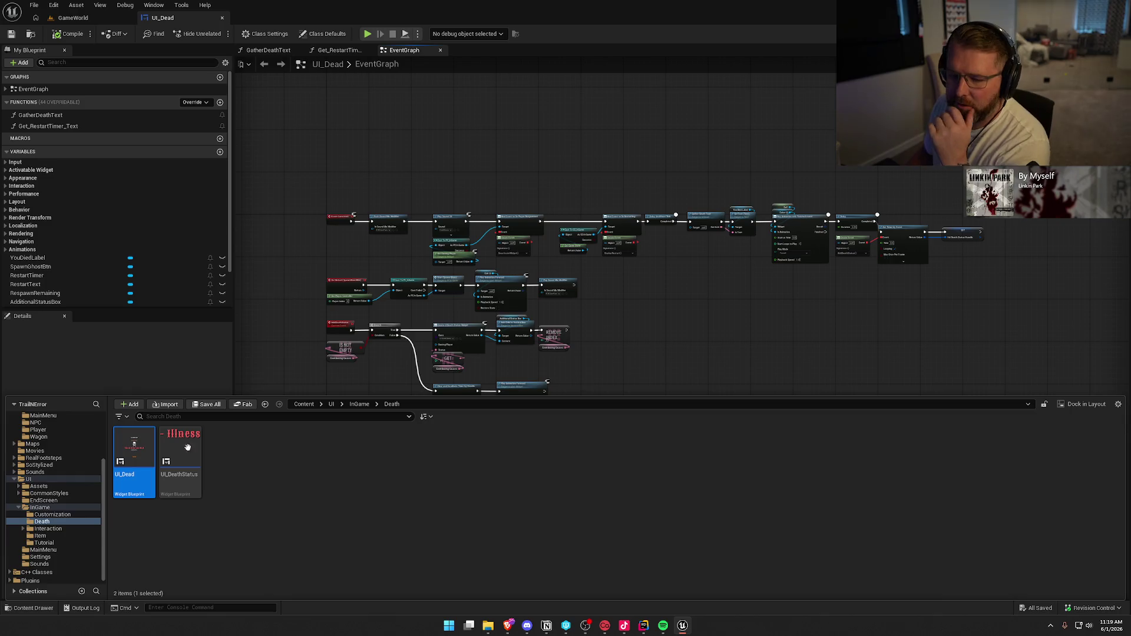
pyautogui.click(39, 507)
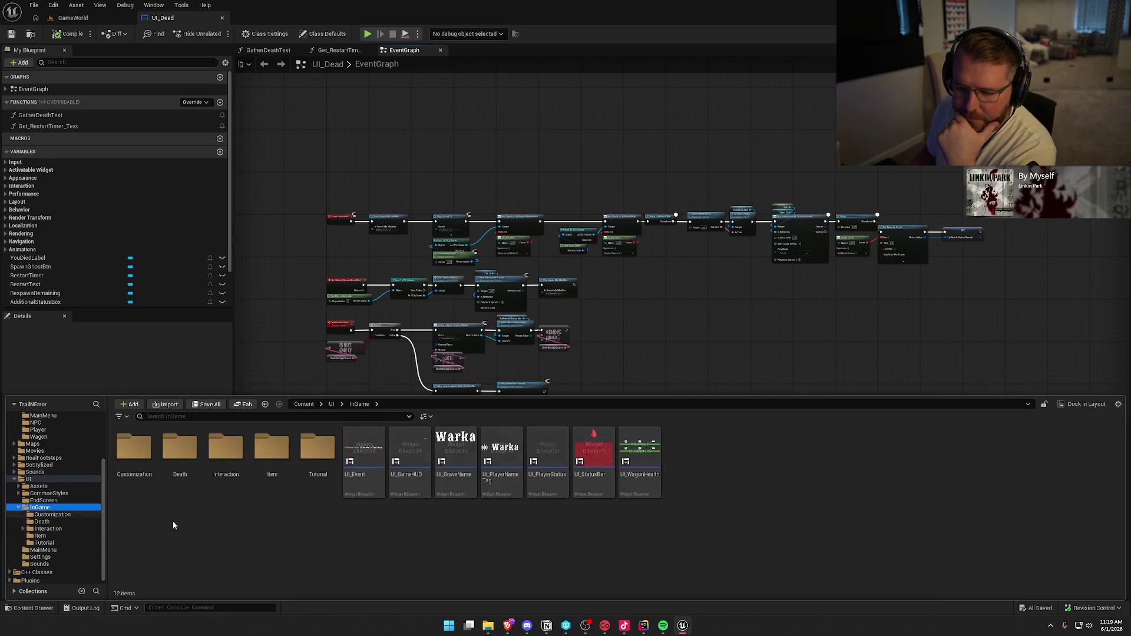
# Open UI_GameHUD and frame its HUD layout in the designer
pyautogui.doubleClick(417, 455)
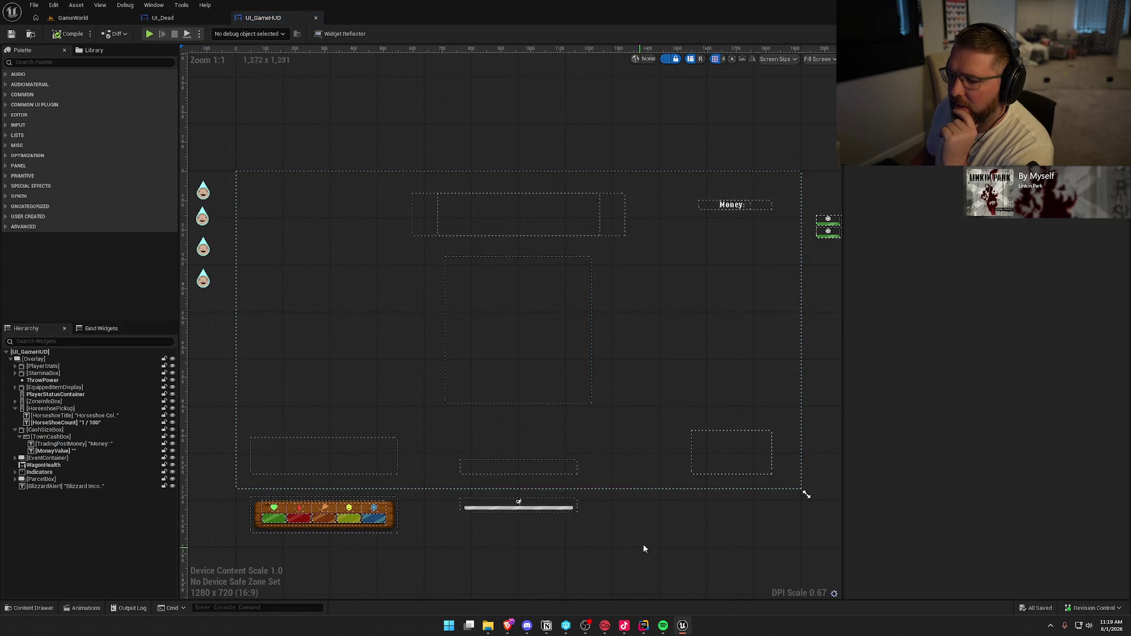
pyautogui.scroll(-2, 623, 480)
pyautogui.scroll(1, 613, 488)
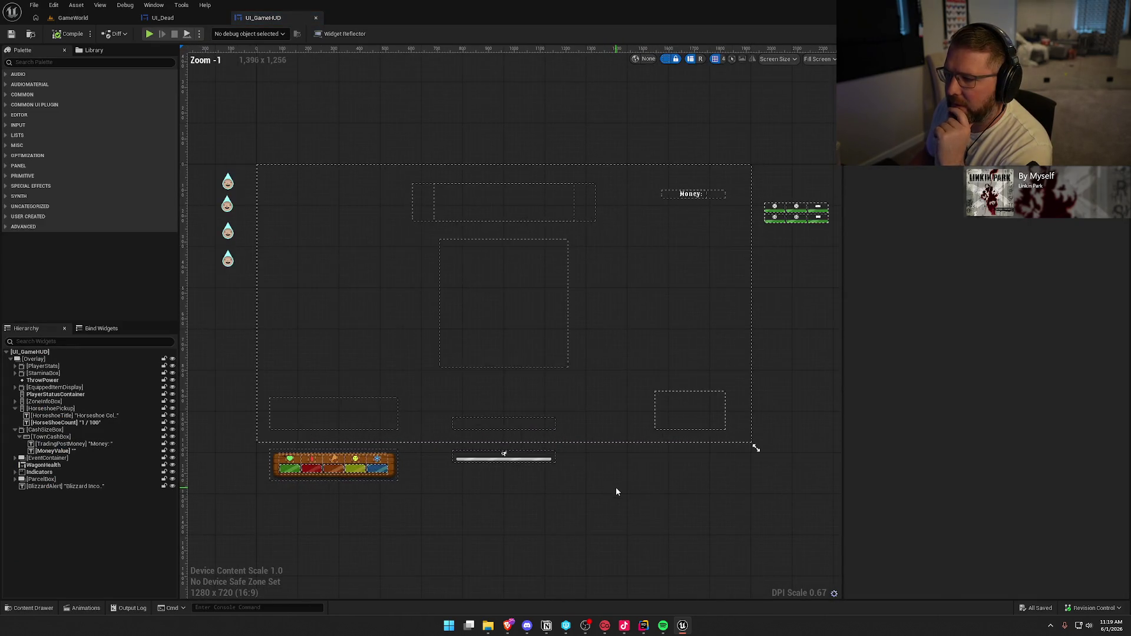
pyautogui.moveTo(617, 491); pyautogui.dragTo(610, 509)
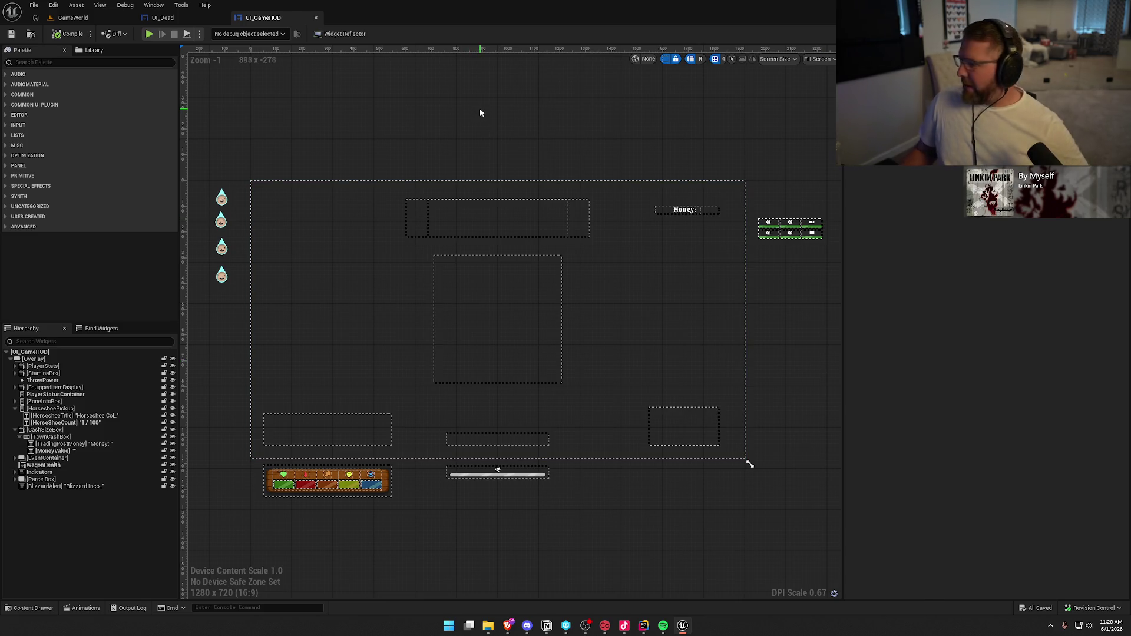
# Compare UI_Dead's graph and death screen layout with the UI_GameHUD canvas and root Overlay
pyautogui.click(163, 17)
pyautogui.moveTo(308, 164)
pyautogui.mouseDown()
pyautogui.moveTo(825, 472)
pyautogui.moveTo(1017, 512)
pyautogui.mouseUp()
pyautogui.click(1096, 33)
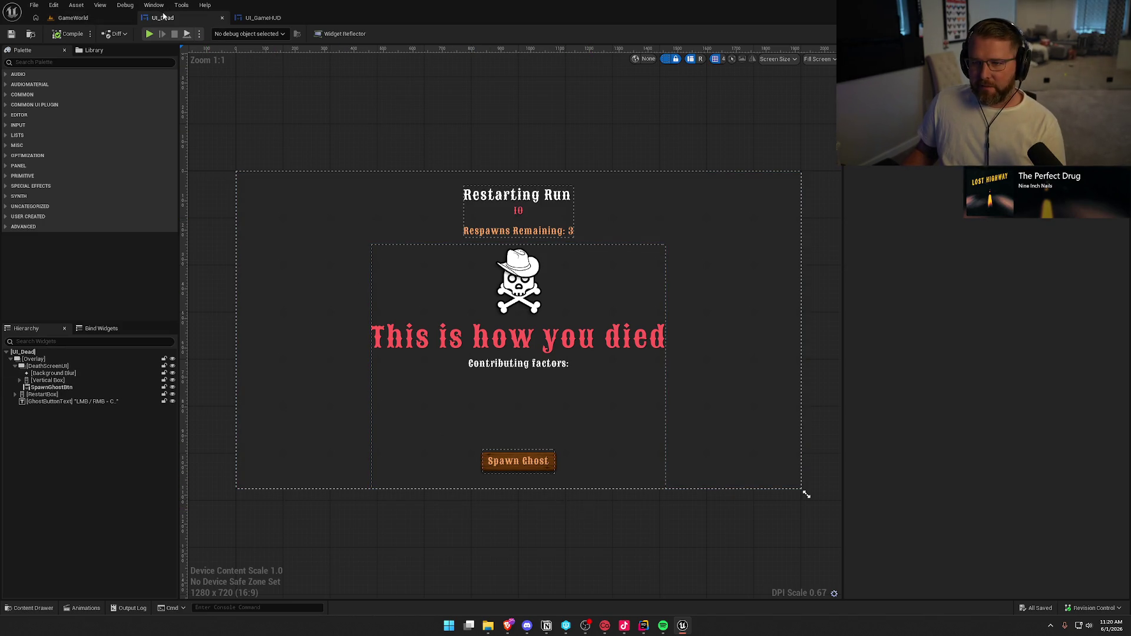
pyautogui.click(262, 18)
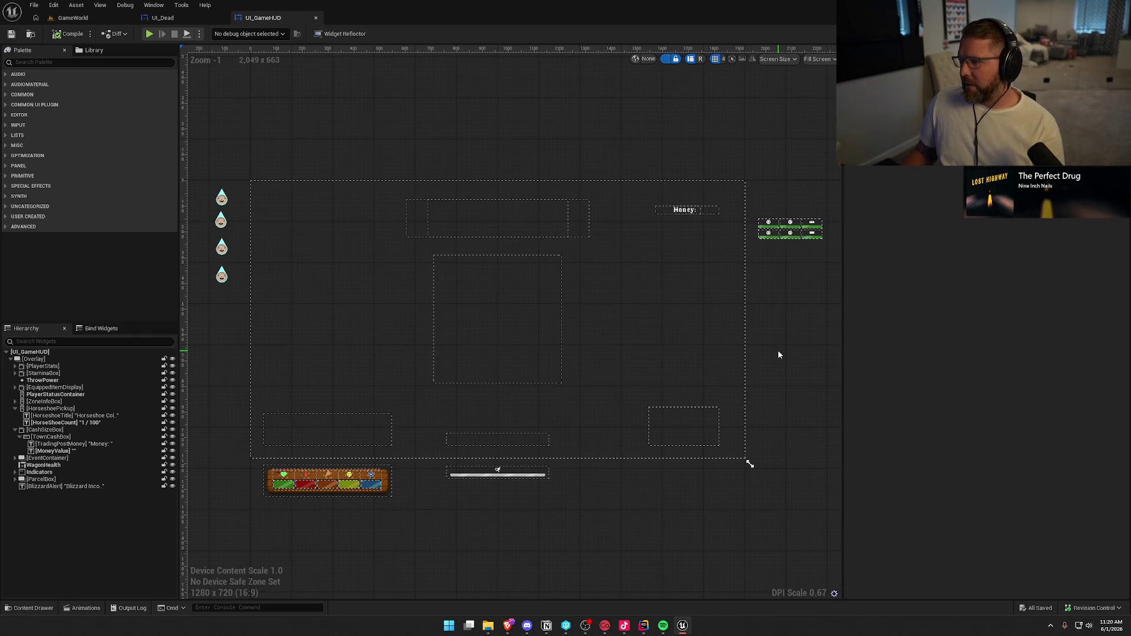
pyautogui.moveTo(778, 354); pyautogui.dragTo(783, 353)
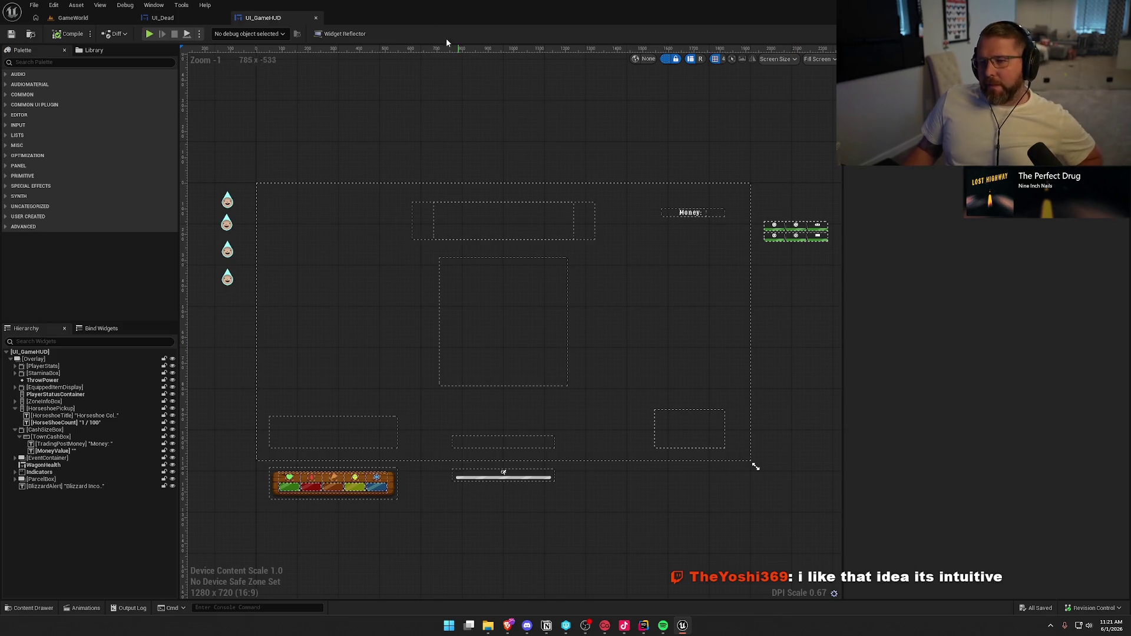
pyautogui.click(162, 18)
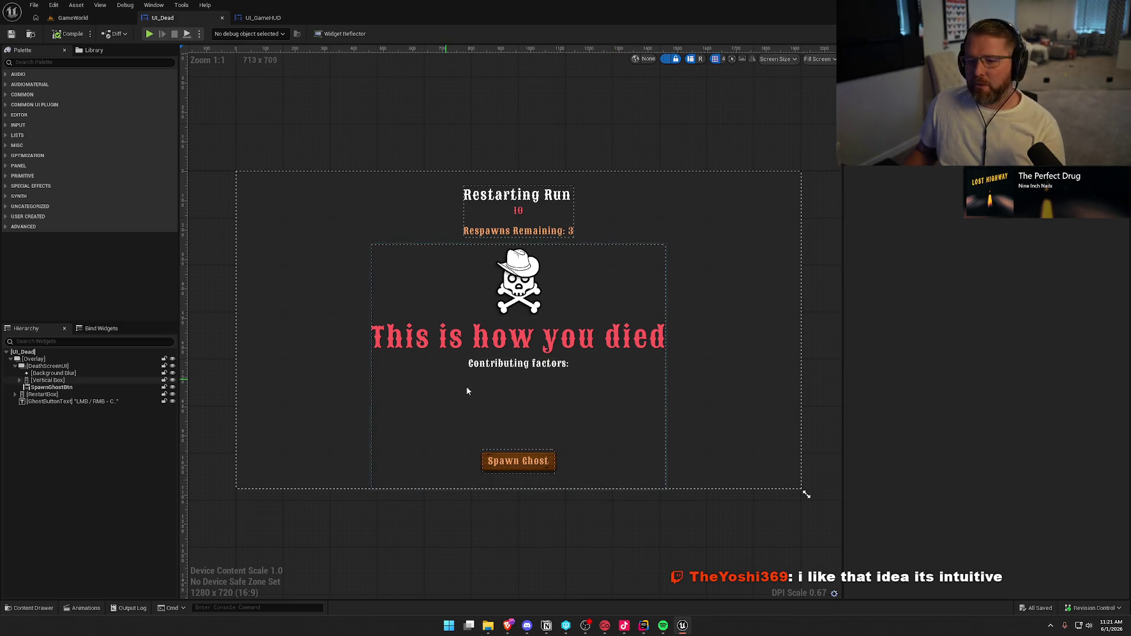
pyautogui.click(263, 17)
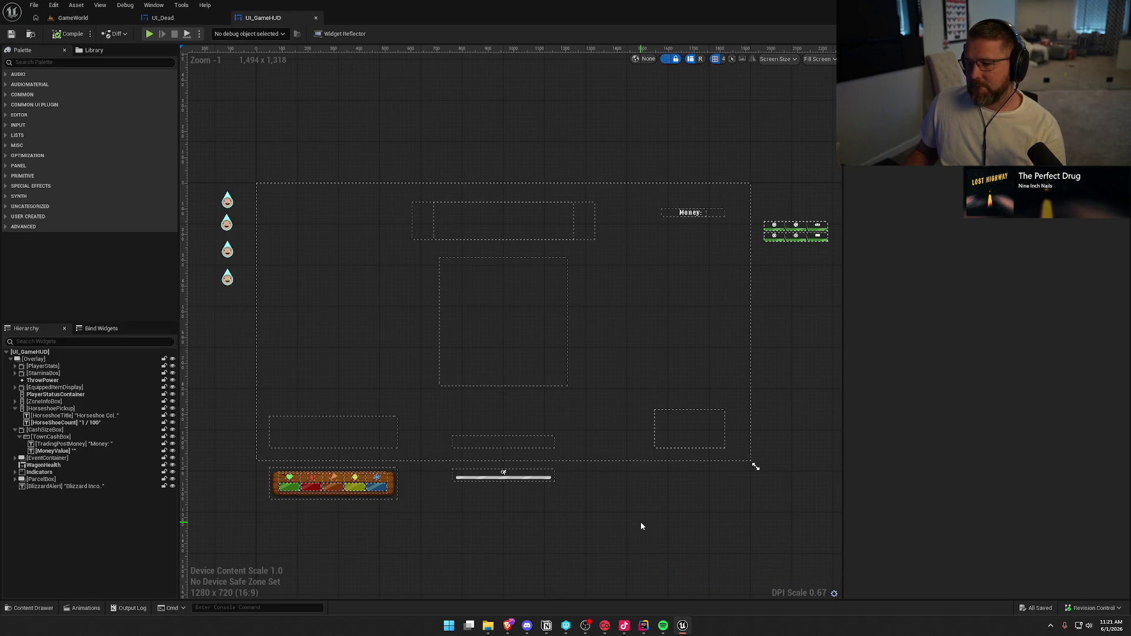
pyautogui.rightClick(36, 361)
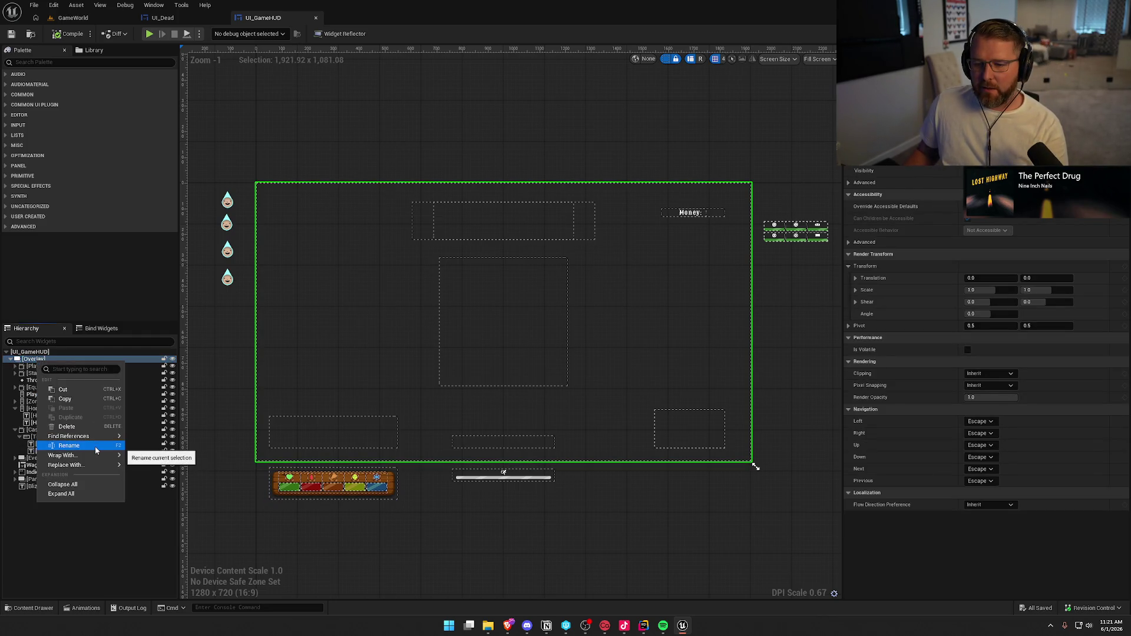
# Drop a Common Activatable Widget Switcher into the Overlay and name it 'UI State Switcher'
pyautogui.click(68, 557)
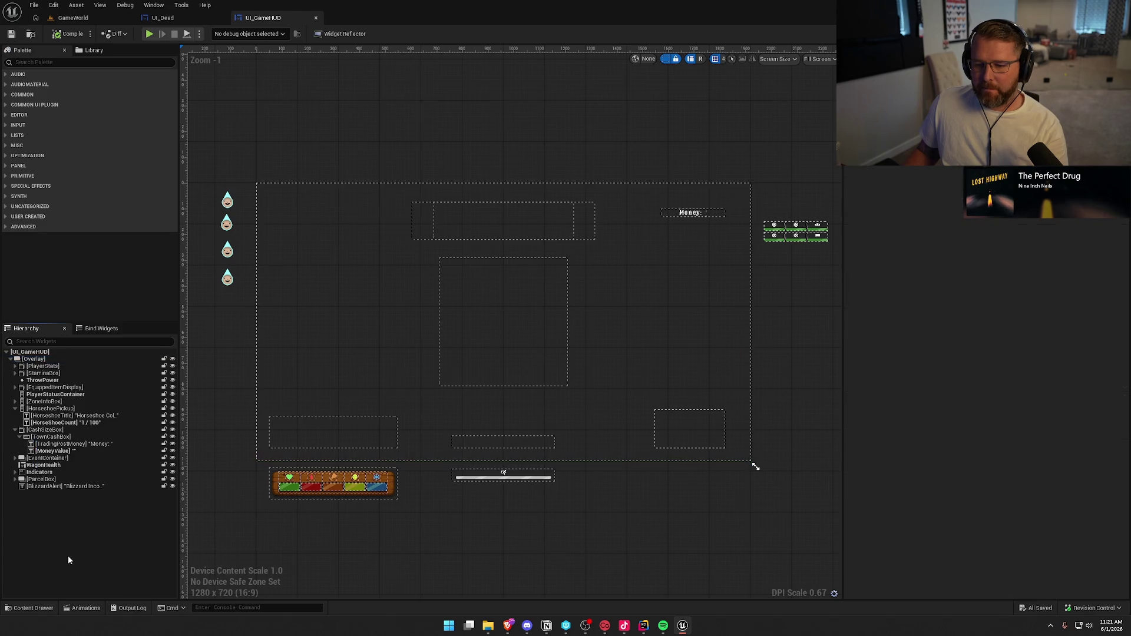
pyautogui.write('comm')
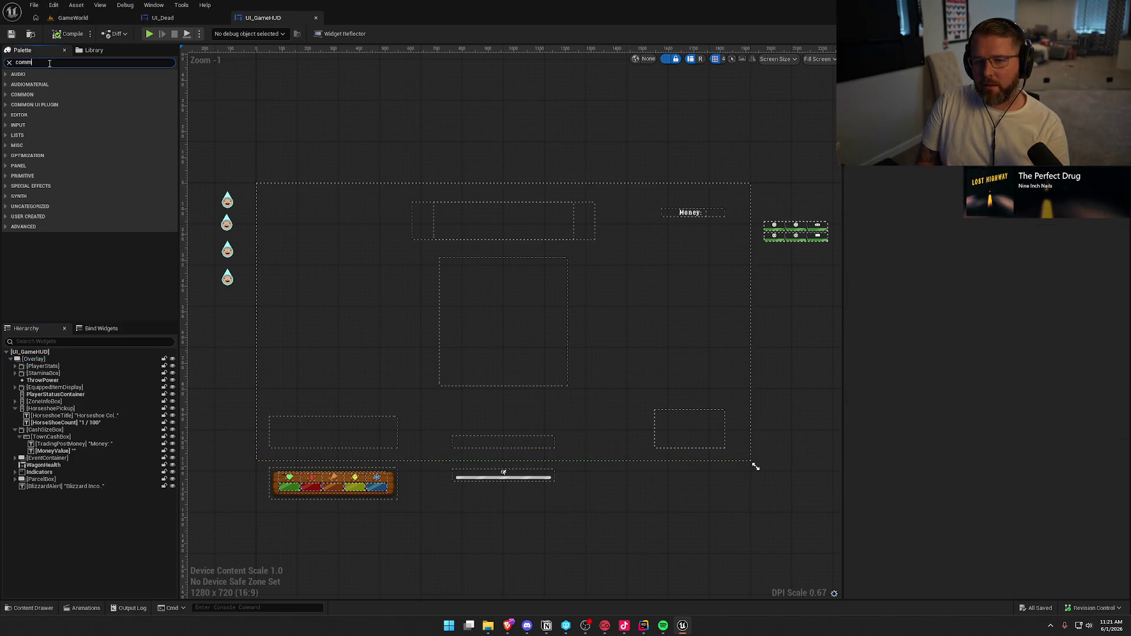
pyautogui.write('on acti')
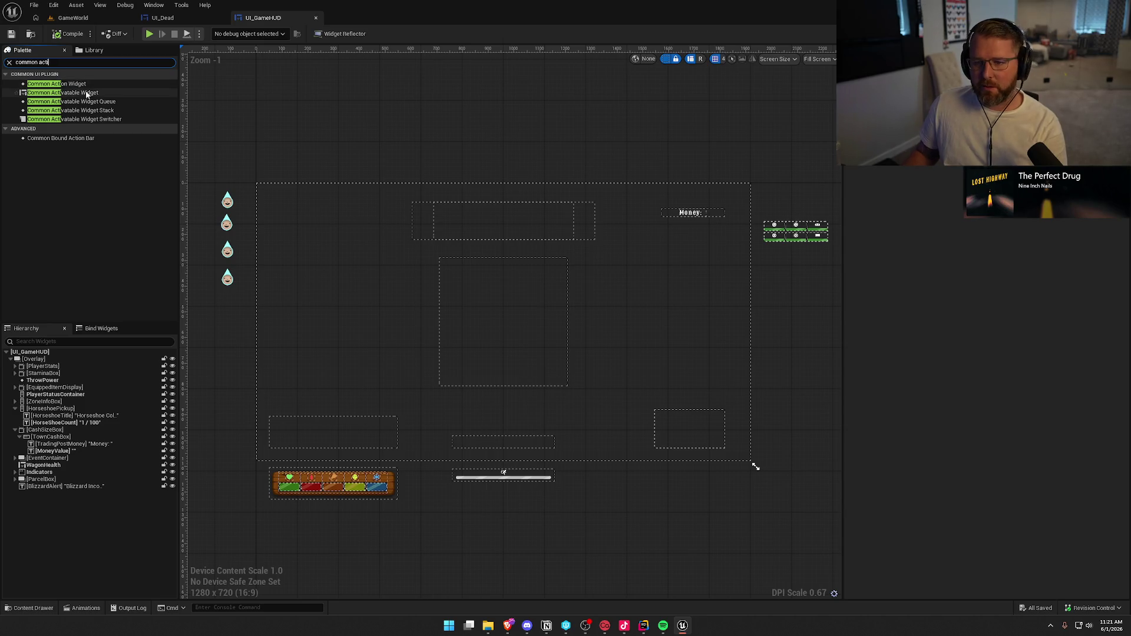
pyautogui.moveTo(104, 120)
pyautogui.mouseDown()
pyautogui.moveTo(97, 309)
pyautogui.moveTo(34, 361)
pyautogui.mouseUp()
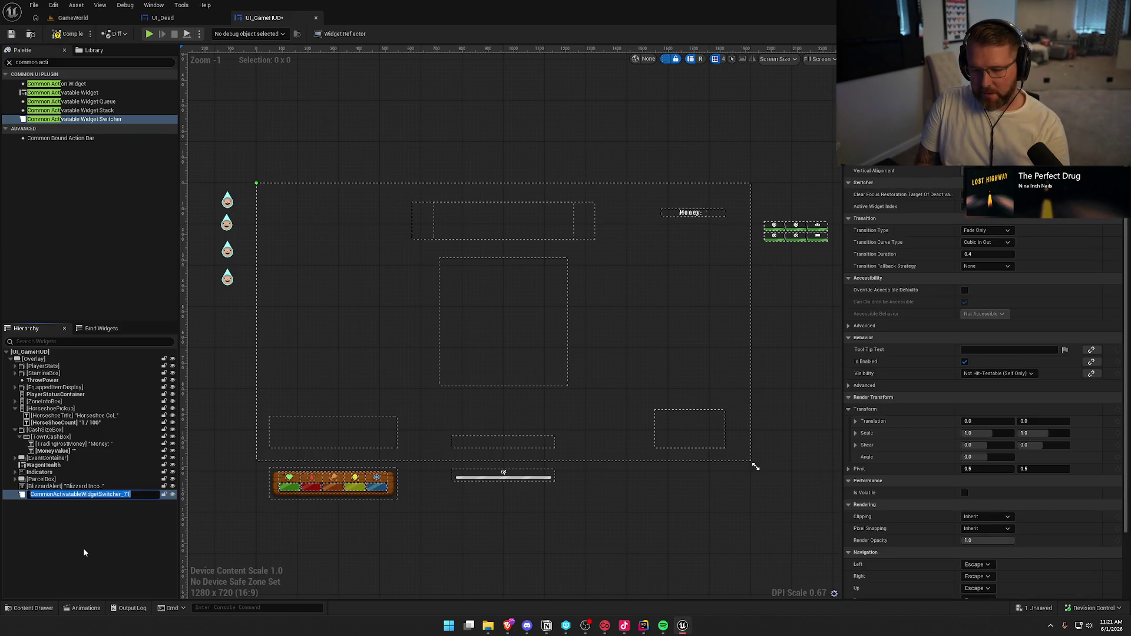
pyautogui.write('U')
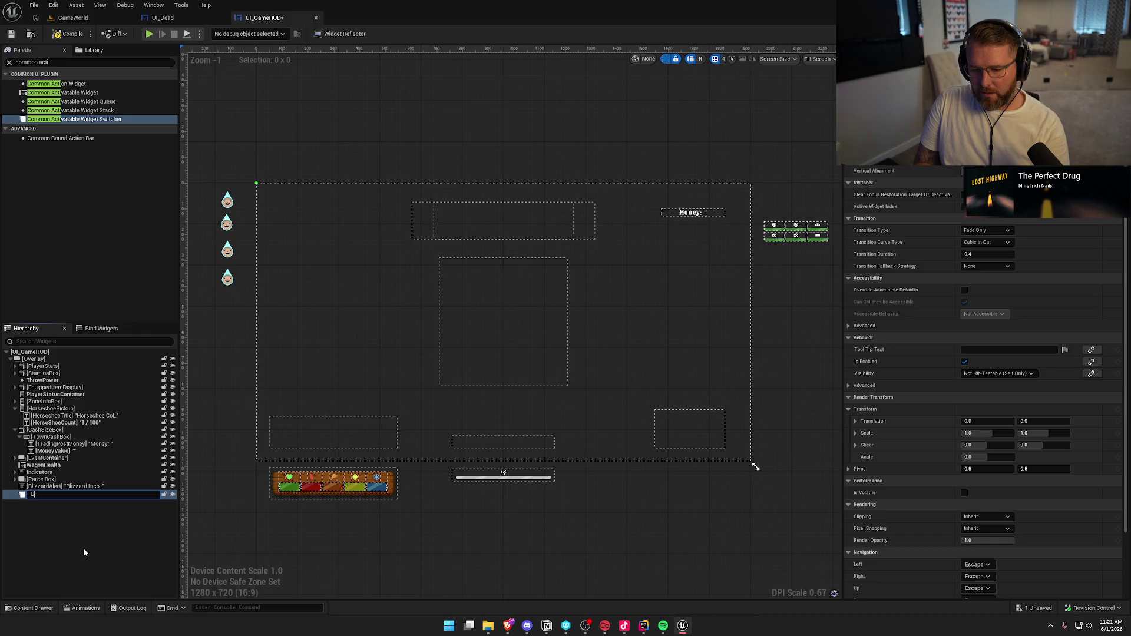
pyautogui.write('I State Switcher')
pyautogui.press('Return')
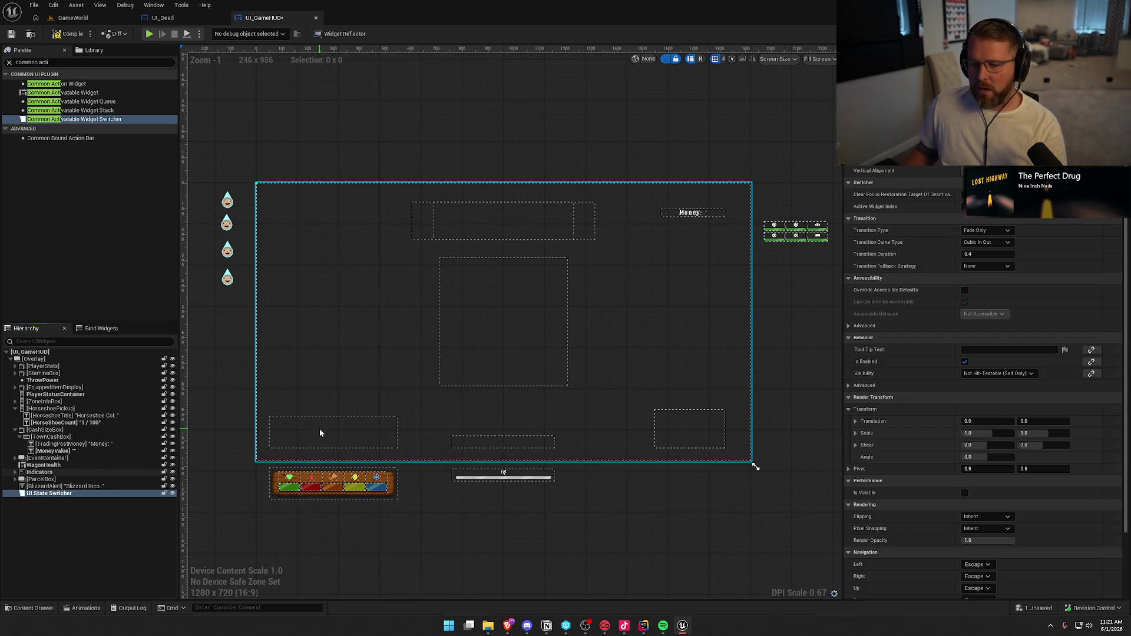
pyautogui.click(40, 495)
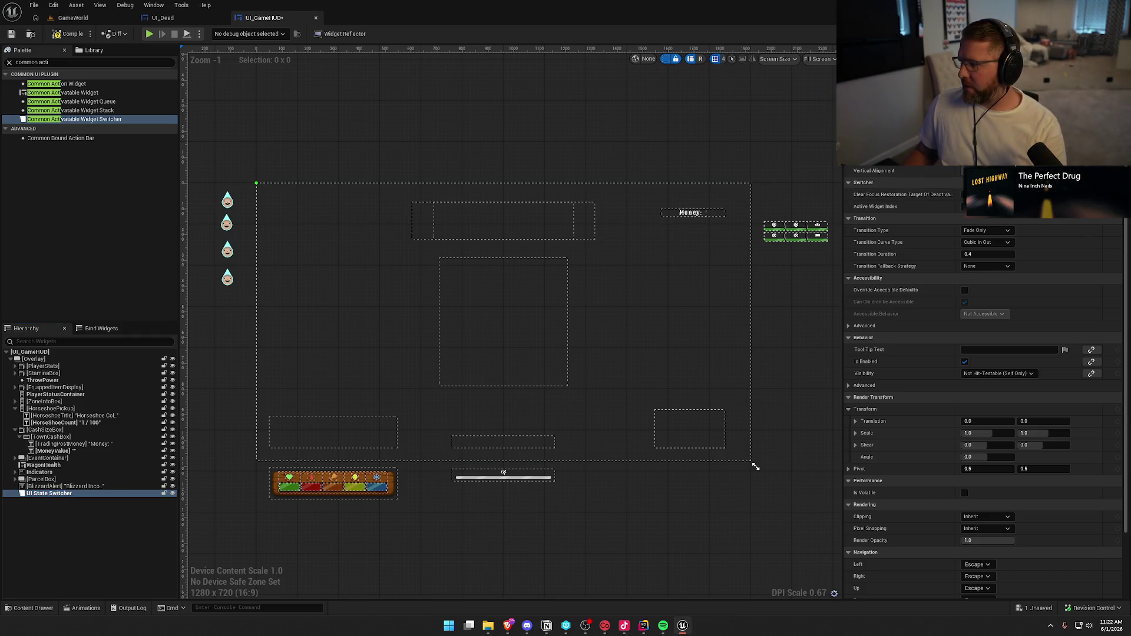
pyautogui.rightClick(49, 494)
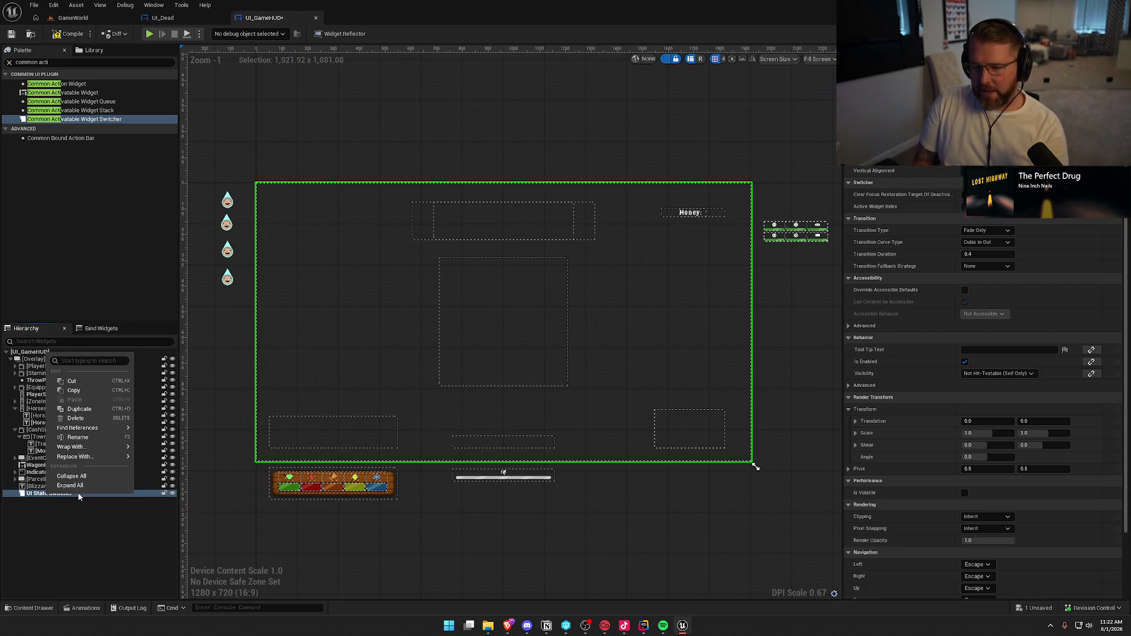
# Nest a new Overlay panel, found by searching 'over', inside UI State Switcher
pyautogui.click(88, 62)
pyautogui.write('ov')
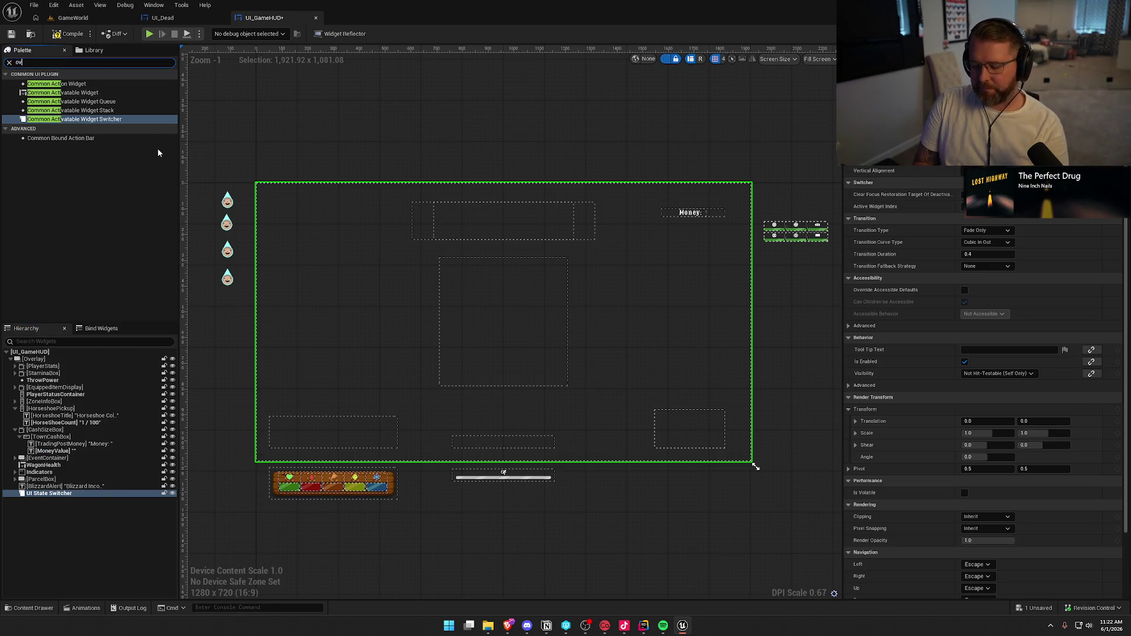
pyautogui.write('er')
pyautogui.moveTo(37, 84); pyautogui.dragTo(125, 389)
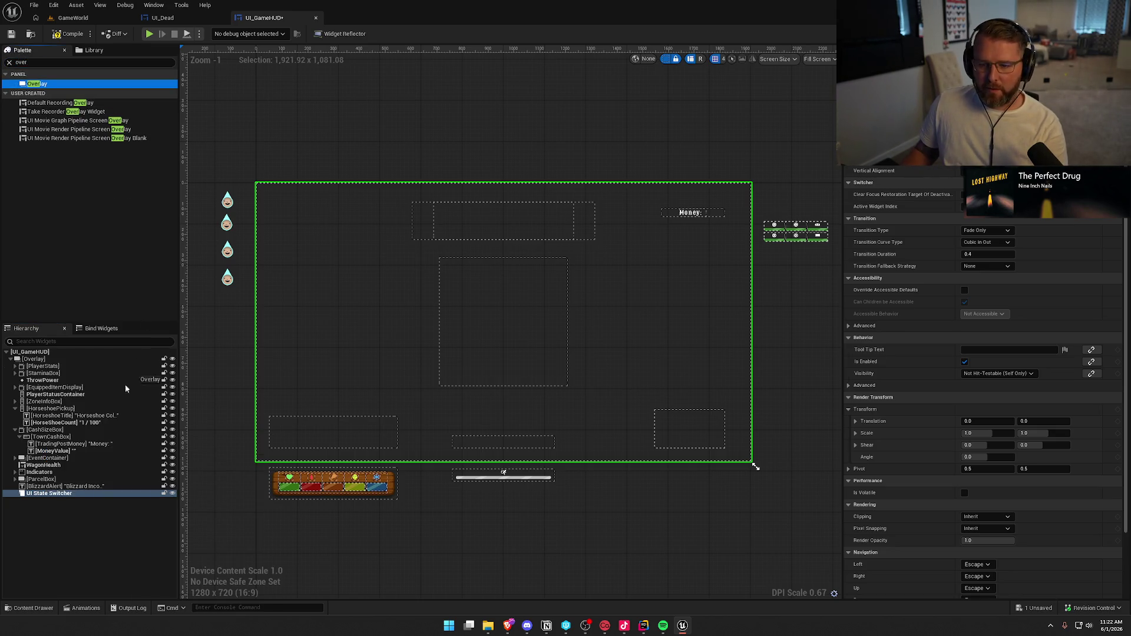
pyautogui.moveTo(41, 498); pyautogui.dragTo(41, 499)
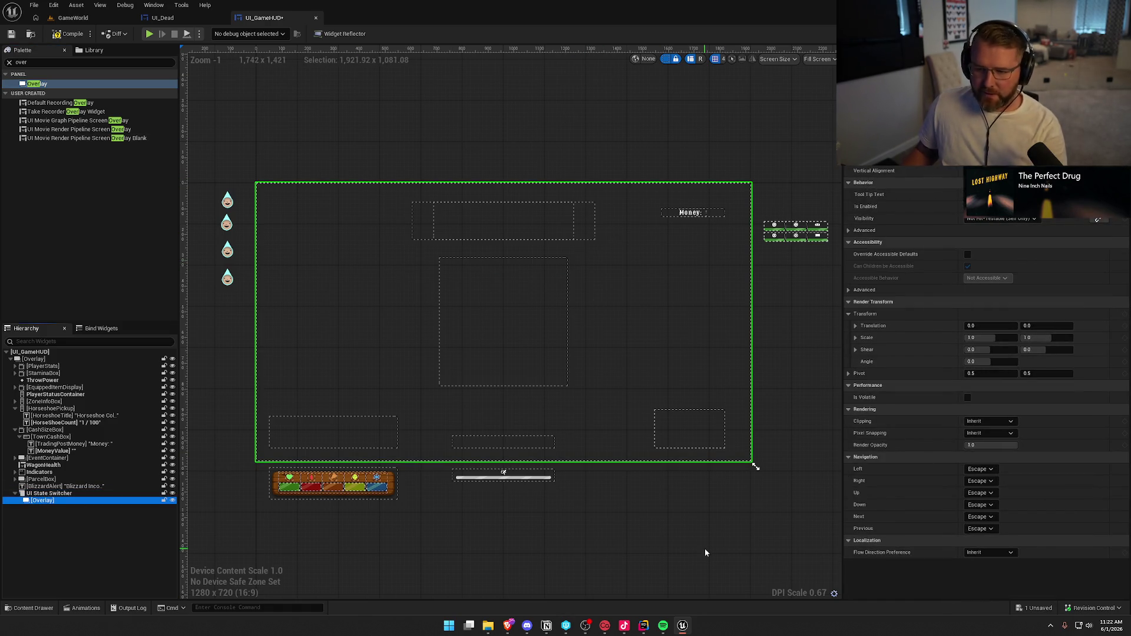
pyautogui.click(810, 92)
pyautogui.write('Alive State Content')
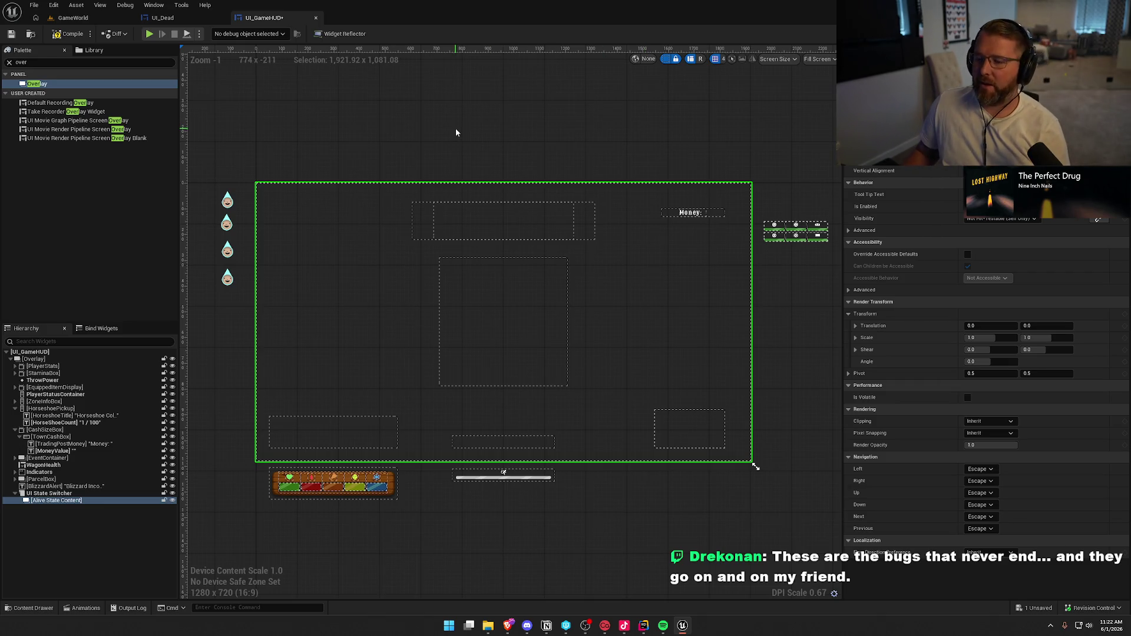
# Check out and save UI_GameHUD, clear the palette search, and select Alive State Content
pyautogui.hotkey('ctrl', 's')
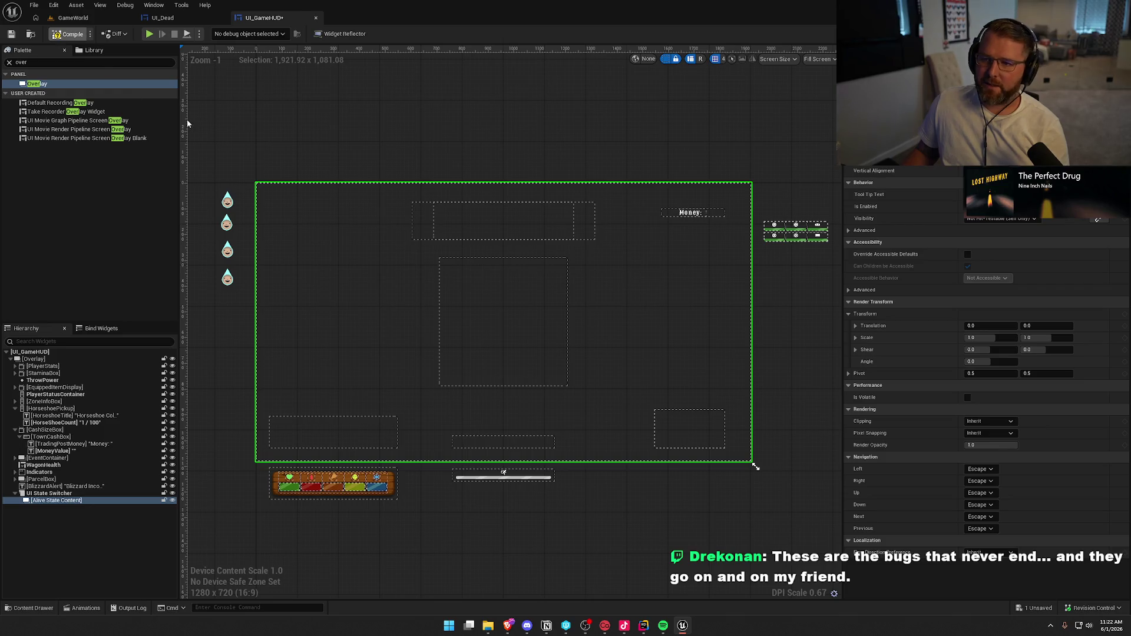
pyautogui.click(566, 412)
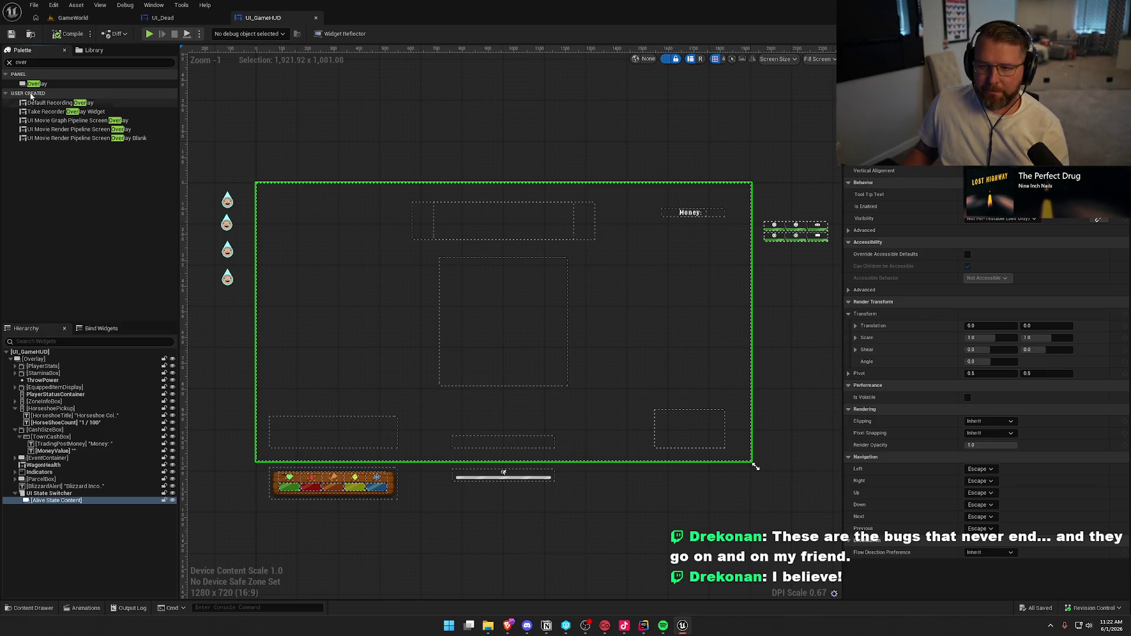
pyautogui.click(9, 62)
pyautogui.click(105, 578)
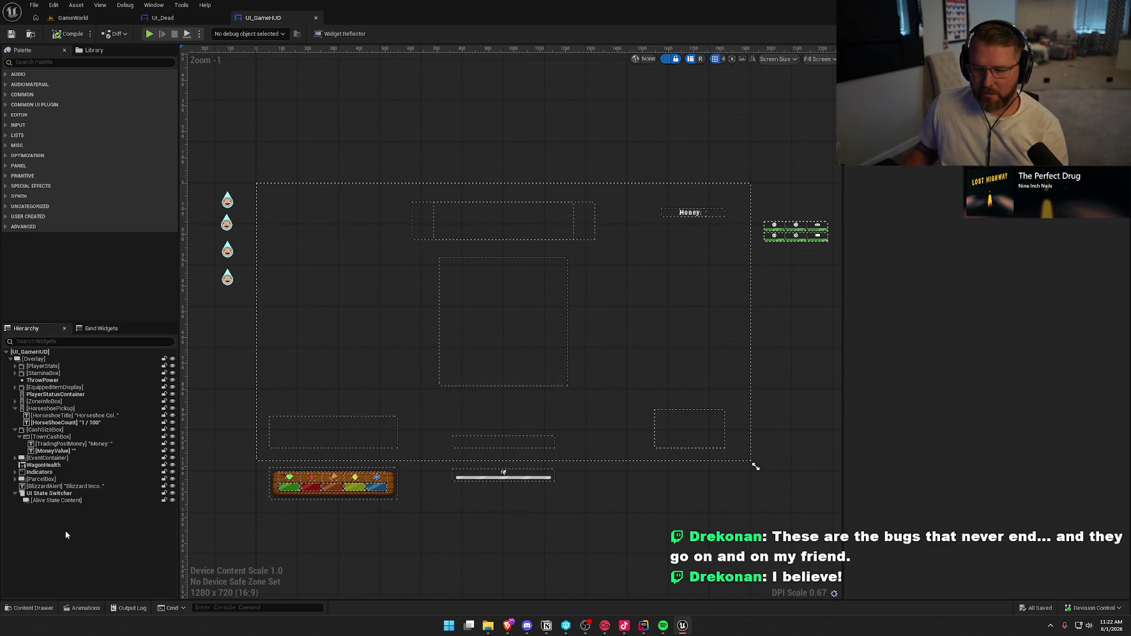
pyautogui.click(52, 500)
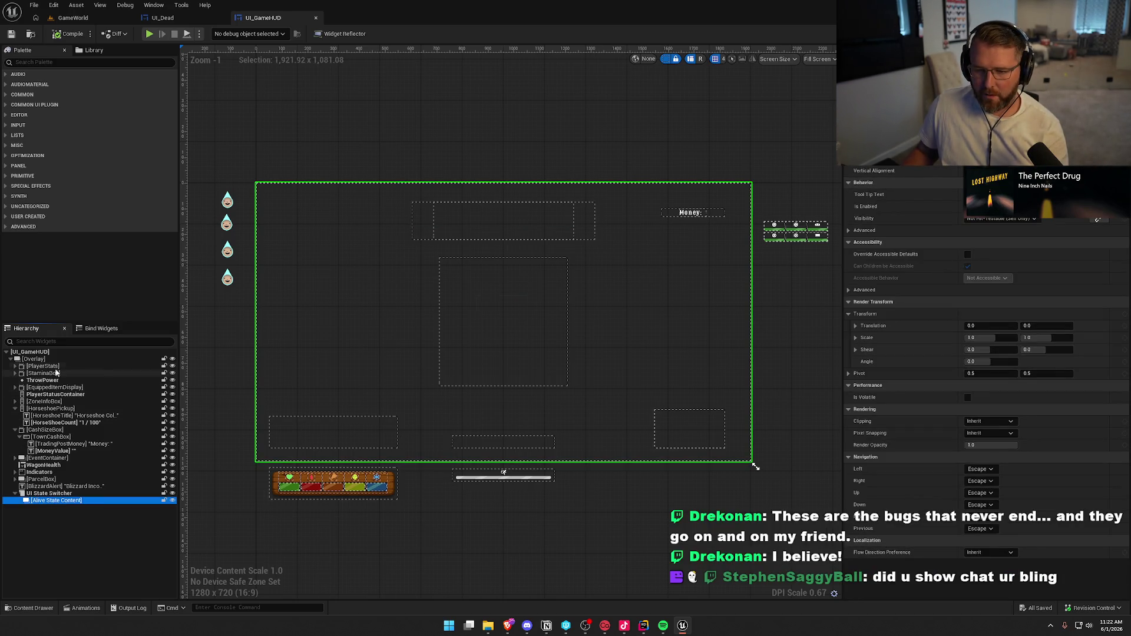
# Move PlayerStats, StaminaBox and ThrowPower into Alive State Content
pyautogui.click(51, 367)
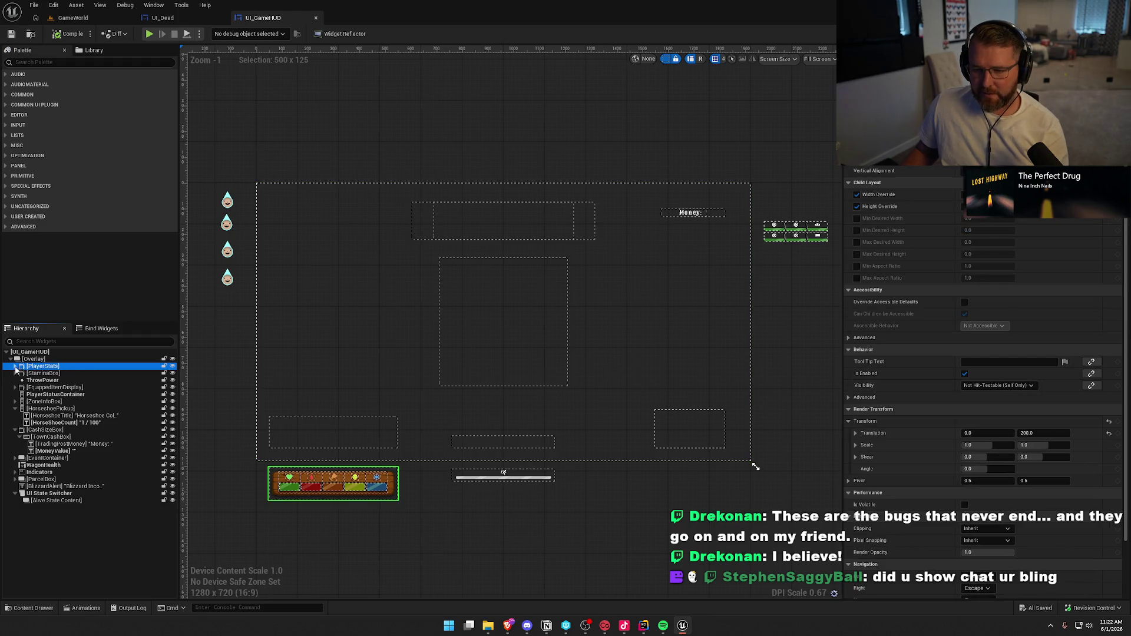
pyautogui.click(15, 366)
pyautogui.click(15, 367)
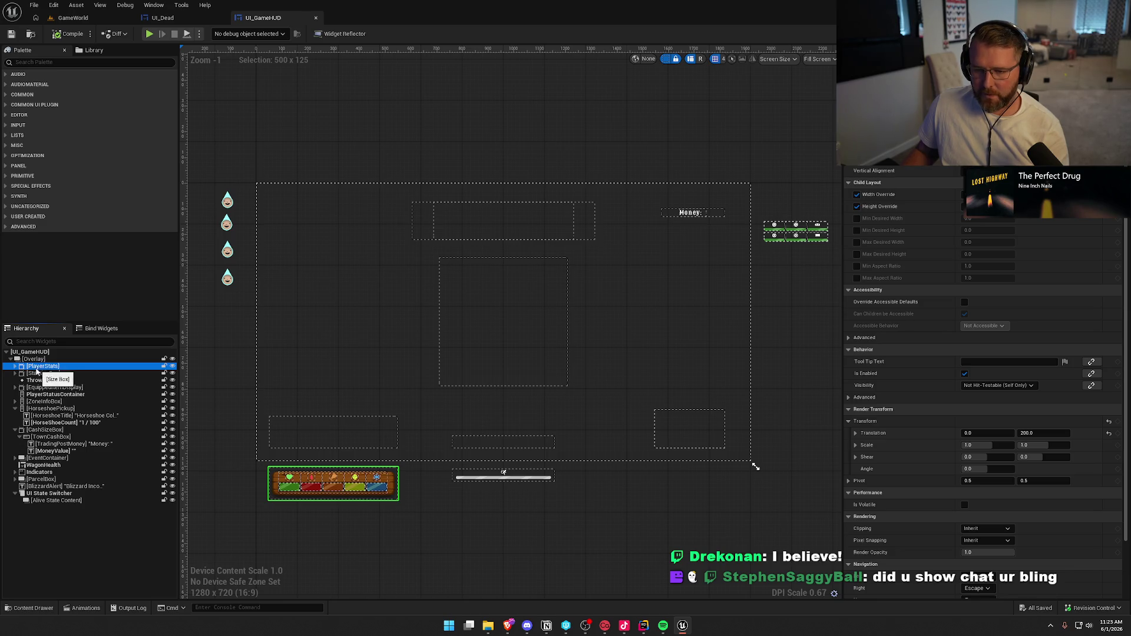
pyautogui.moveTo(37, 368)
pyautogui.mouseDown()
pyautogui.moveTo(59, 442)
pyautogui.moveTo(53, 505)
pyautogui.mouseUp()
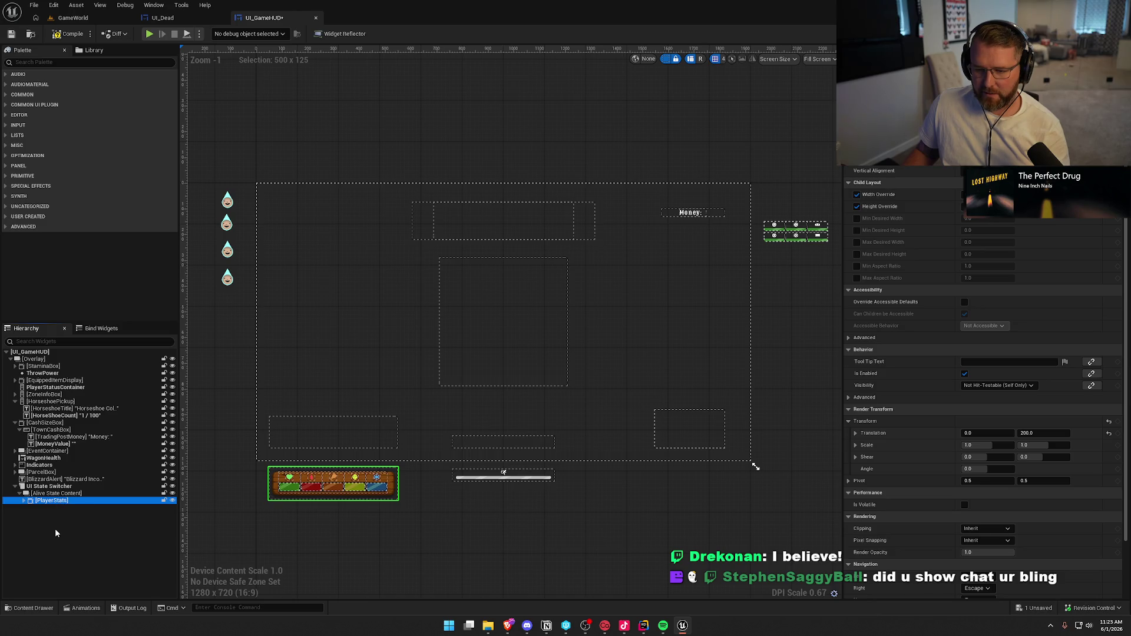
pyautogui.click(42, 367)
pyautogui.moveTo(42, 370)
pyautogui.mouseDown()
pyautogui.moveTo(53, 504)
pyautogui.moveTo(47, 496)
pyautogui.mouseUp()
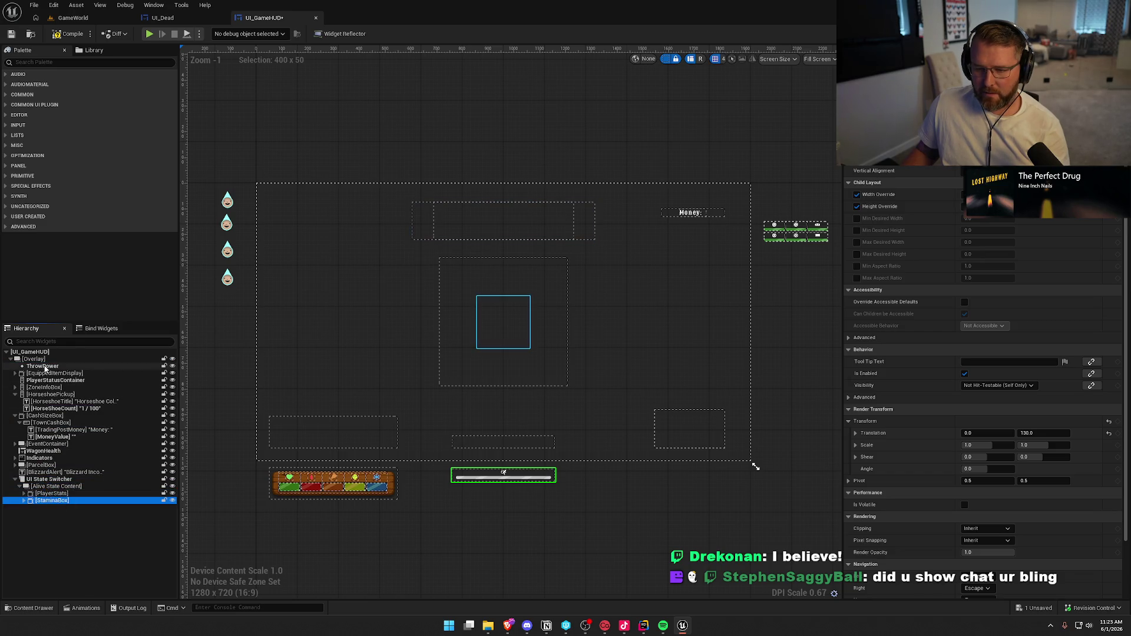
pyautogui.moveTo(43, 366); pyautogui.dragTo(59, 502)
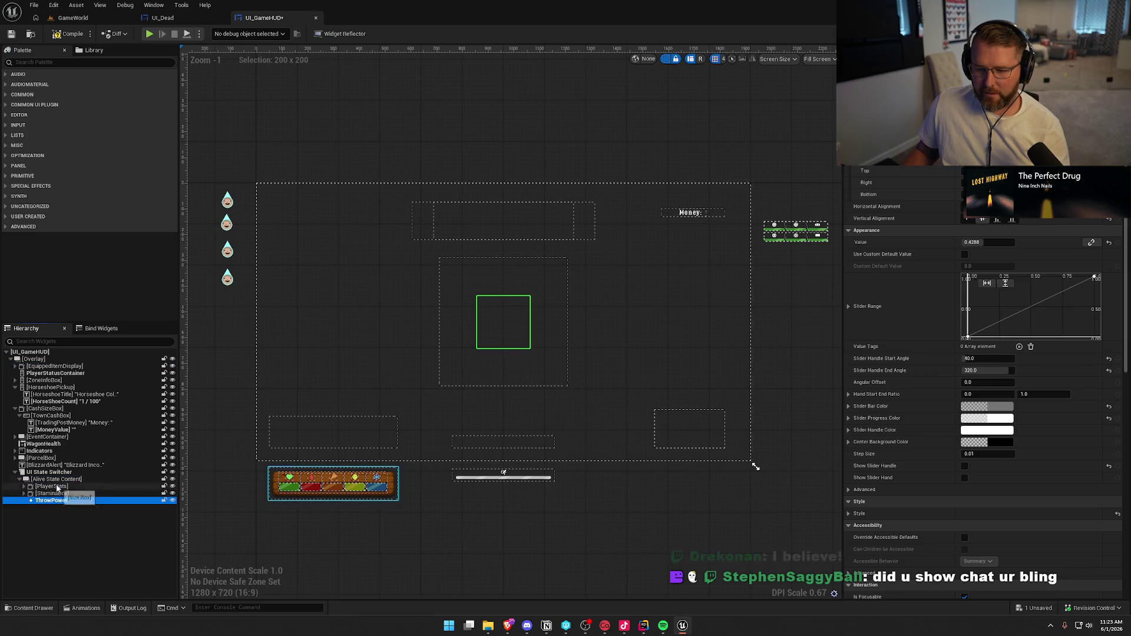
# Move EquippedItemDisplay and PlayerStatusContainer into Alive State Content
pyautogui.click(43, 367)
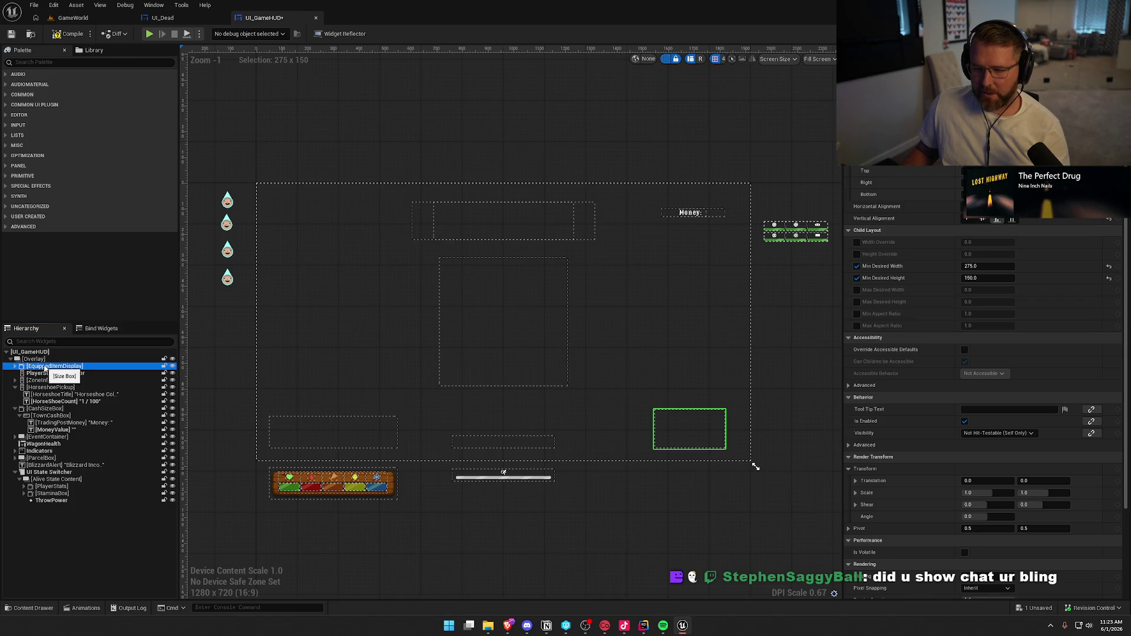
pyautogui.click(16, 367)
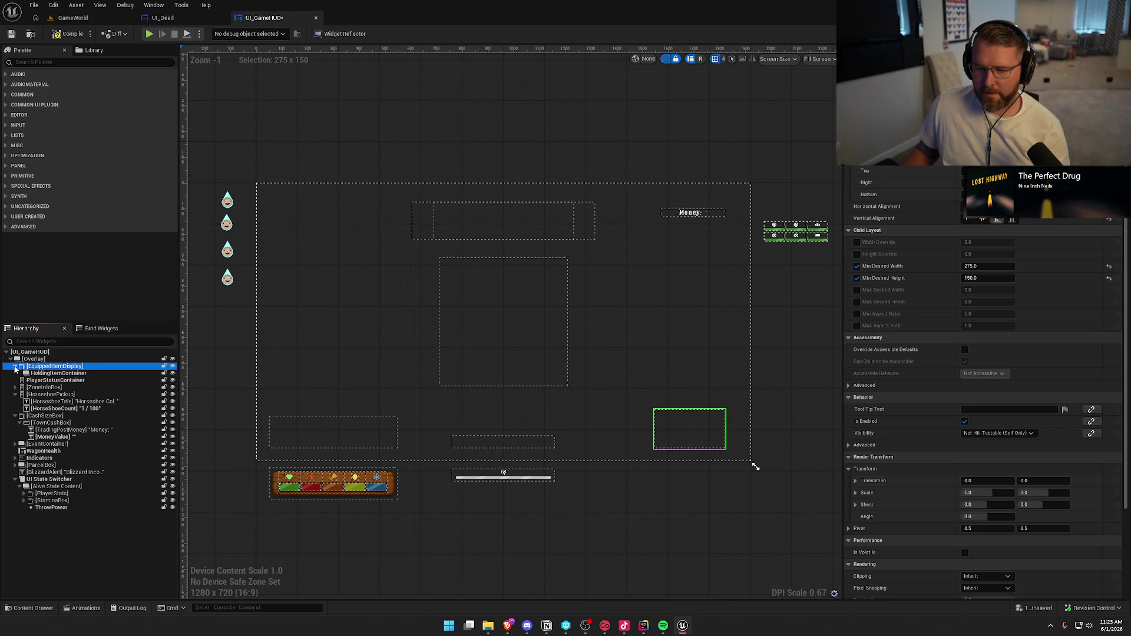
pyautogui.click(18, 369)
pyautogui.moveTo(46, 367); pyautogui.dragTo(59, 501)
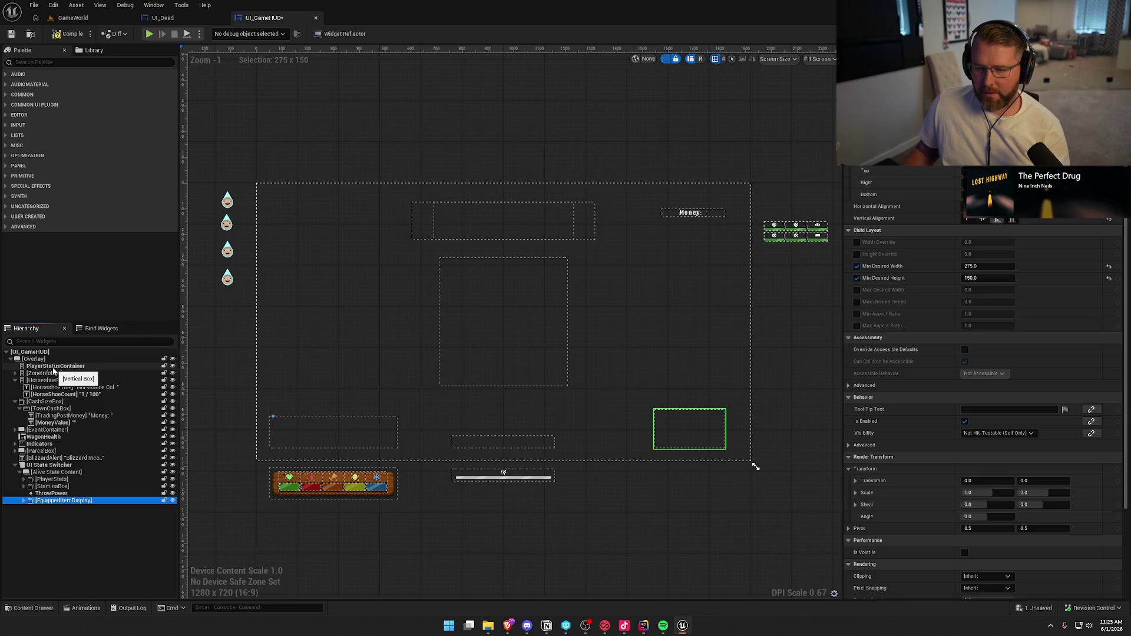
pyautogui.moveTo(53, 370); pyautogui.dragTo(64, 500)
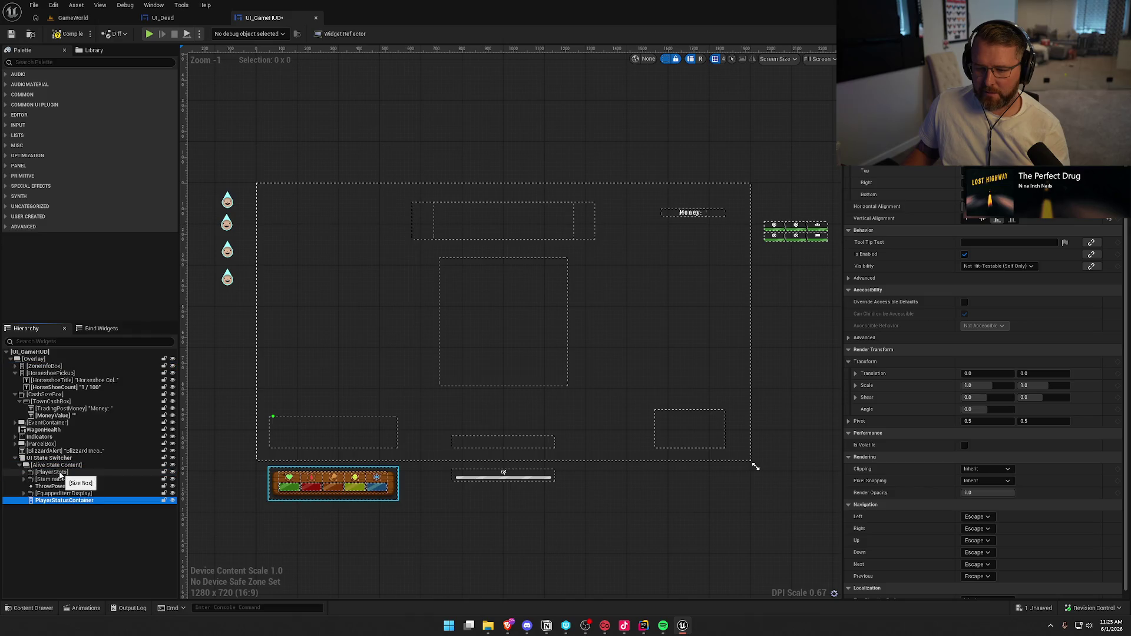
# Move WagonHealth and BlizzardAlert into Alive State Content, then collapse it
pyautogui.click(54, 366)
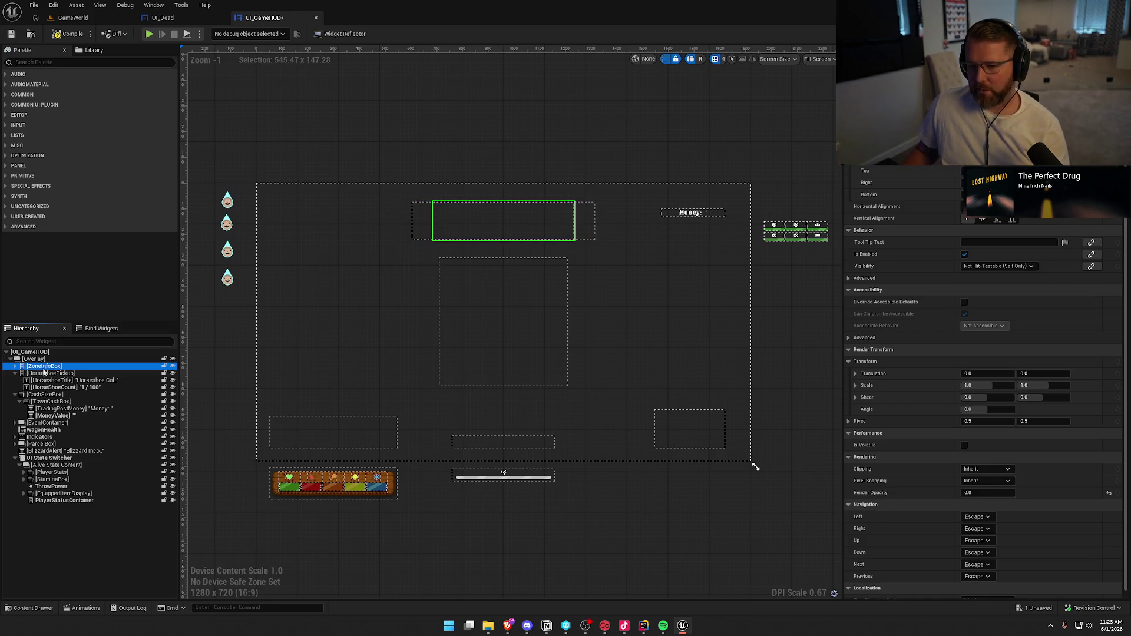
pyautogui.click(47, 375)
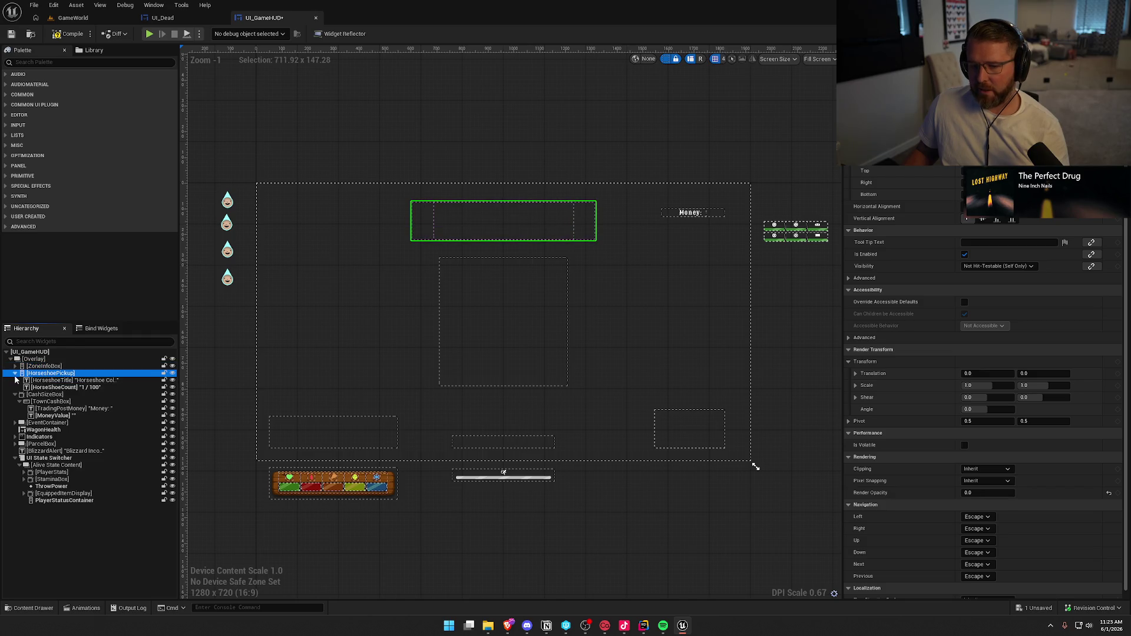
pyautogui.click(15, 374)
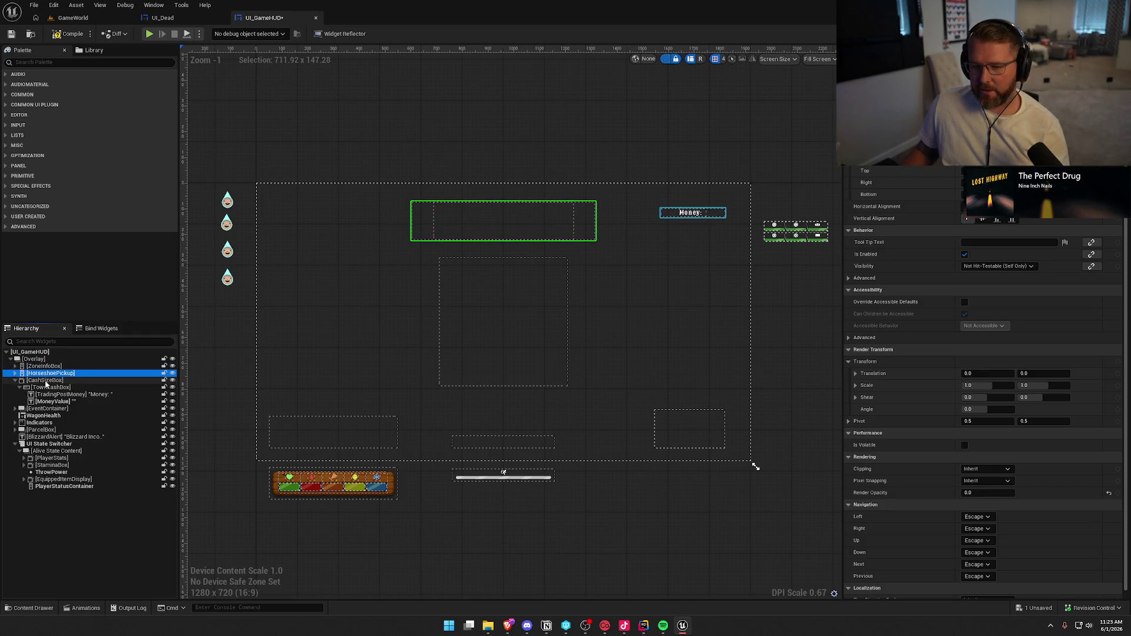
pyautogui.click(15, 381)
pyautogui.click(40, 381)
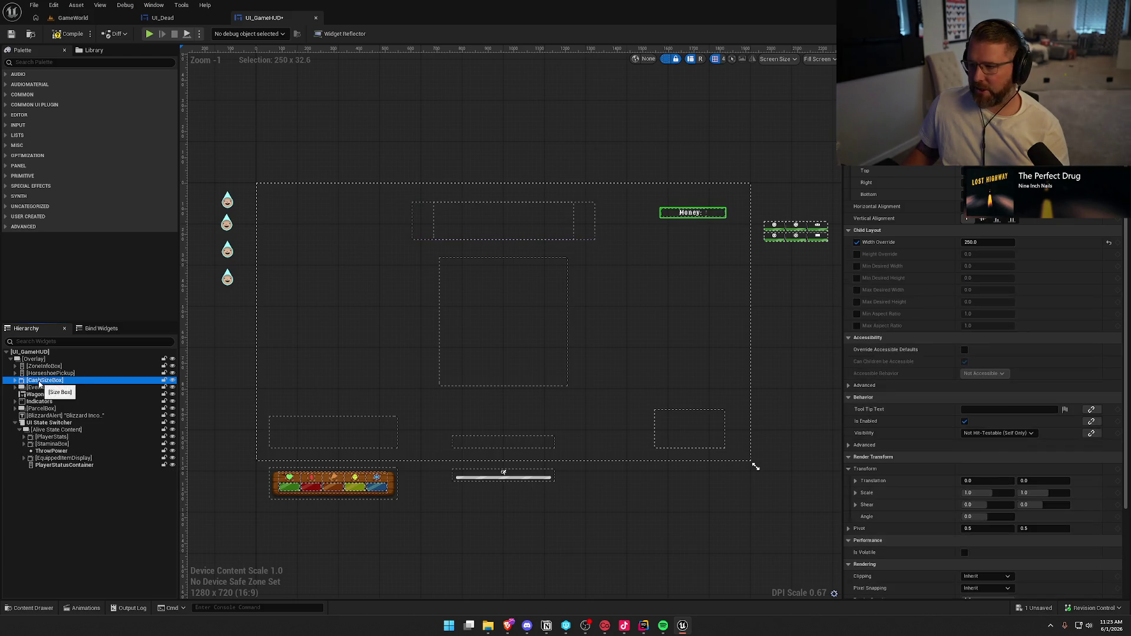
pyautogui.click(39, 387)
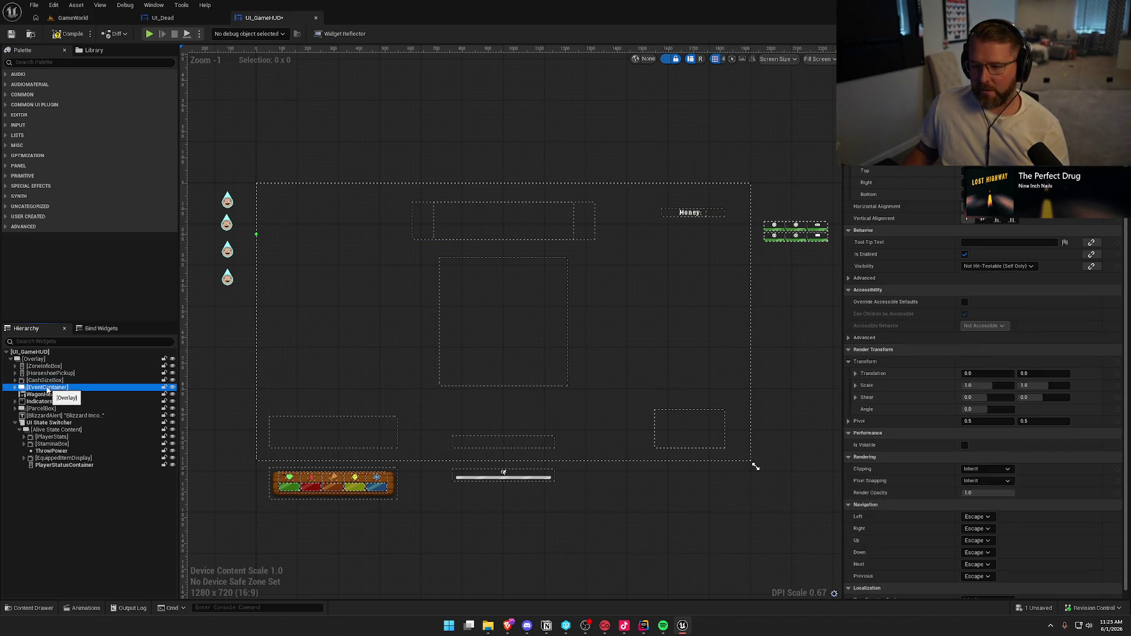
pyautogui.click(40, 395)
pyautogui.moveTo(40, 399); pyautogui.dragTo(49, 429)
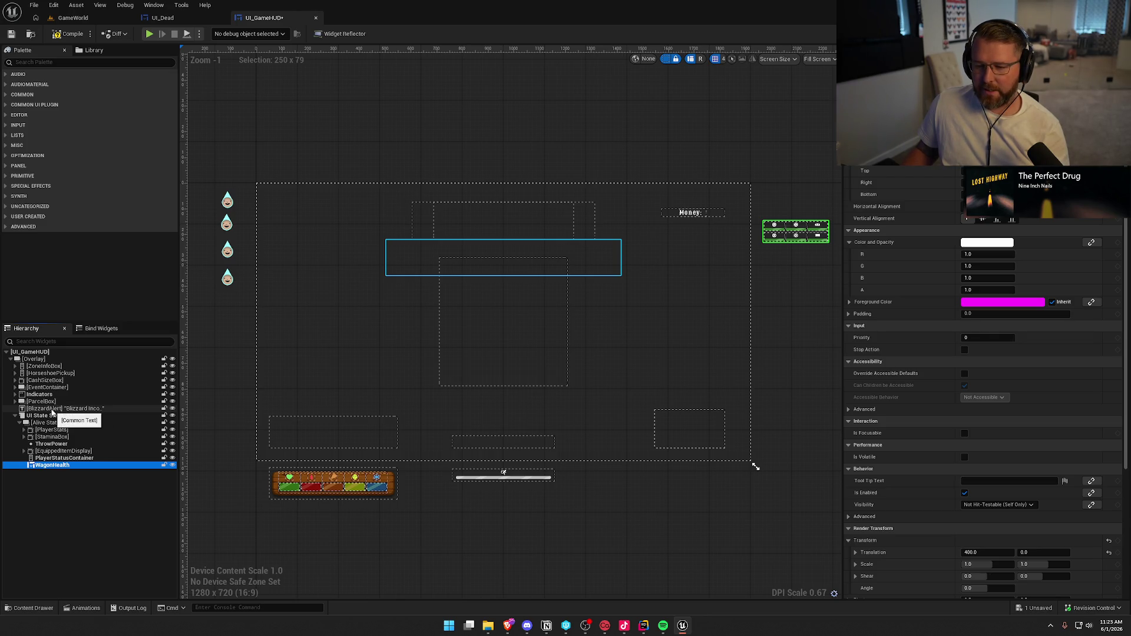
pyautogui.moveTo(52, 412); pyautogui.dragTo(54, 425)
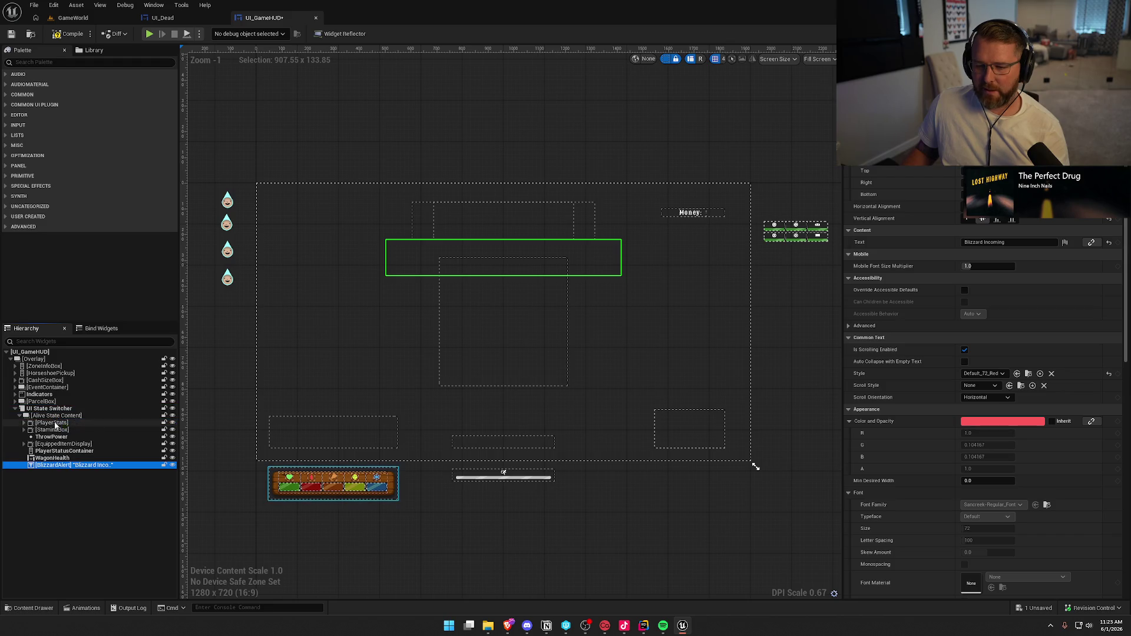
pyautogui.click(23, 416)
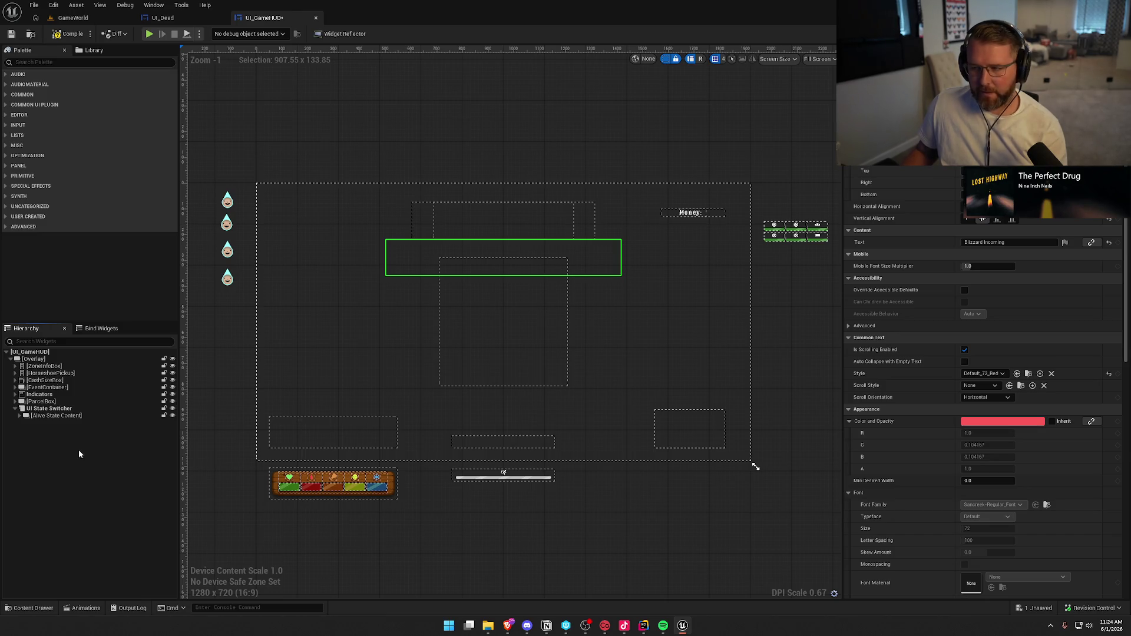
pyautogui.click(47, 408)
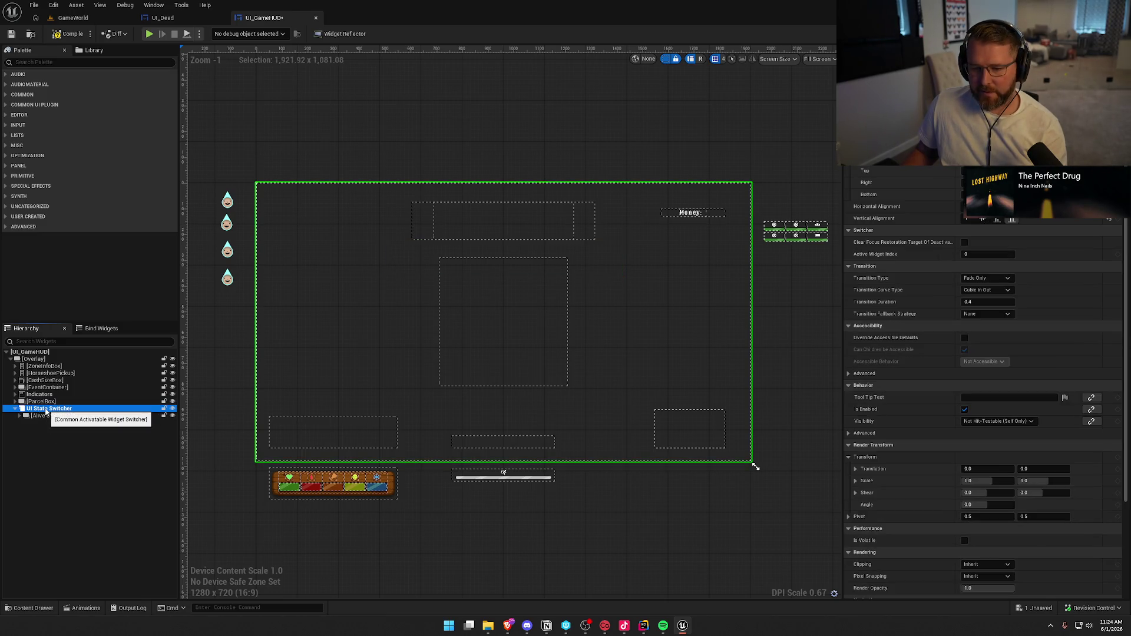
pyautogui.rightClick(46, 412)
pyautogui.click(34, 438)
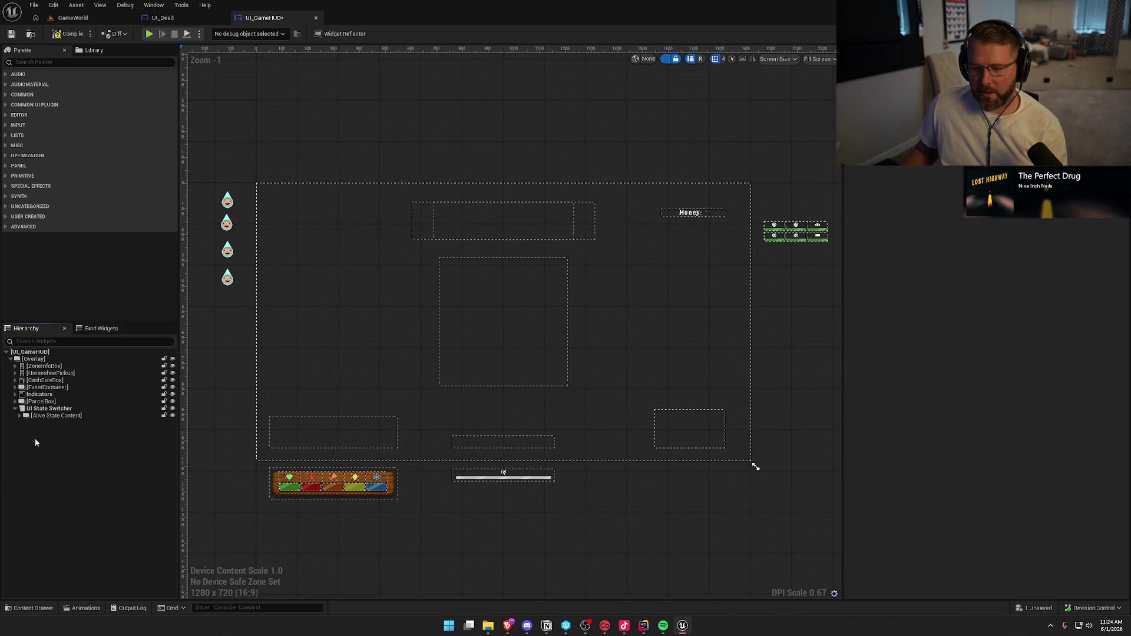
pyautogui.click(47, 408)
pyautogui.click(68, 64)
pyautogui.write('over')
pyautogui.moveTo(36, 84); pyautogui.dragTo(53, 412)
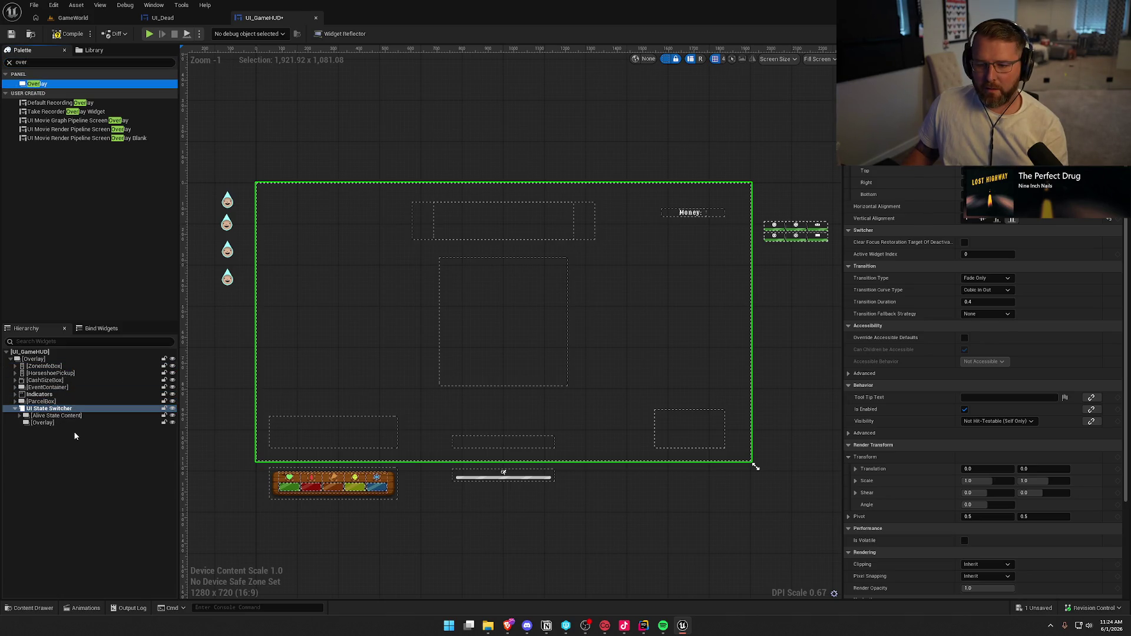
pyautogui.click(59, 507)
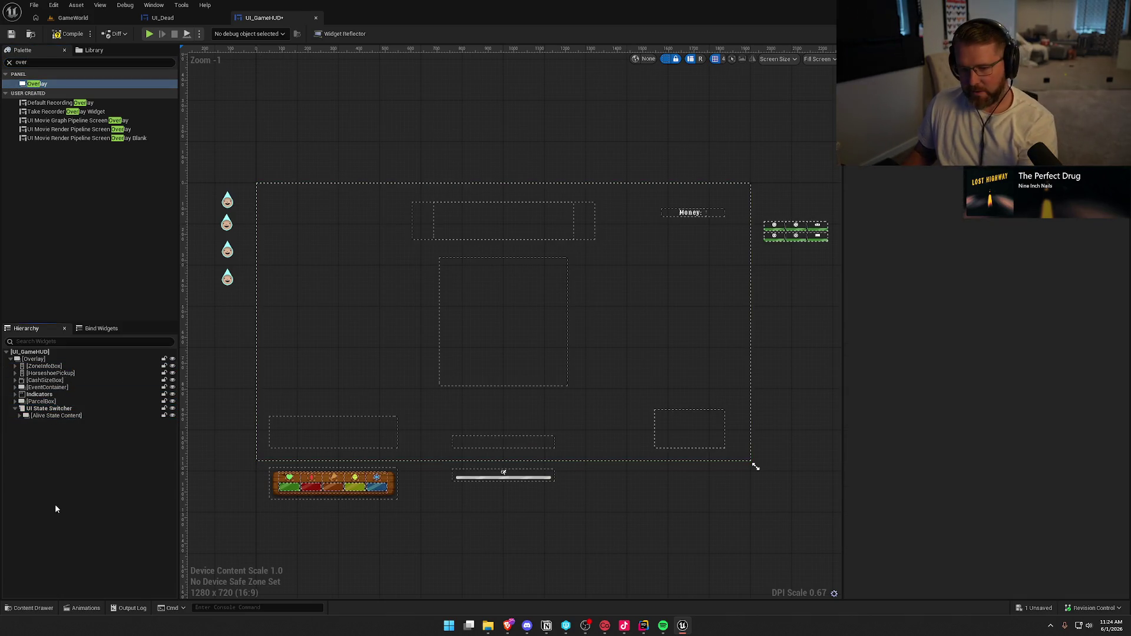
# Paste UI_Dead's death-screen Overlay hierarchy into UI_GameHUD's UI State Switcher
pyautogui.click(162, 17)
pyautogui.click(33, 358)
pyautogui.keyDown('shift'); pyautogui.click(47, 403); pyautogui.keyUp('shift')
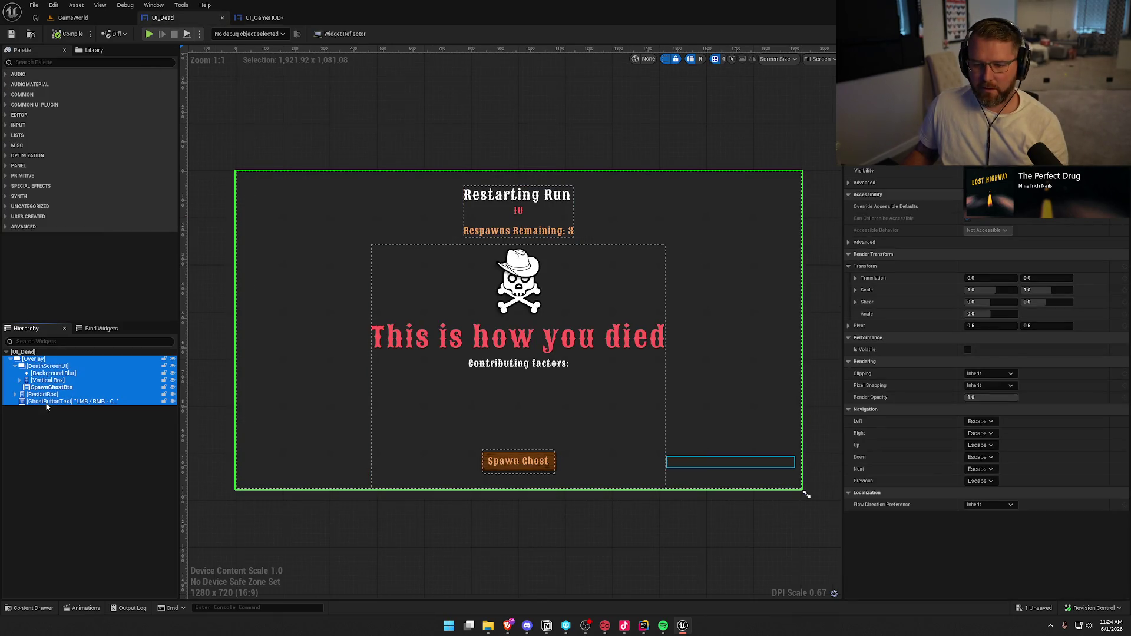
pyautogui.click(268, 18)
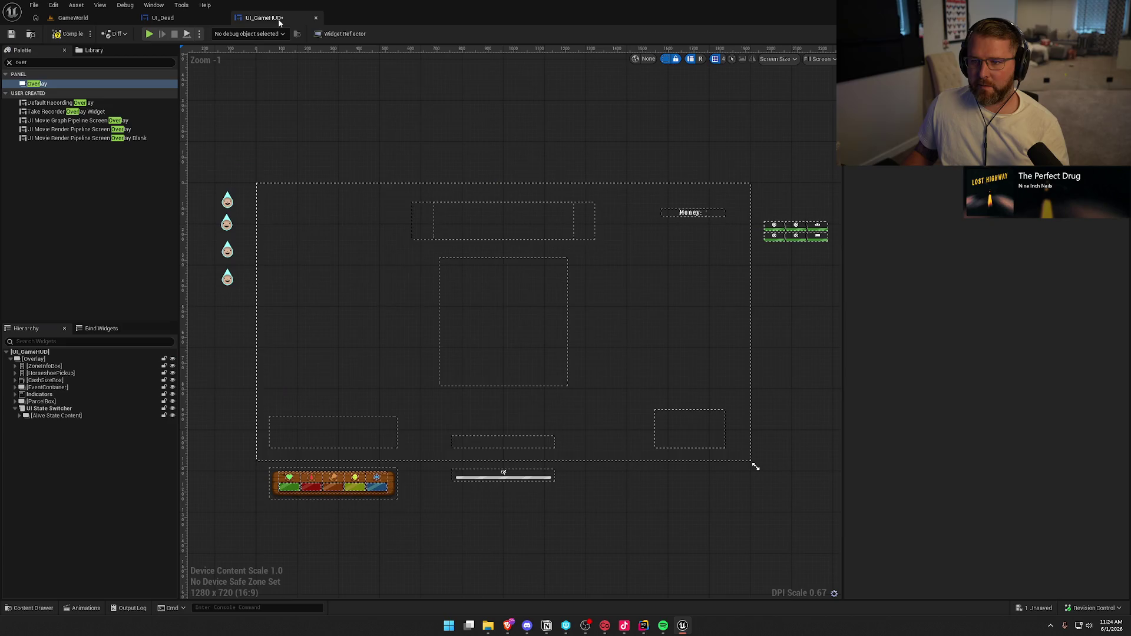
pyautogui.click(49, 408)
pyautogui.hotkey('ctrl', 'v')
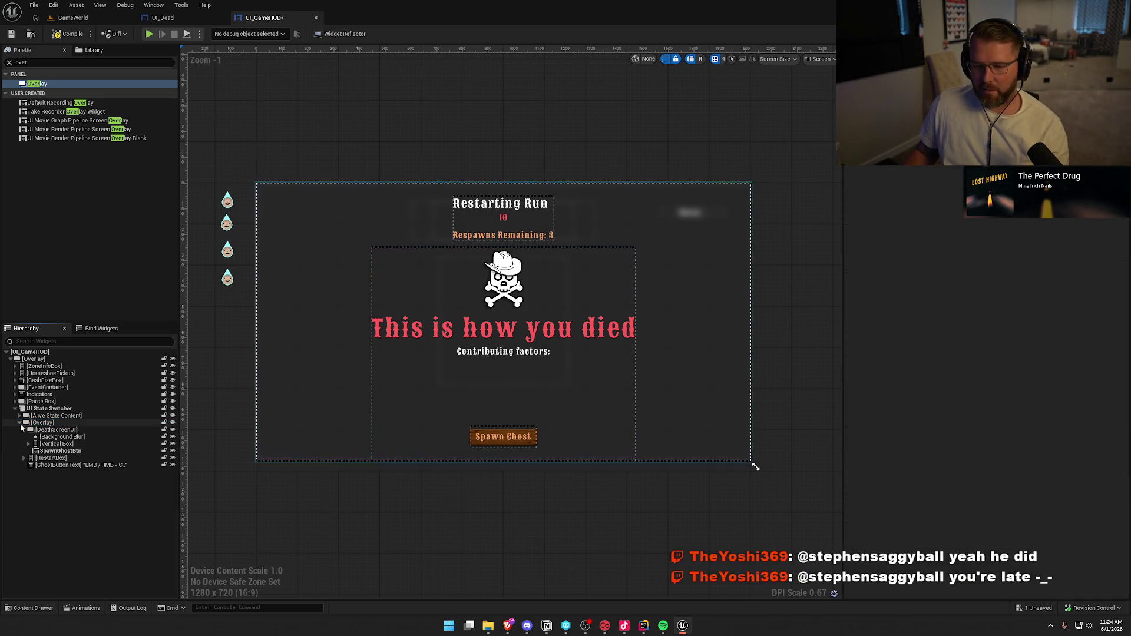
# Rename the pasted Overlay to 'Dead State Content'
pyautogui.press('F2')
pyautogui.write('Dead State Cont')
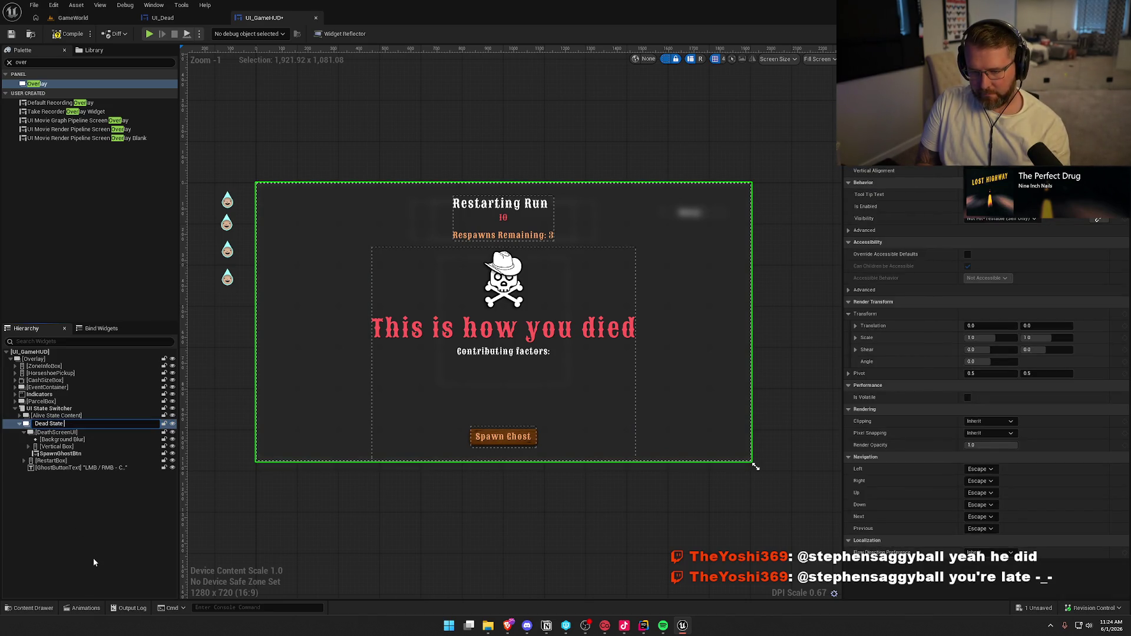
pyautogui.write('ent')
pyautogui.press('Return')
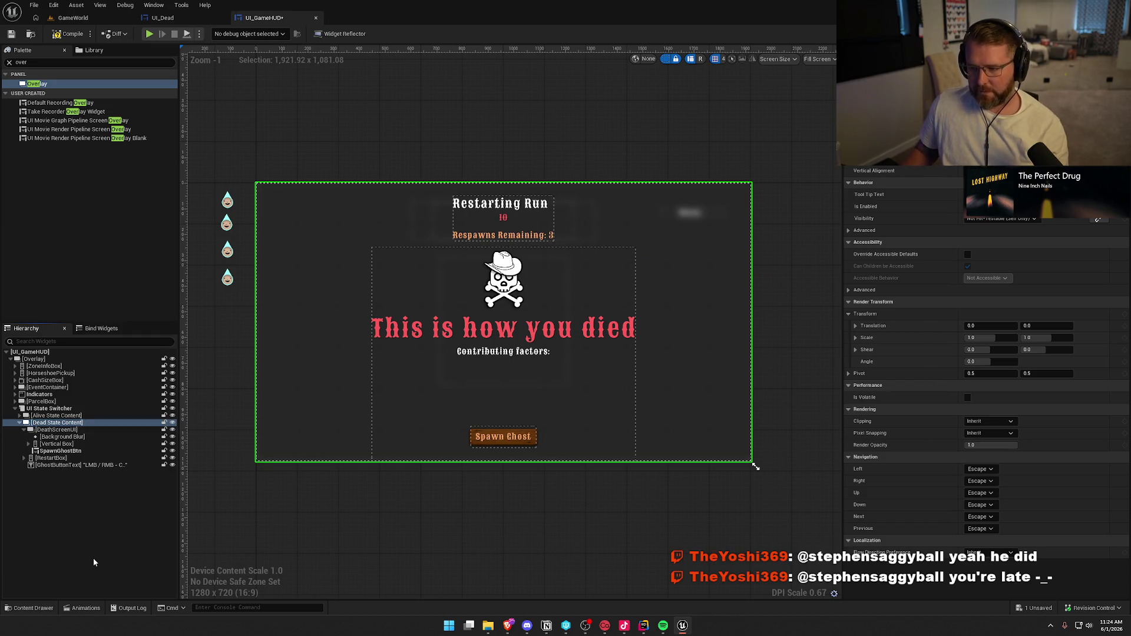
pyautogui.click(84, 524)
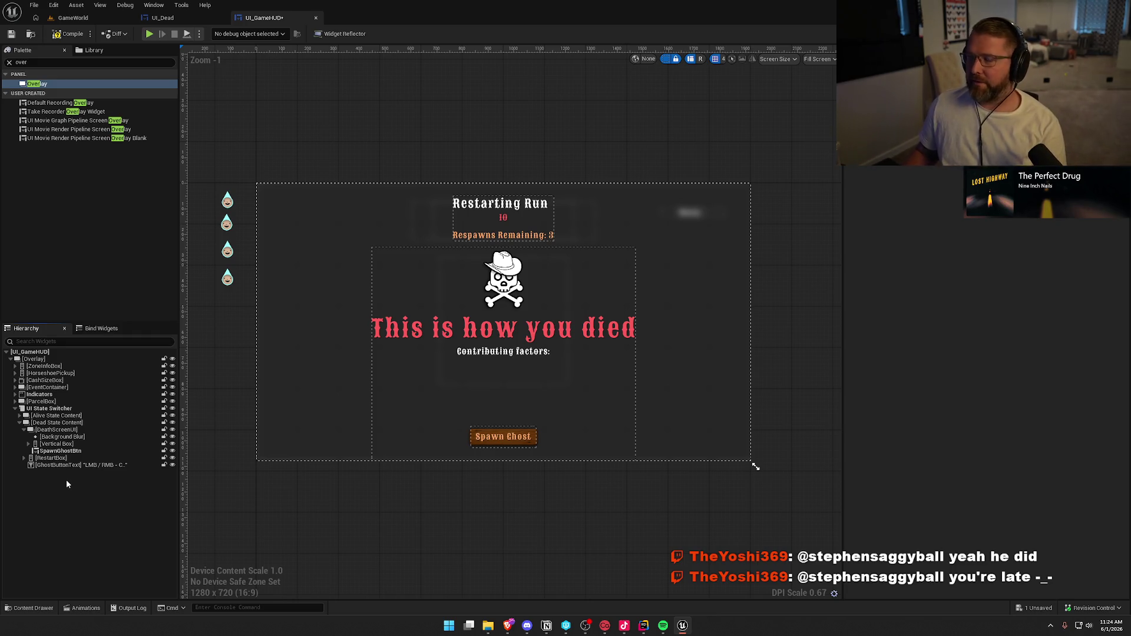
# Check the Alive and Dead state contents inside the UI State Switcher
pyautogui.click(14, 409)
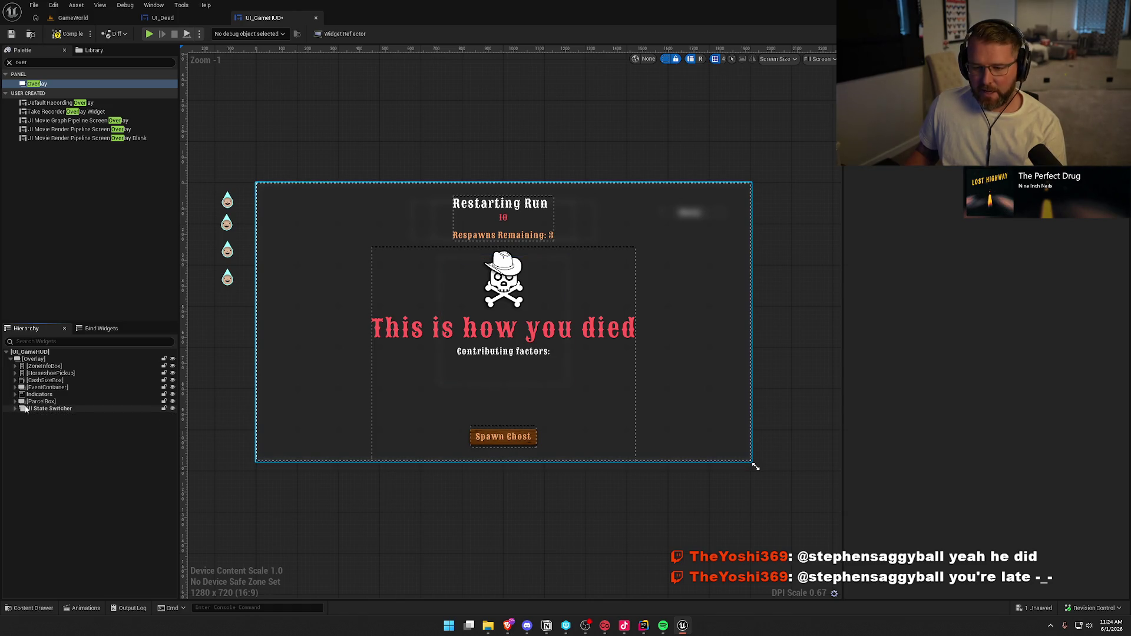
pyautogui.click(14, 408)
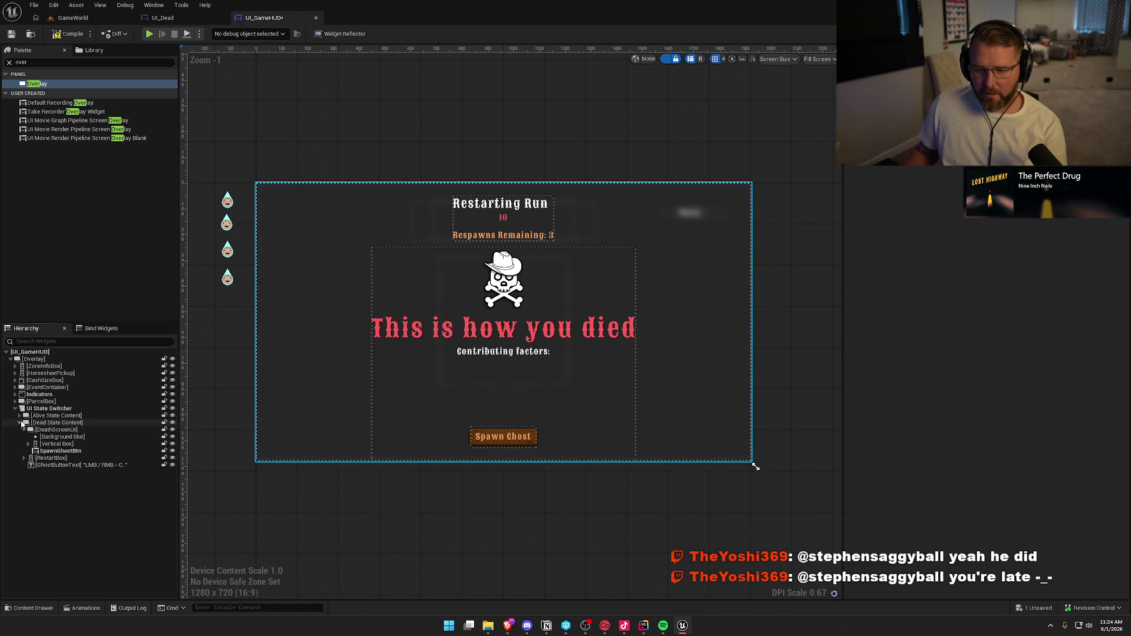
pyautogui.click(22, 424)
pyautogui.click(58, 416)
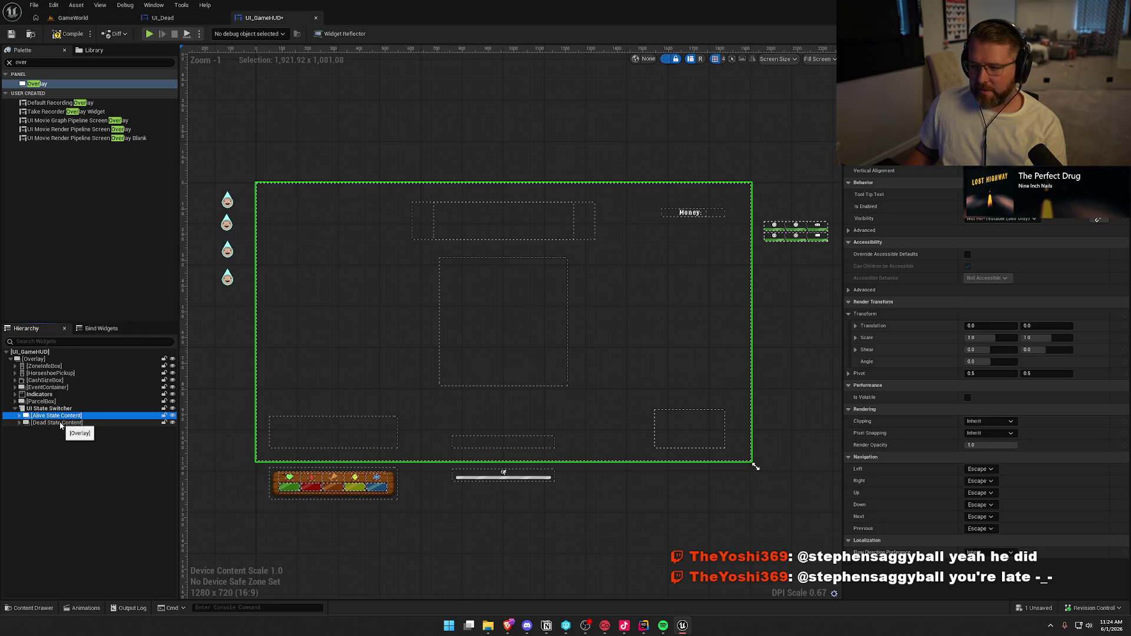
pyautogui.click(57, 423)
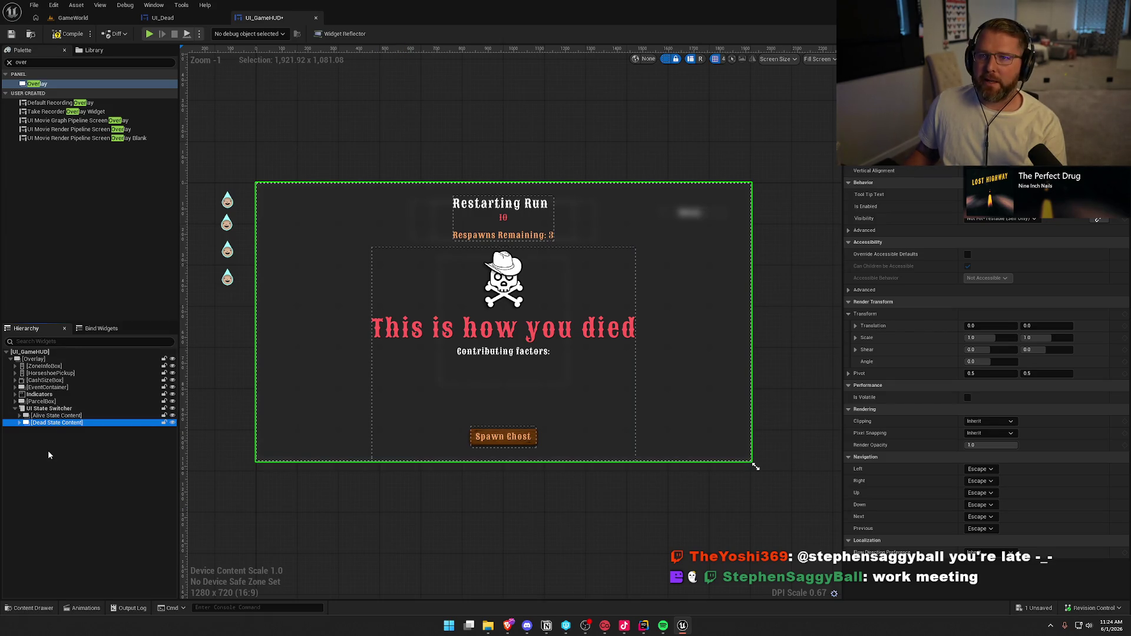
# Save UI_GameHUD and switch to the original UI_Dead widget
pyautogui.click(9, 62)
pyautogui.hotkey('ctrl', 's')
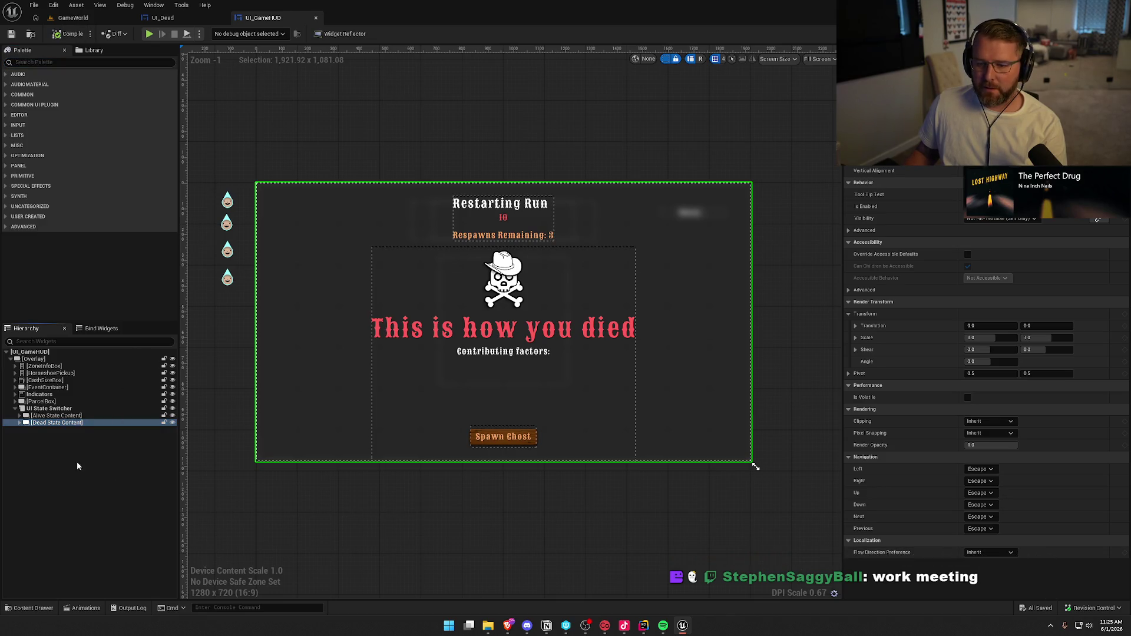
pyautogui.click(20, 424)
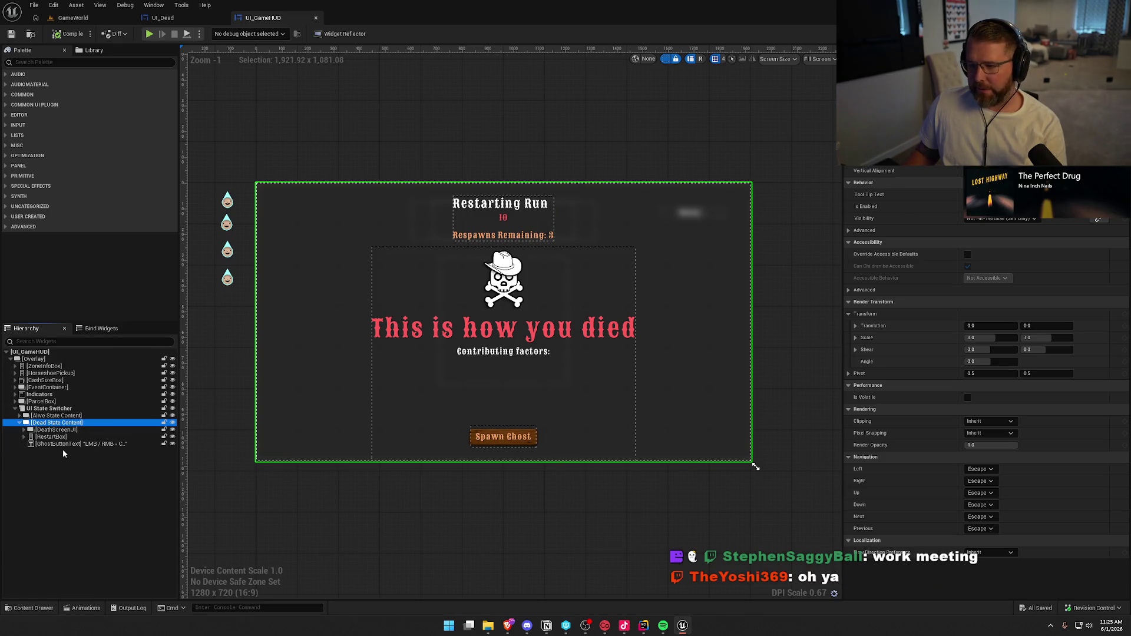
pyautogui.click(201, 18)
pyautogui.click(304, 110)
# Show UI_Dead's Animations panel and preview the EnterUI and ExitUI animations
pyautogui.click(154, 5)
pyautogui.click(189, 72)
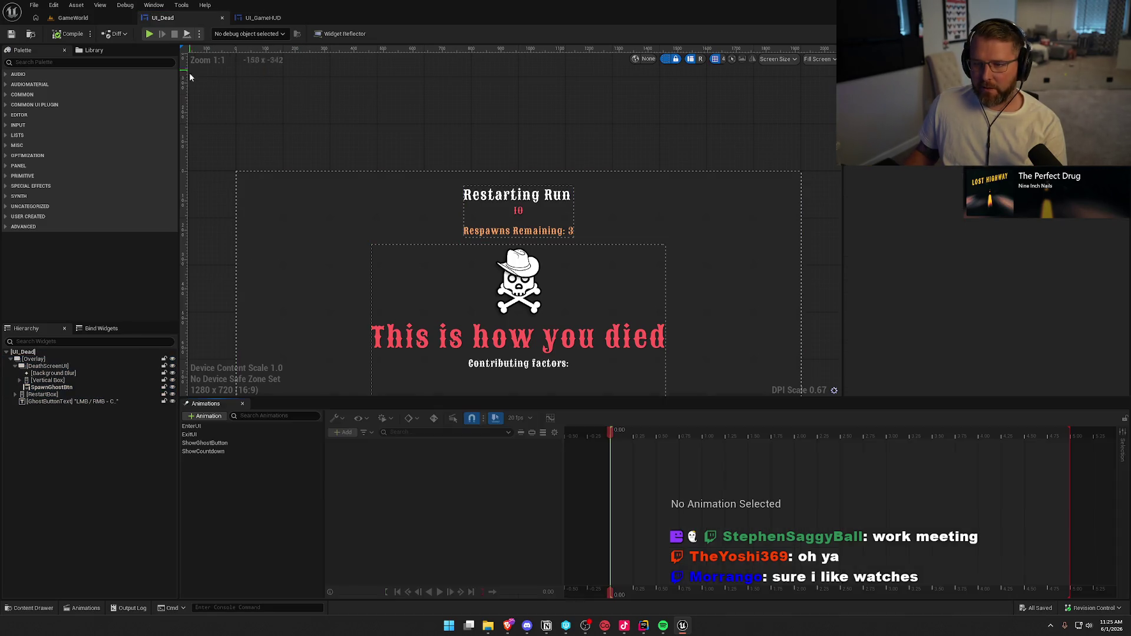
pyautogui.click(192, 427)
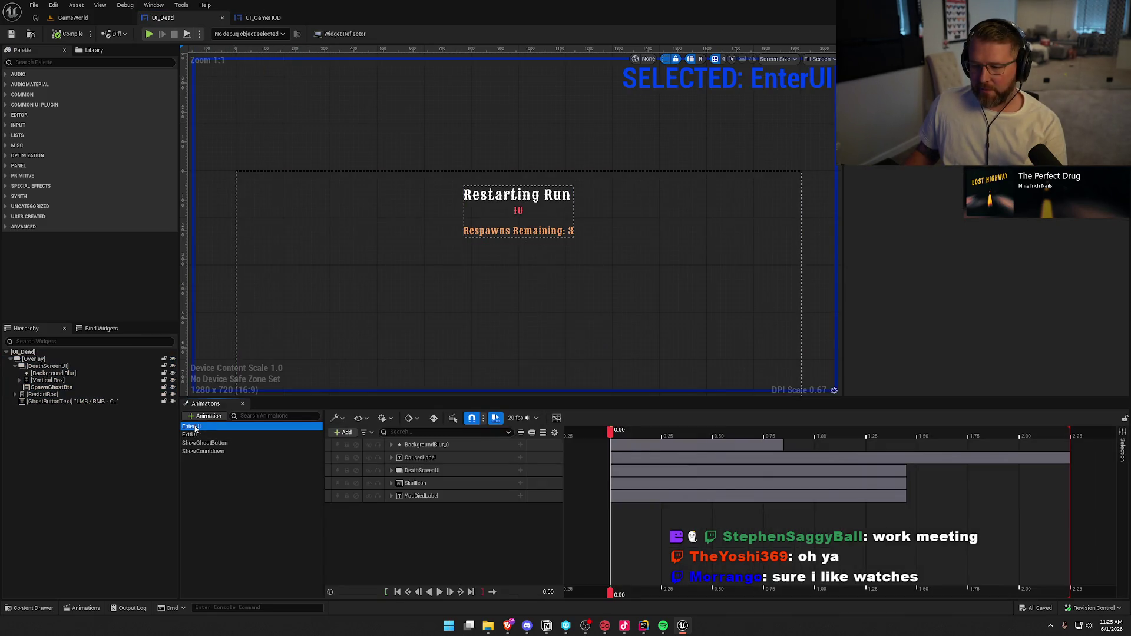
pyautogui.scroll(-2, 463, 229)
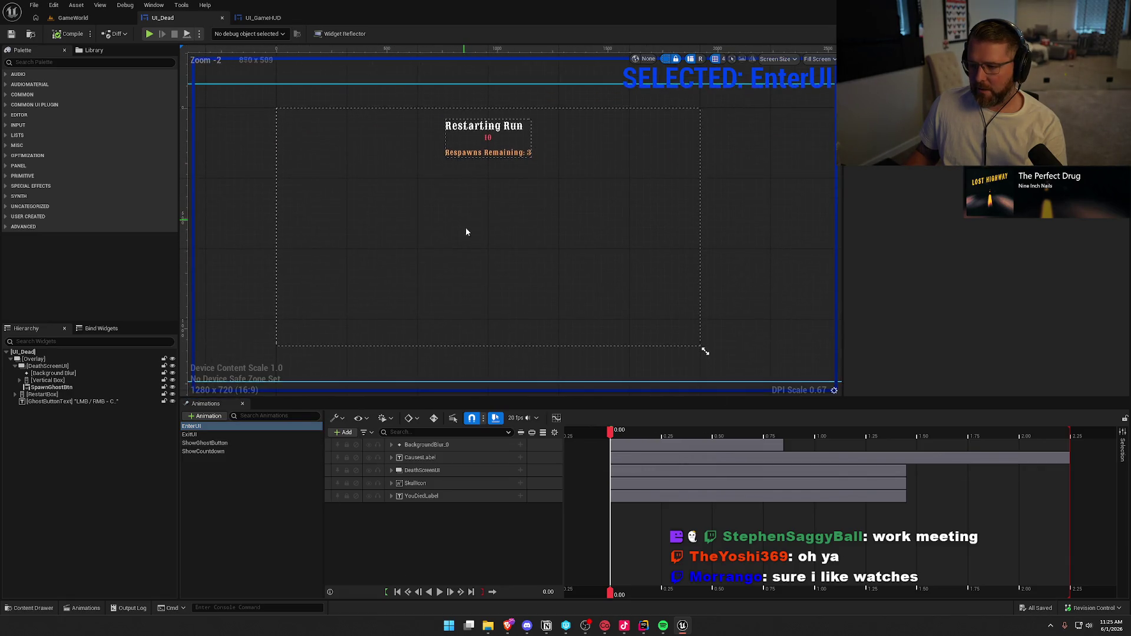
pyautogui.click(440, 593)
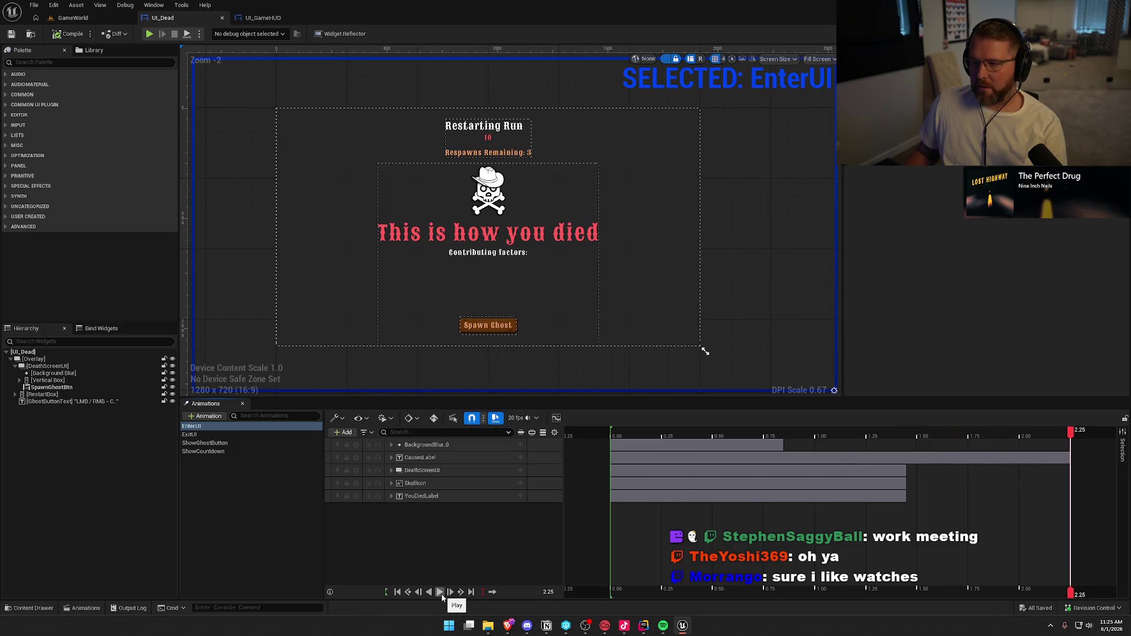
pyautogui.click(190, 434)
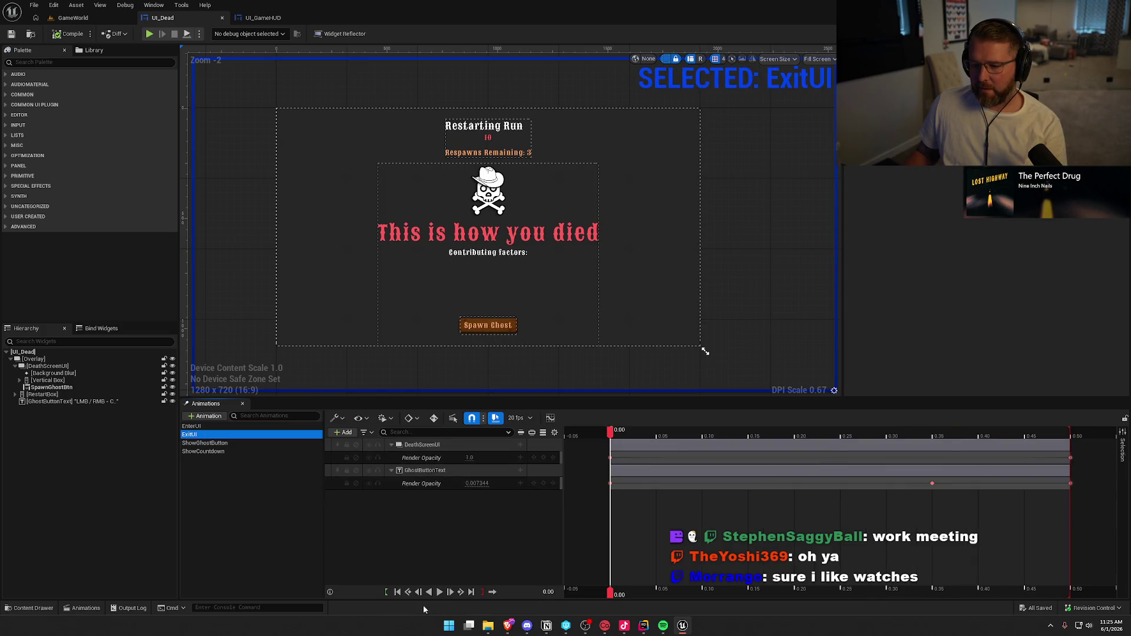
pyautogui.click(440, 592)
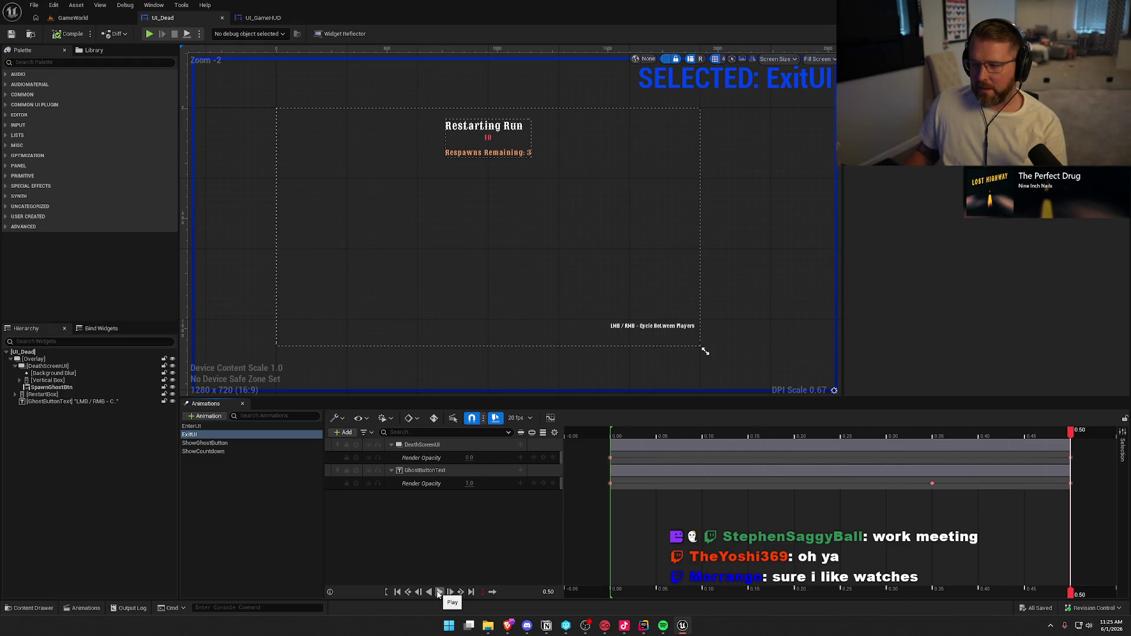
# Preview ShowGhostButton and ShowCountdown, then reset the timeline back to EnterUI
pyautogui.click(213, 443)
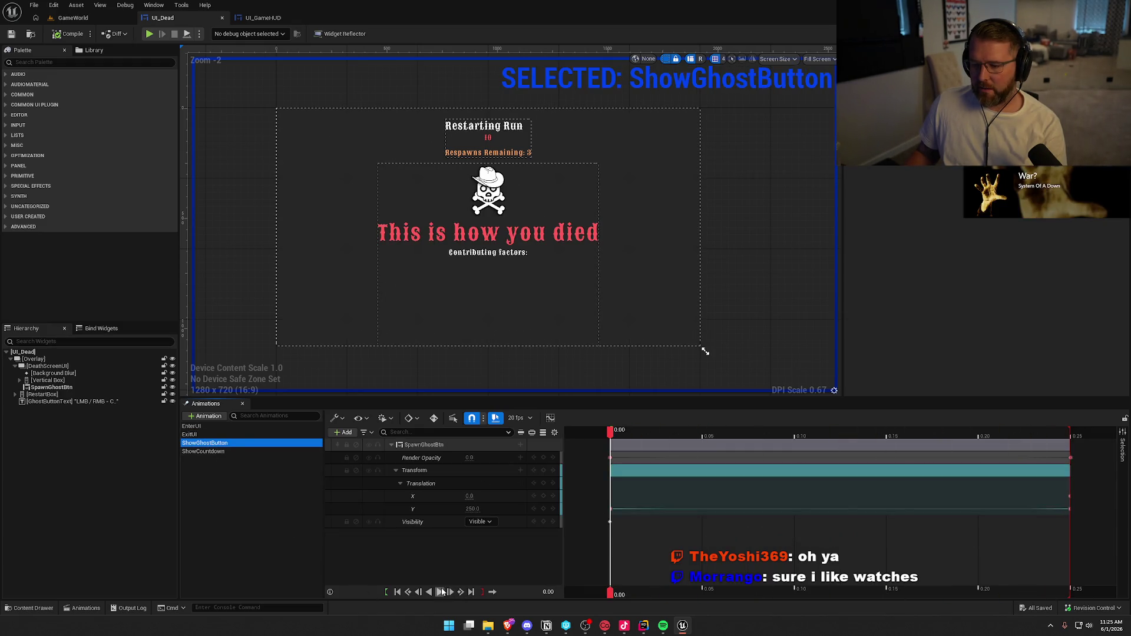
pyautogui.click(442, 592)
pyautogui.click(203, 452)
pyautogui.click(440, 592)
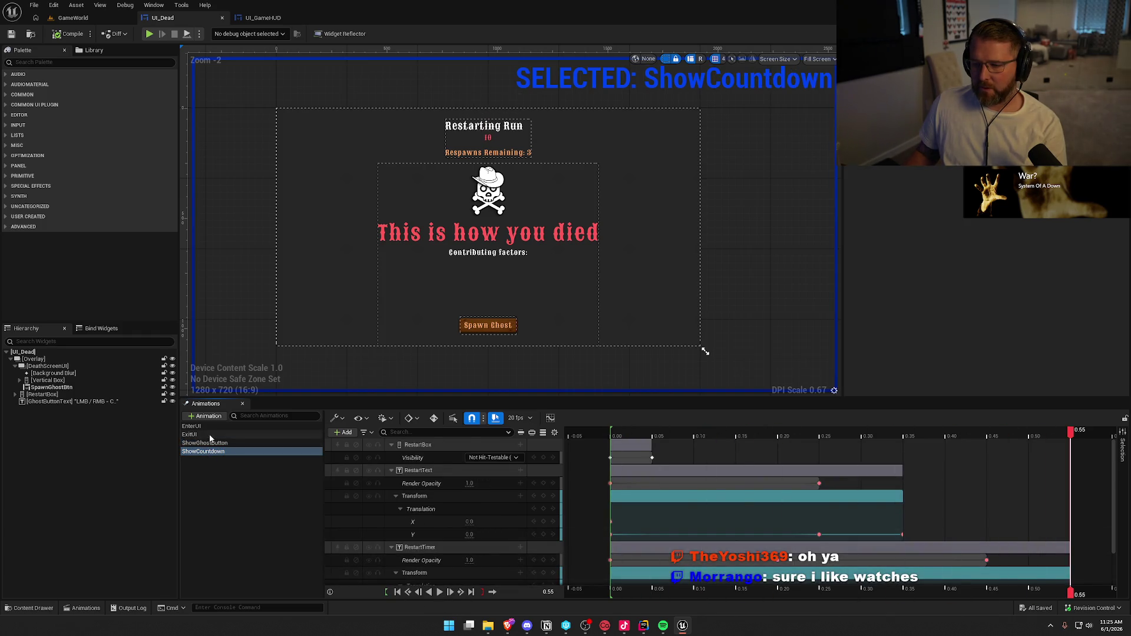
pyautogui.click(192, 426)
pyautogui.click(204, 451)
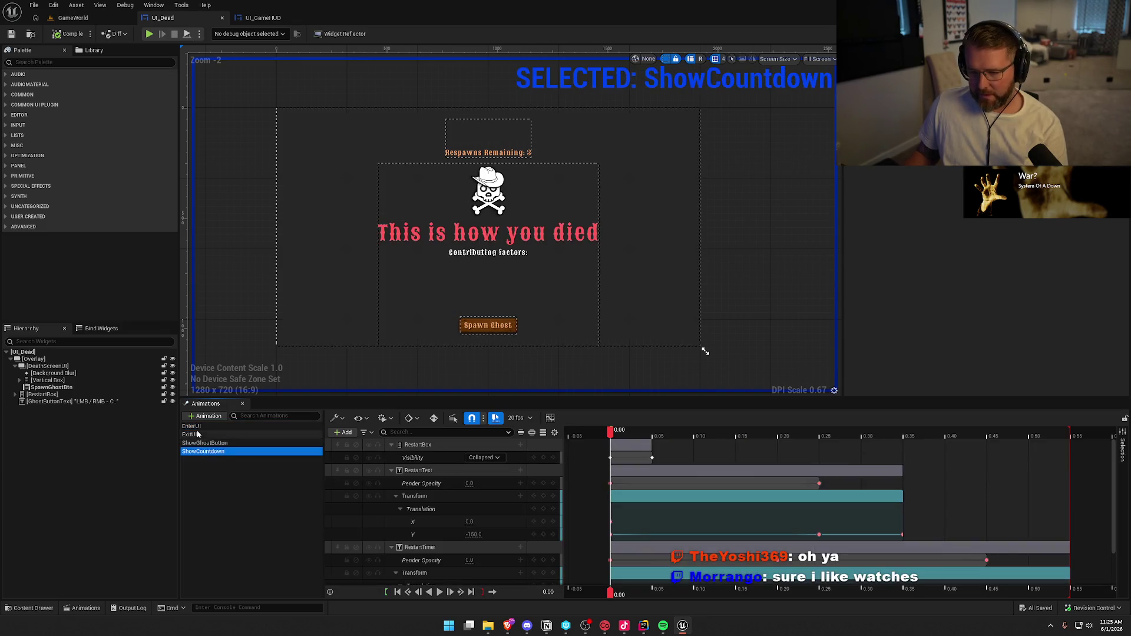
pyautogui.click(197, 426)
# Display UI_GameHUD's own animation list
pyautogui.click(222, 18)
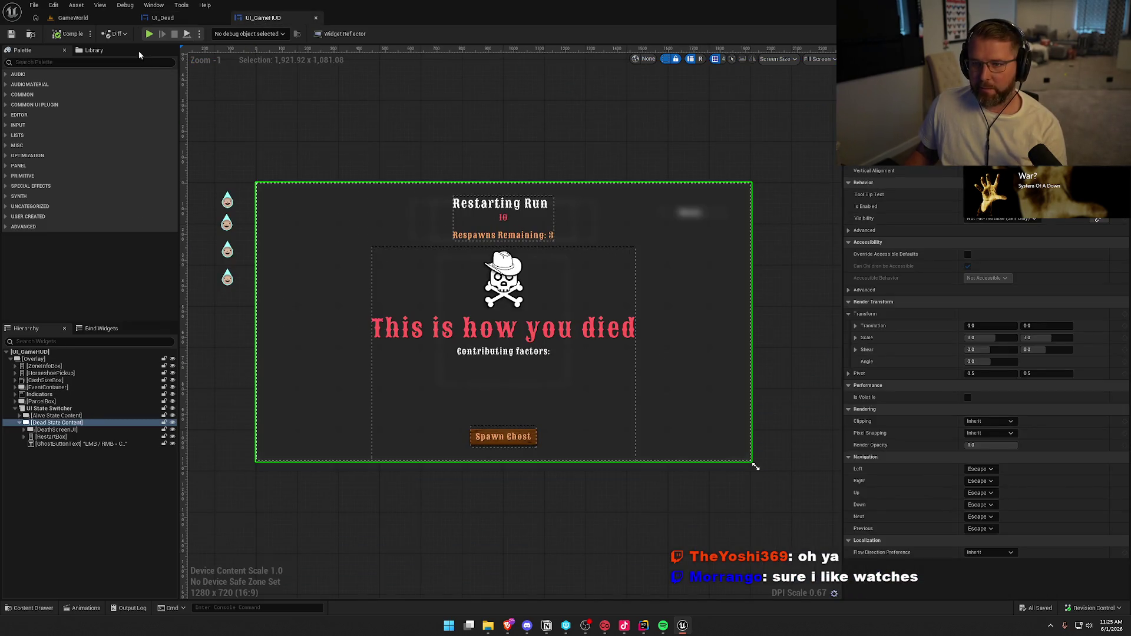
pyautogui.click(154, 4)
pyautogui.click(184, 72)
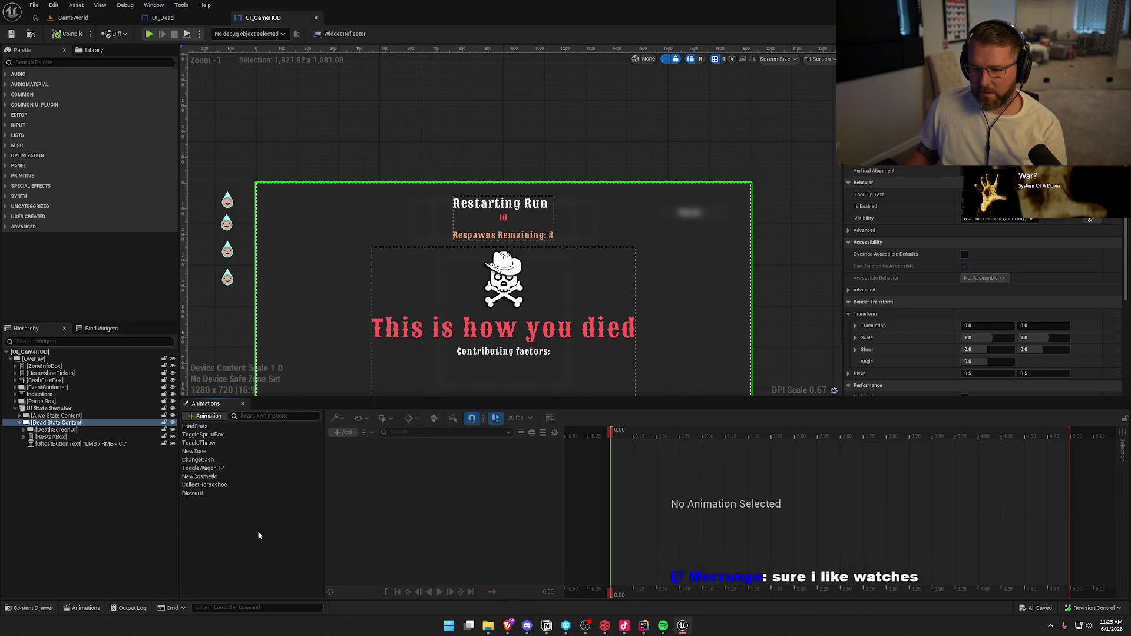
# Centre the widget view and reselect UI_Dead's EnterUI animation
pyautogui.press('Home')
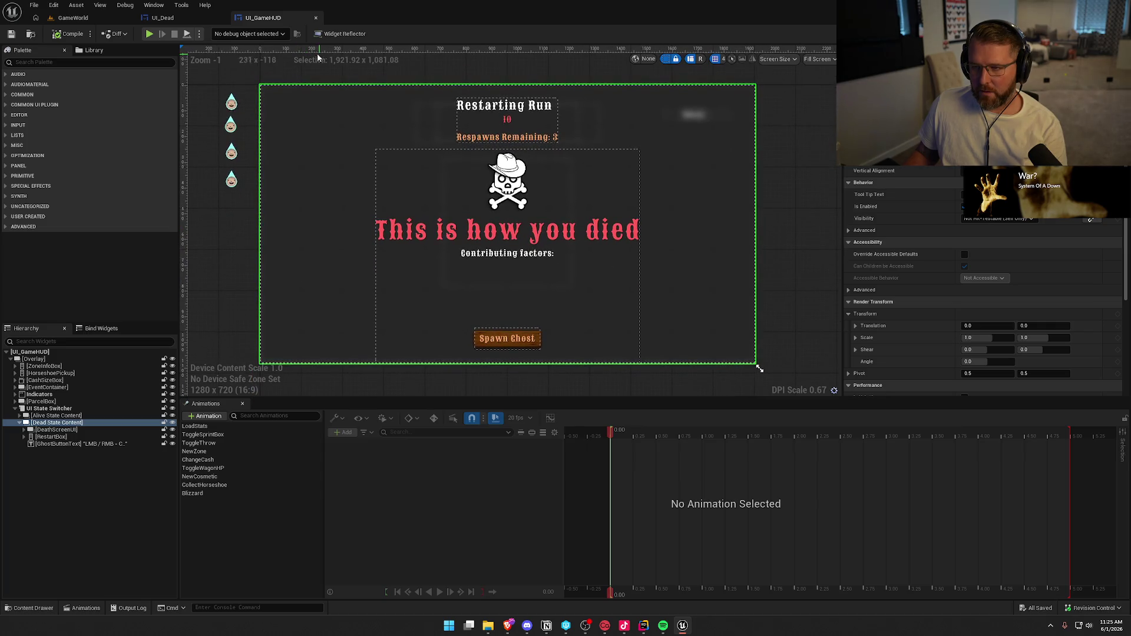
pyautogui.click(162, 18)
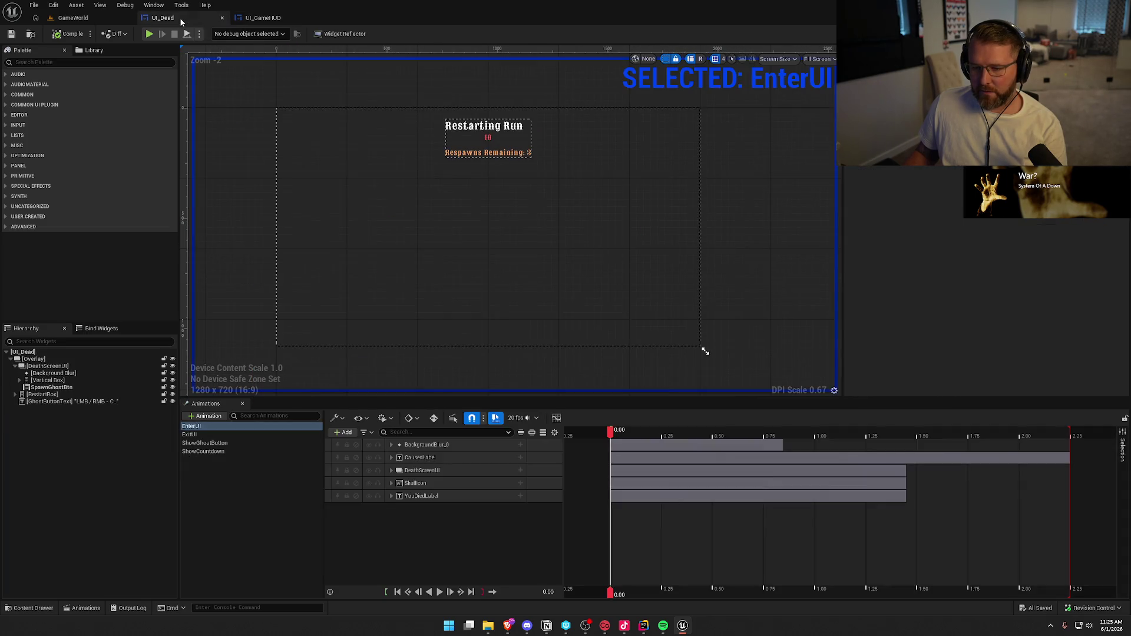
pyautogui.click(199, 437)
pyautogui.click(197, 429)
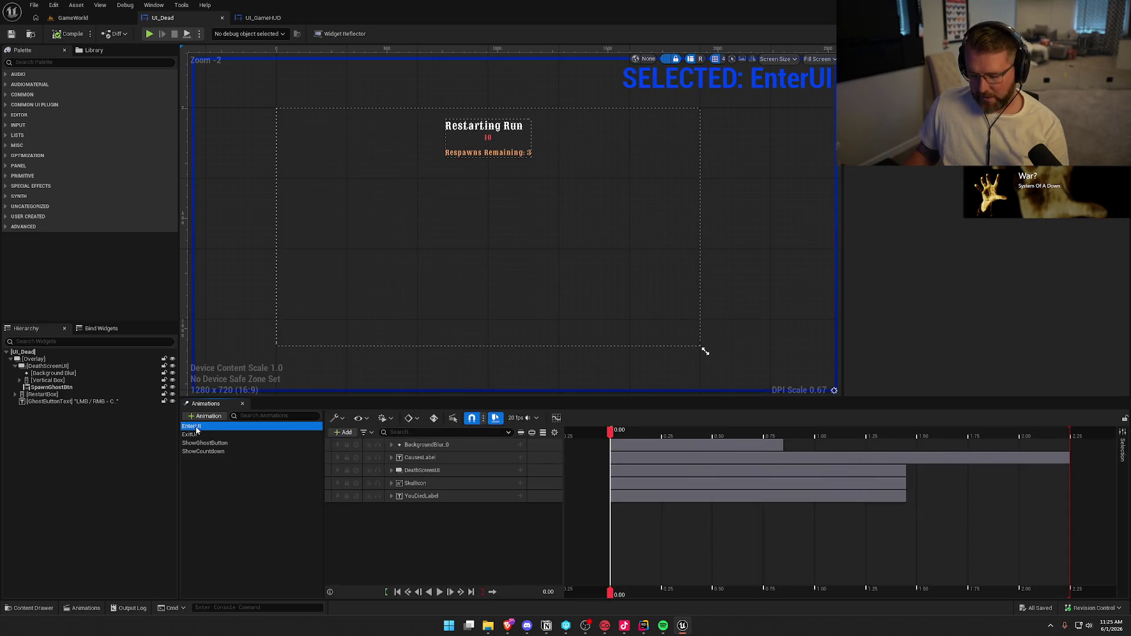
pyautogui.click(282, 21)
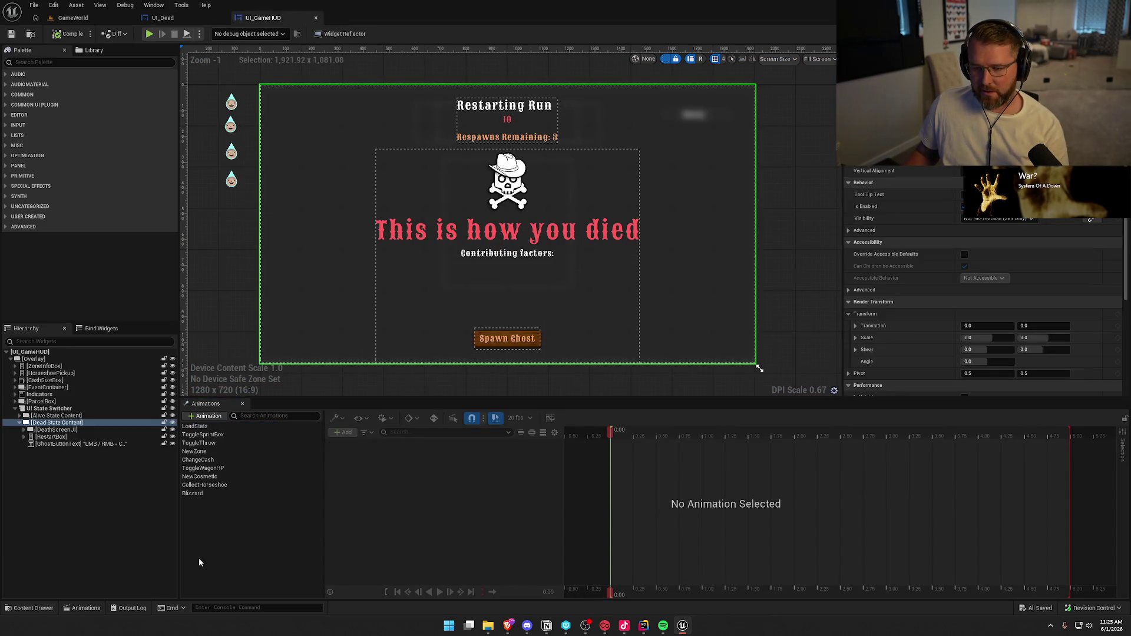
# Add a new animation named EnterDeadUI to UI_GameHUD
pyautogui.rightClick(228, 518)
pyautogui.click(203, 523)
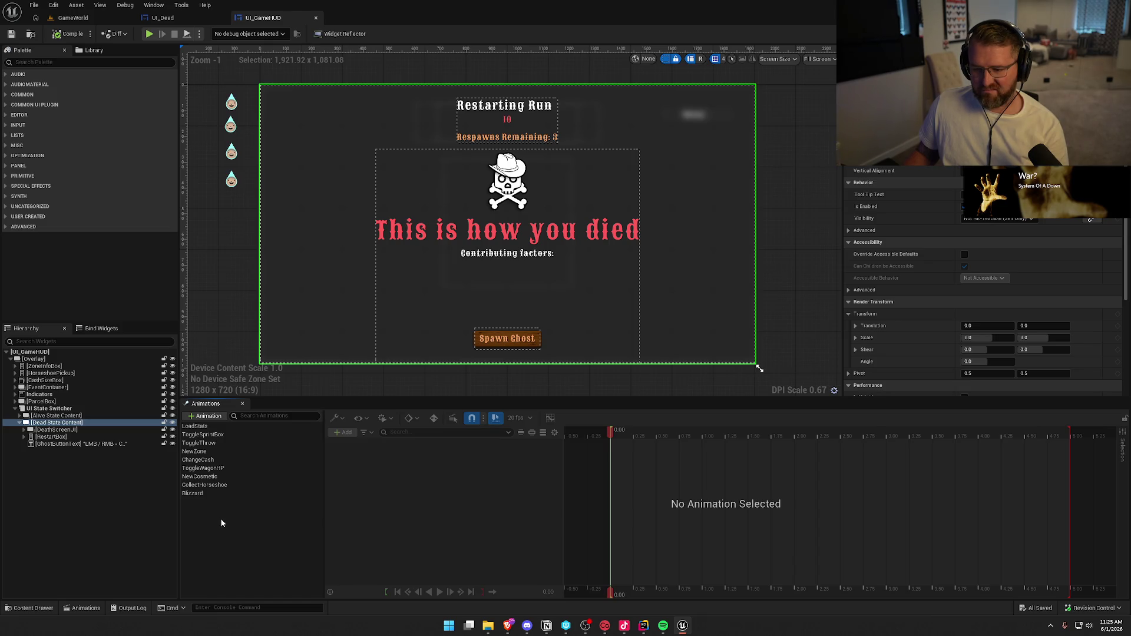
pyautogui.click(204, 416)
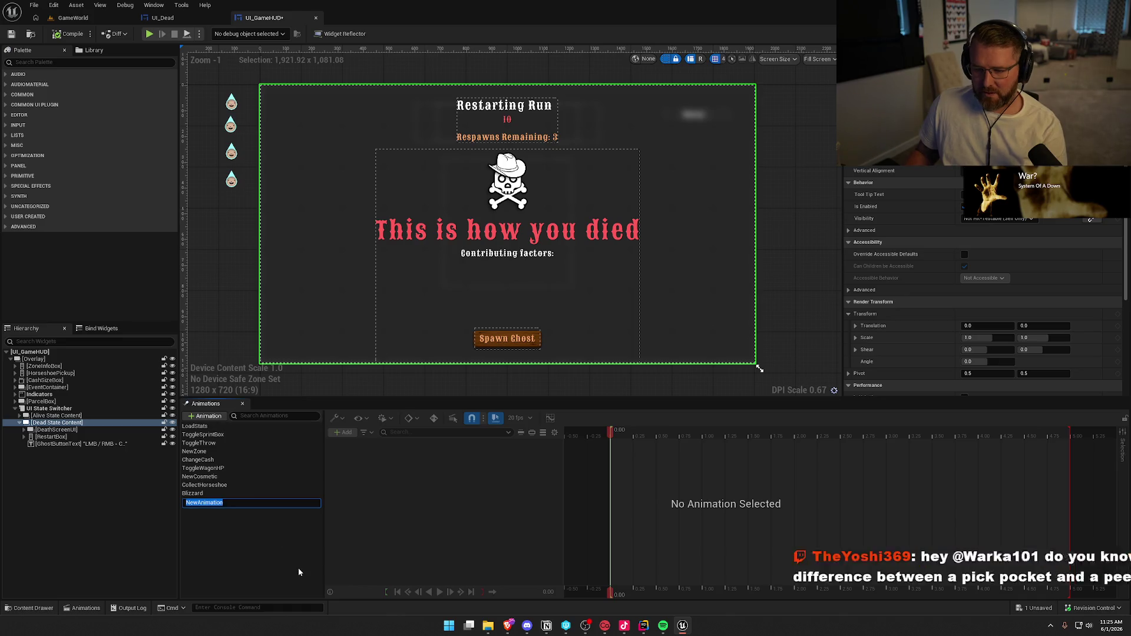
pyautogui.write('EnterDeadUI')
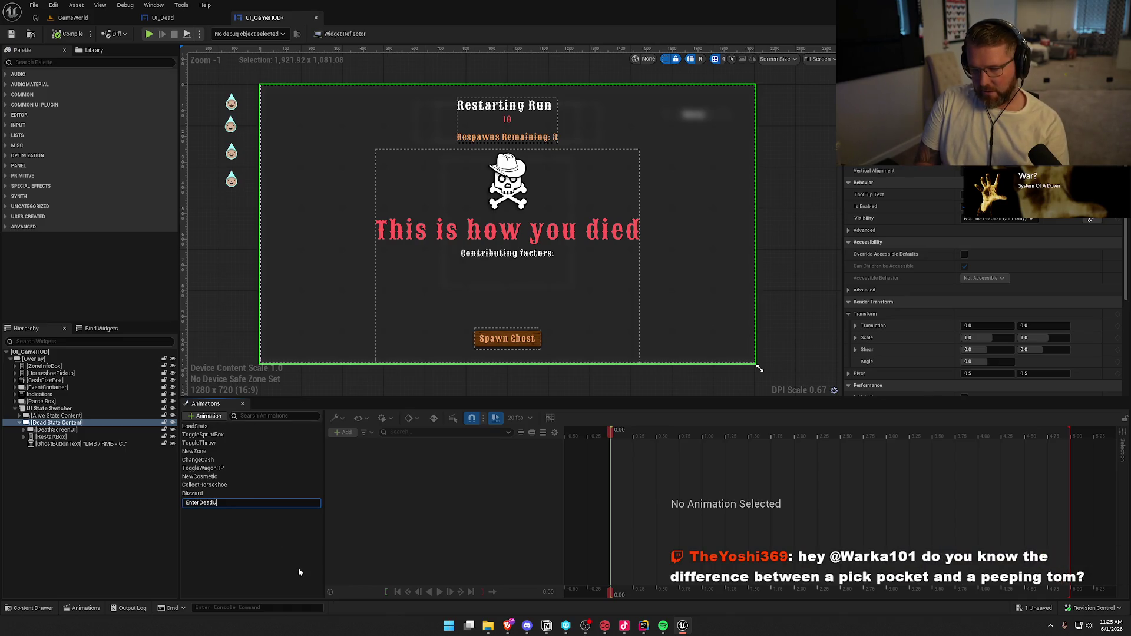
pyautogui.press('Return')
# Select all of UI_Dead's EnterUI tracks for reuse, then select EnterDeadUI
pyautogui.click(163, 18)
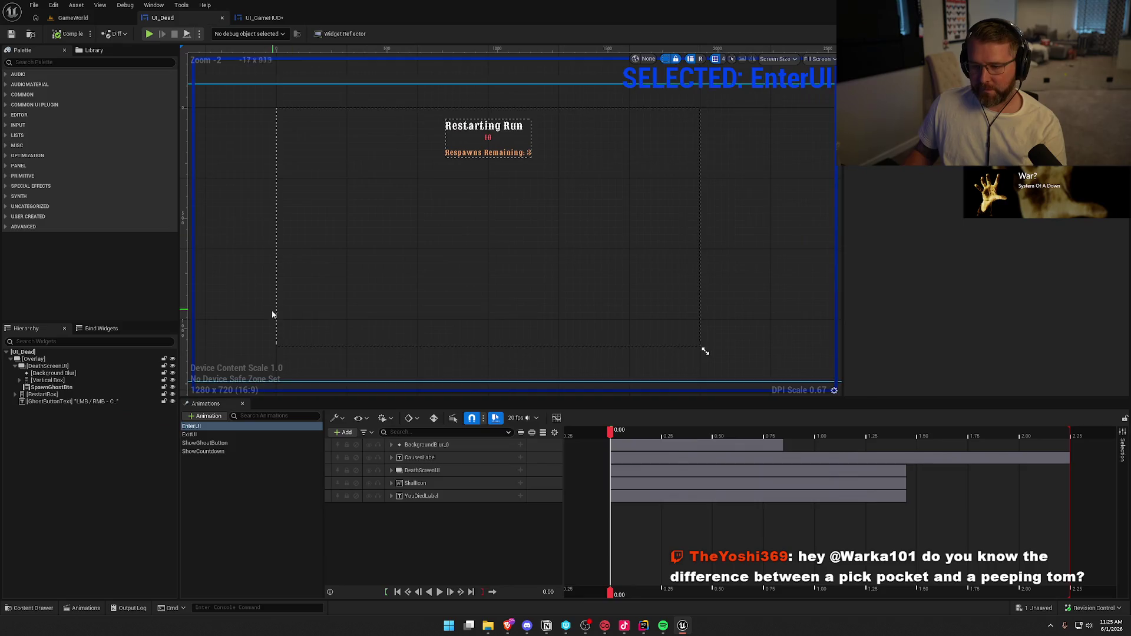
pyautogui.click(426, 445)
pyautogui.keyDown('shift'); pyautogui.click(436, 495); pyautogui.keyUp('shift')
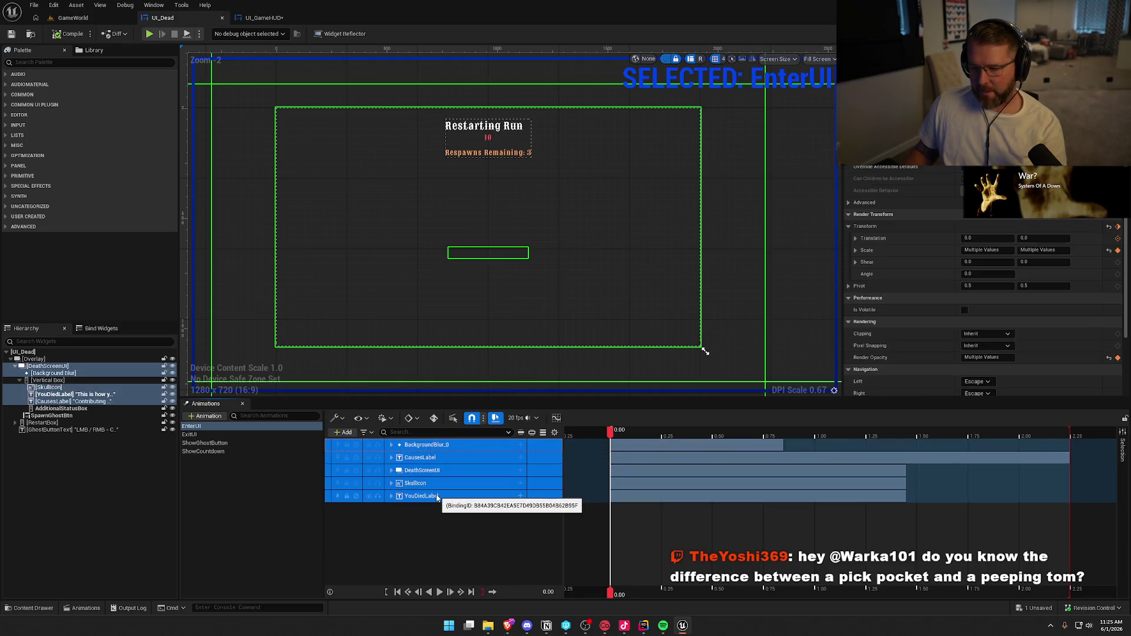
pyautogui.click(294, 19)
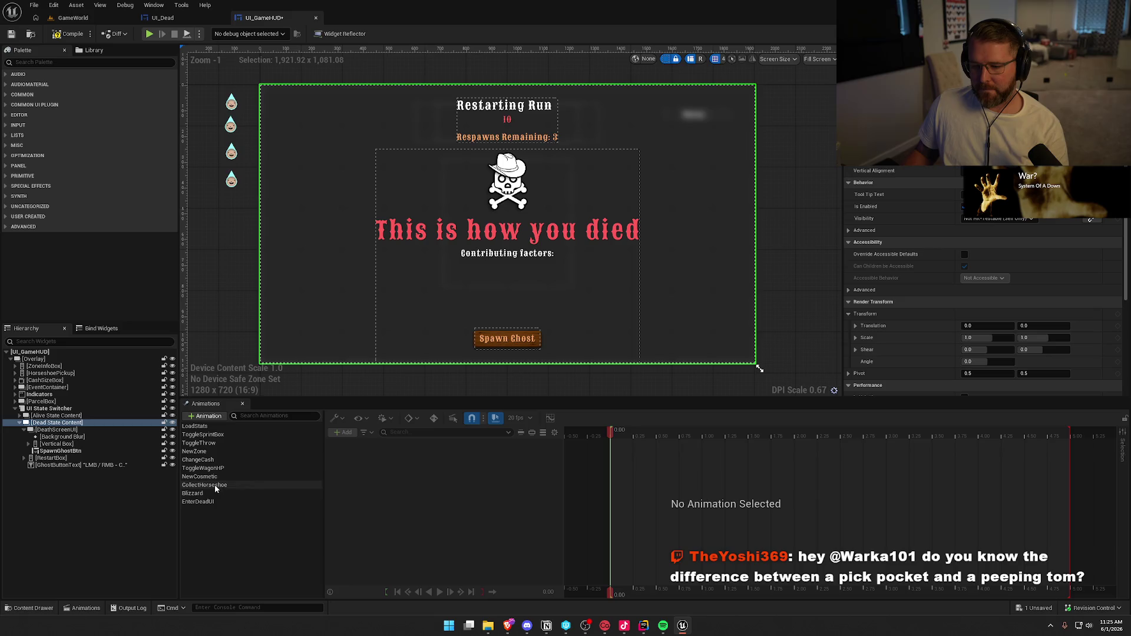
pyautogui.click(204, 501)
# Rebind EnterDeadUI's missing Background Blur track to BackgroundBlur_0 and preview the animation
pyautogui.click(437, 495)
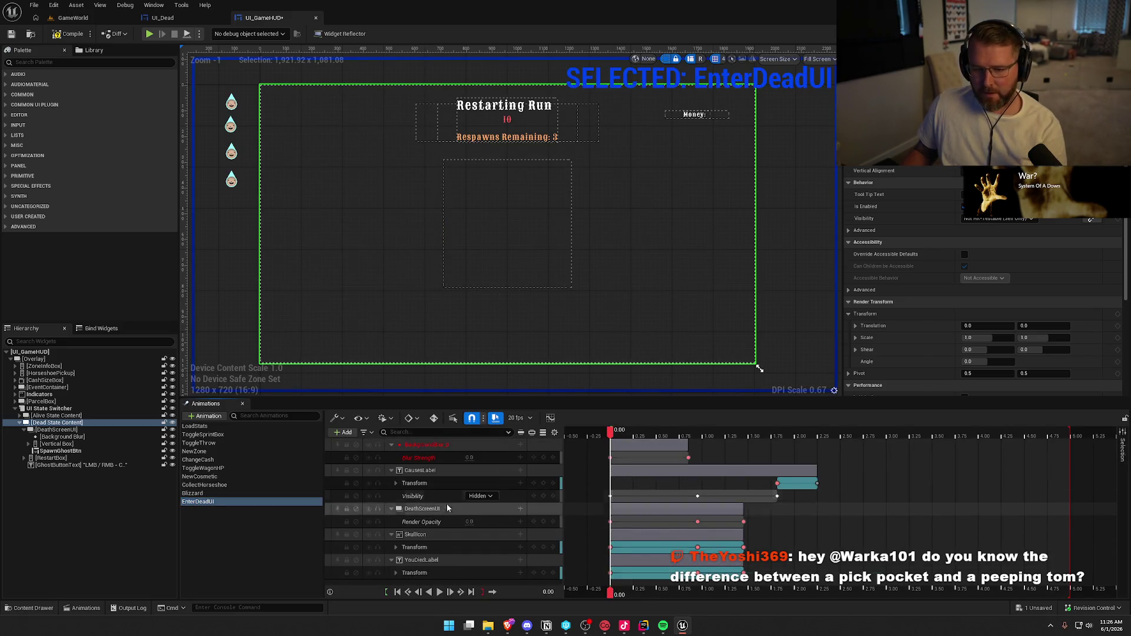
pyautogui.click(419, 446)
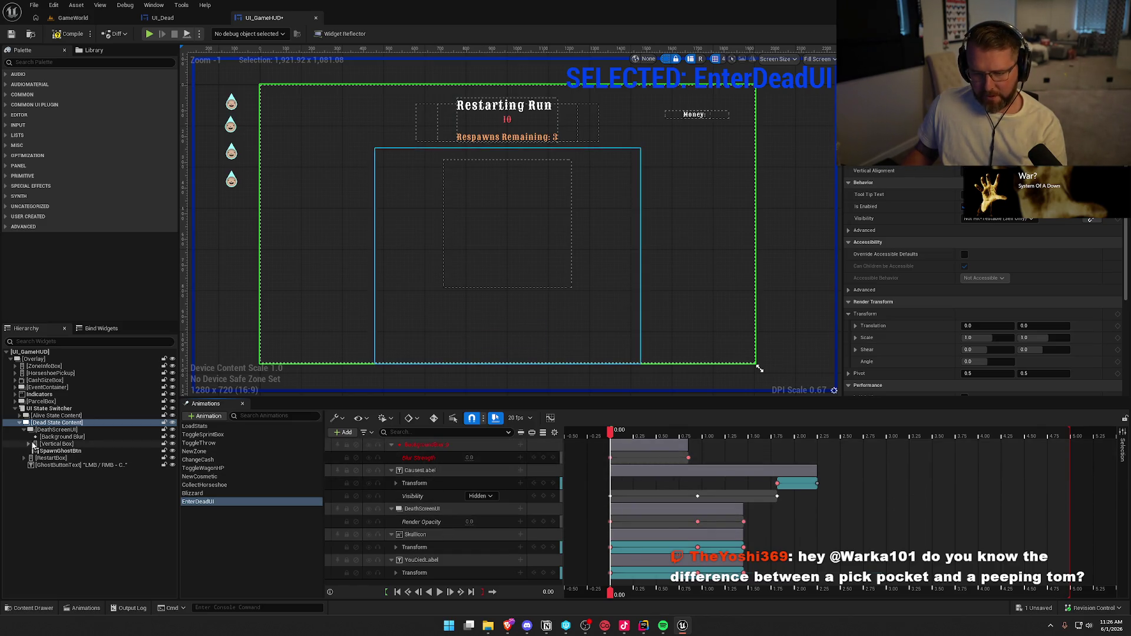
pyautogui.rightClick(423, 444)
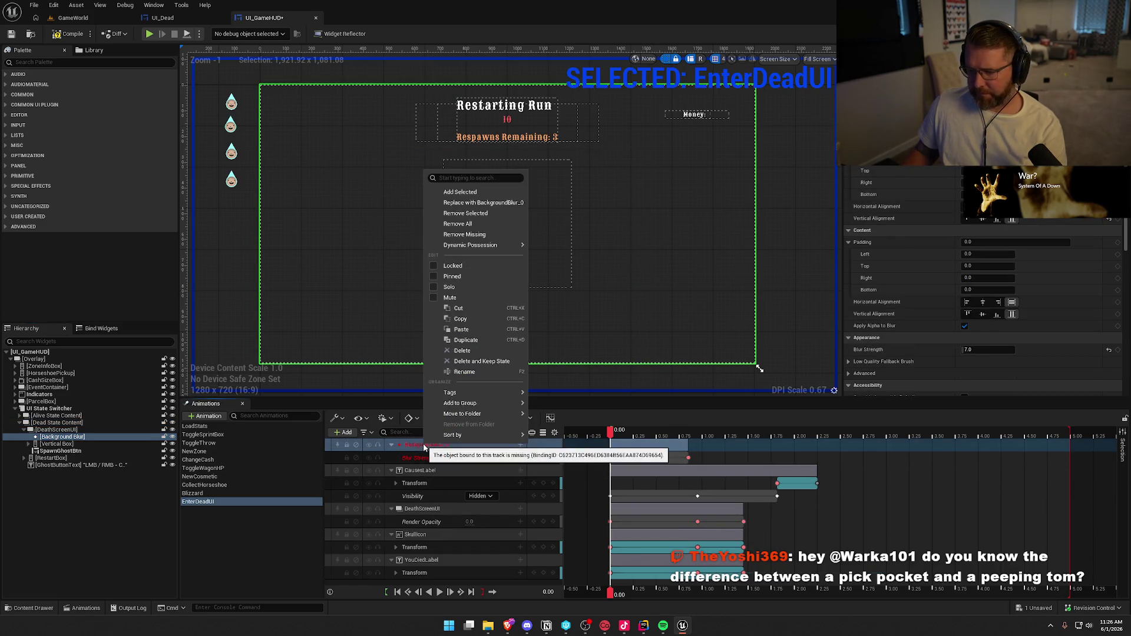
pyautogui.moveTo(447, 437)
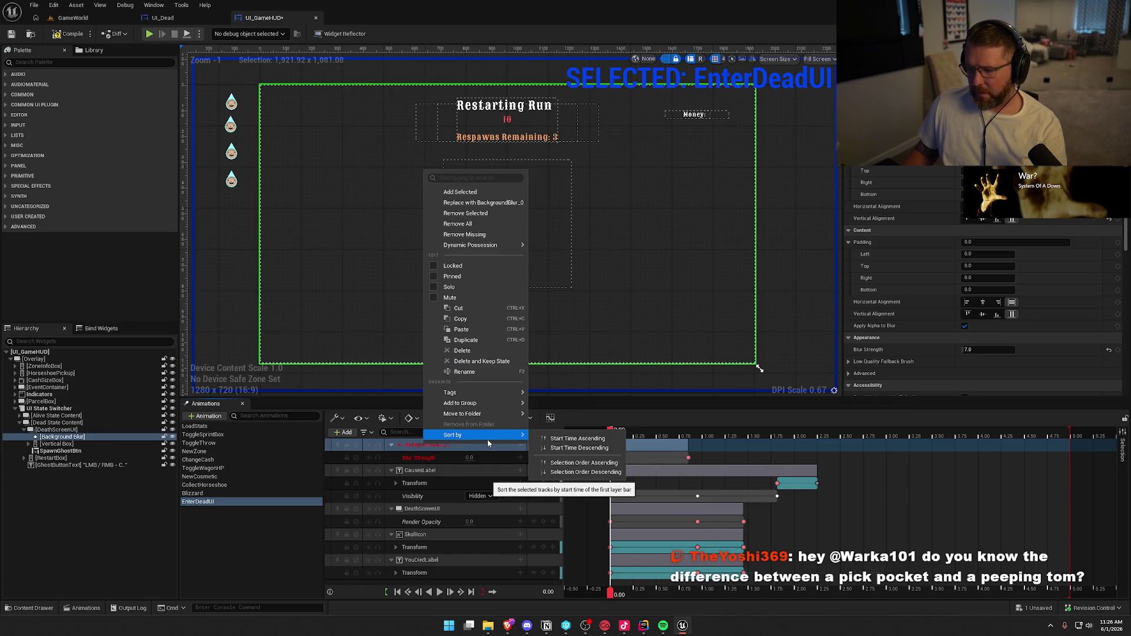
pyautogui.click(495, 202)
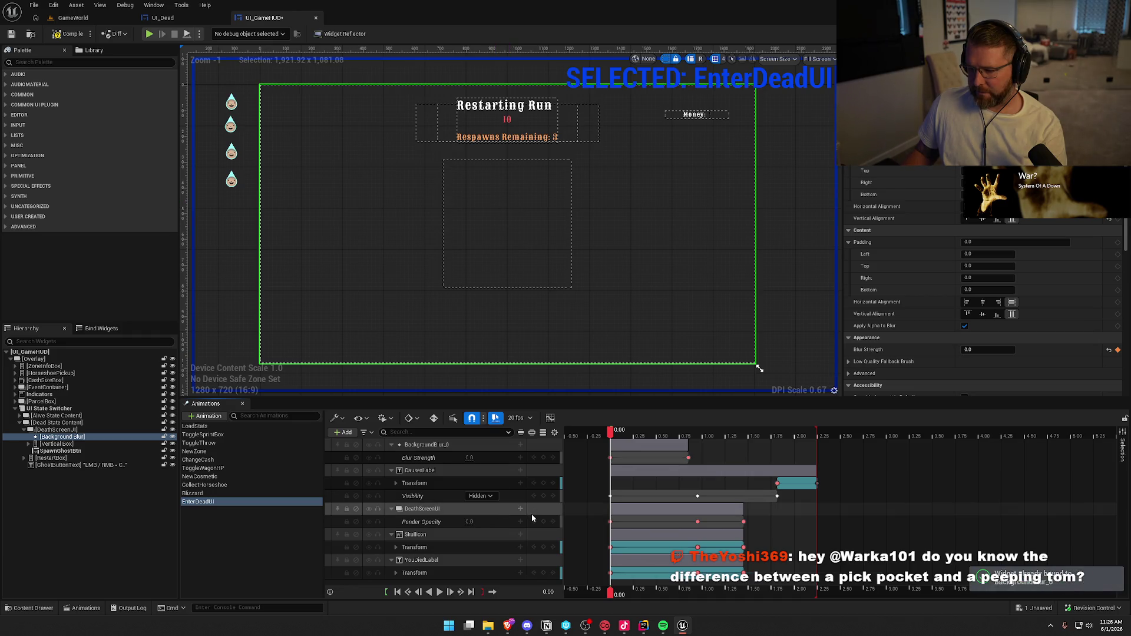
pyautogui.click(440, 593)
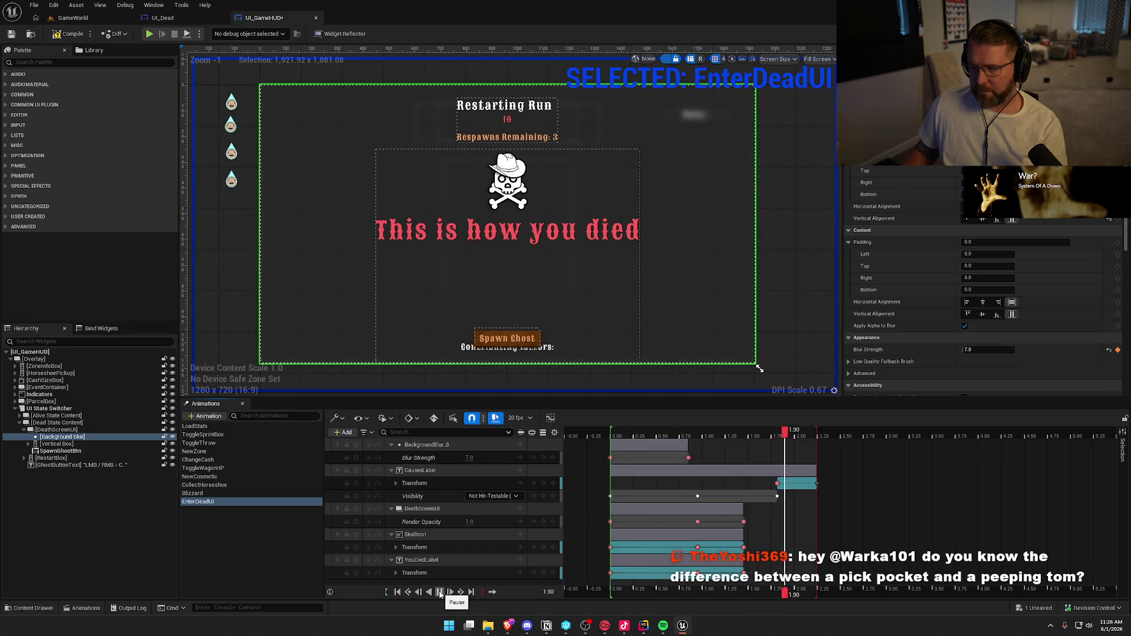
pyautogui.click(231, 518)
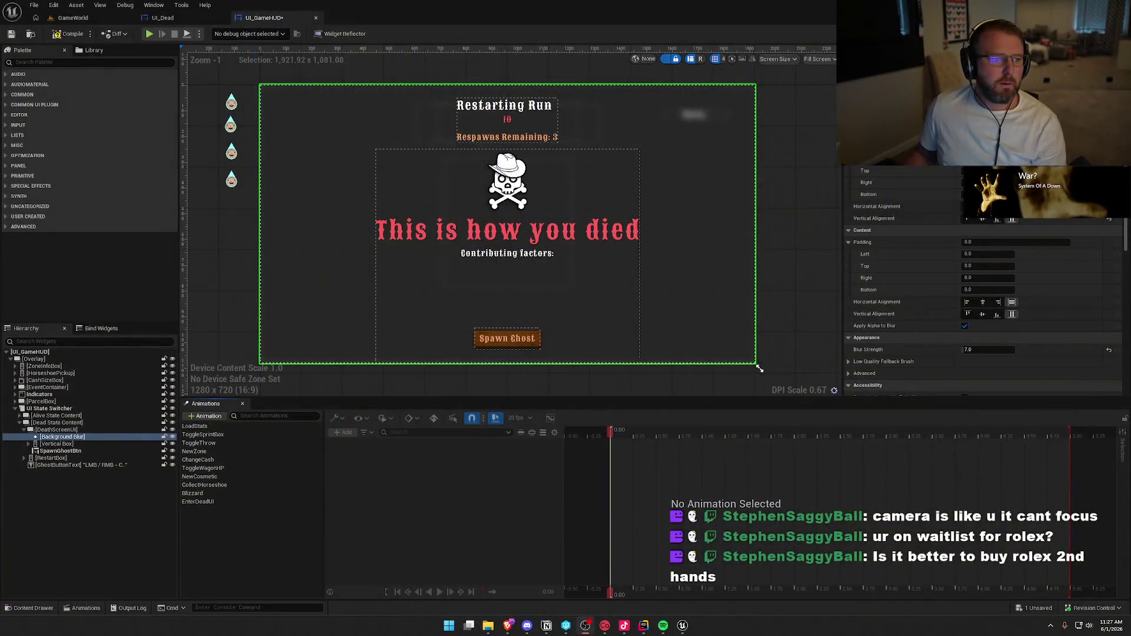
# Bring the browser showing the Tudor page to the front
pyautogui.click(508, 625)
# Maximize the browser, open the 40mm green-dial Tudor Royal page, then return to Unreal
pyautogui.doubleClick(461, 154)
pyautogui.scroll(-3, 169, 430)
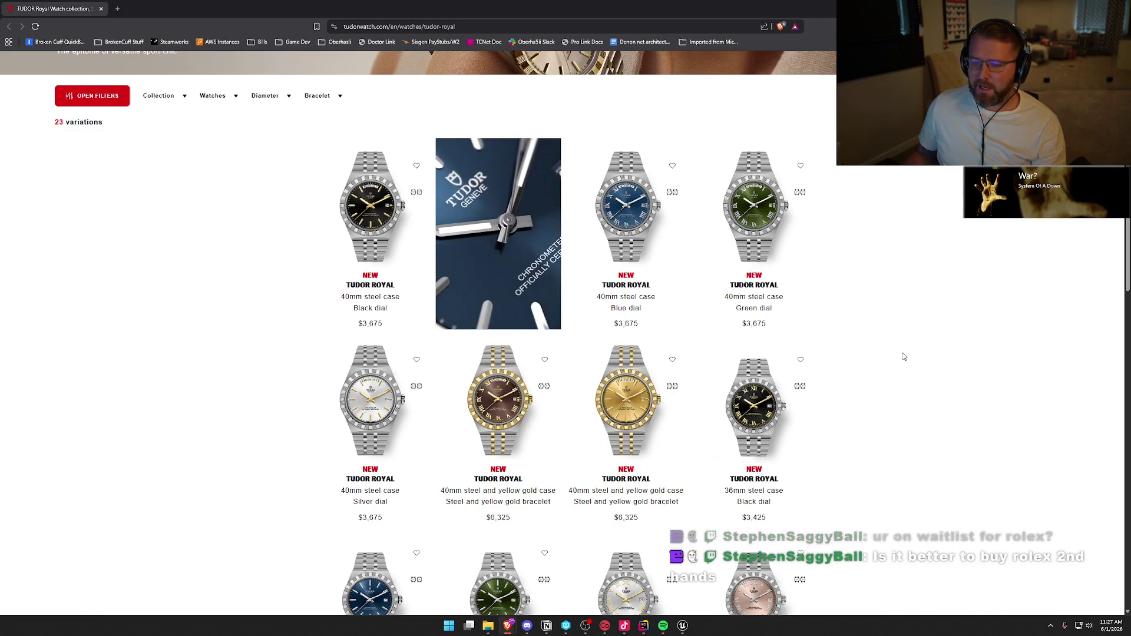
pyautogui.scroll(-1, 904, 357)
pyautogui.scroll(-2, 904, 356)
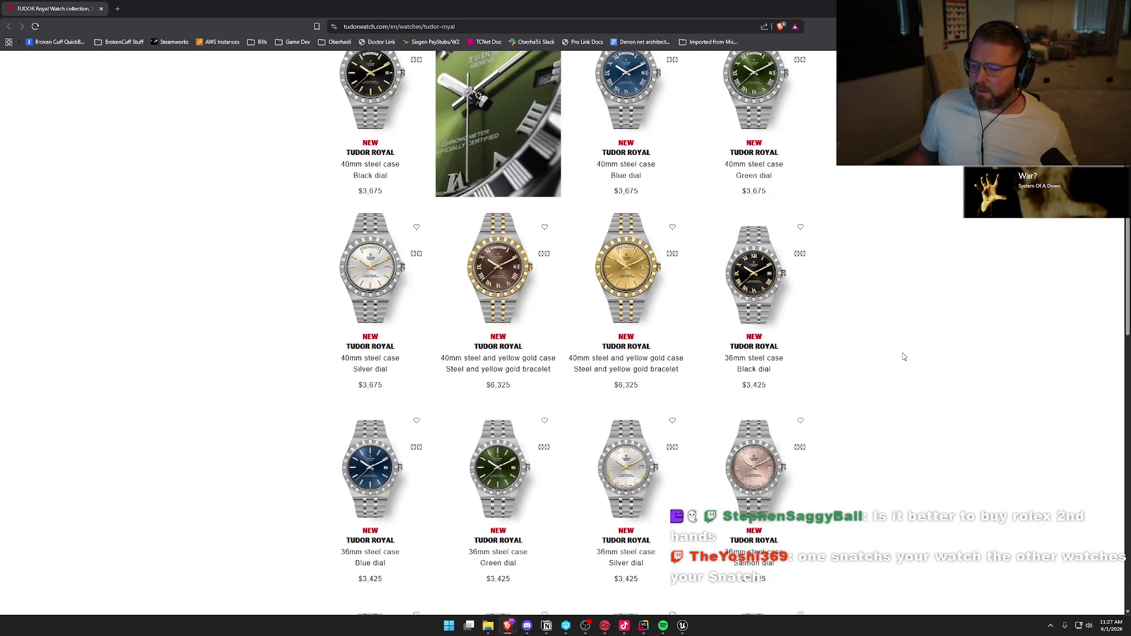
pyautogui.scroll(3, 903, 357)
pyautogui.click(769, 295)
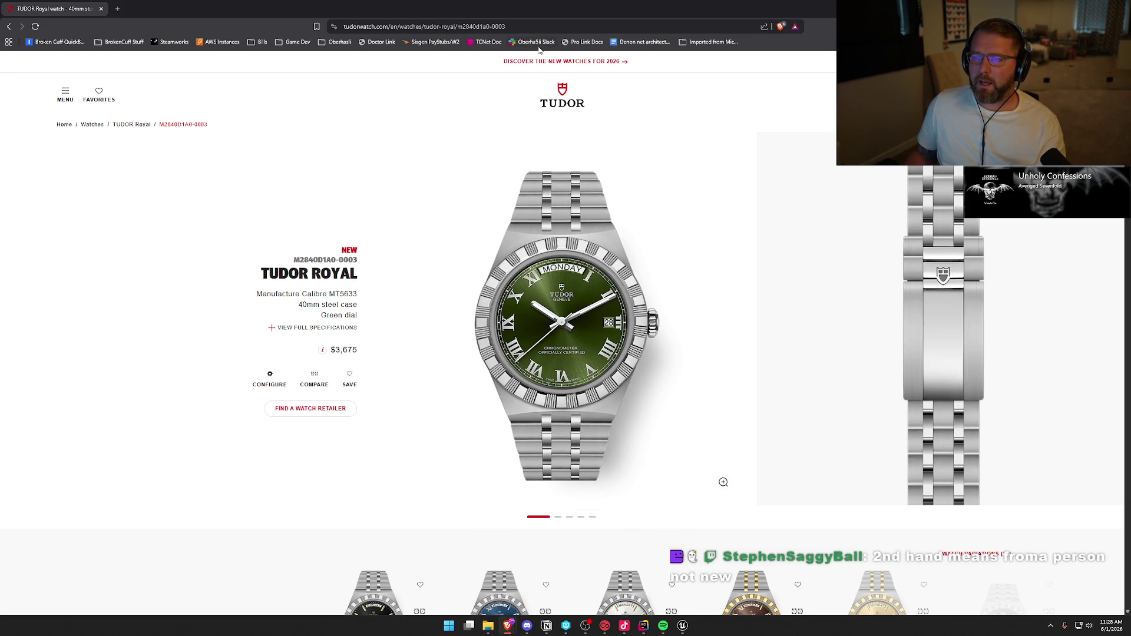
pyautogui.click(530, 27)
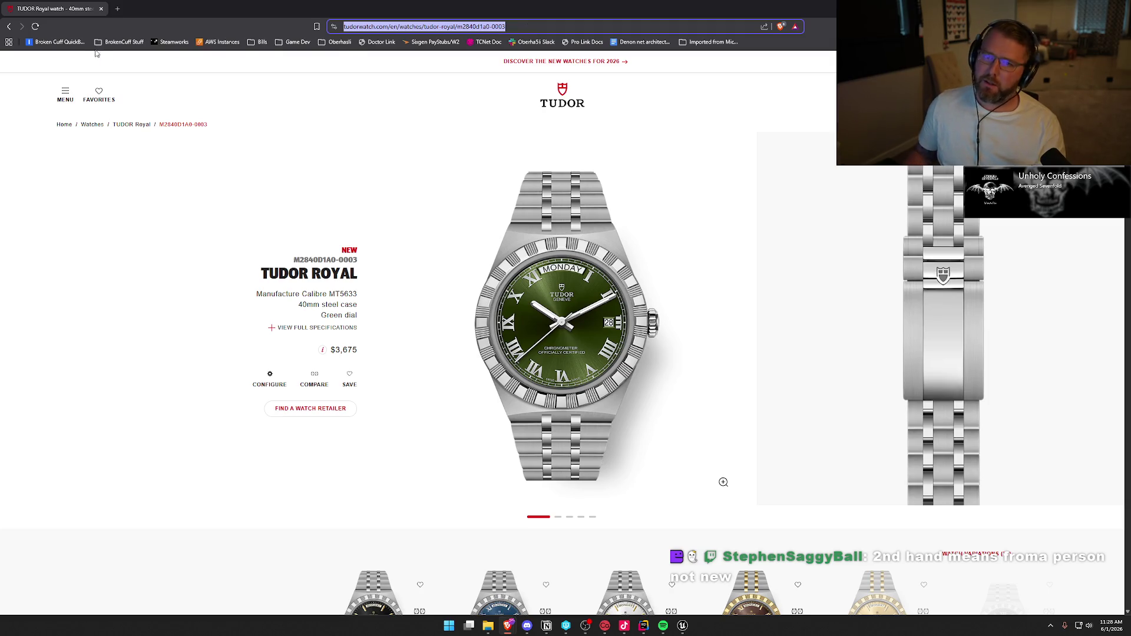
pyautogui.hotkey('alt', 'Tab')
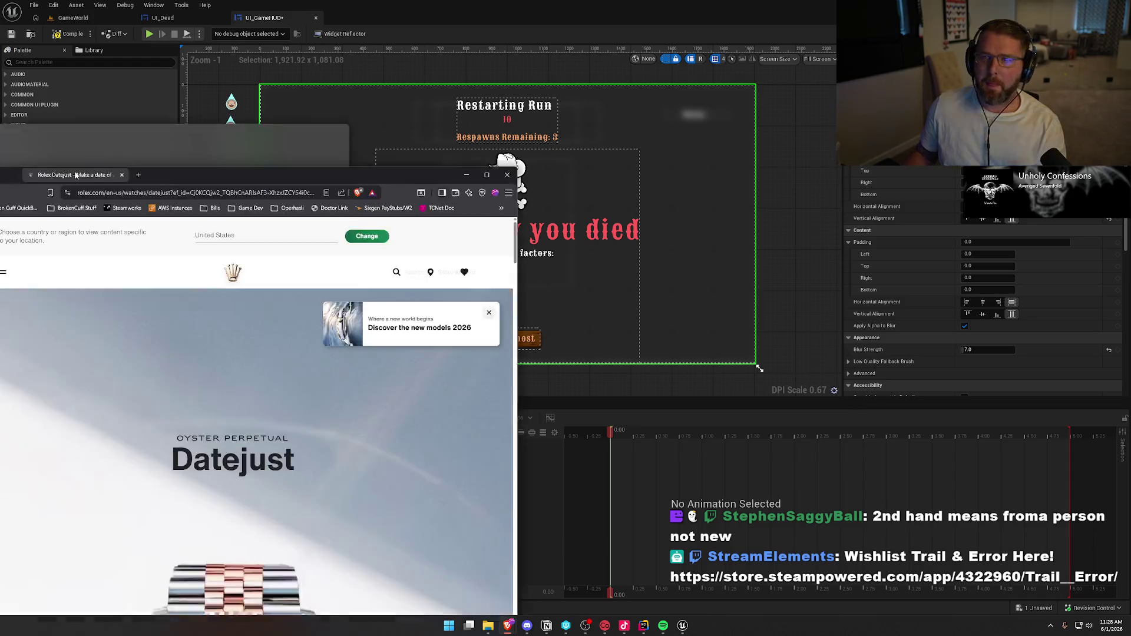
# Maximize the Rolex browser window and view the Datejust 31 in Oystersteel
pyautogui.moveTo(217, 152); pyautogui.dragTo(338, 152)
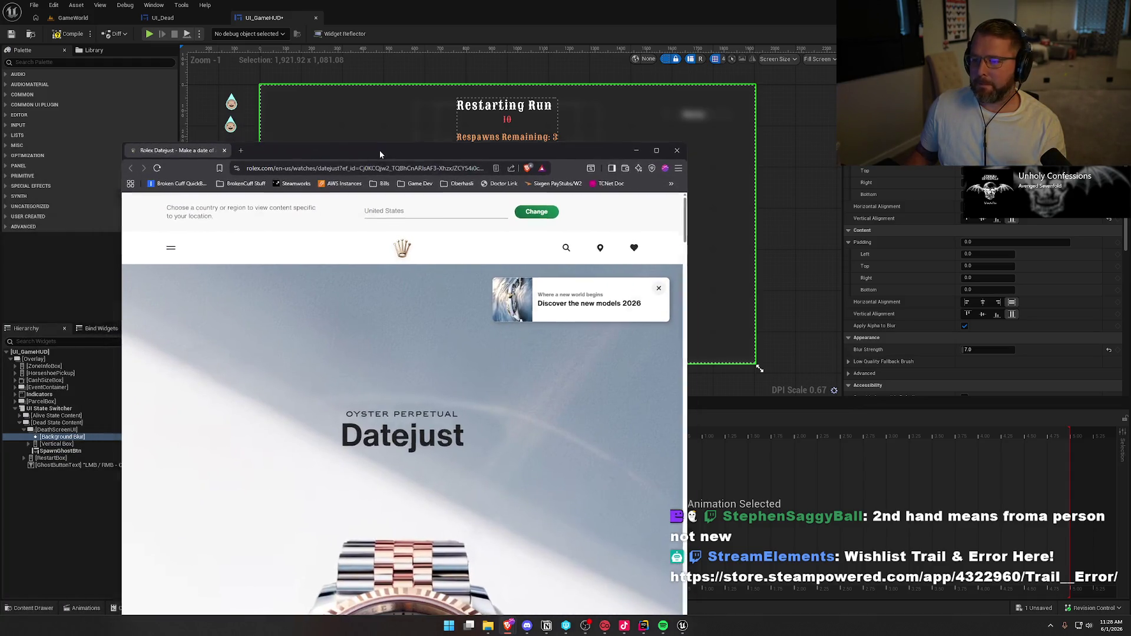
pyautogui.doubleClick(379, 151)
pyautogui.scroll(-3, 346, 393)
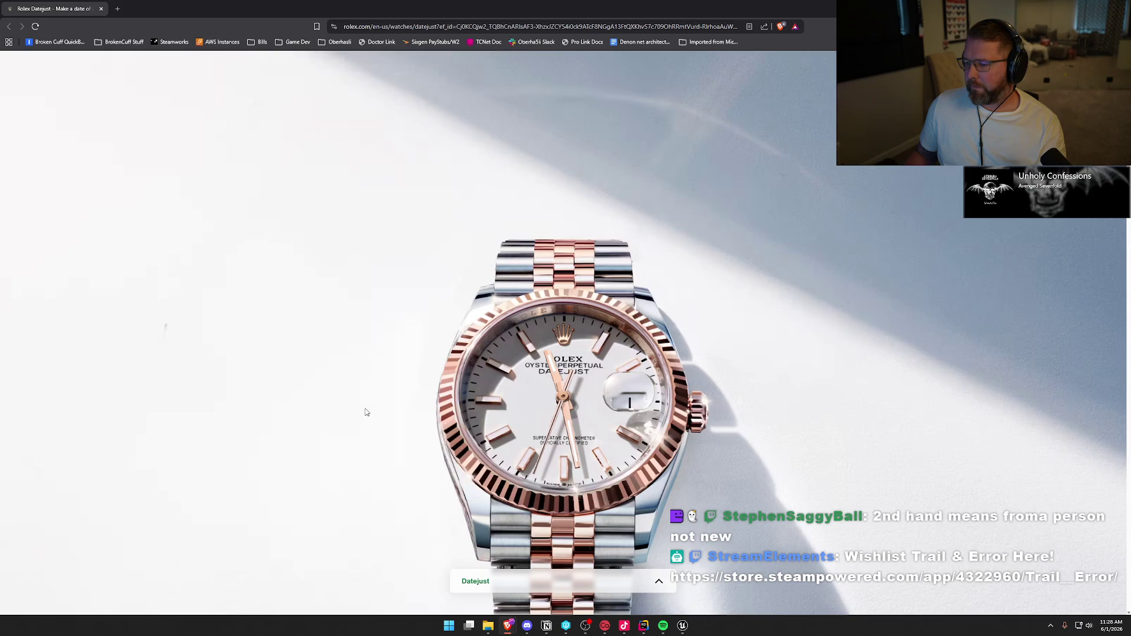
pyautogui.scroll(-5, 354, 424)
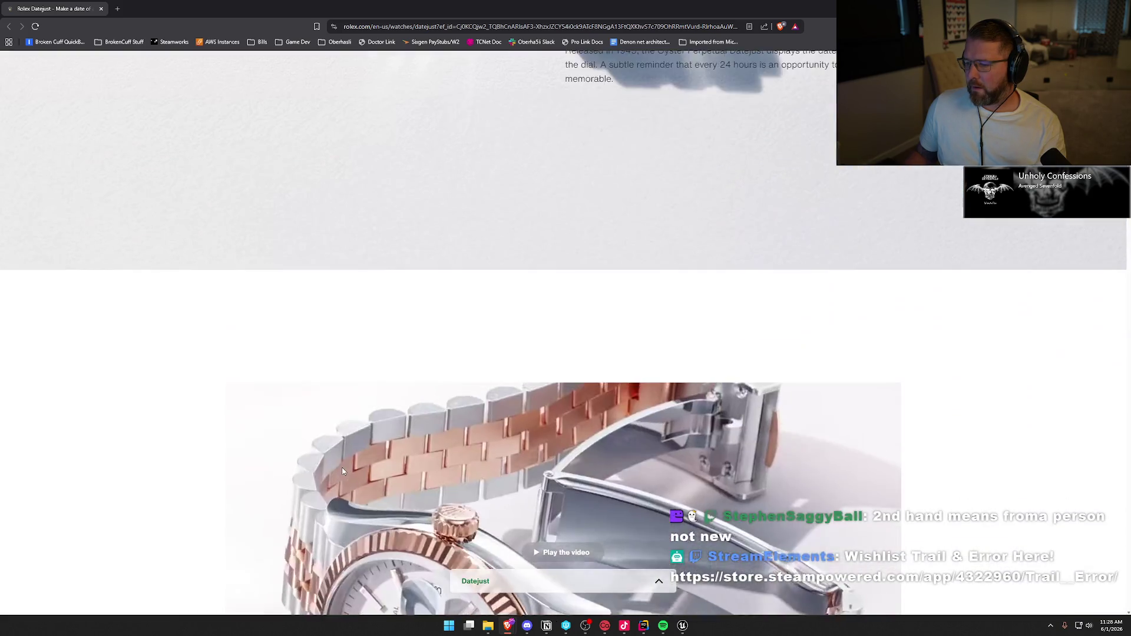
pyautogui.scroll(-10, 263, 427)
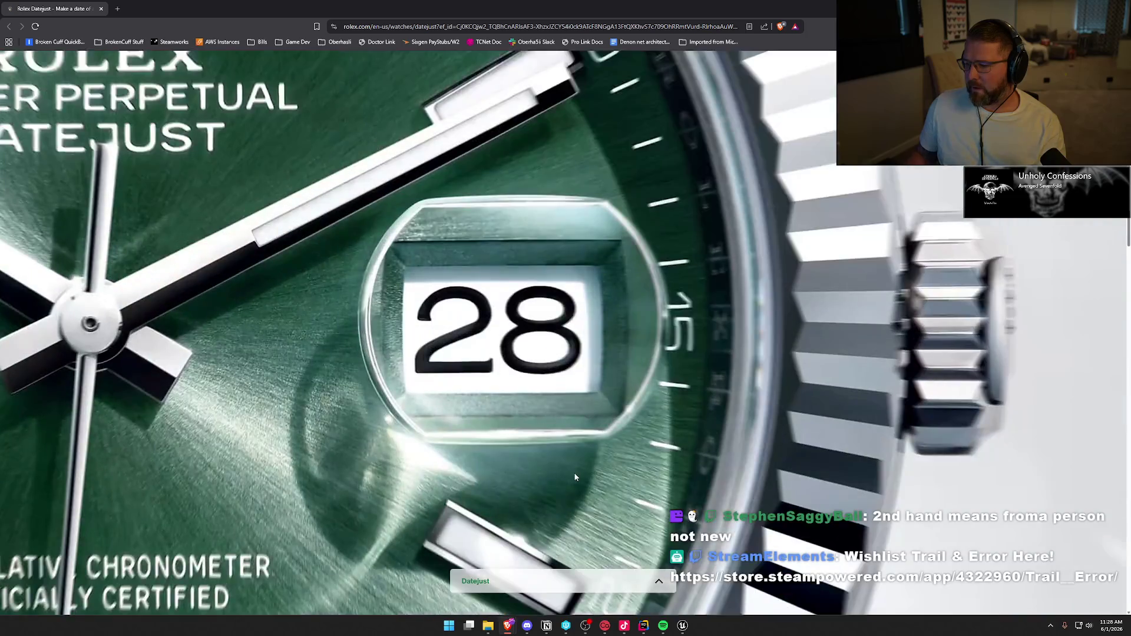
pyautogui.scroll(-15, 632, 509)
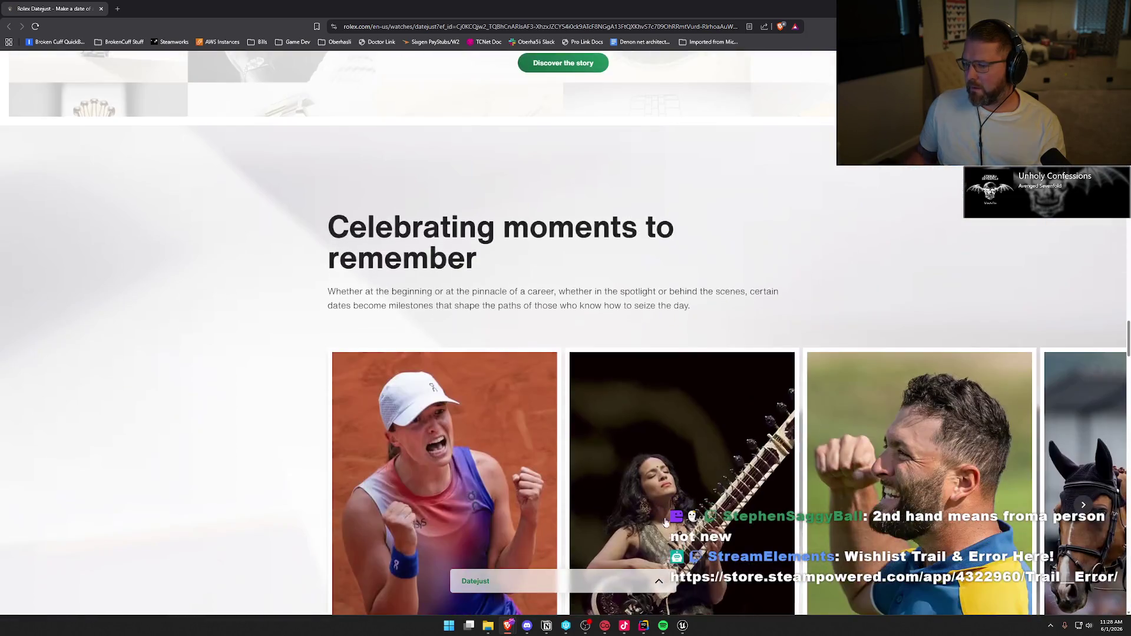
pyautogui.scroll(-15, 291, 460)
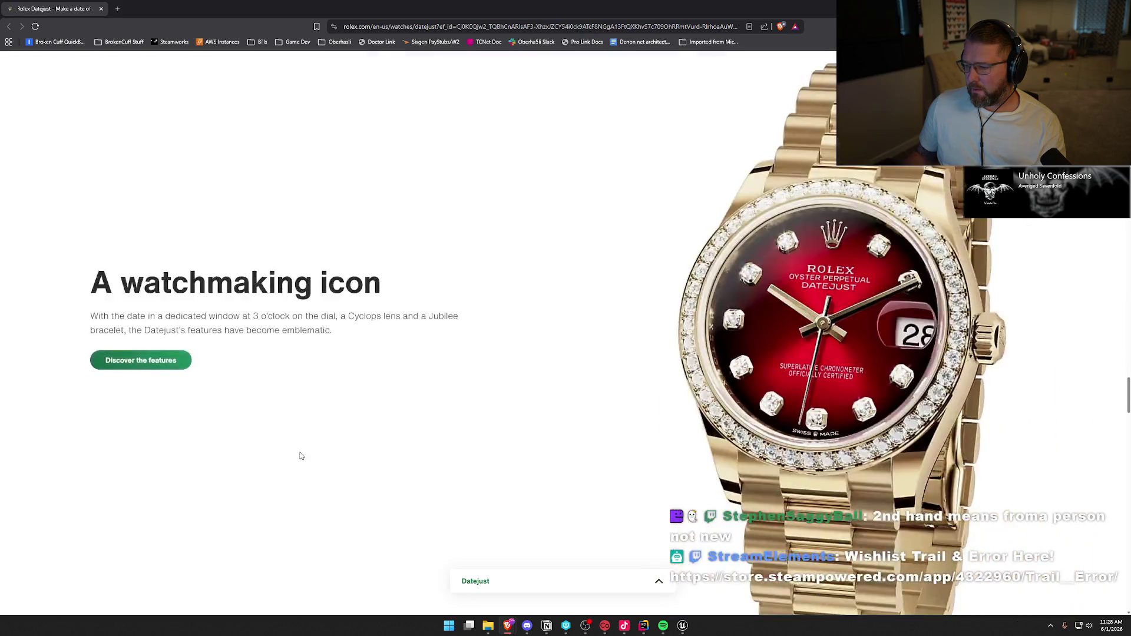
pyautogui.scroll(5, 344, 429)
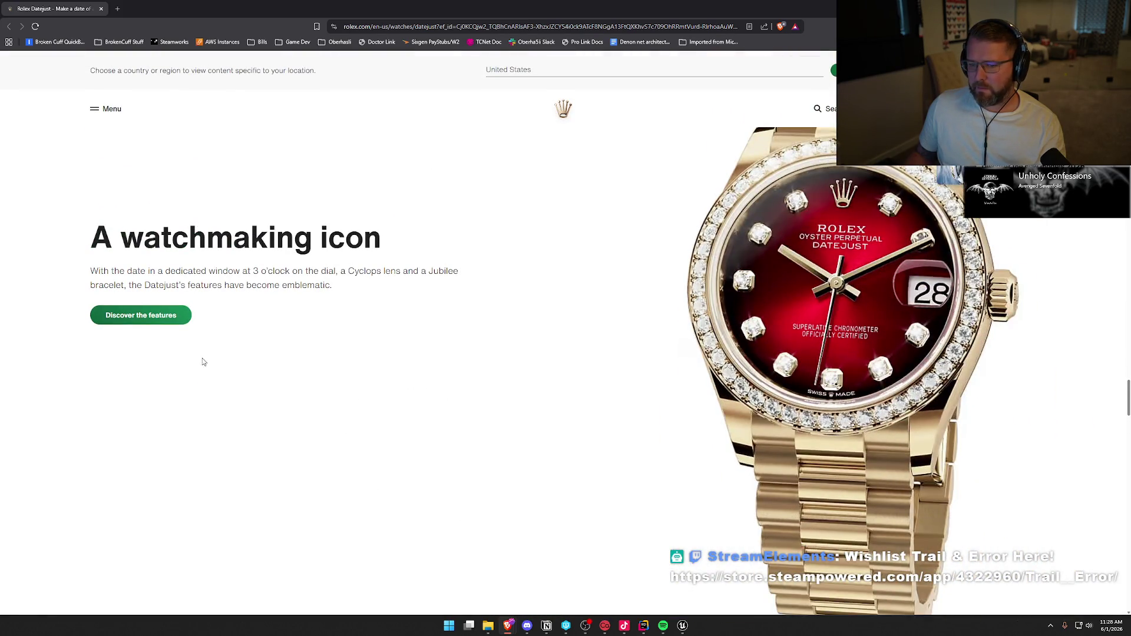
pyautogui.scroll(-10, 380, 454)
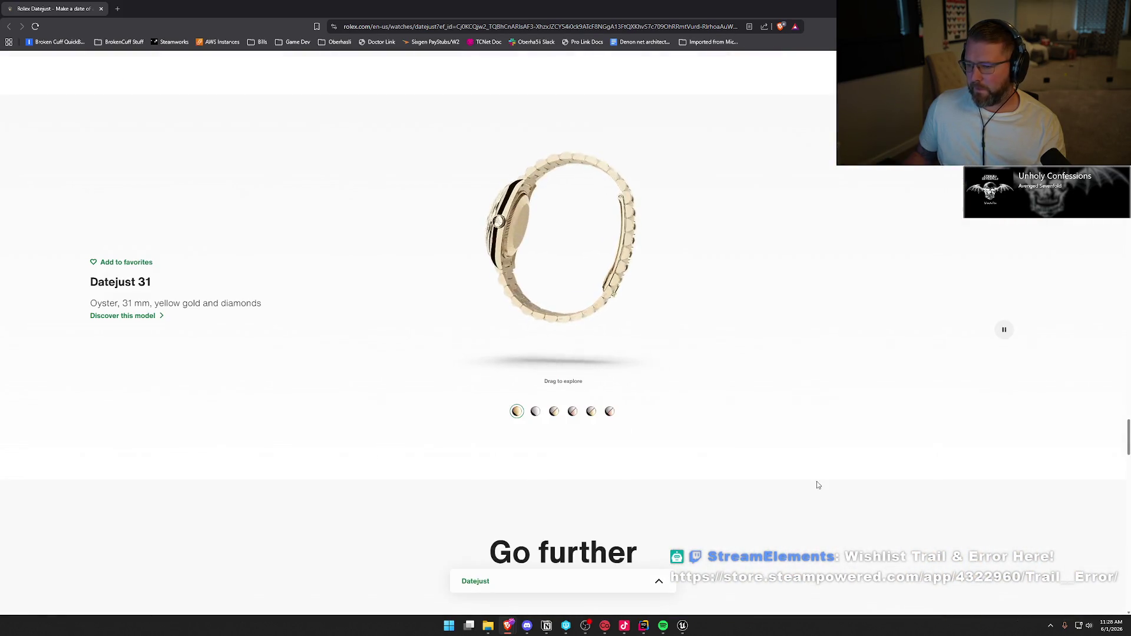
pyautogui.click(537, 412)
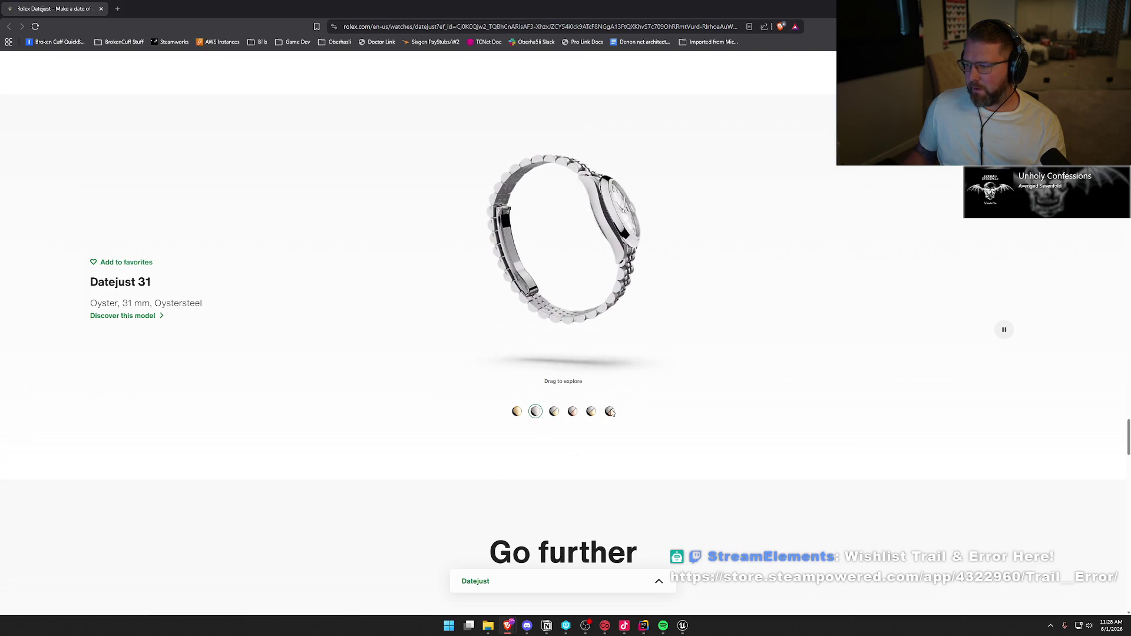
# Browse the Datejust features page and open the Datejust 41 Oystersteel product page
pyautogui.scroll(-20, 648, 407)
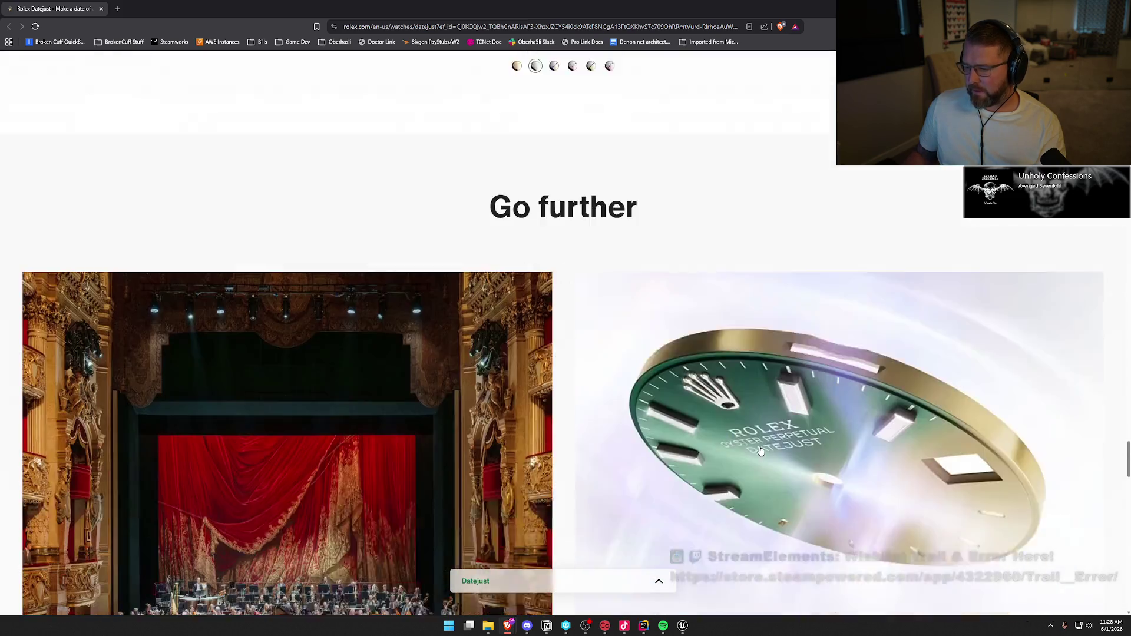
pyautogui.scroll(-4, 707, 436)
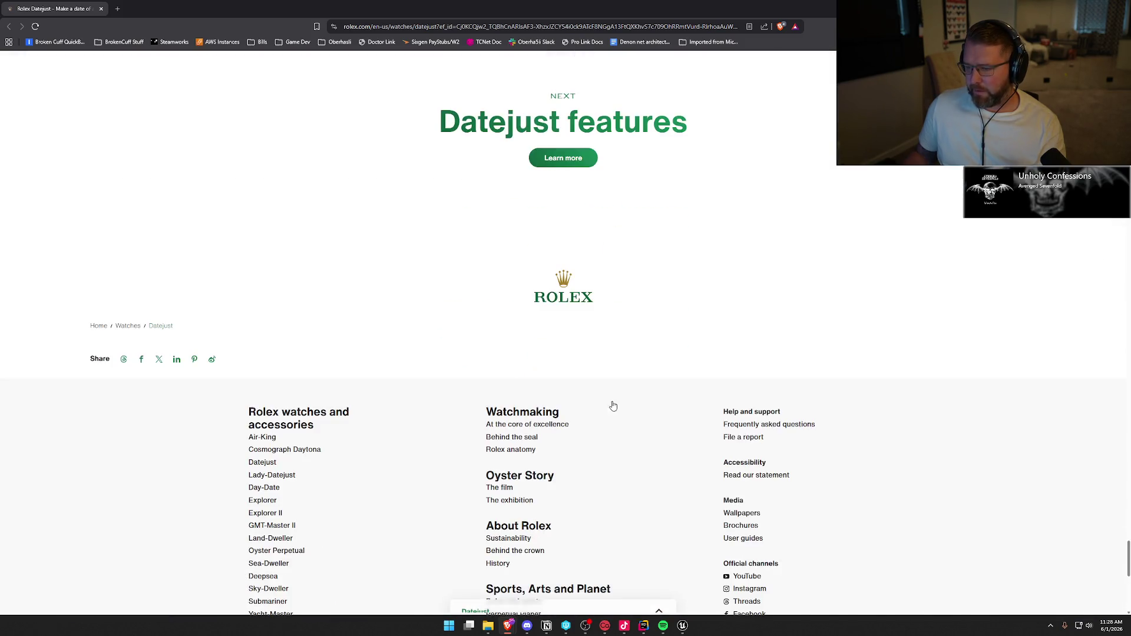
pyautogui.click(554, 159)
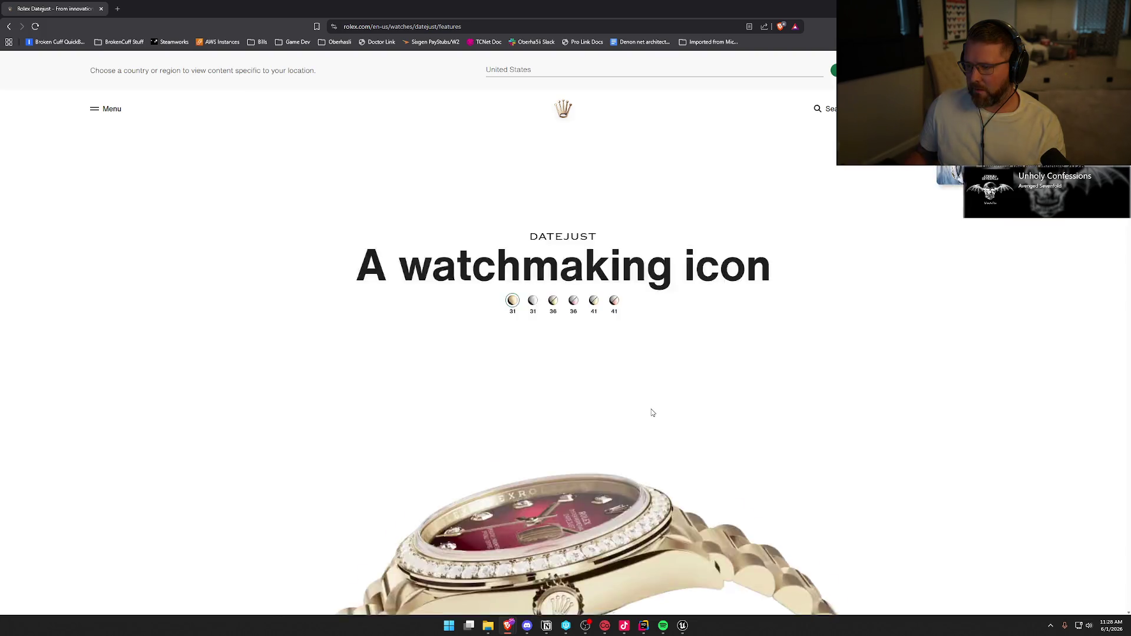
pyautogui.scroll(-10, 651, 412)
pyautogui.scroll(-10, 689, 441)
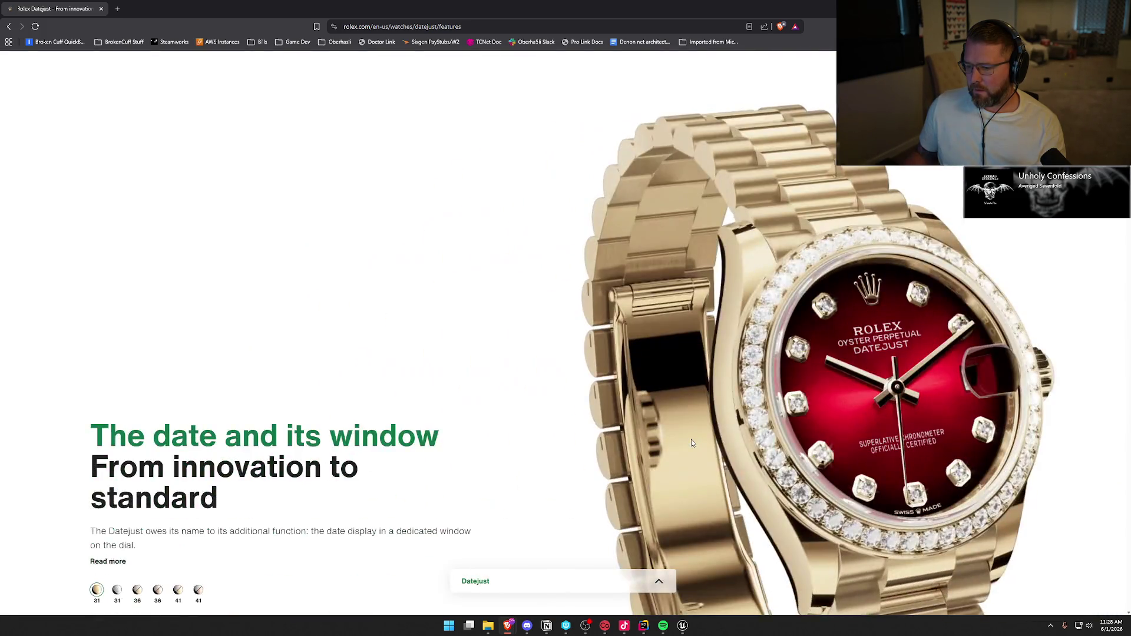
pyautogui.scroll(-10, 693, 443)
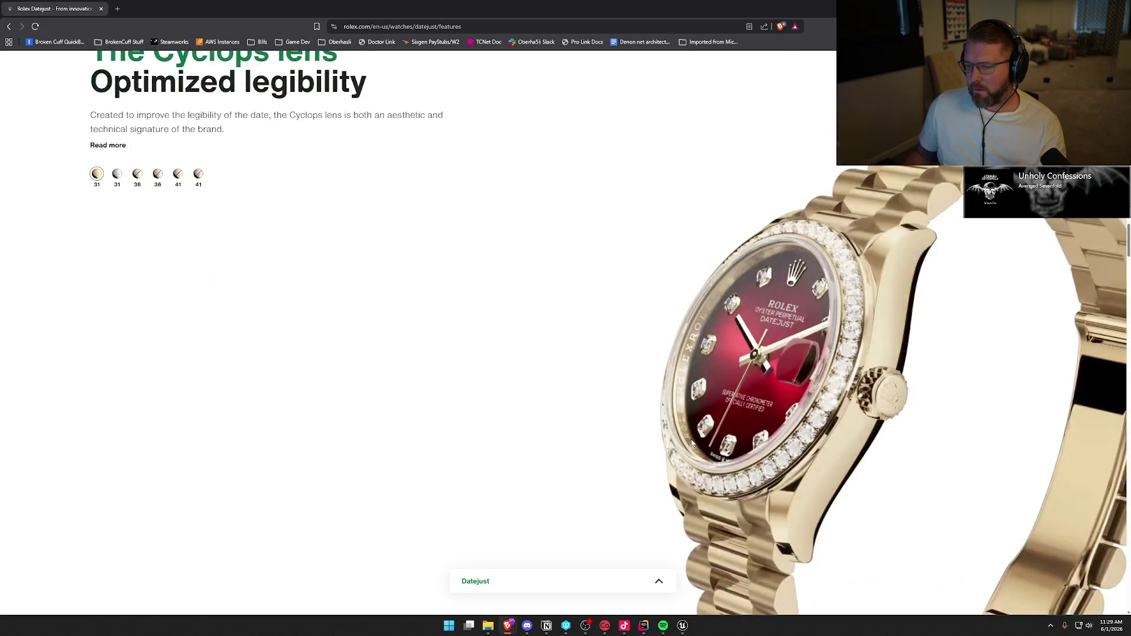
pyautogui.scroll(-10, 693, 443)
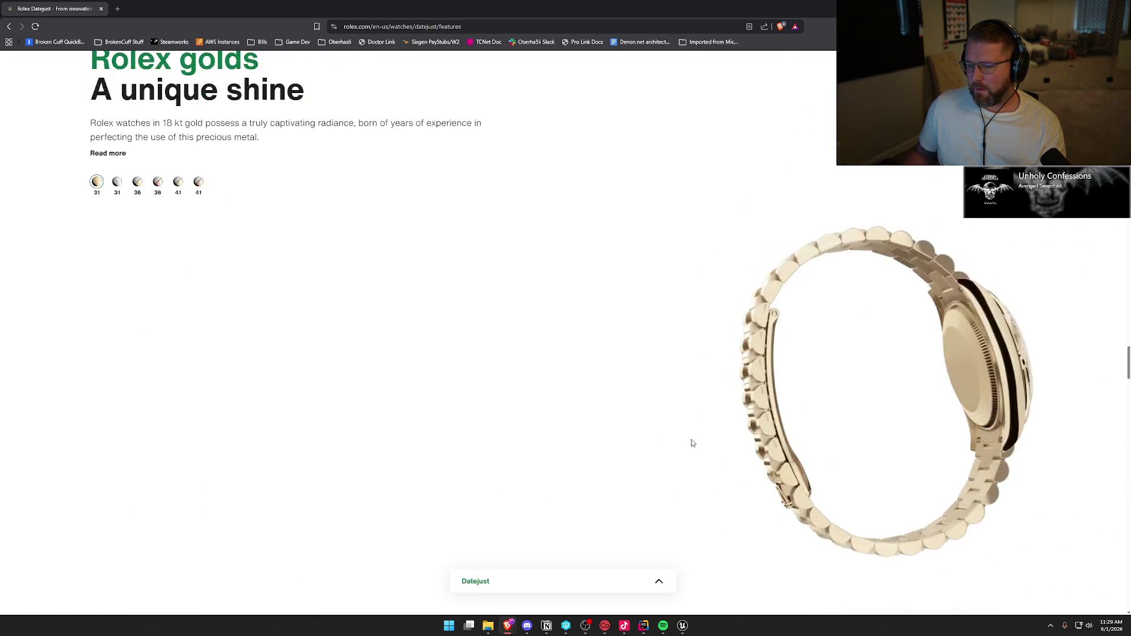
pyautogui.scroll(-10, 693, 443)
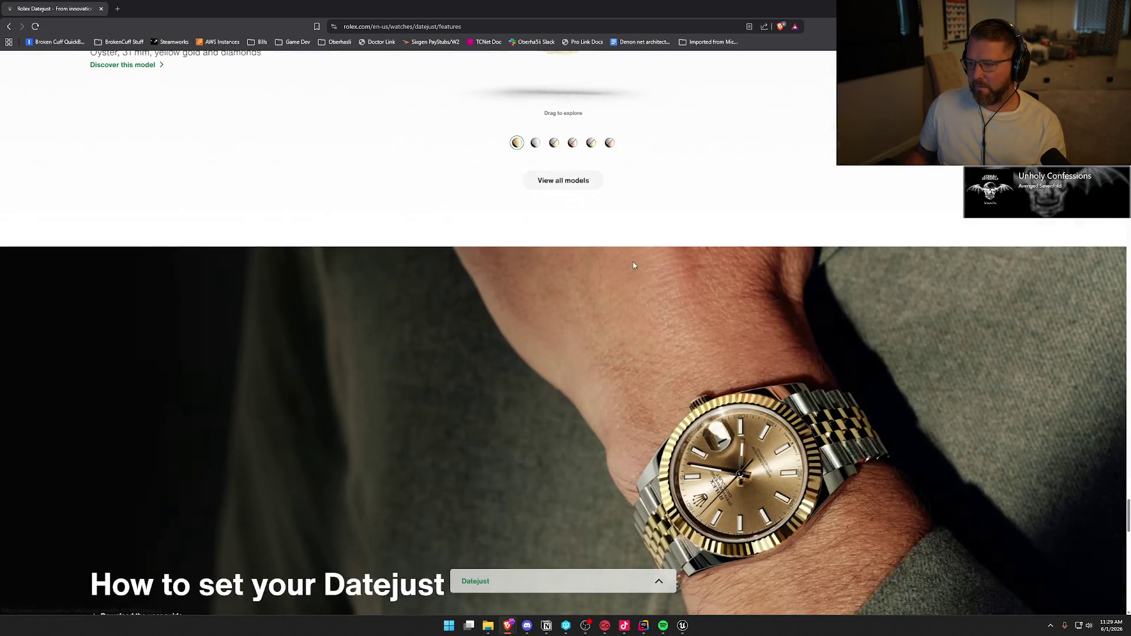
pyautogui.scroll(-2, 452, 314)
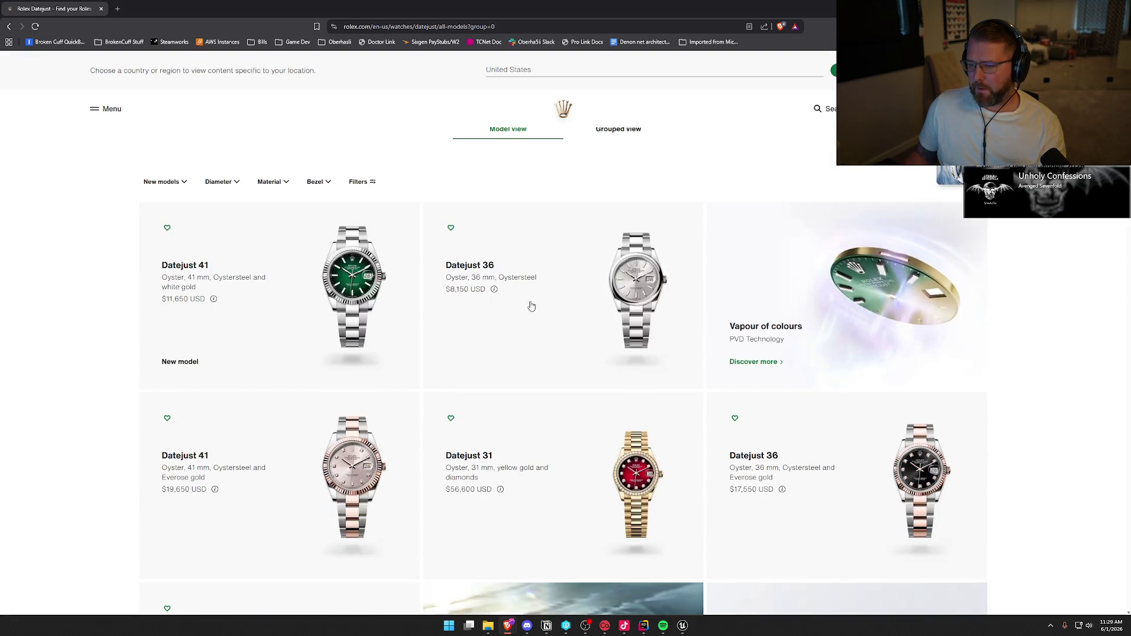
pyautogui.scroll(-2, 232, 419)
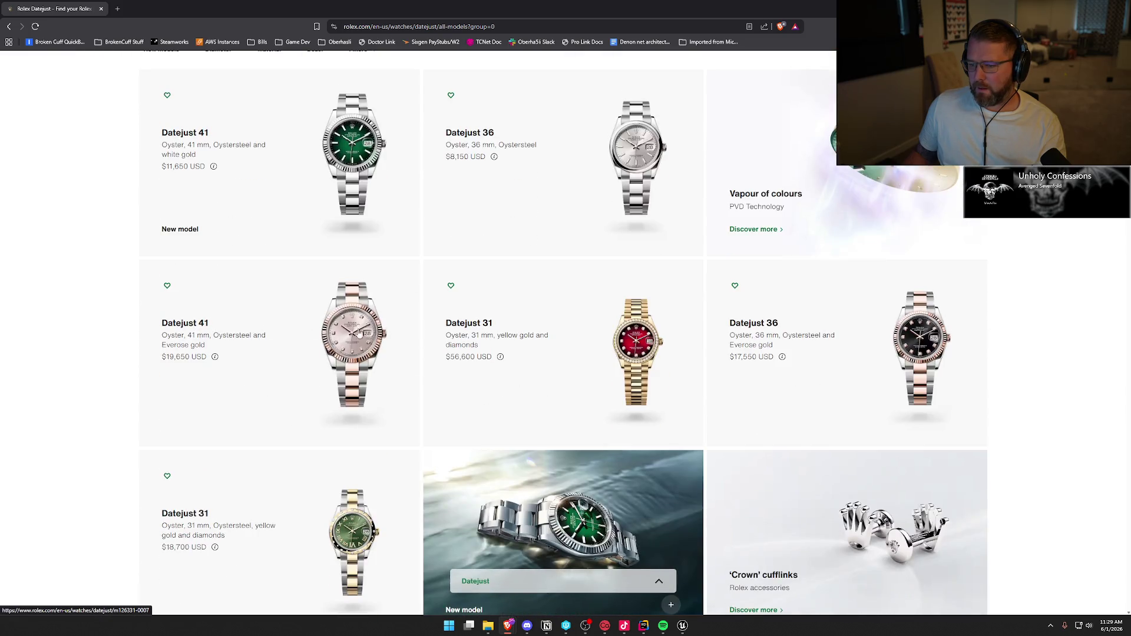
pyautogui.scroll(-2, 347, 447)
pyautogui.scroll(-3, 347, 446)
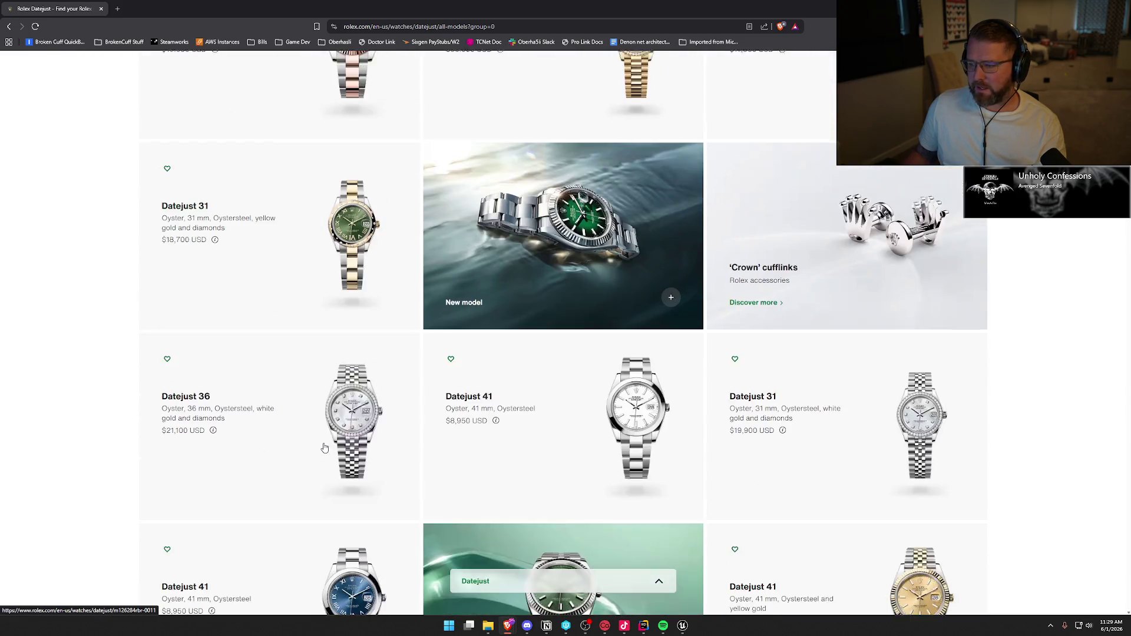
pyautogui.click(483, 399)
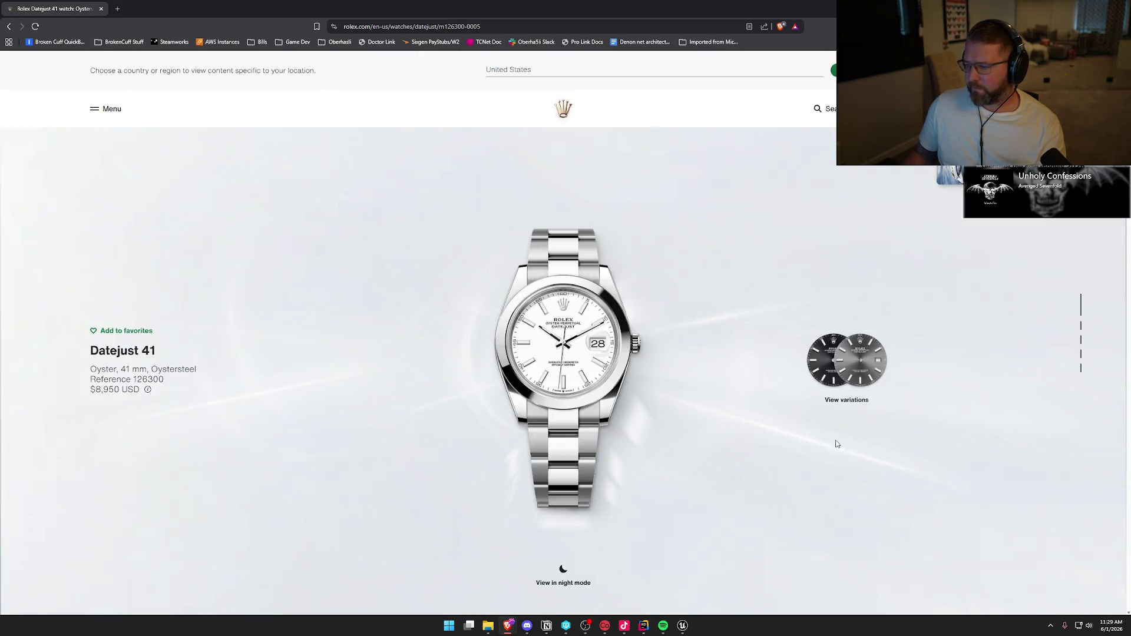
# Choose the green ombré dial, open its product page, then return to Unreal
pyautogui.click(844, 399)
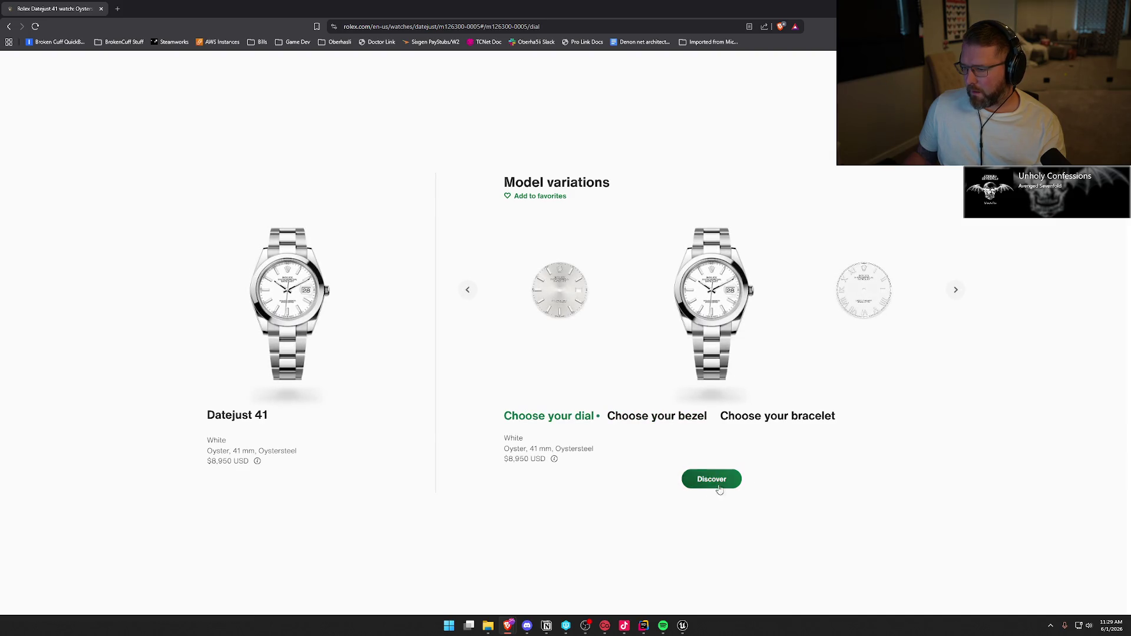
pyautogui.click(468, 290)
pyautogui.click(468, 290)
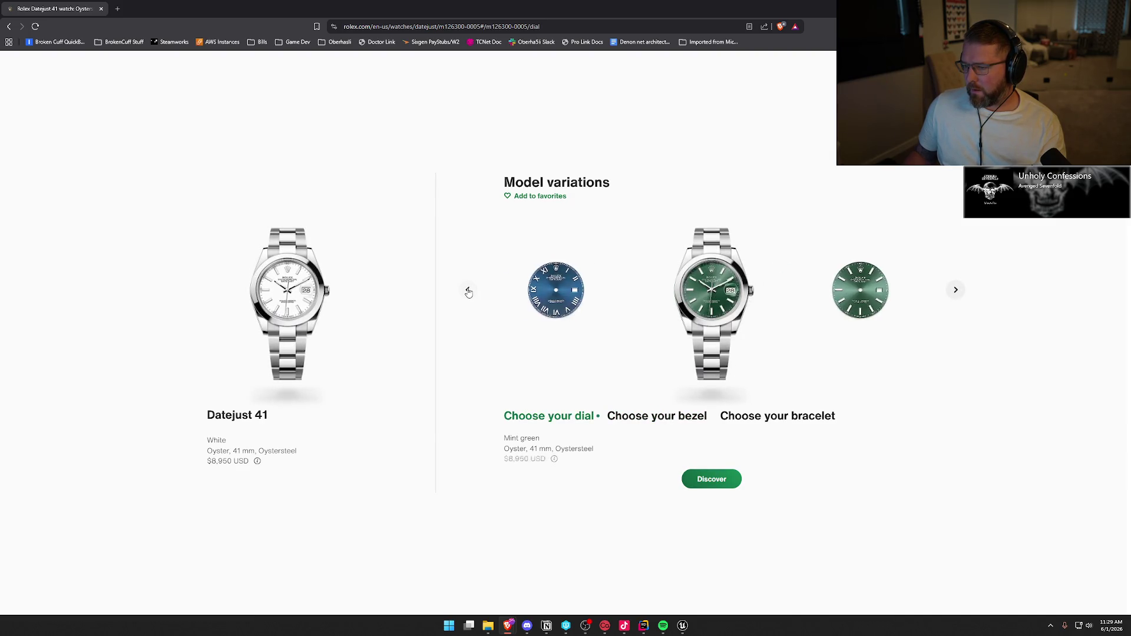
pyautogui.click(713, 480)
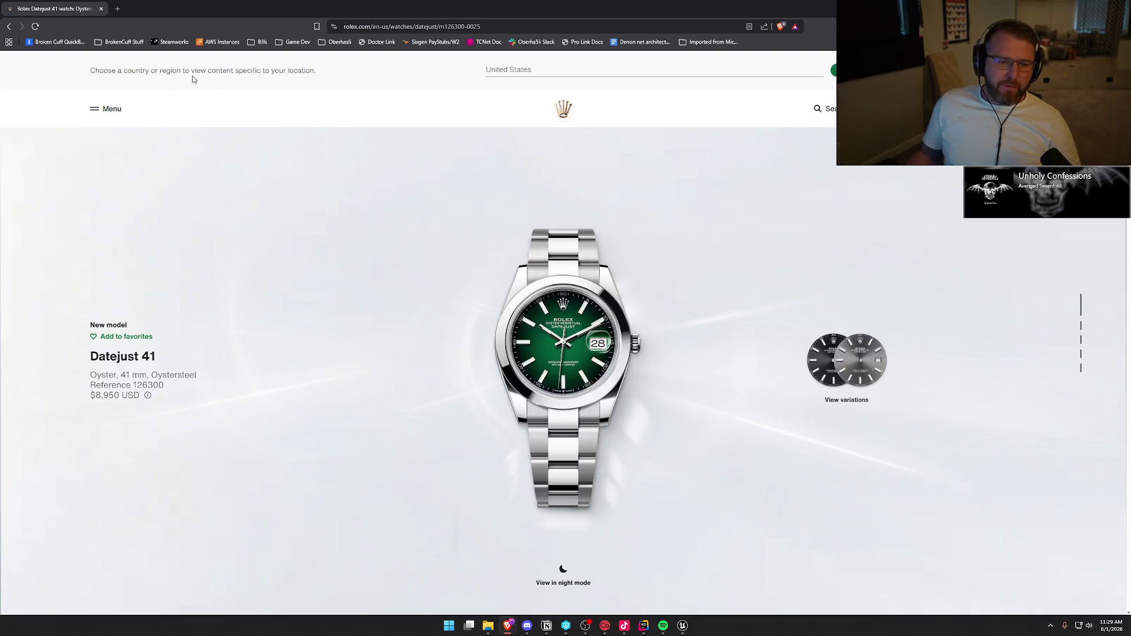
pyautogui.hotkey('alt', 'Tab')
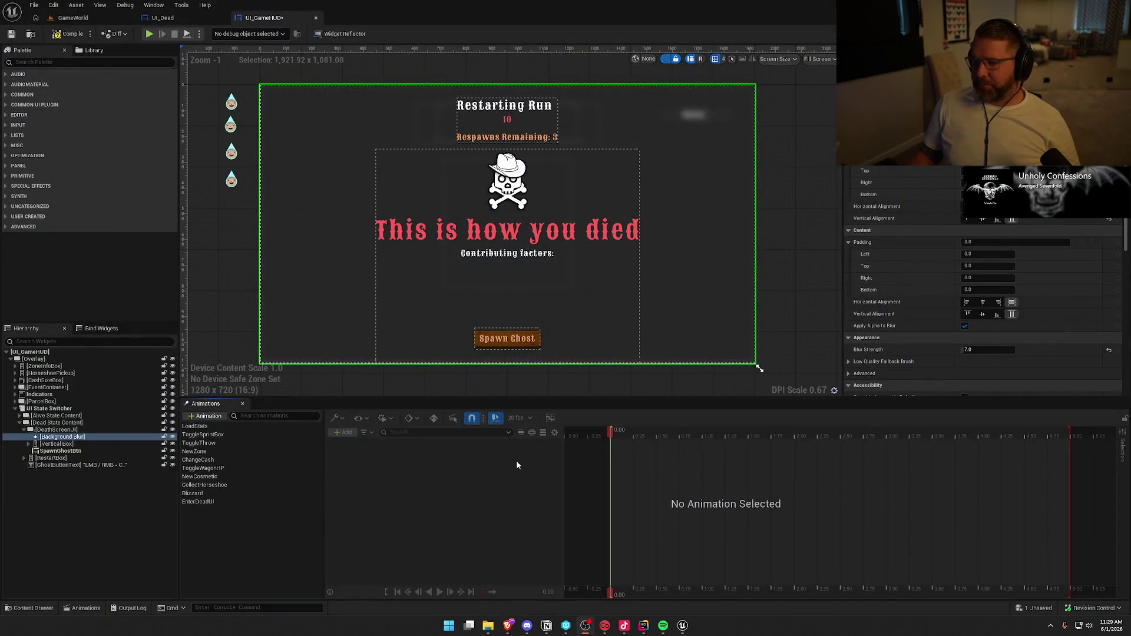
# Copy all of UI_Dead's ExitUI animation tracks
pyautogui.click(229, 501)
pyautogui.click(254, 542)
pyautogui.click(162, 18)
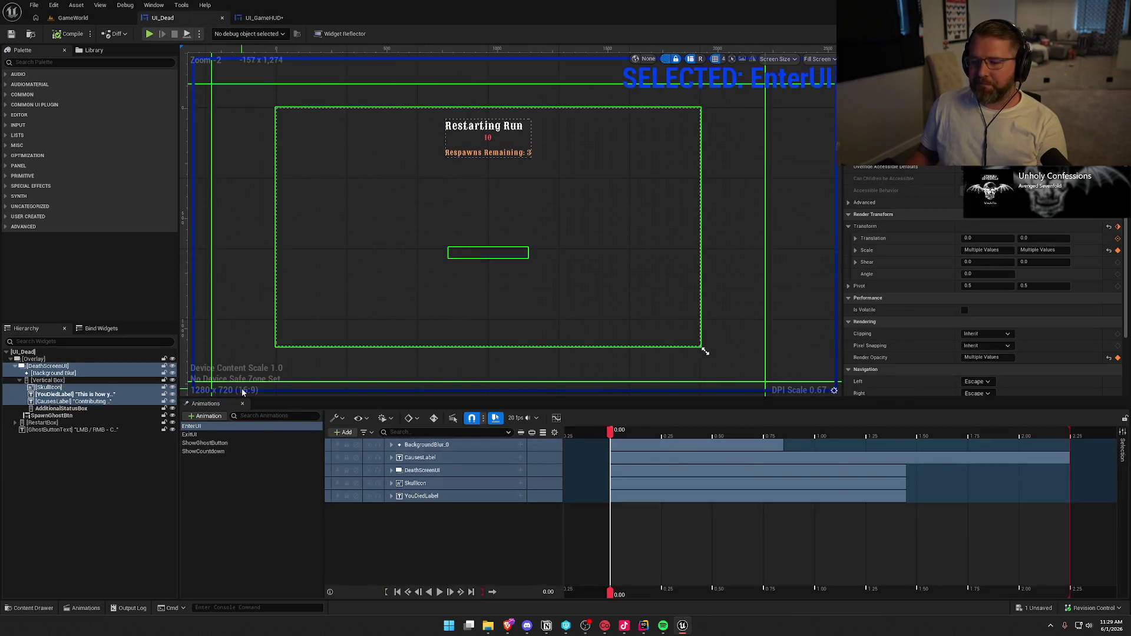
pyautogui.click(206, 457)
pyautogui.click(199, 435)
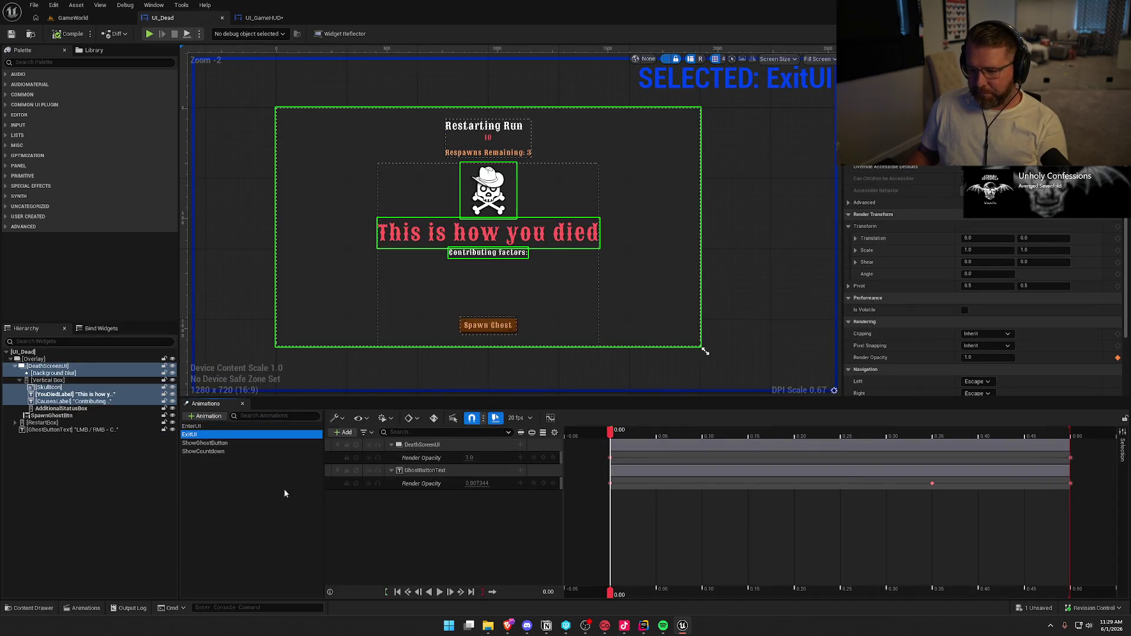
pyautogui.click(422, 445)
pyautogui.keyDown('shift'); pyautogui.click(433, 484); pyautogui.keyUp('shift')
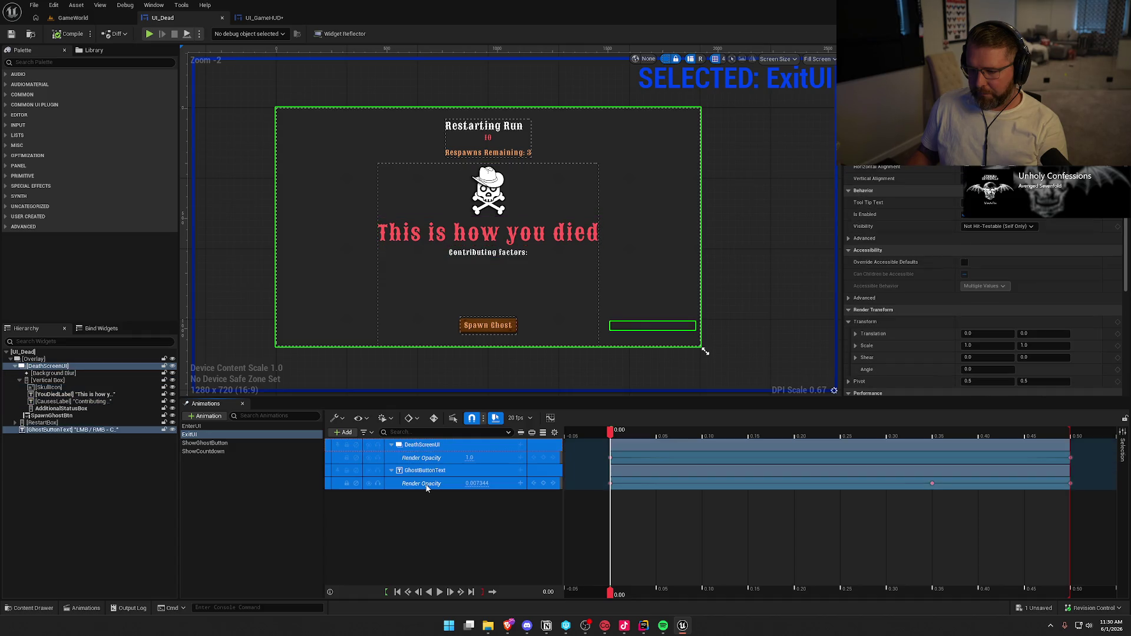
pyautogui.click(421, 538)
# Add a new animation named ExitDeadUI to UI_GameHUD
pyautogui.click(262, 18)
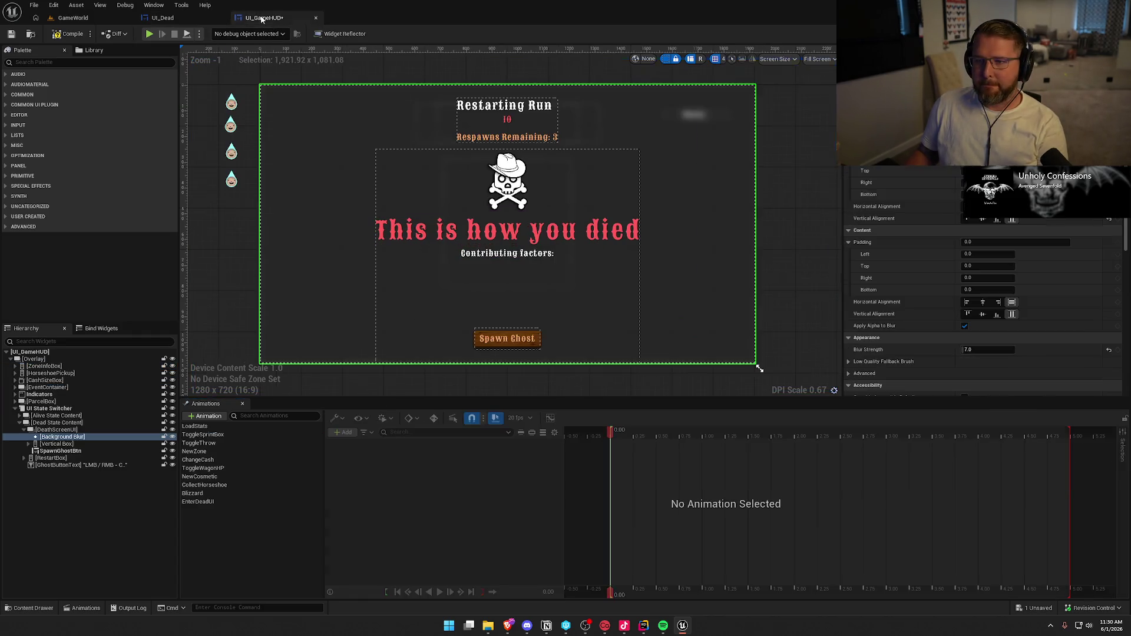
pyautogui.rightClick(214, 532)
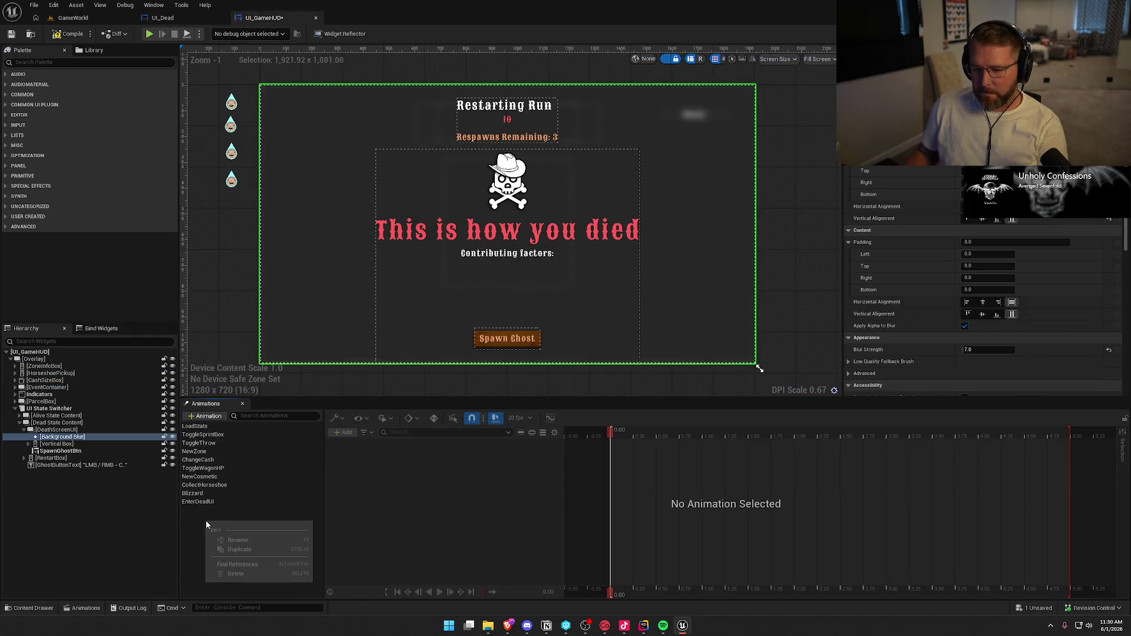
pyautogui.click(206, 416)
pyautogui.write('Exit')
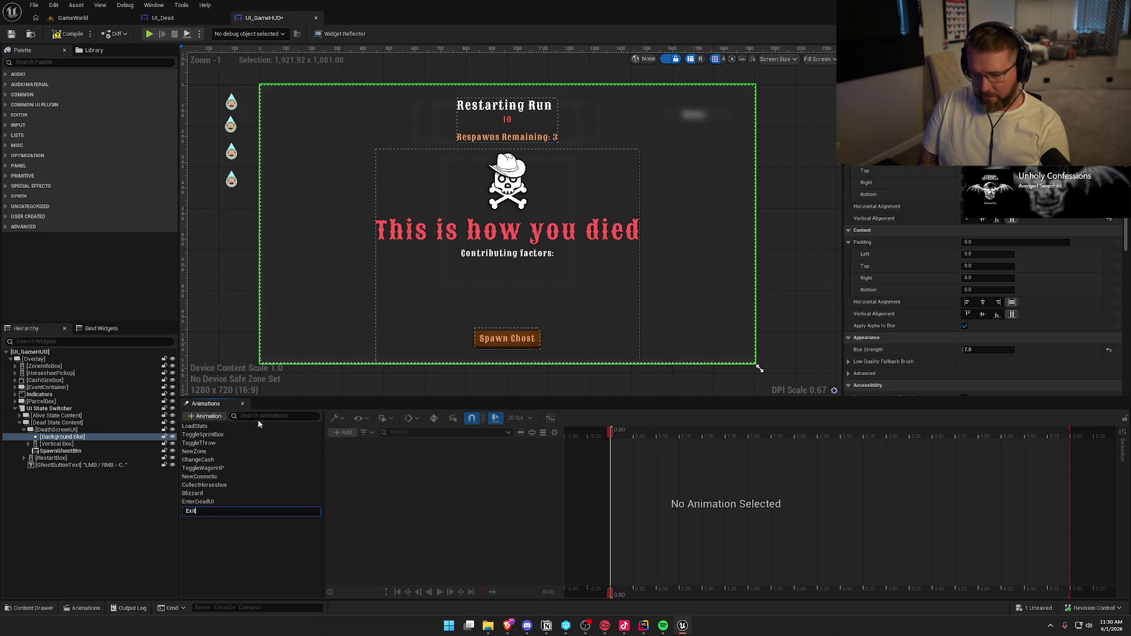
pyautogui.press('Return')
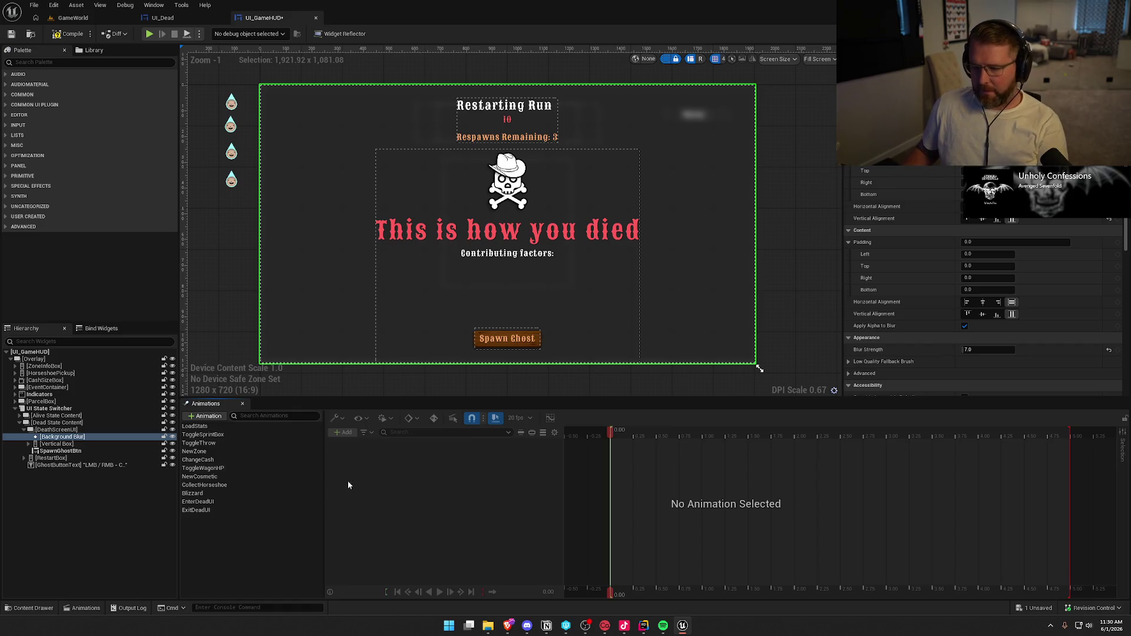
pyautogui.click(222, 510)
# Paste the fade-out tracks into ExitDeadUI and preview the playback
pyautogui.click(400, 512)
pyautogui.hotkey('ctrl', 'v')
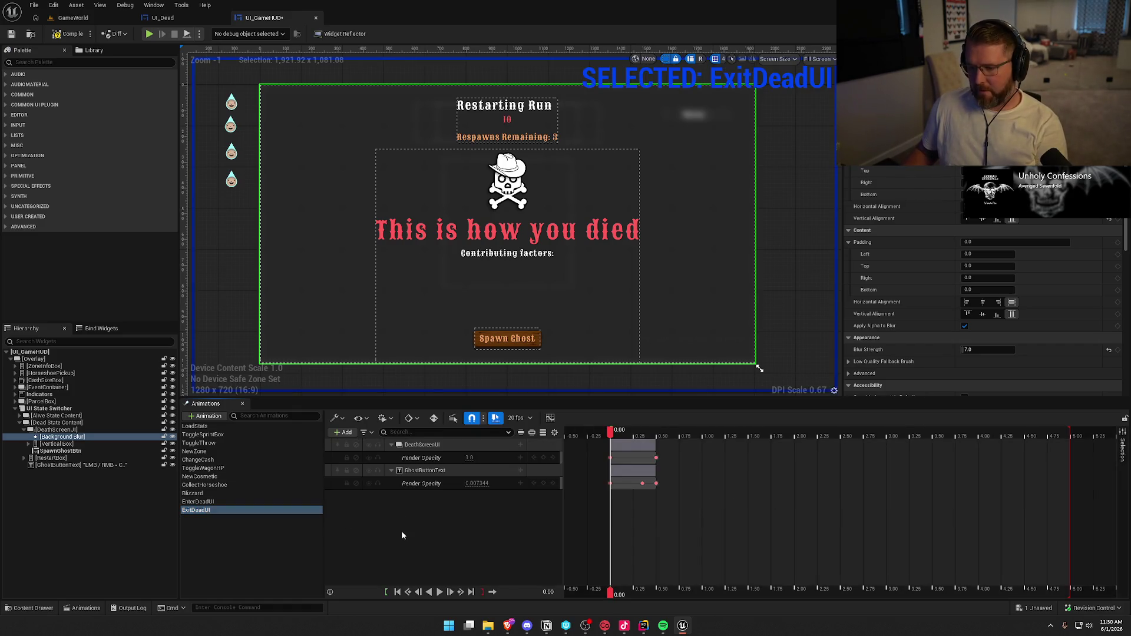
pyautogui.click(438, 592)
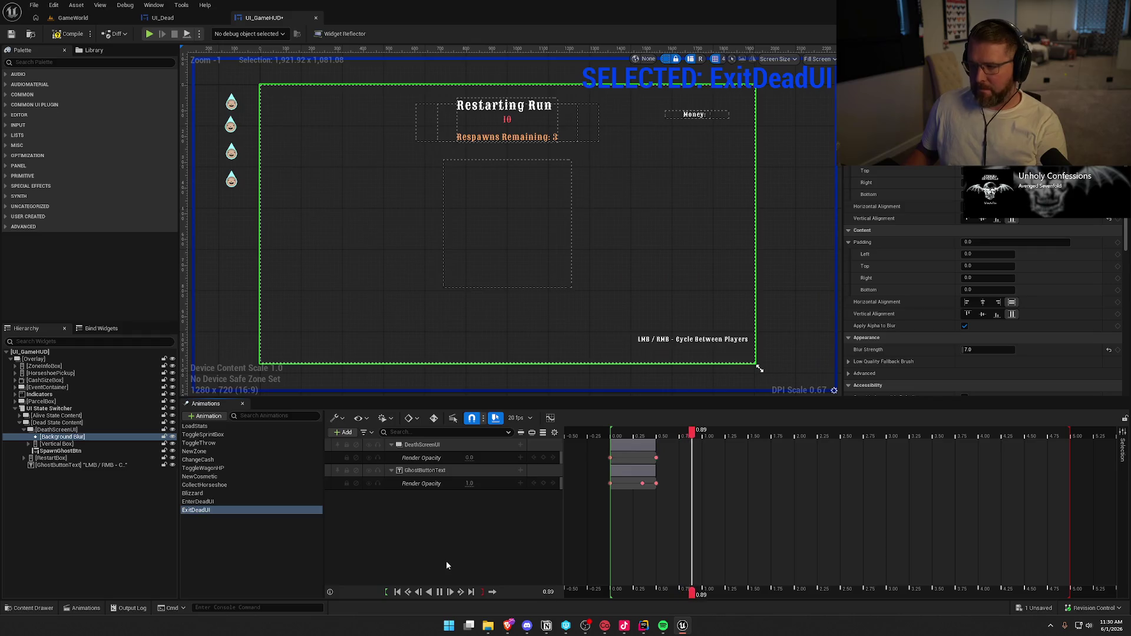
pyautogui.click(439, 592)
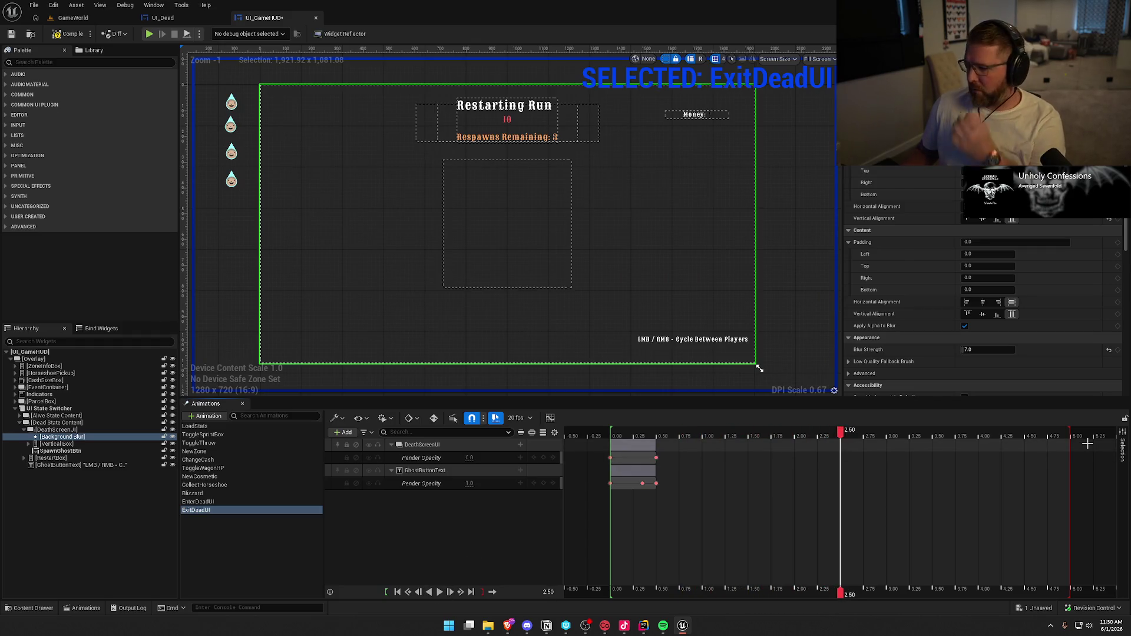
pyautogui.click(248, 502)
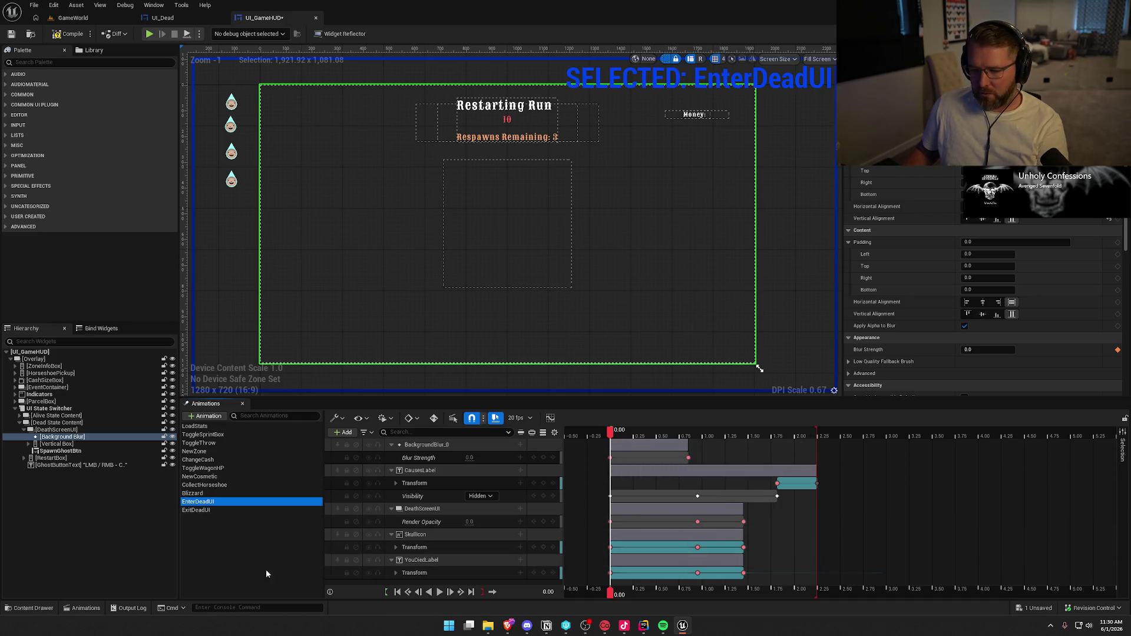
# Save UI_GameHUD, then select the SpawnGhostBtn track in UI_Dead's ShowGhostButton
pyautogui.hotkey('ctrl', 's')
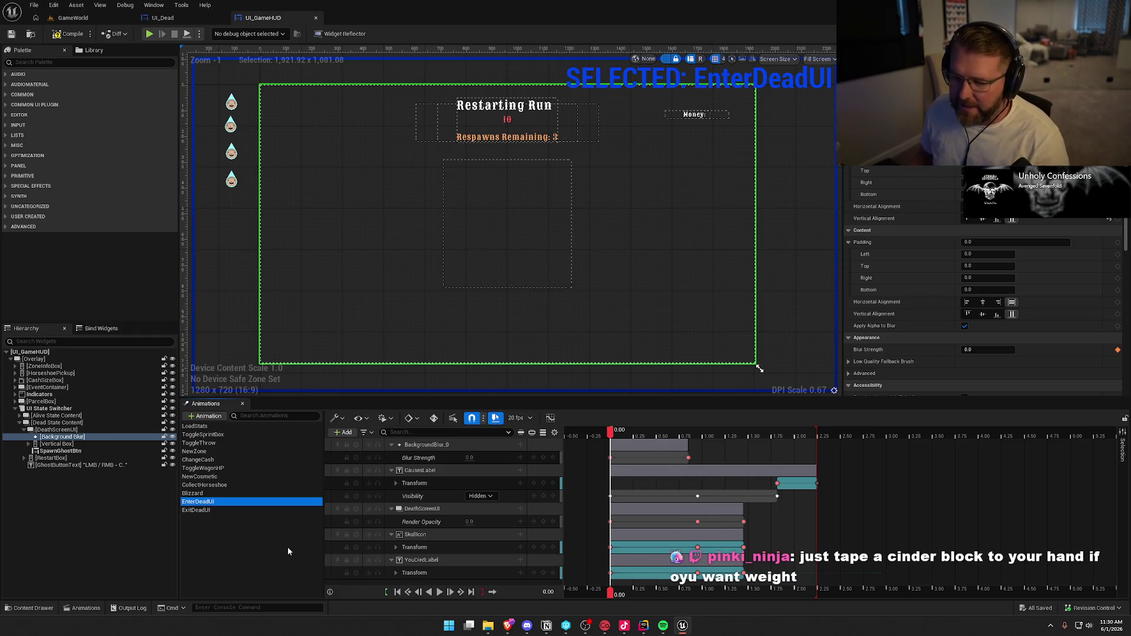
pyautogui.click(163, 18)
pyautogui.click(204, 443)
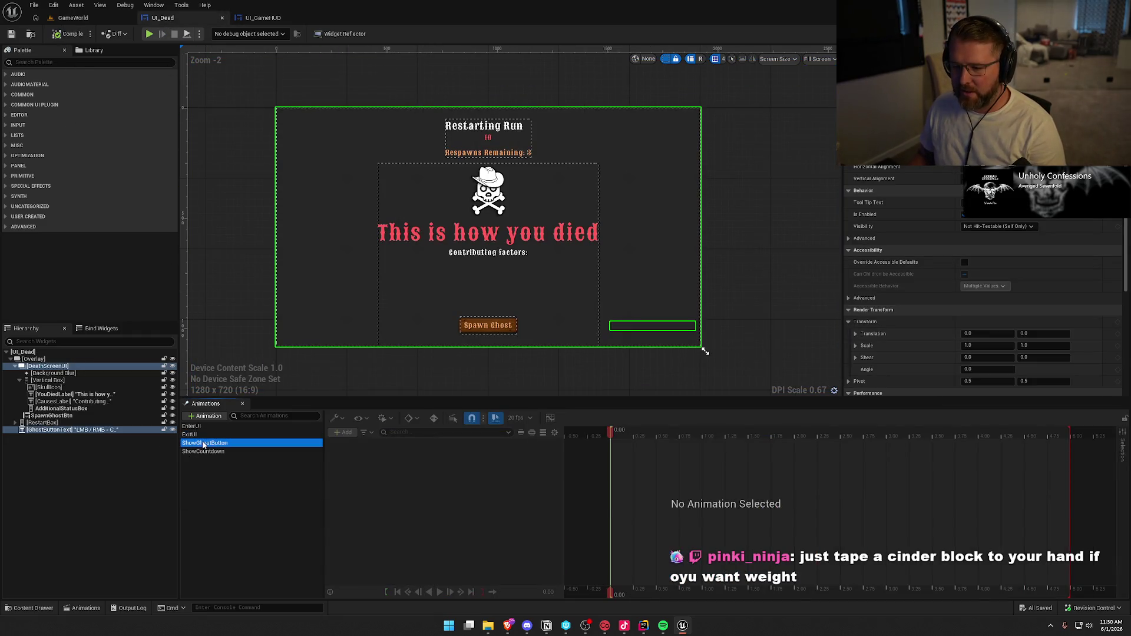
pyautogui.click(420, 446)
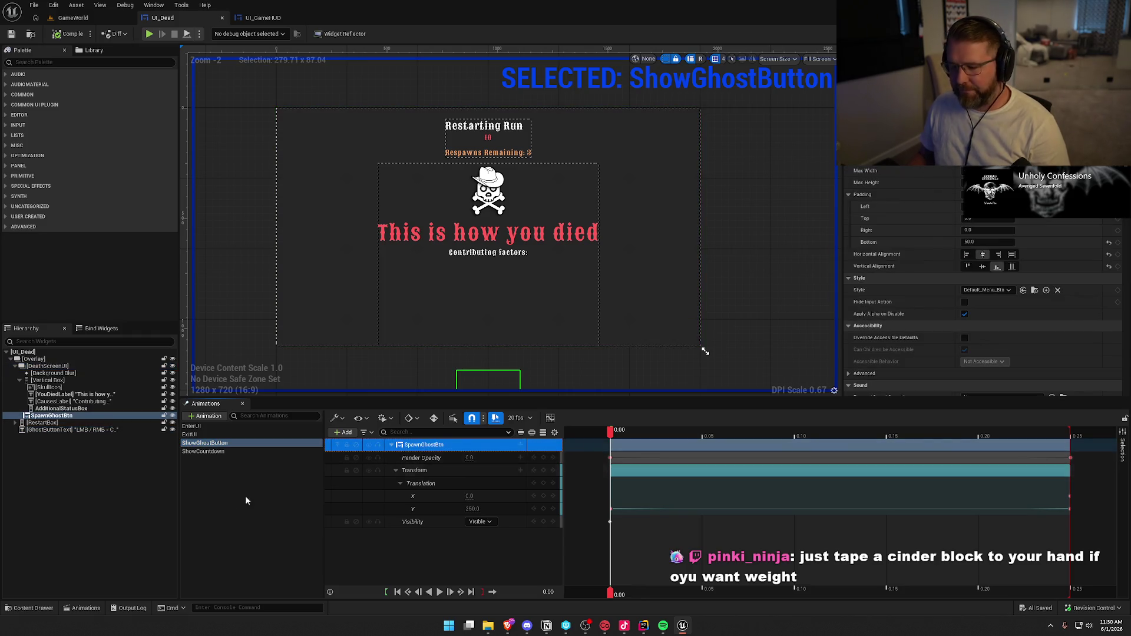
pyautogui.click(259, 18)
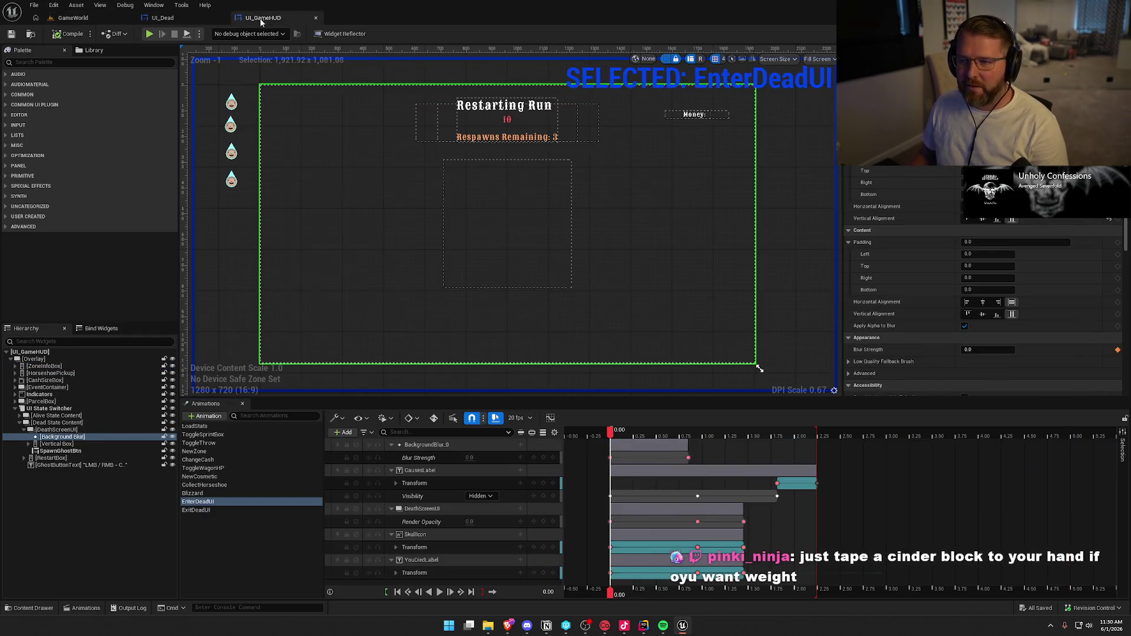
# Add a ShowGhostButton animation to UI_GameHUD holding the SpawnGhostBtn track
pyautogui.click(239, 542)
pyautogui.click(205, 416)
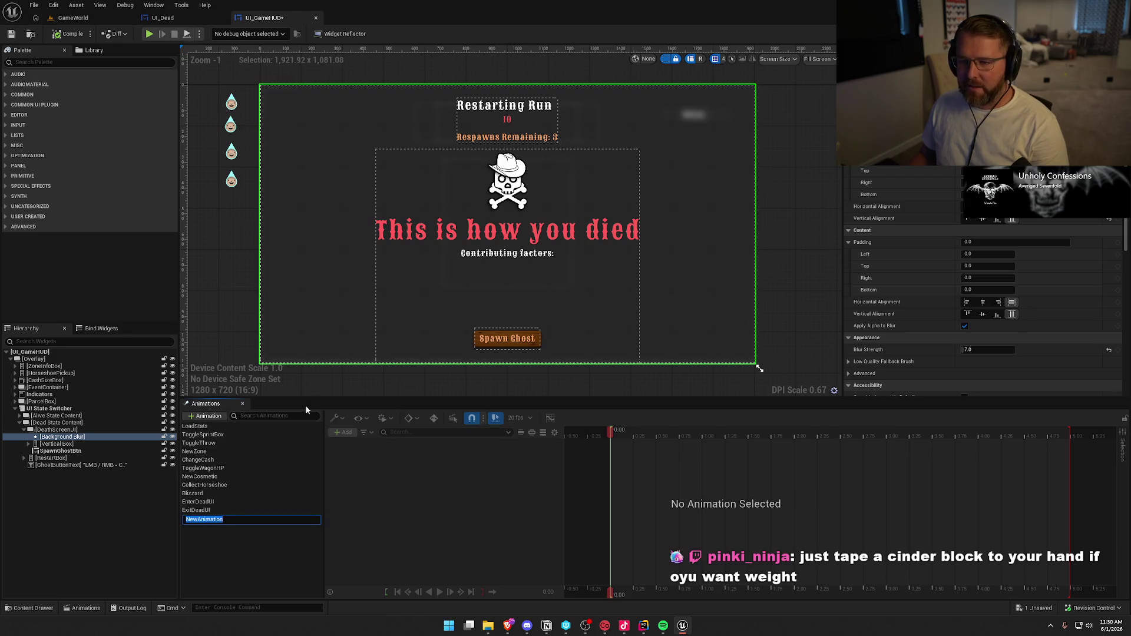
pyautogui.write('Sho')
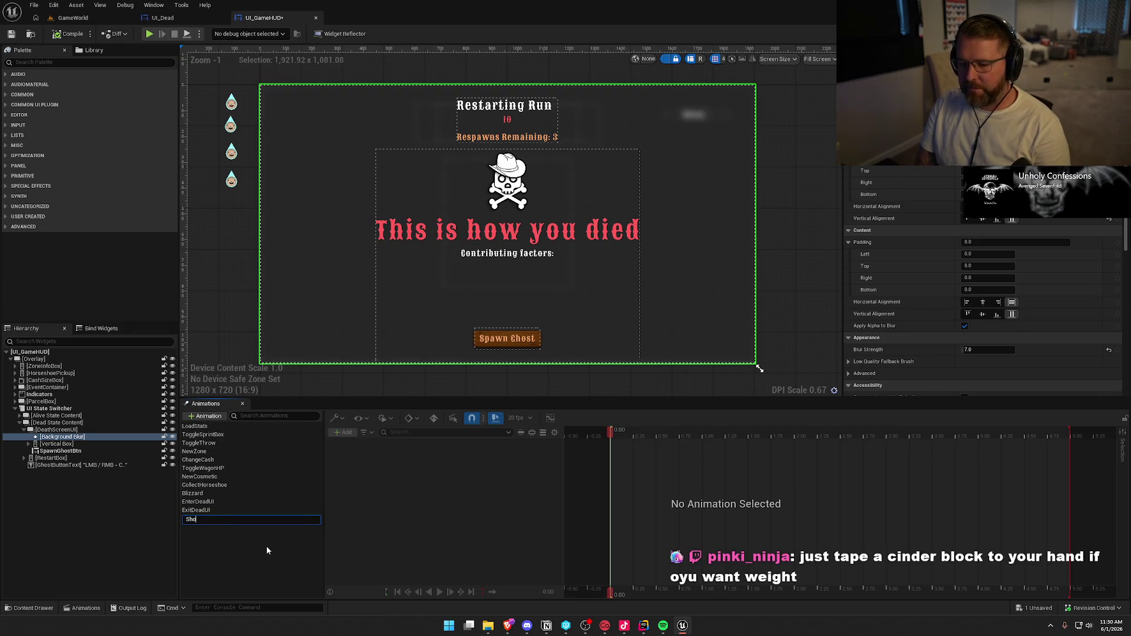
pyautogui.write('wGhostButton')
pyautogui.press('Return')
pyautogui.click(217, 512)
pyautogui.click(221, 518)
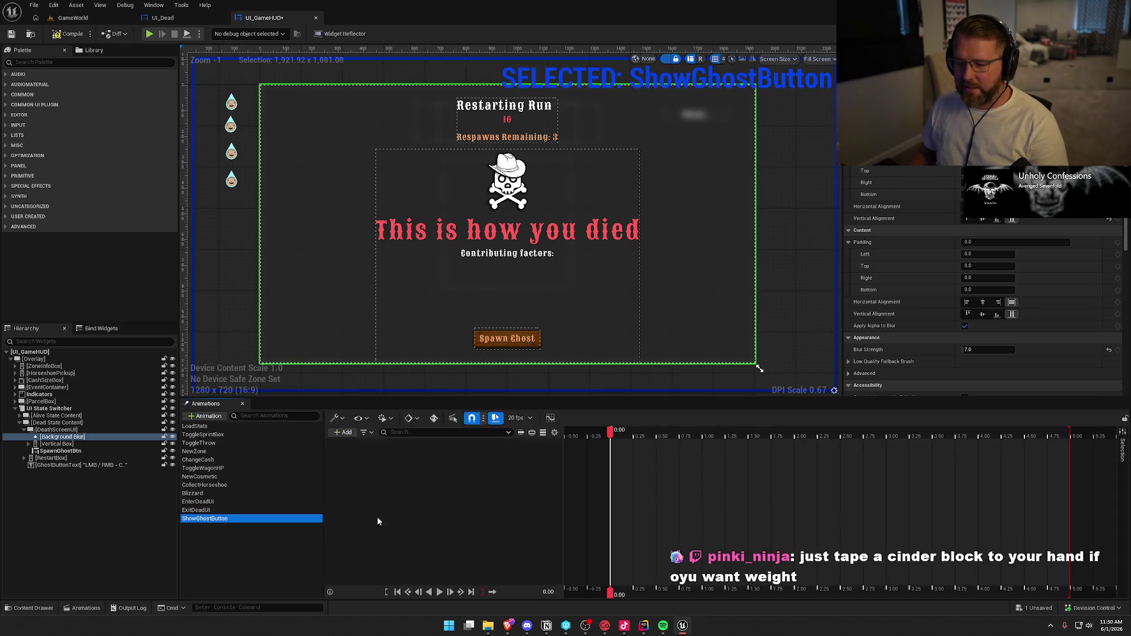
# Preview the Spawn Ghost button reveal, stopping, rewinding and replaying it
pyautogui.click(442, 593)
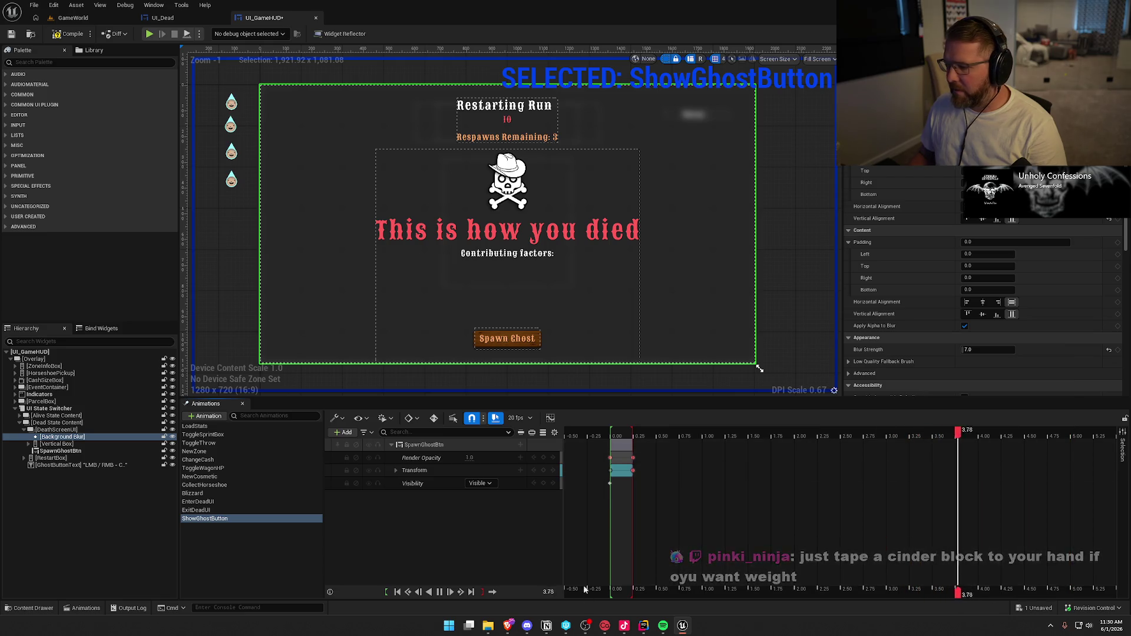
pyautogui.click(440, 592)
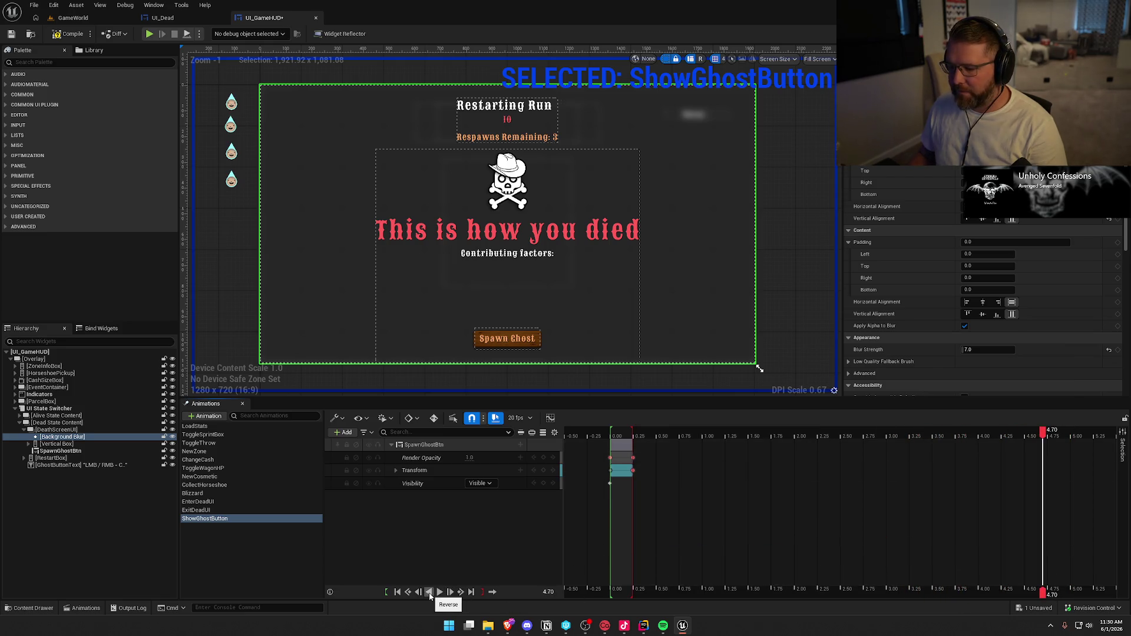
pyautogui.click(398, 593)
pyautogui.click(450, 592)
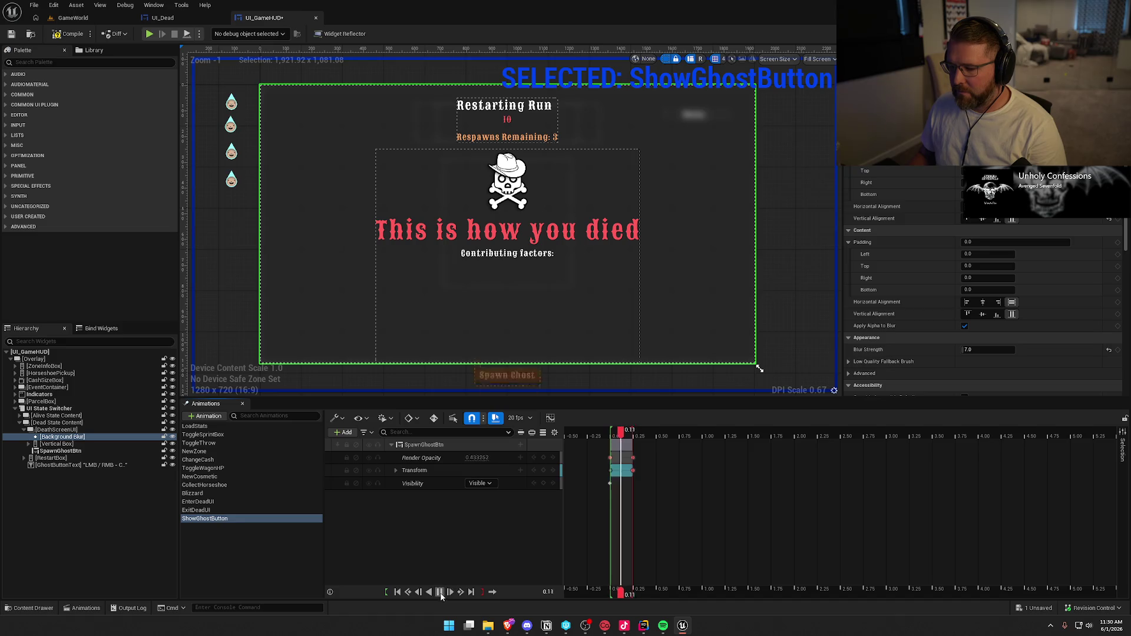
# Switch to UI_Dead and open its ShowCountdown animation
pyautogui.hotkey('ctrl', 'Tab')
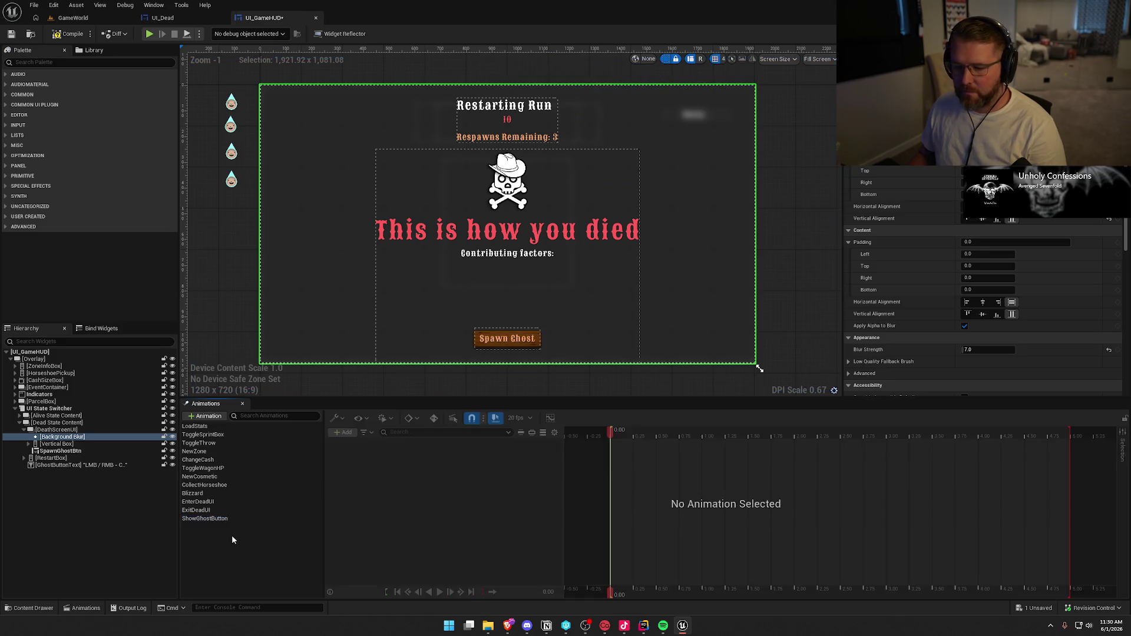
pyautogui.click(204, 442)
pyautogui.click(218, 452)
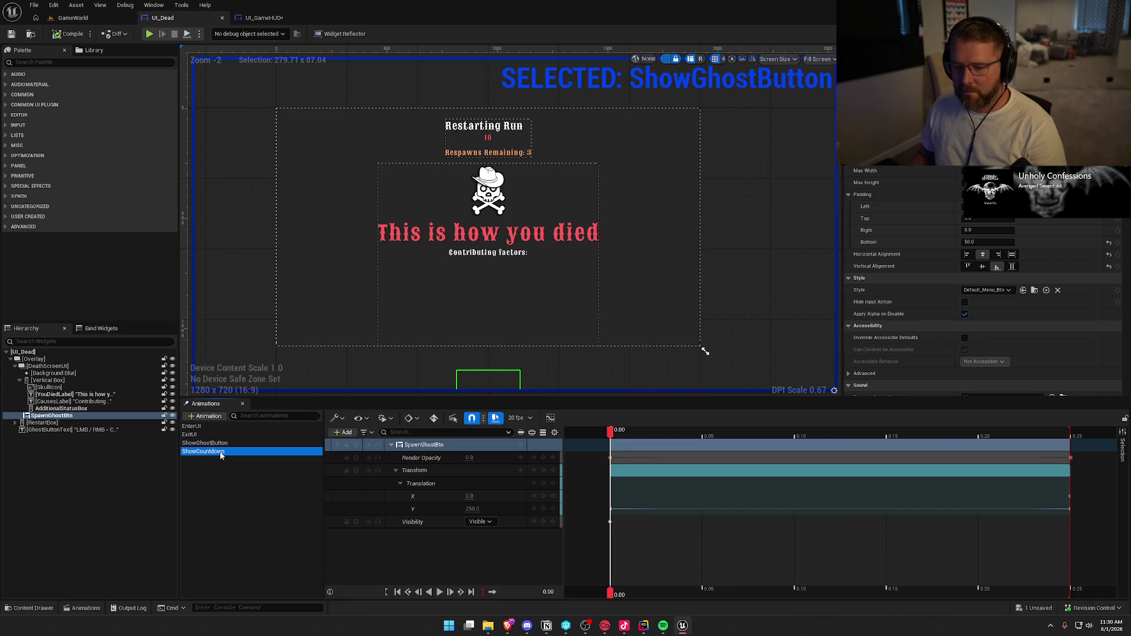
# Copy all of UI_Dead's ShowCountdown tracks, starting from RestartBox
pyautogui.click(422, 448)
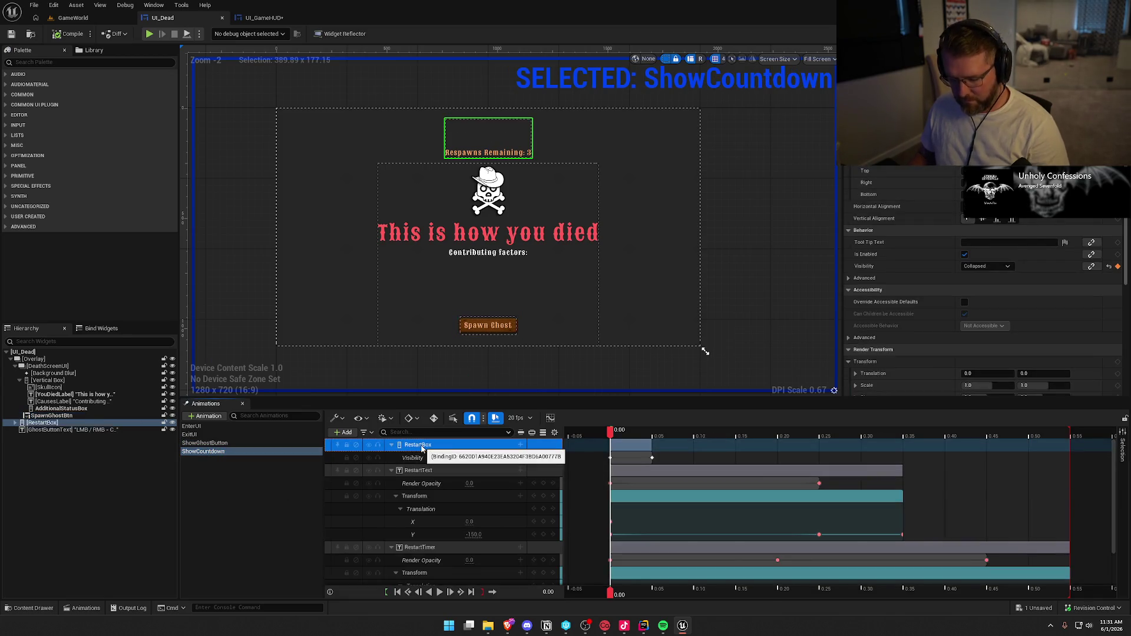
pyautogui.hotkey('ctrl', 'a')
pyautogui.click(222, 490)
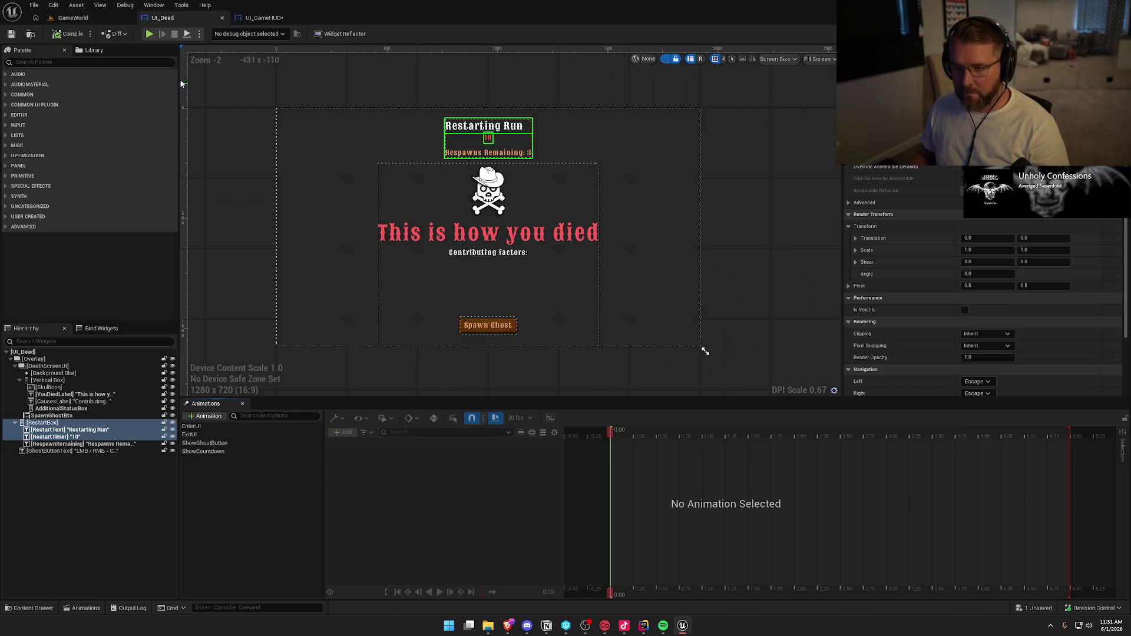
pyautogui.click(265, 19)
# Create a ShowRespawnCountdown animation in UI_GameHUD and paste in the RestartBox, RestartText and RestartTimer tracks
pyautogui.rightClick(215, 536)
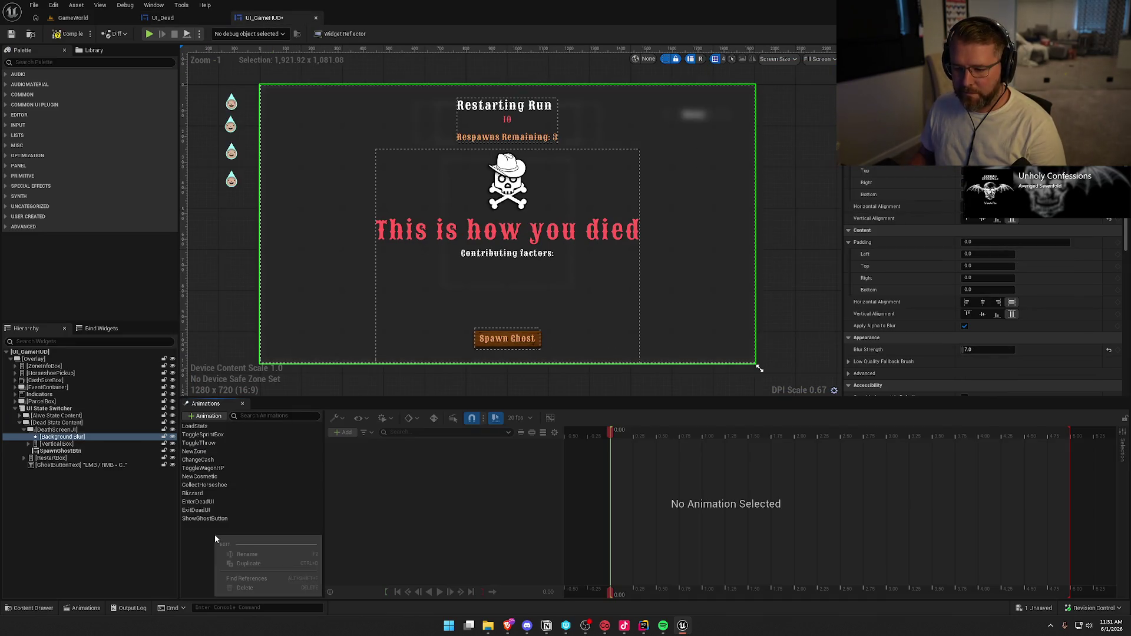
pyautogui.click(211, 417)
pyautogui.write('ShowC')
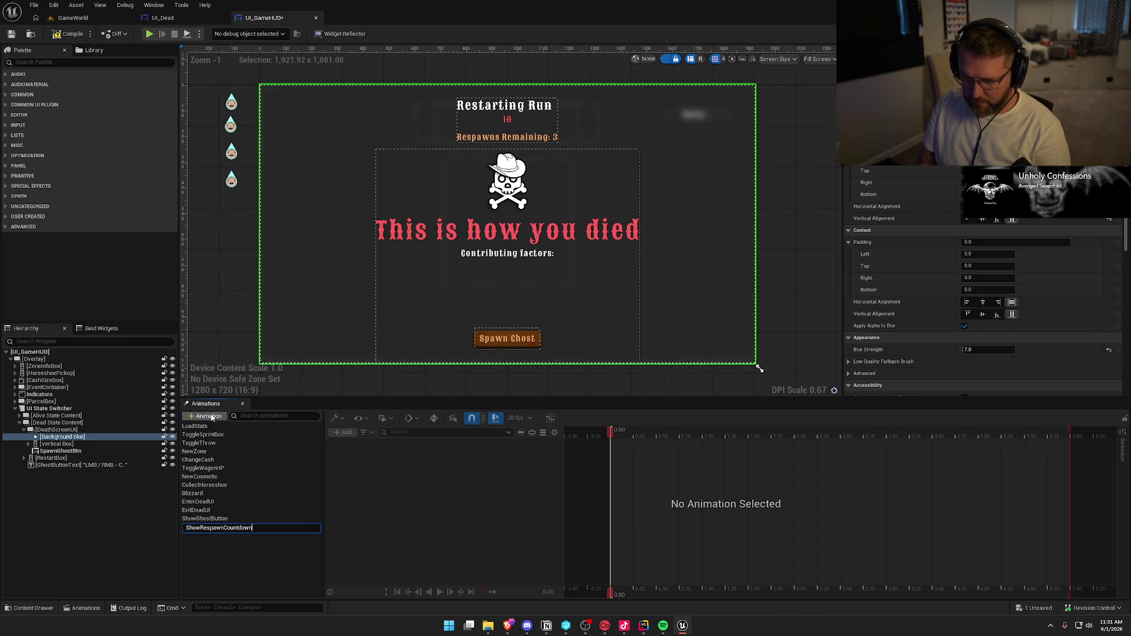
pyautogui.press('Return')
pyautogui.click(215, 527)
pyautogui.hotkey('ctrl', 'v')
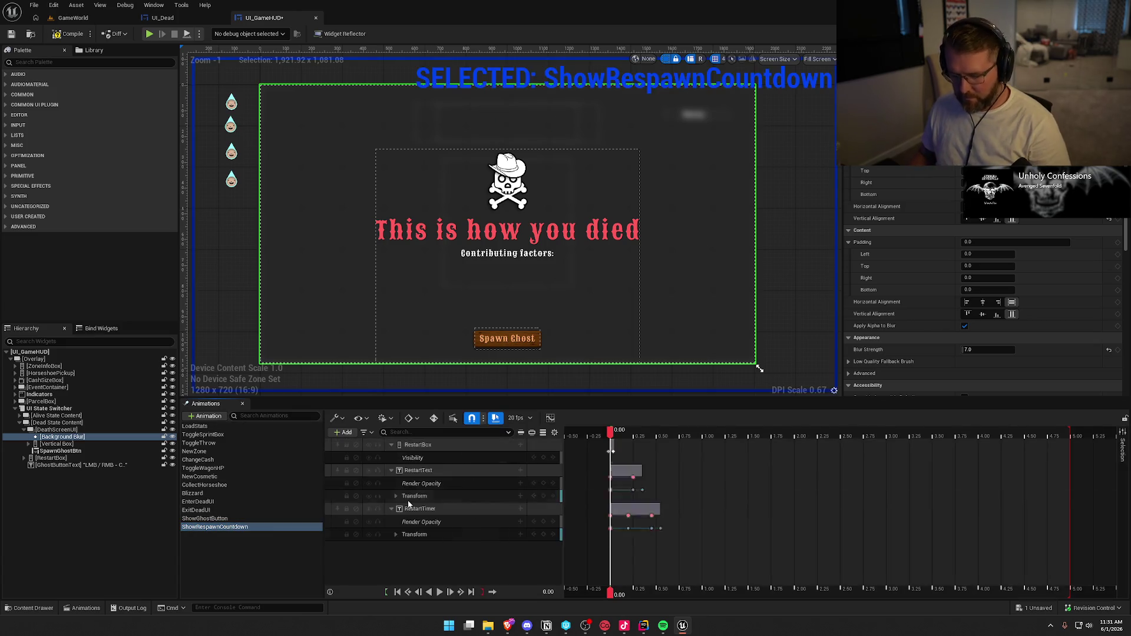
# Shorten ShowRespawnCountdown to about 0.5 seconds, preview it, and save UI_GameHUD
pyautogui.moveTo(1068, 432); pyautogui.dragTo(660, 433)
pyautogui.click(443, 592)
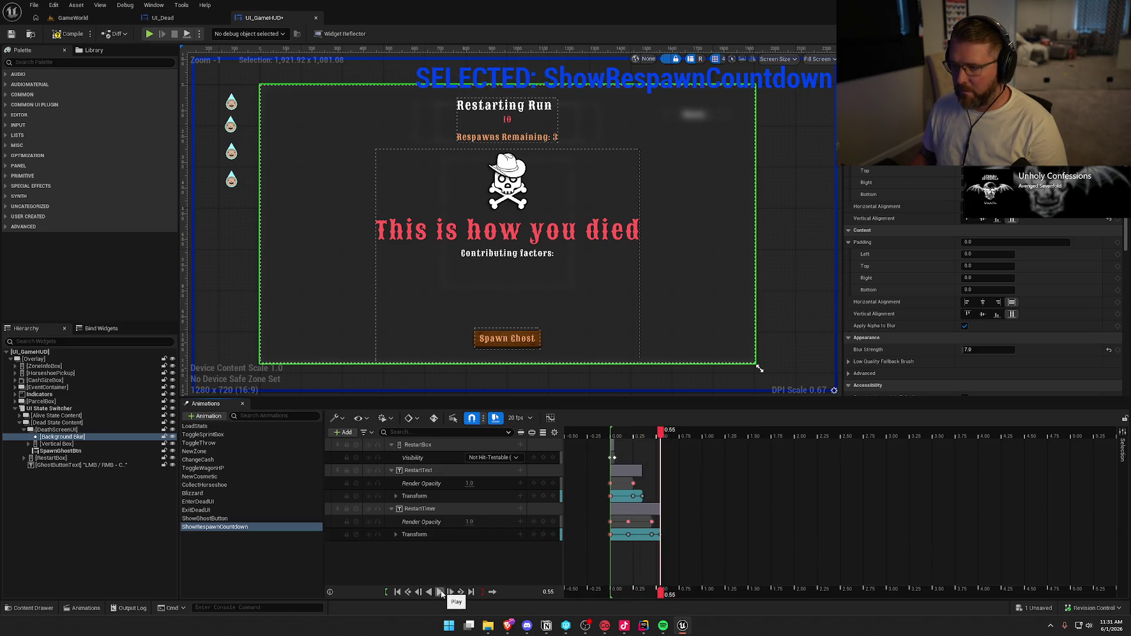
pyautogui.click(294, 565)
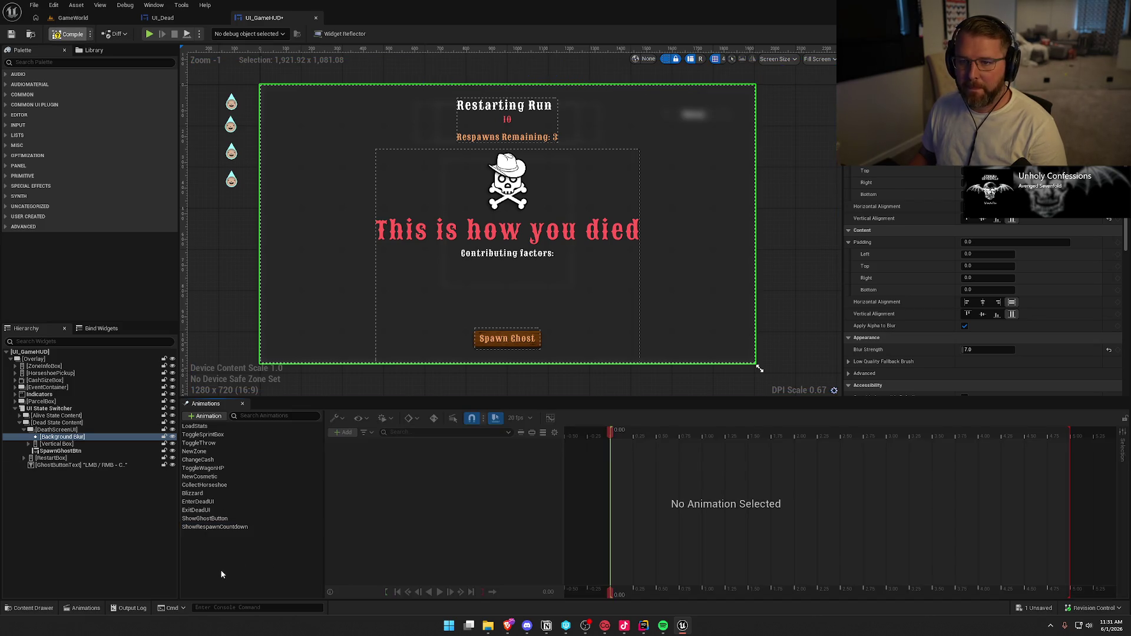
pyautogui.hotkey('ctrl', 's')
# Review UI_Dead's 'This is how you died' label and its event graph nodes
pyautogui.click(163, 18)
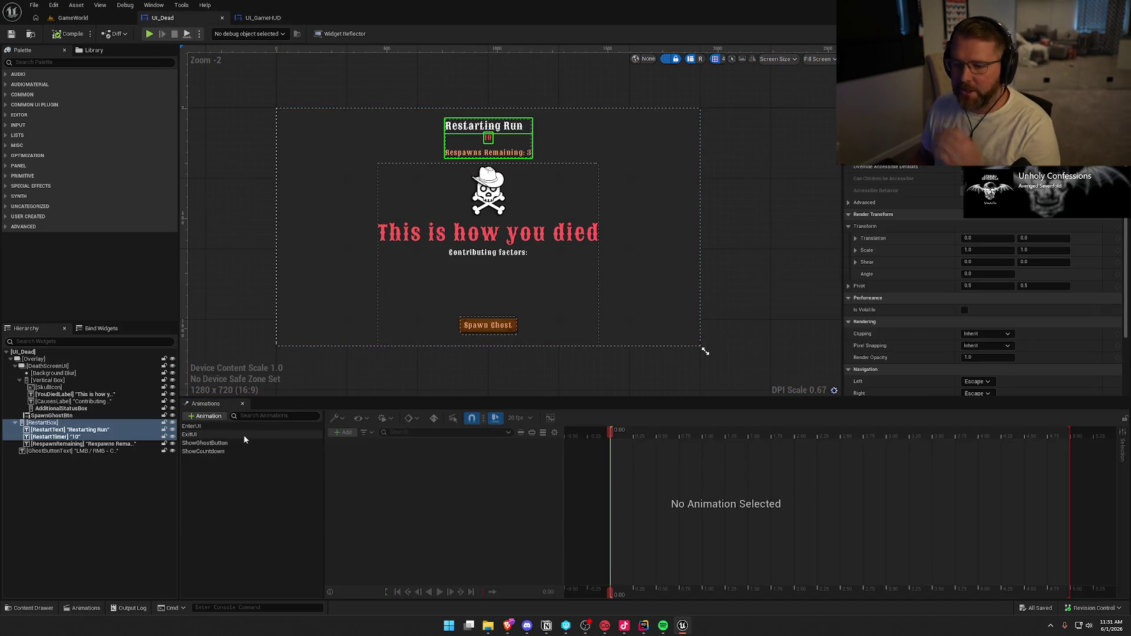
pyautogui.click(436, 233)
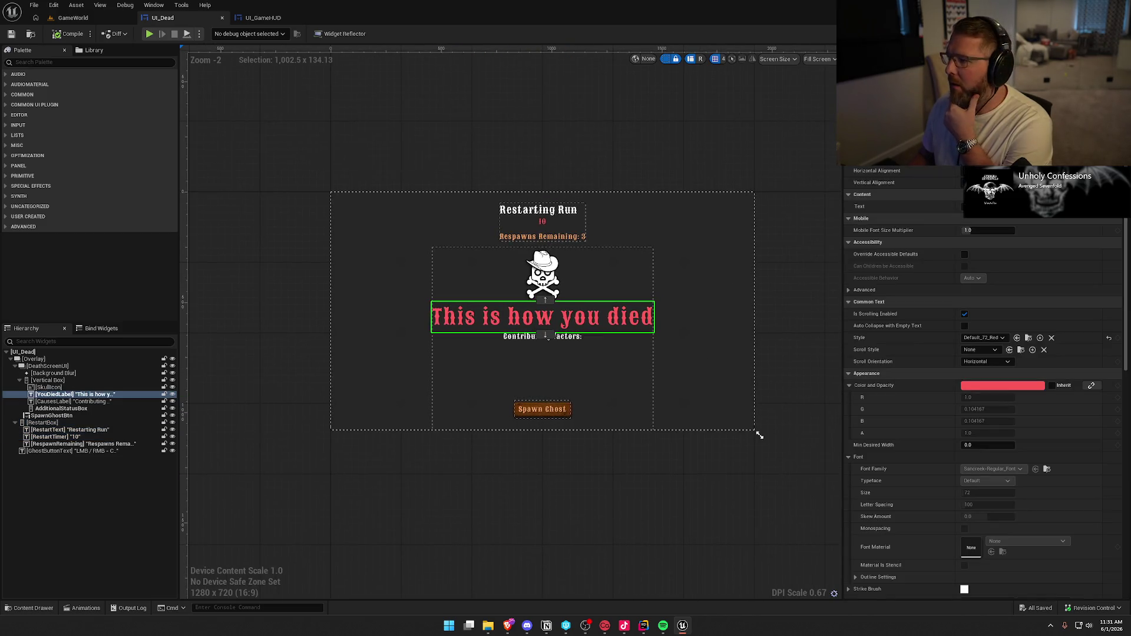
pyautogui.click(1107, 33)
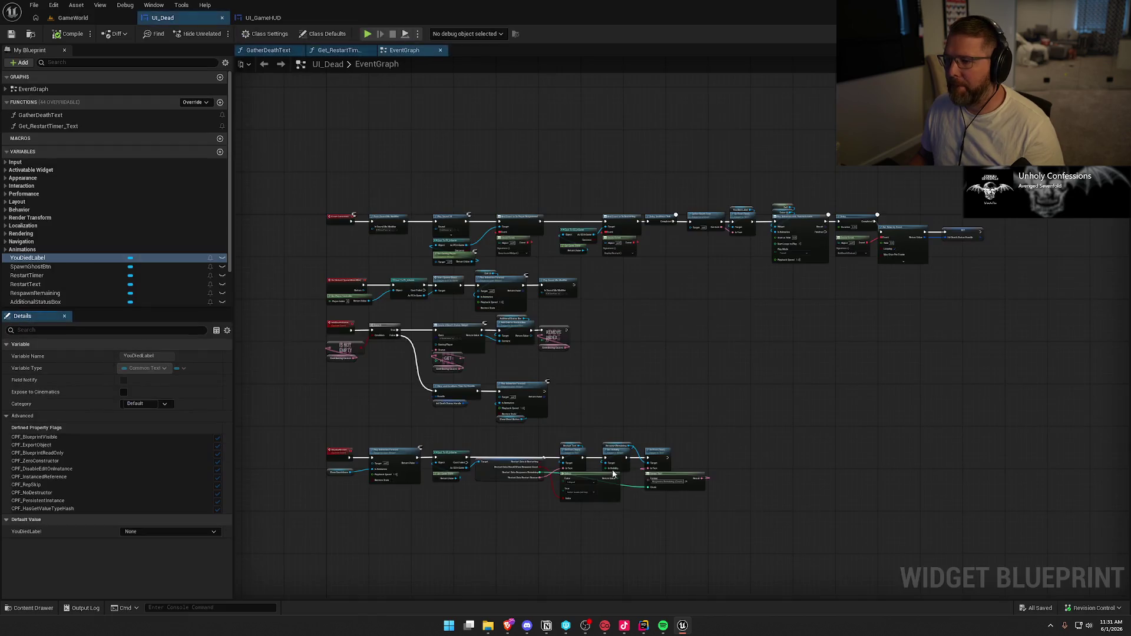
pyautogui.moveTo(277, 155); pyautogui.dragTo(903, 527)
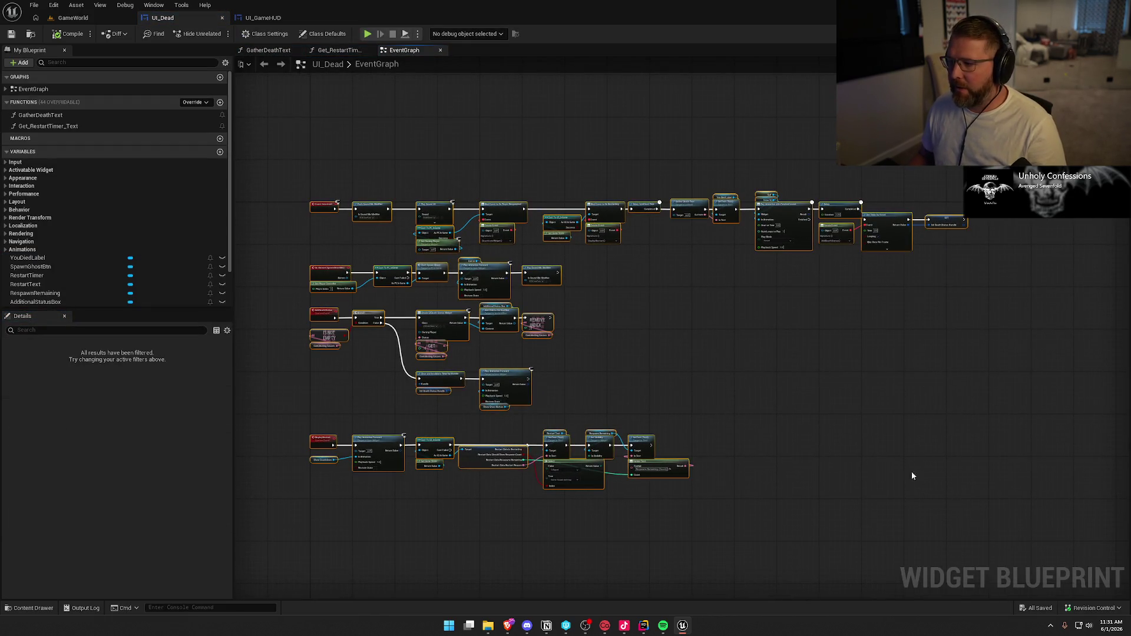
pyautogui.click(652, 324)
pyautogui.scroll(5, 383, 287)
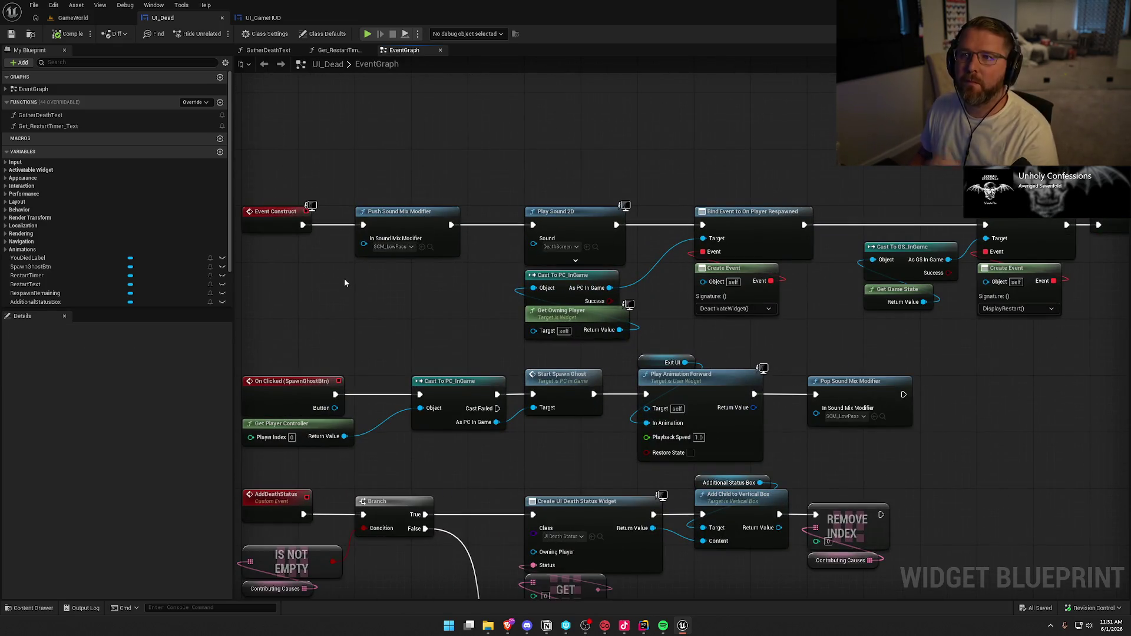
# In UI_GameHUD, collapse Dead State Content, select Alive State Content, and open the event graph
pyautogui.click(280, 18)
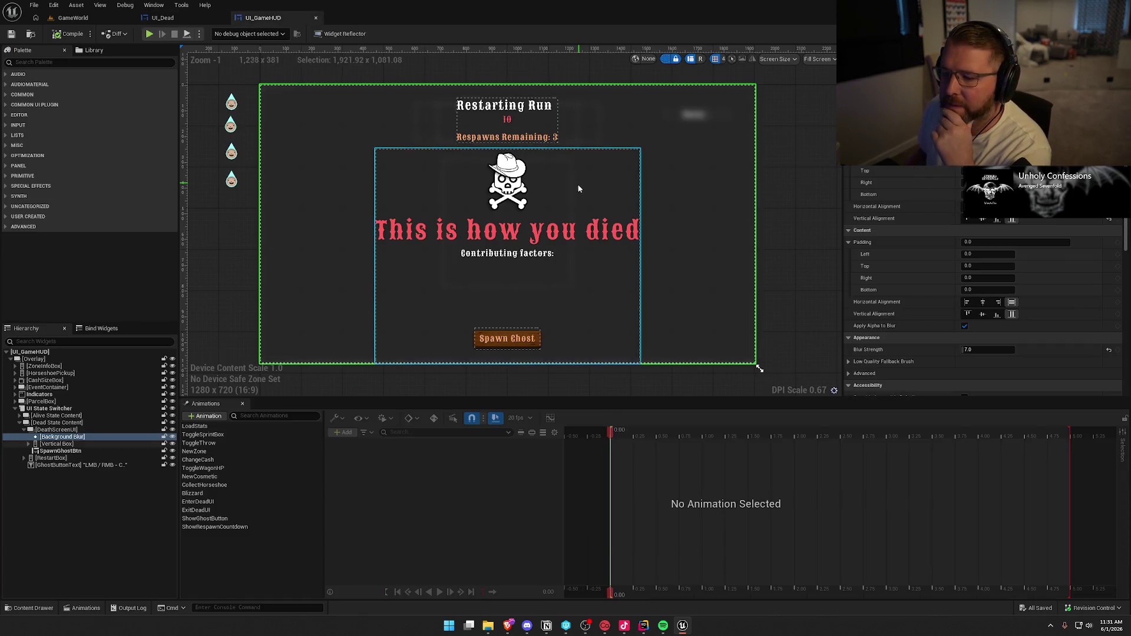
pyautogui.click(243, 404)
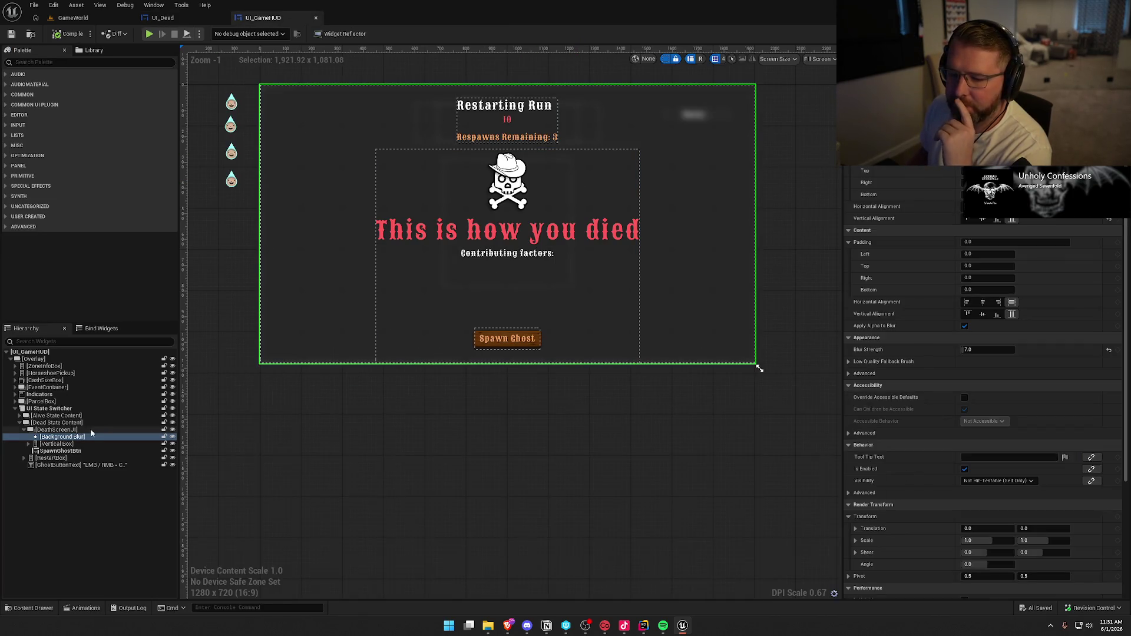
pyautogui.click(20, 422)
pyautogui.click(19, 423)
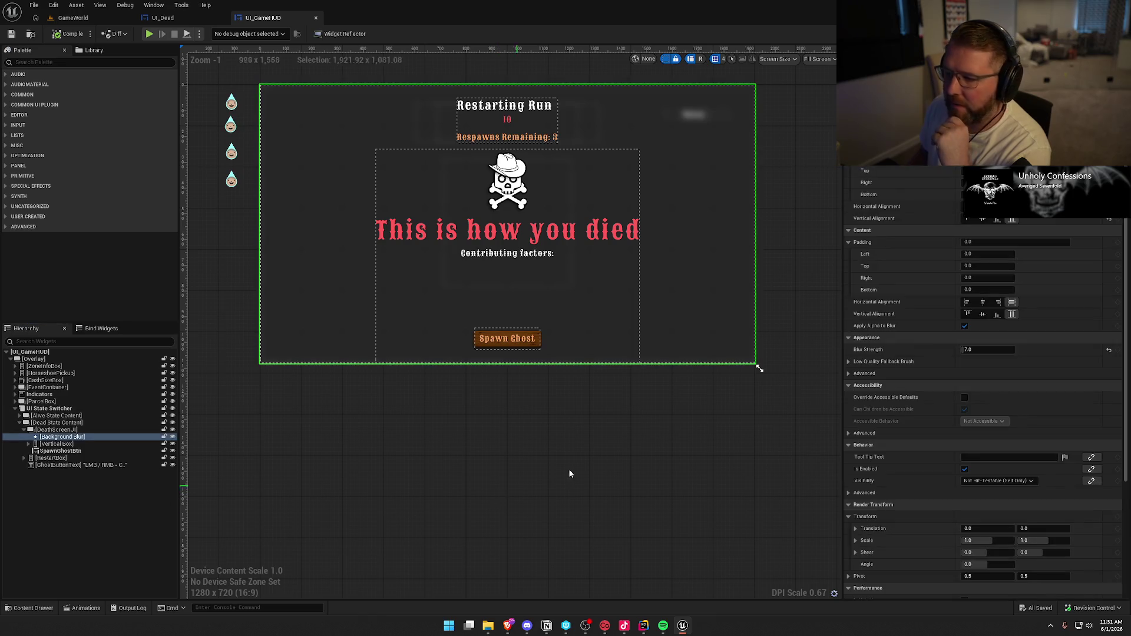
pyautogui.click(20, 423)
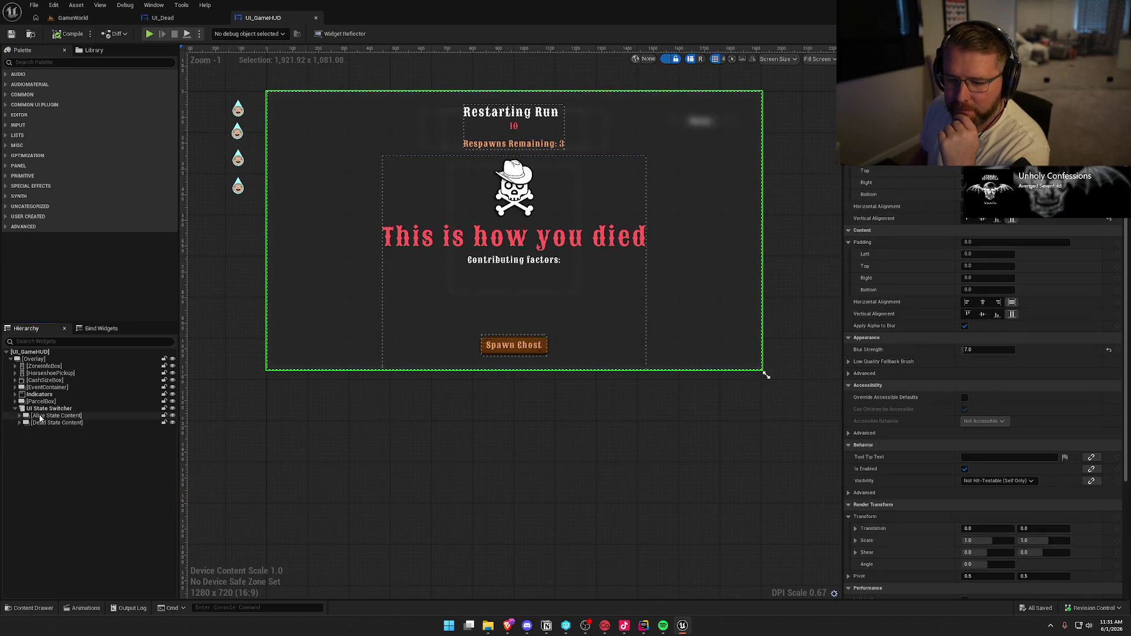
pyautogui.click(56, 416)
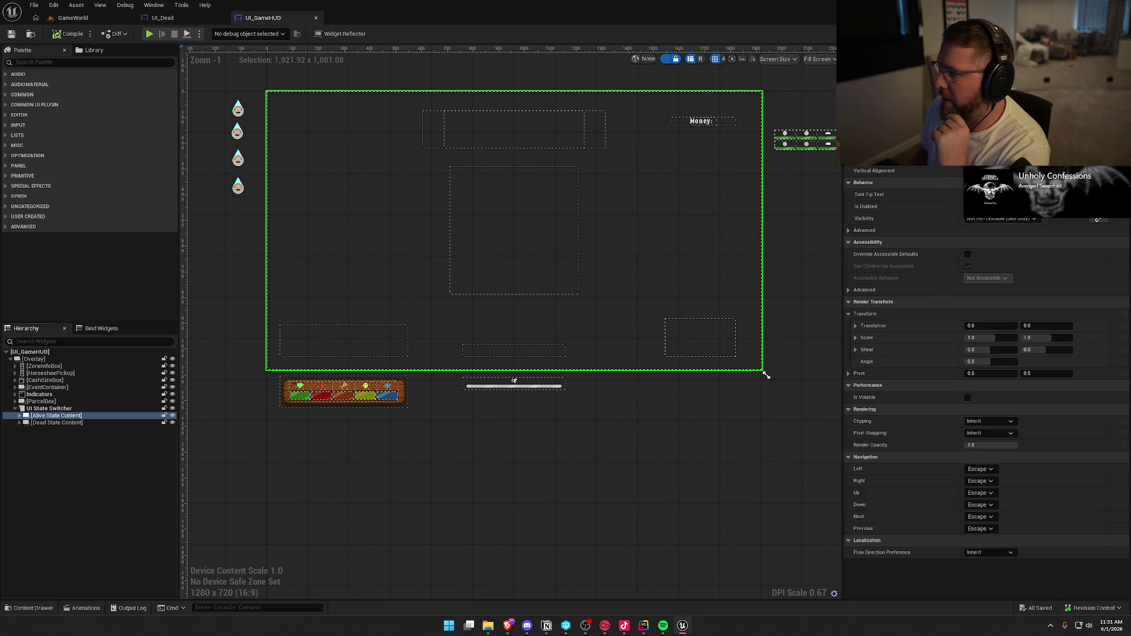
pyautogui.doubleClick(562, 382)
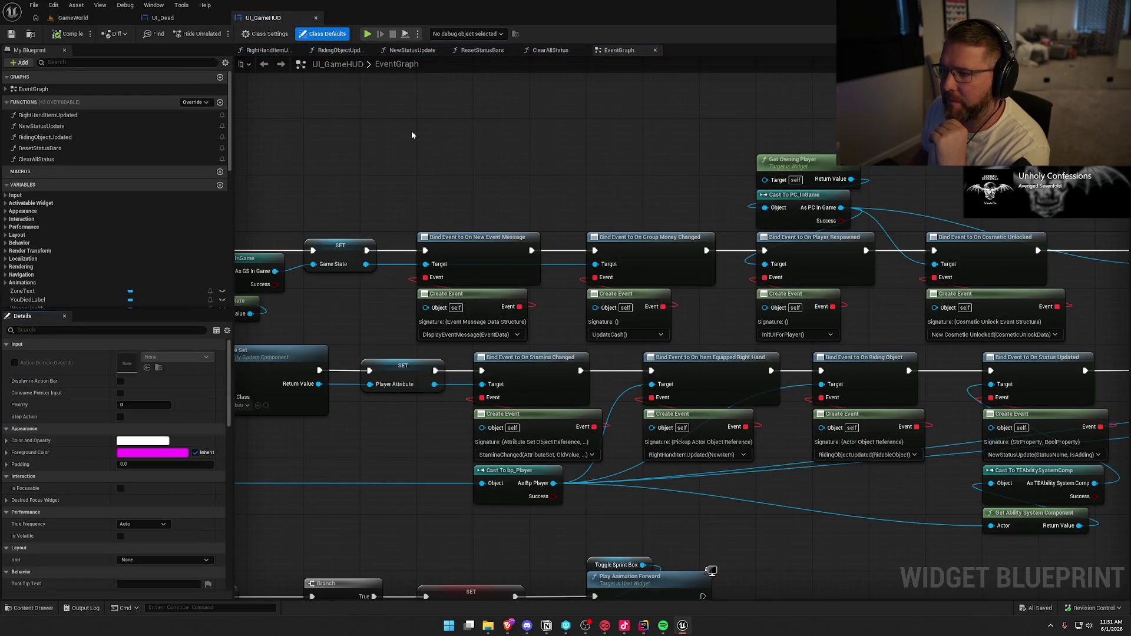
# Close the RightHandItemUpdated, RidingObjectUpdated, NewStatusUpdate and other function tabs, comparing against UI_Dead's graph
pyautogui.middleClick(338, 50)
pyautogui.middleClick(272, 51)
pyautogui.middleClick(273, 51)
pyautogui.middleClick(272, 52)
pyautogui.middleClick(272, 51)
pyautogui.scroll(-4, 384, 126)
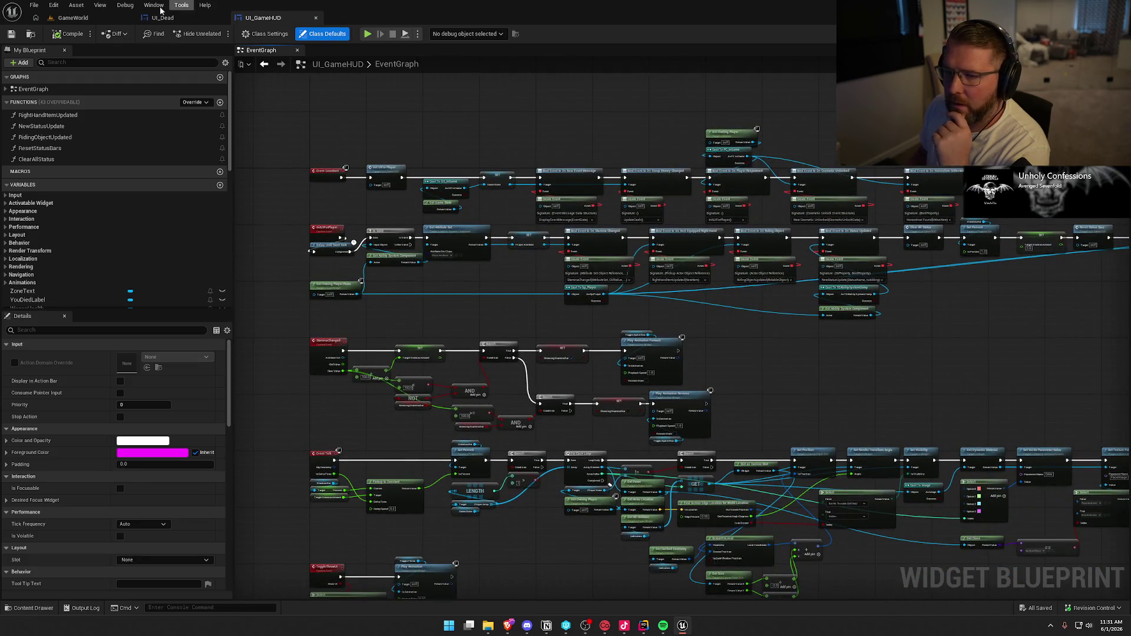
pyautogui.click(163, 17)
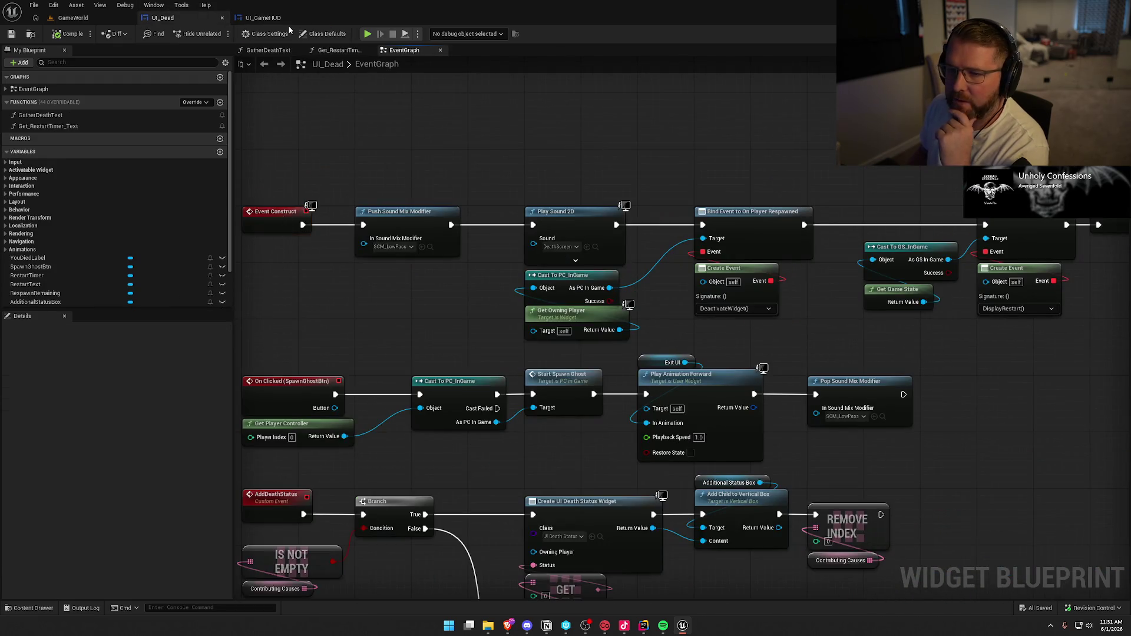
pyautogui.click(263, 17)
pyautogui.scroll(4, 386, 194)
pyautogui.scroll(-4, 395, 203)
# Shift the top row of Event Construct nodes, including the SET node, to the right
pyautogui.moveTo(384, 146); pyautogui.dragTo(966, 232)
pyautogui.scroll(3, 441, 184)
pyautogui.moveTo(341, 175); pyautogui.dragTo(511, 175)
pyautogui.moveTo(344, 224); pyautogui.dragTo(360, 224)
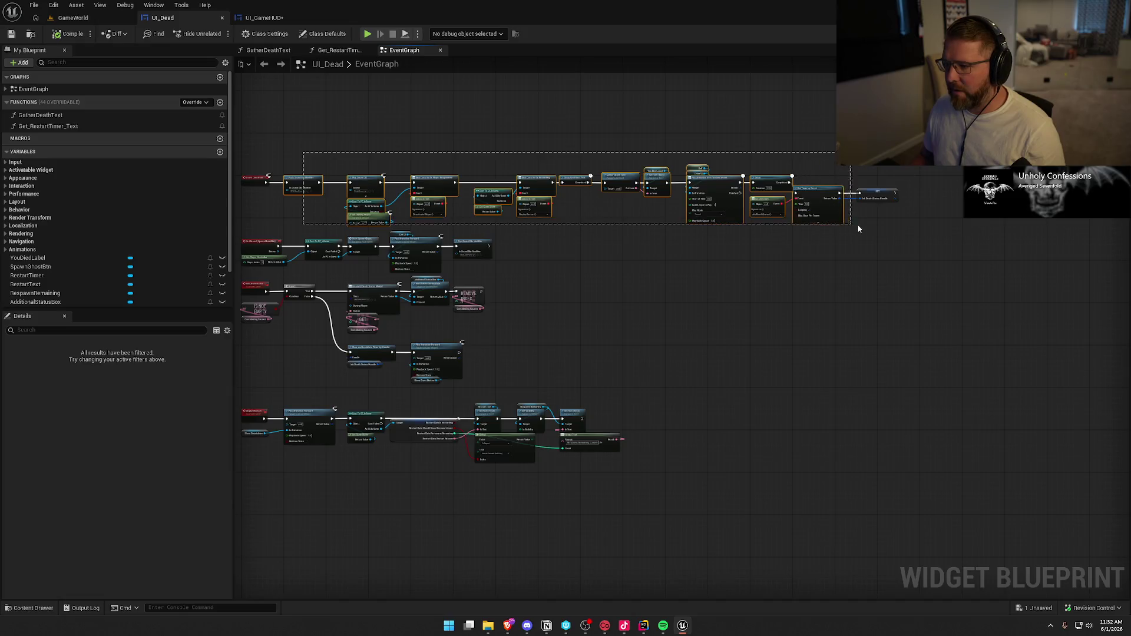
pyautogui.moveTo(858, 226); pyautogui.dragTo(885, 223)
pyautogui.click(264, 18)
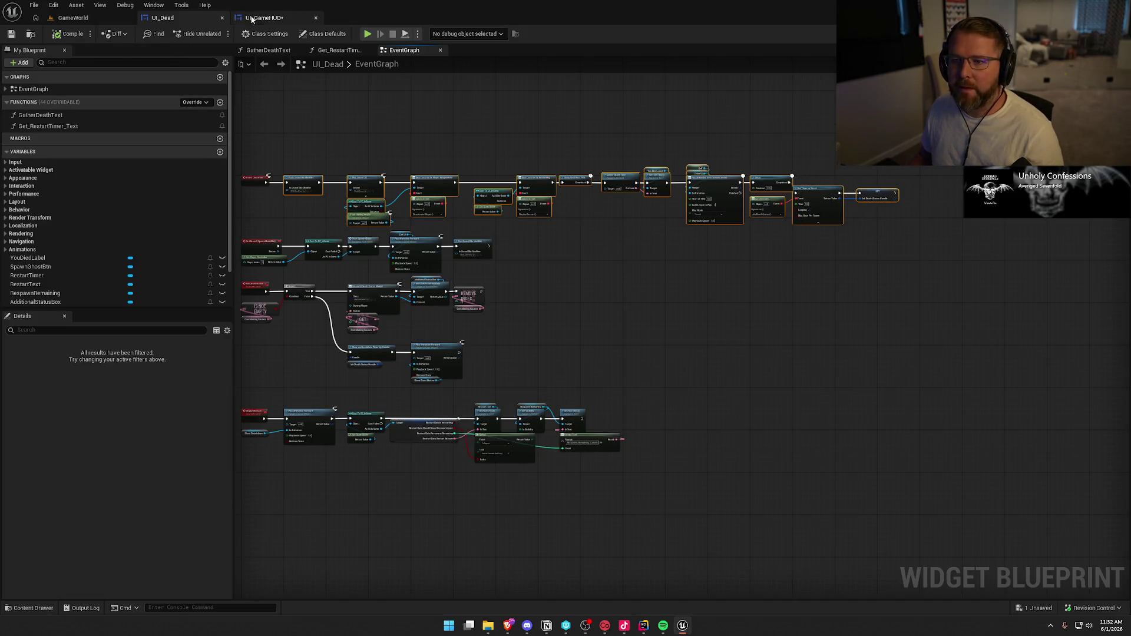
pyautogui.scroll(3, 364, 259)
pyautogui.scroll(-3, 421, 178)
pyautogui.scroll(-4, 545, 313)
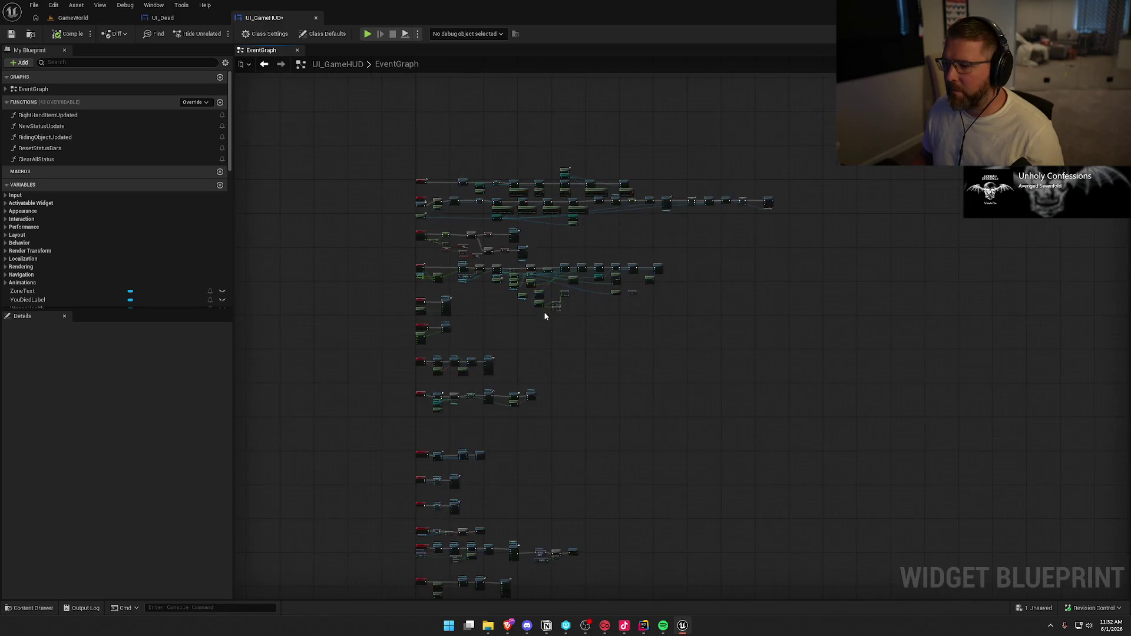
pyautogui.scroll(6, 395, 176)
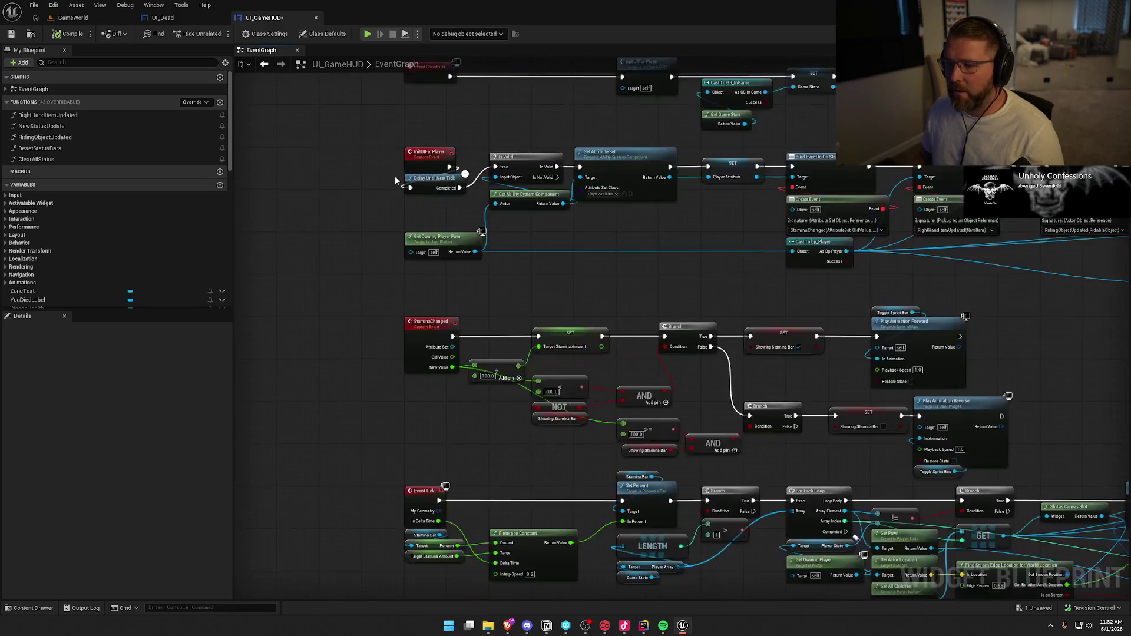
pyautogui.scroll(-2, 93, 236)
pyautogui.scroll(2, 112, 237)
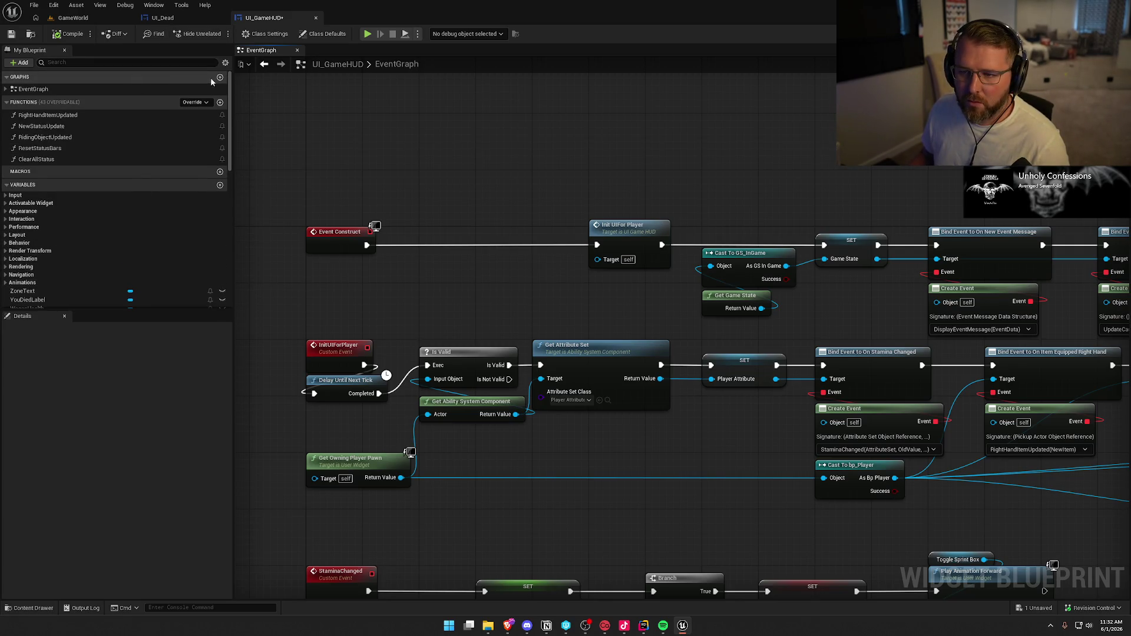
pyautogui.click(220, 77)
# Name the new graph Dead and add an Init Dead Screen custom event
pyautogui.write('Dewa')
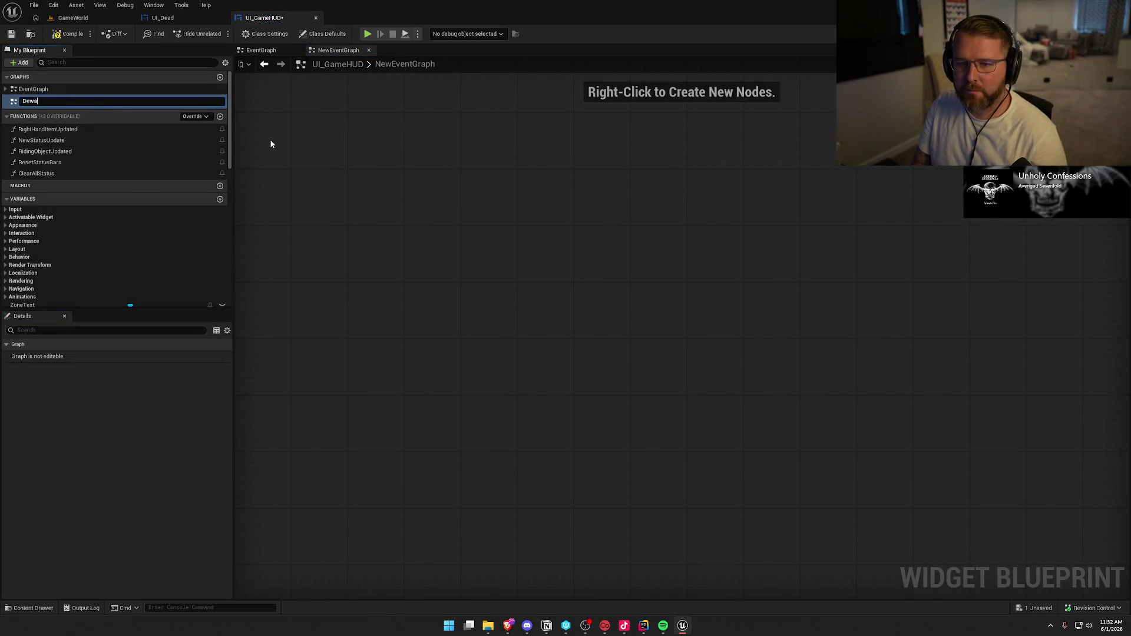
pyautogui.write('d')
pyautogui.press('Return')
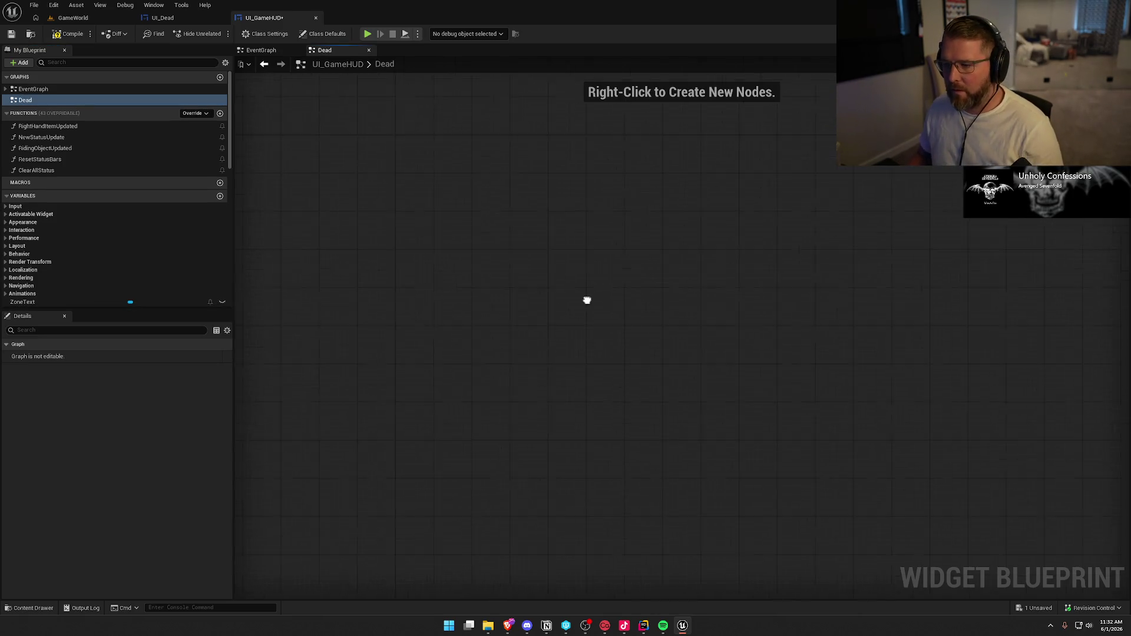
pyautogui.rightClick(351, 195)
pyautogui.write('custom event')
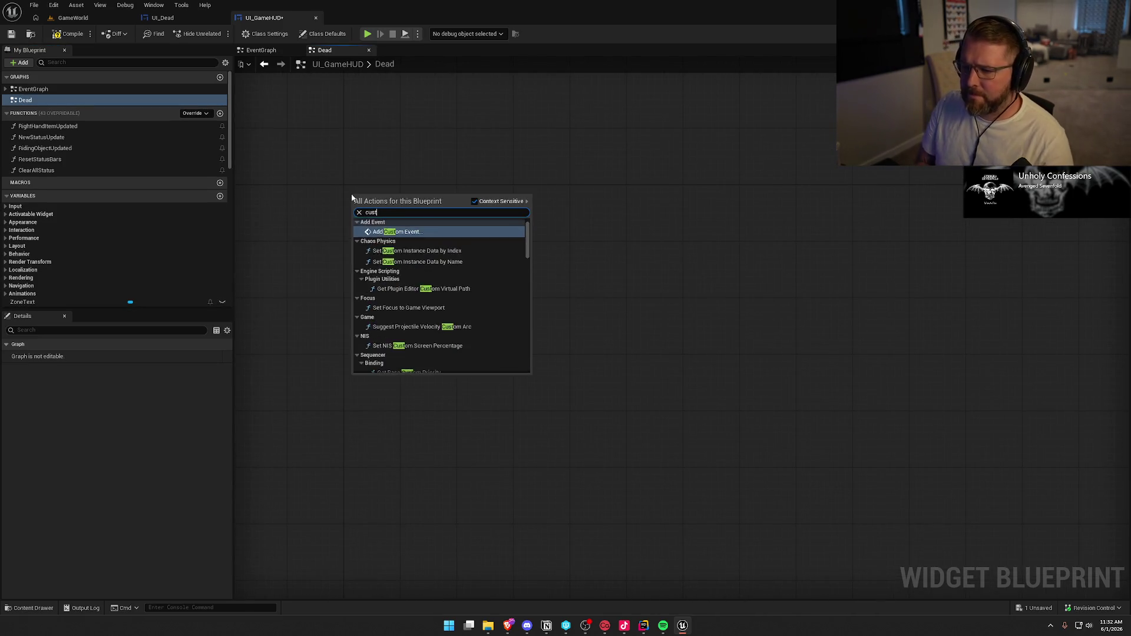
pyautogui.press('Return')
pyautogui.write('Init D')
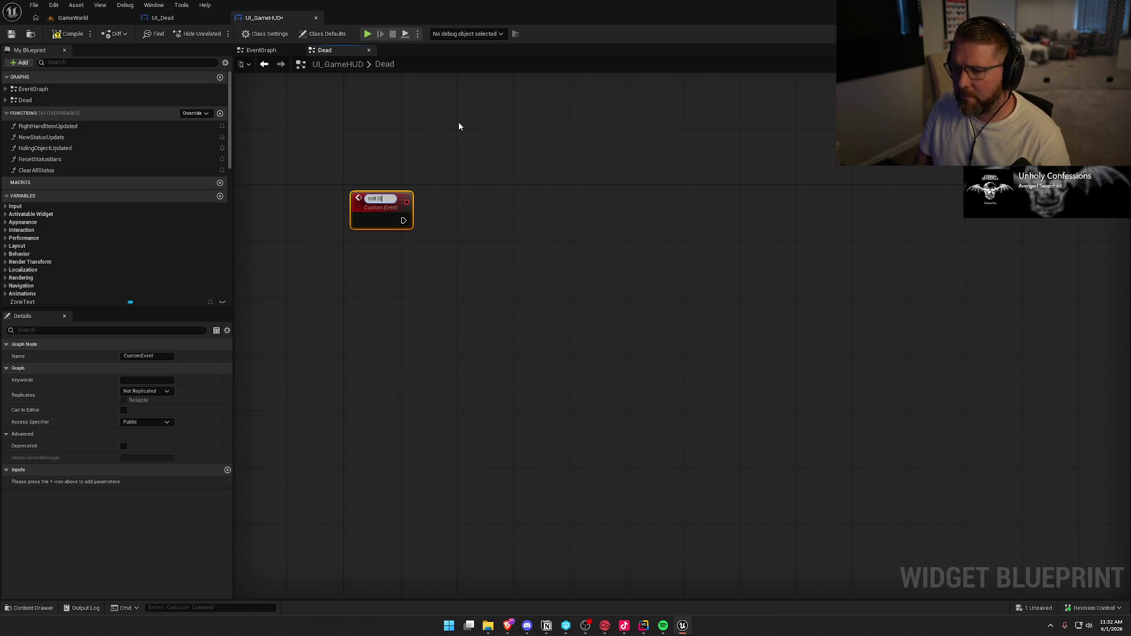
pyautogui.write('ead Screen')
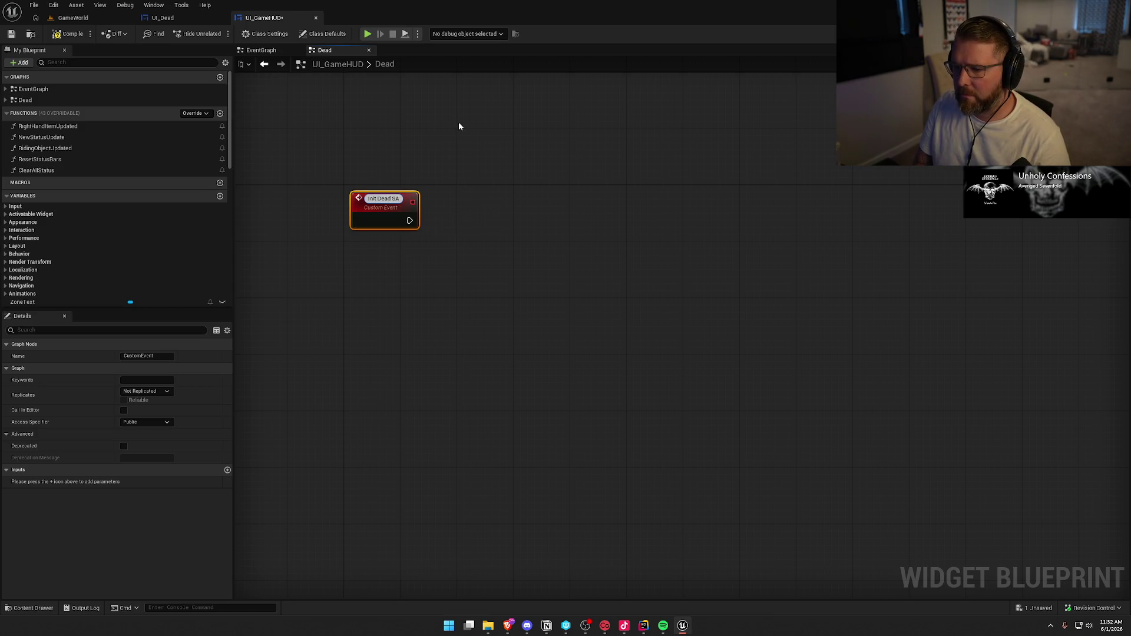
pyautogui.press('Return')
pyautogui.moveTo(374, 206); pyautogui.dragTo(366, 199)
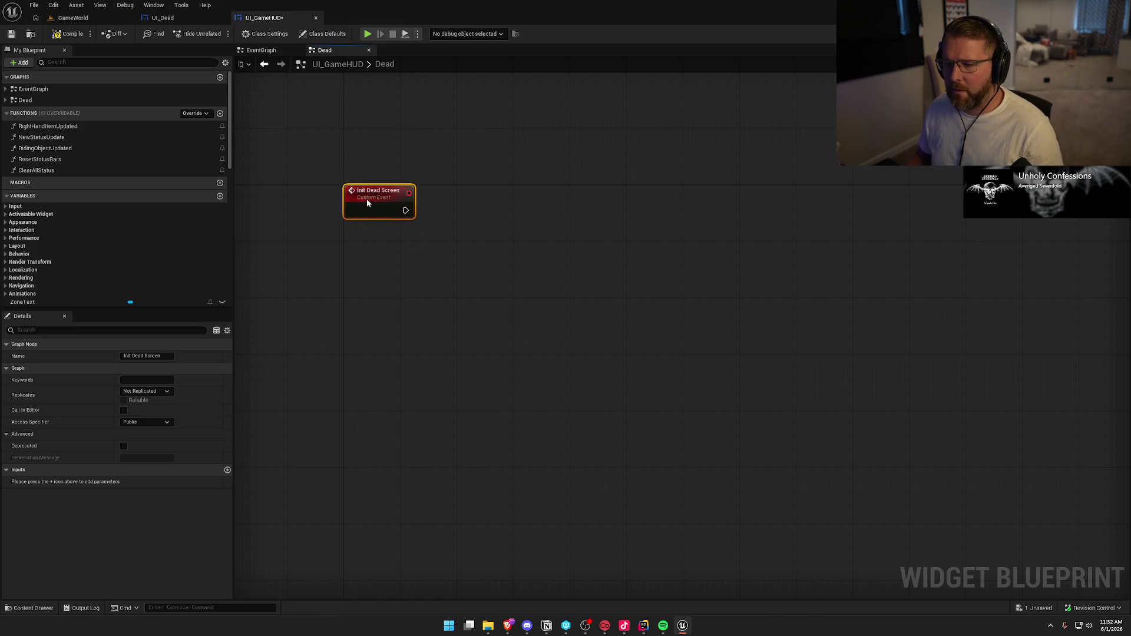
pyautogui.click(393, 282)
# Paste UI_Dead's death-screen nodes, leaving the GatherDeathText reference fix at Do Nothing
pyautogui.hotkey('ctrl', 'v')
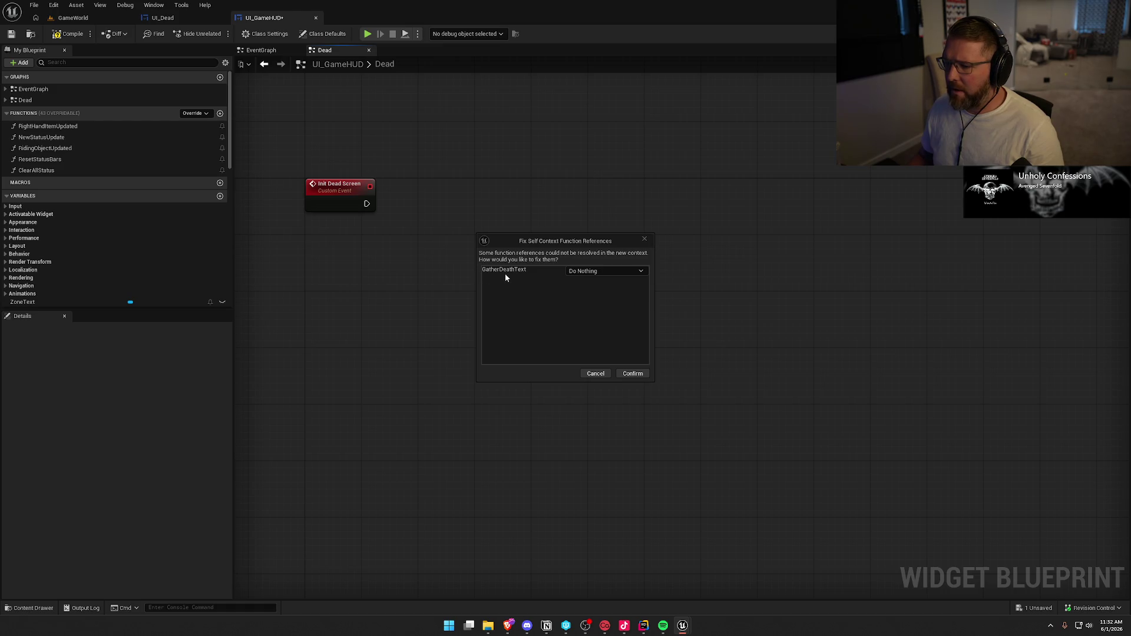
pyautogui.click(596, 272)
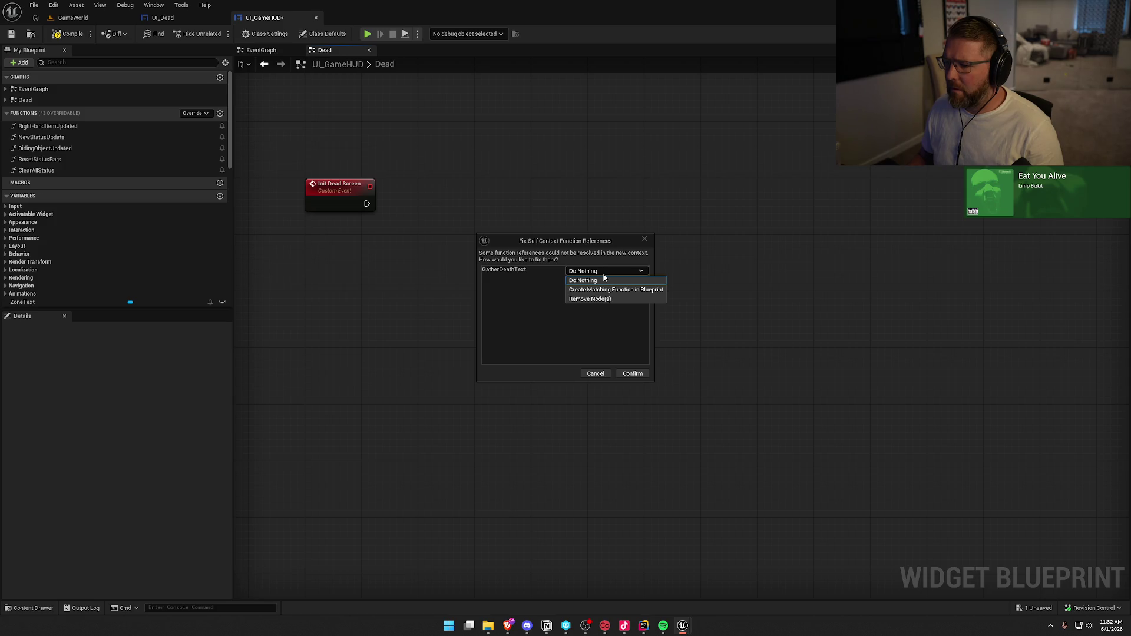
pyautogui.click(603, 276)
pyautogui.click(644, 377)
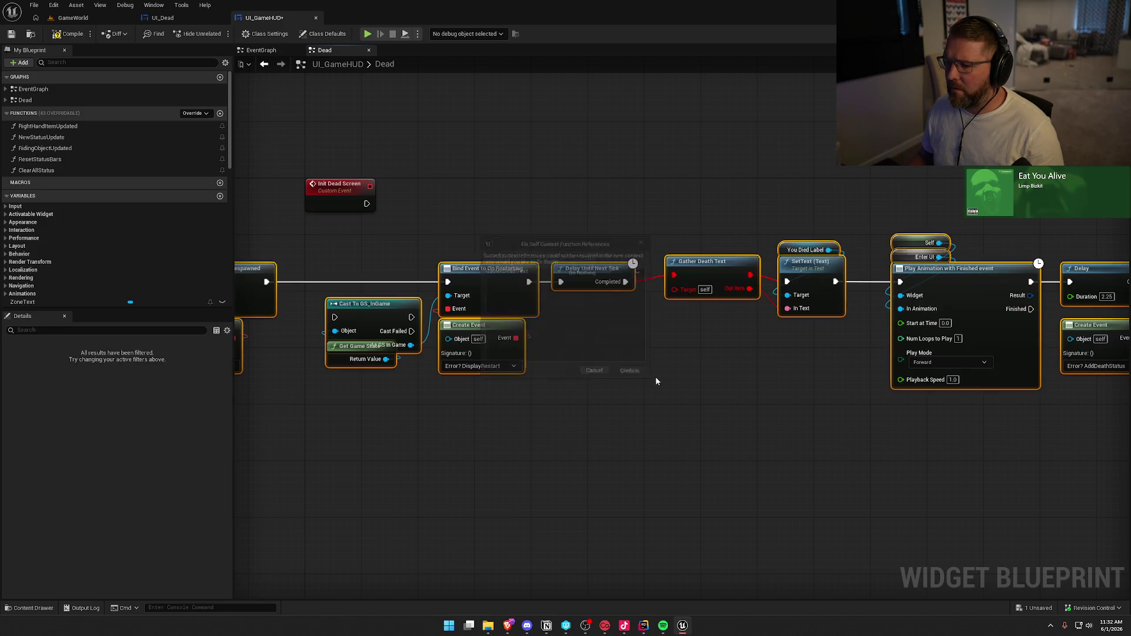
# Position the pasted nodes and wire Init Dead Screen into Push Sound Mix Modifier
pyautogui.moveTo(285, 258); pyautogui.dragTo(964, 261)
pyautogui.moveTo(512, 265)
pyautogui.mouseDown()
pyautogui.moveTo(366, 204)
pyautogui.moveTo(493, 213)
pyautogui.moveTo(449, 199)
pyautogui.mouseUp()
pyautogui.moveTo(568, 348); pyautogui.dragTo(502, 344)
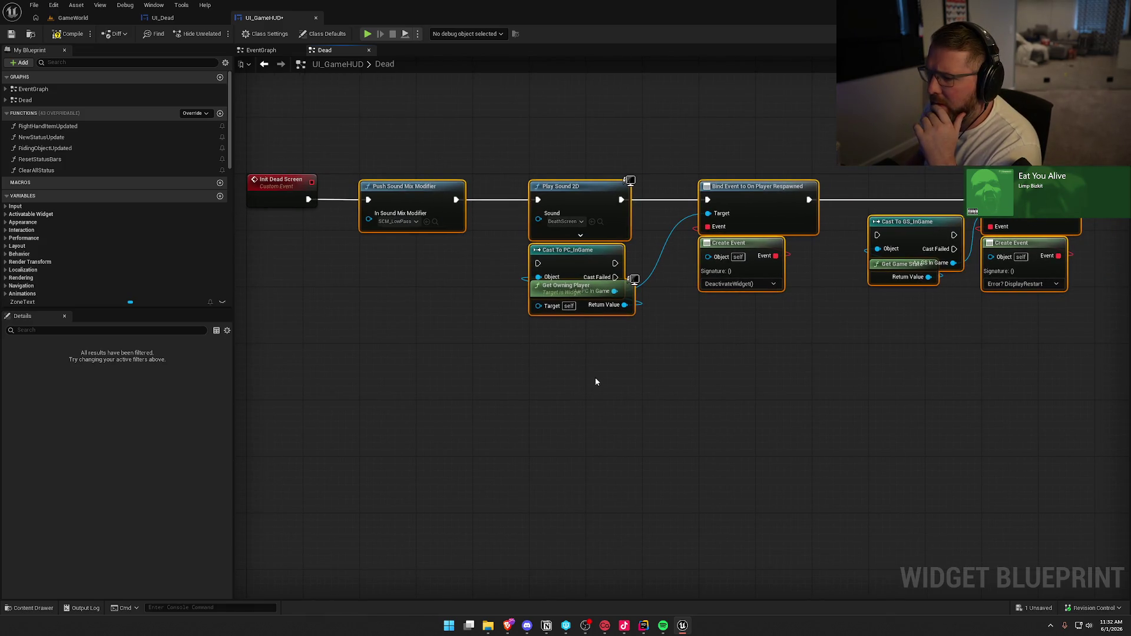
pyautogui.moveTo(631, 379); pyautogui.dragTo(528, 367)
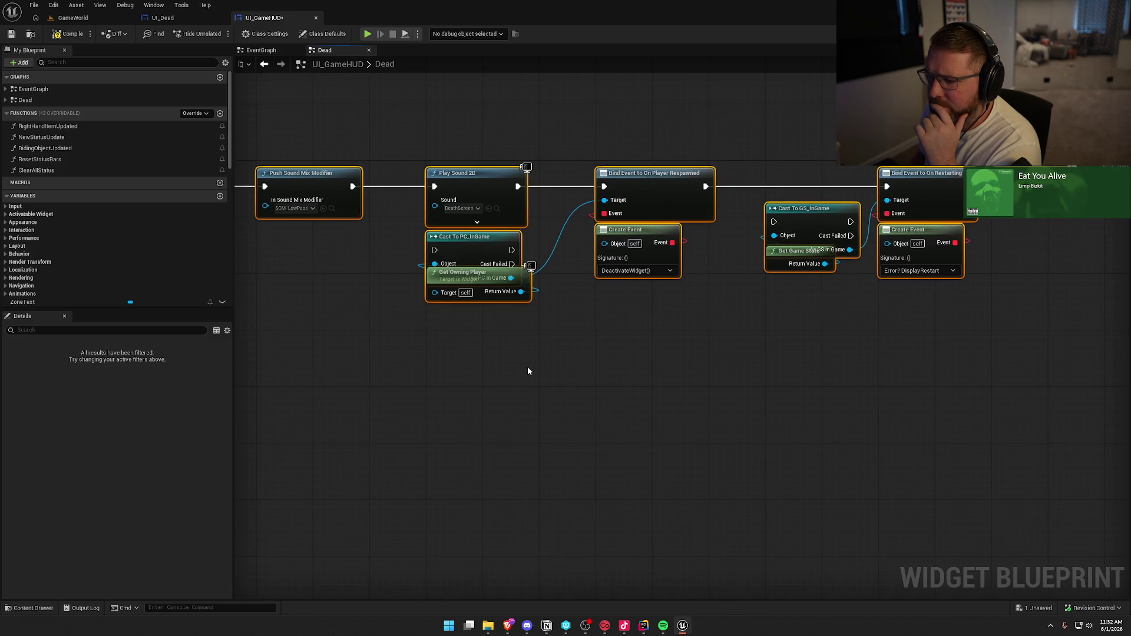
# Convert the Cast To PC_InGame and Cast To GS_InGame nodes to pure casts
pyautogui.rightClick(472, 252)
pyautogui.click(518, 496)
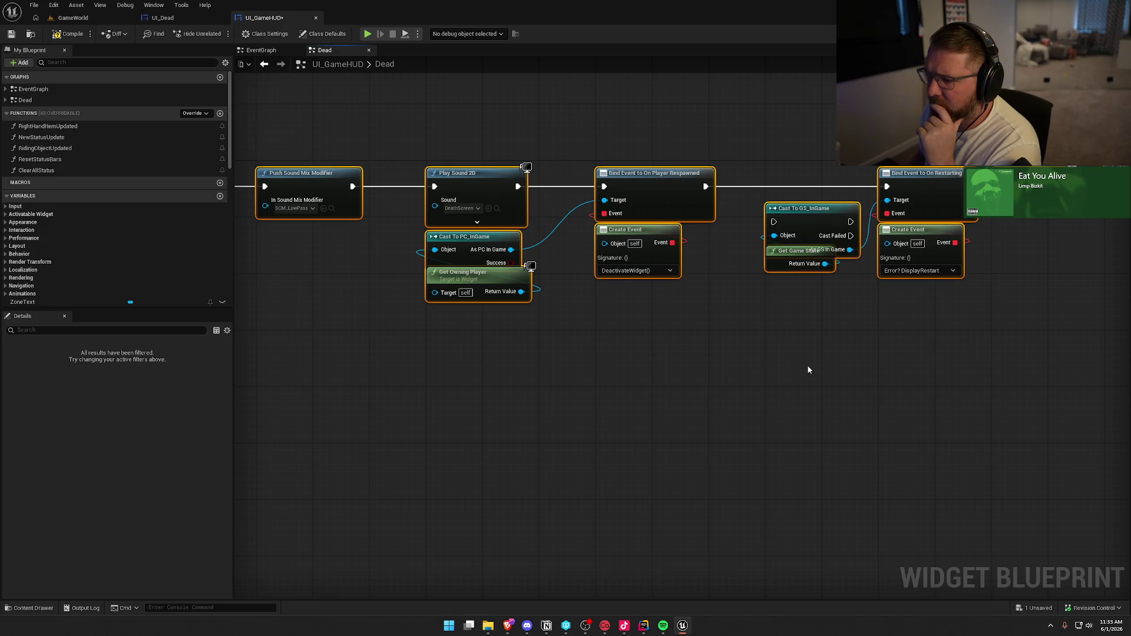
pyautogui.moveTo(864, 362); pyautogui.dragTo(719, 349)
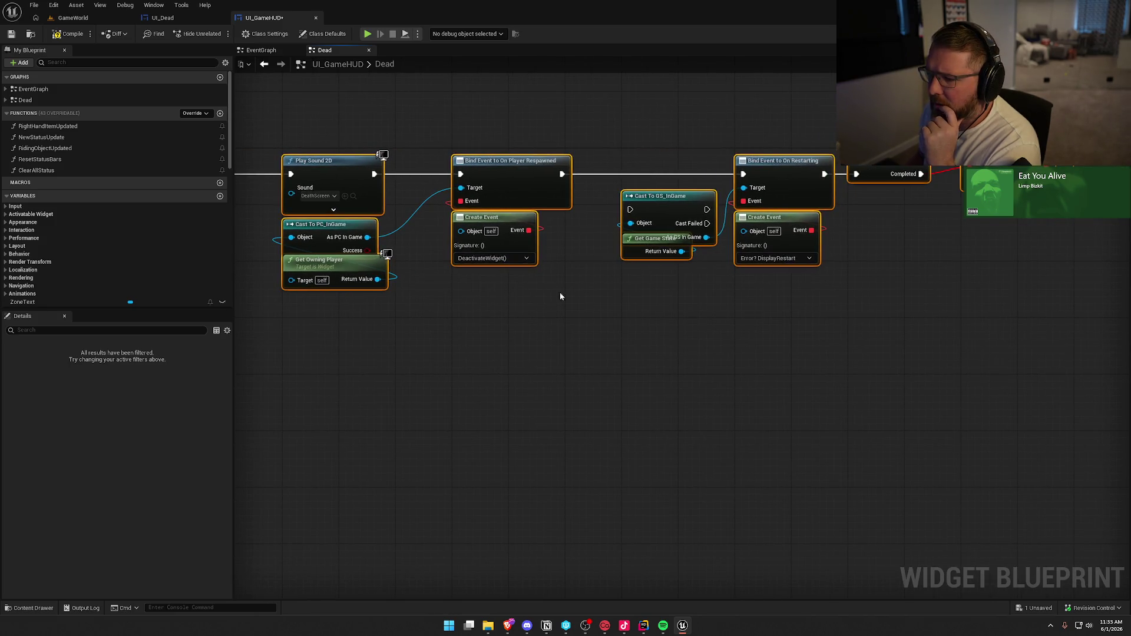
pyautogui.rightClick(648, 209)
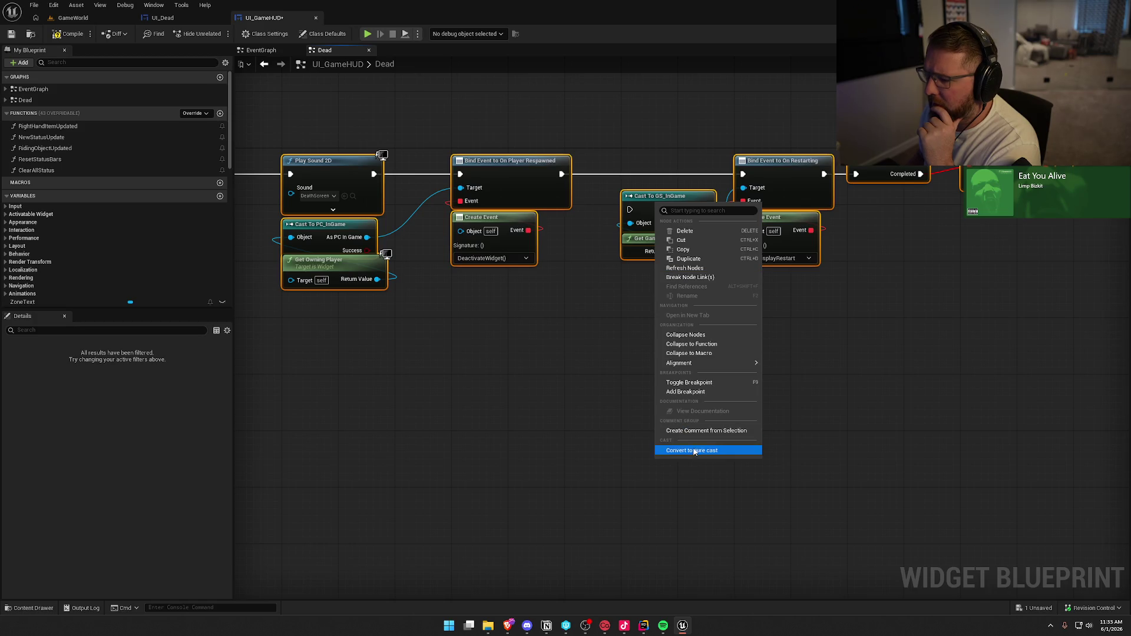
pyautogui.click(684, 451)
pyautogui.moveTo(815, 391); pyautogui.dragTo(610, 369)
pyautogui.moveTo(725, 322); pyautogui.dragTo(640, 311)
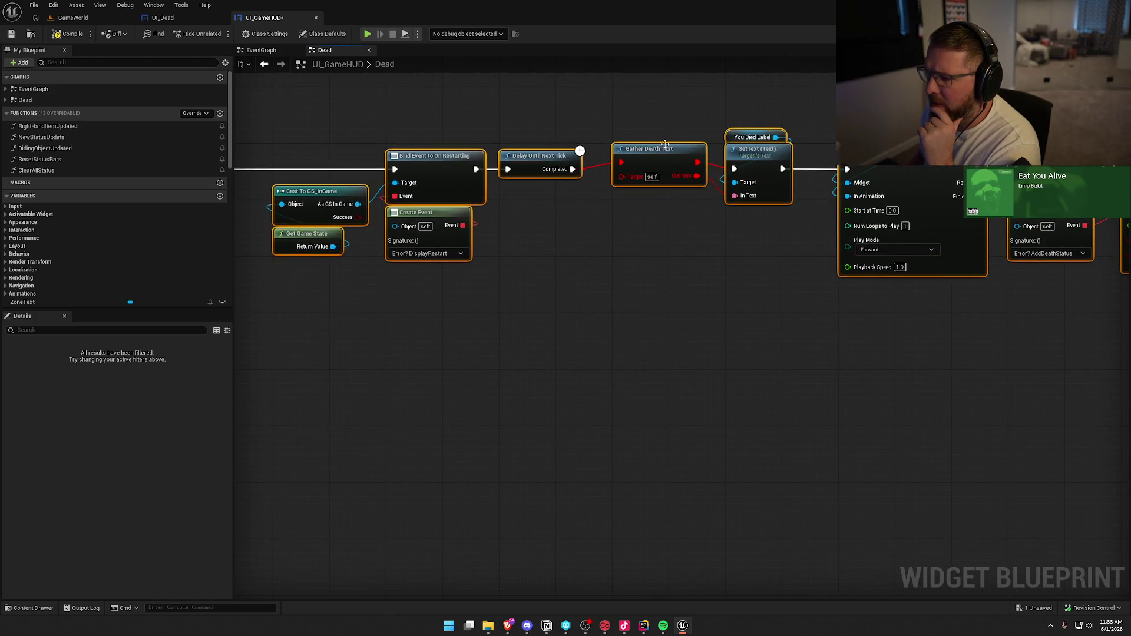
pyautogui.scroll(-3, 589, 236)
pyautogui.scroll(3, 589, 236)
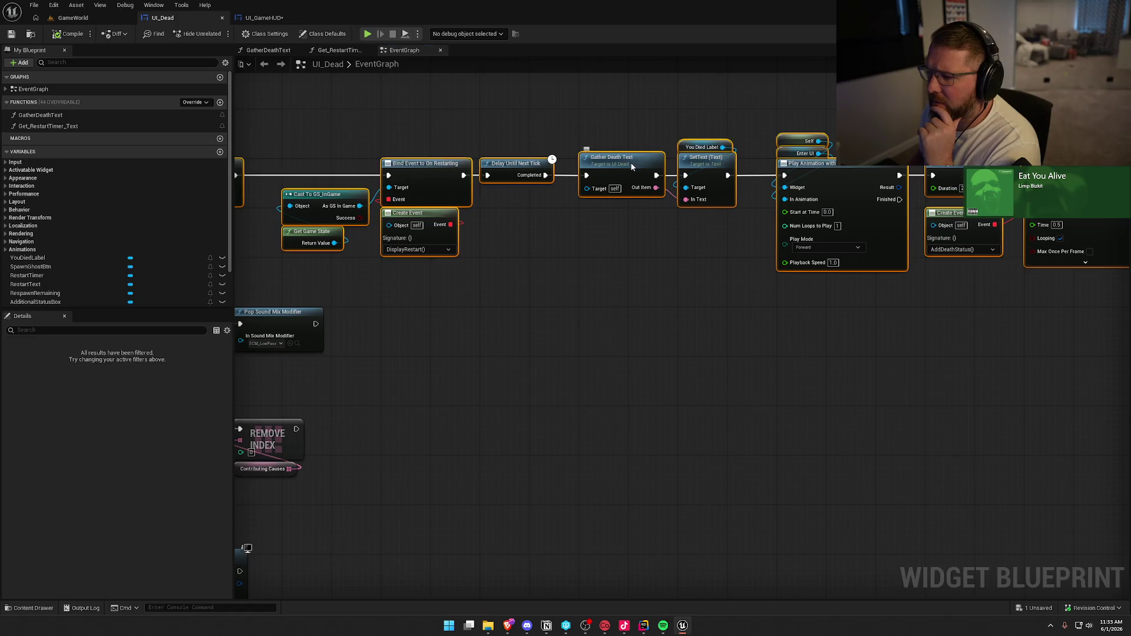
# Copy UI_Dead's GatherDeathText function and paste it into UI_GameHUD's My Blueprint
pyautogui.doubleClick(630, 162)
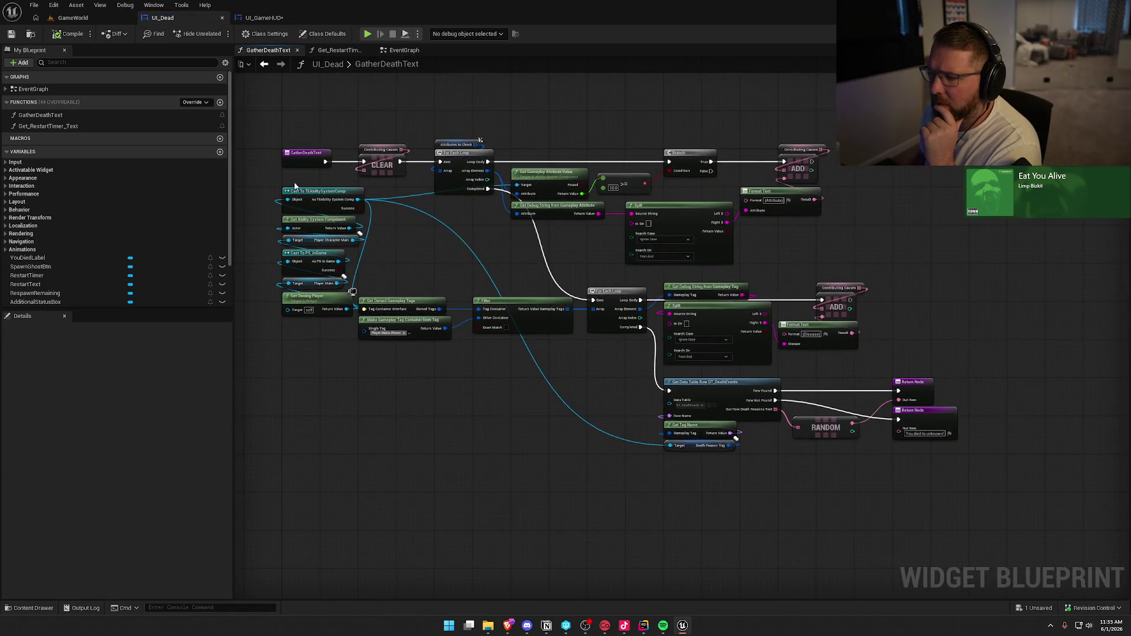
pyautogui.click(59, 118)
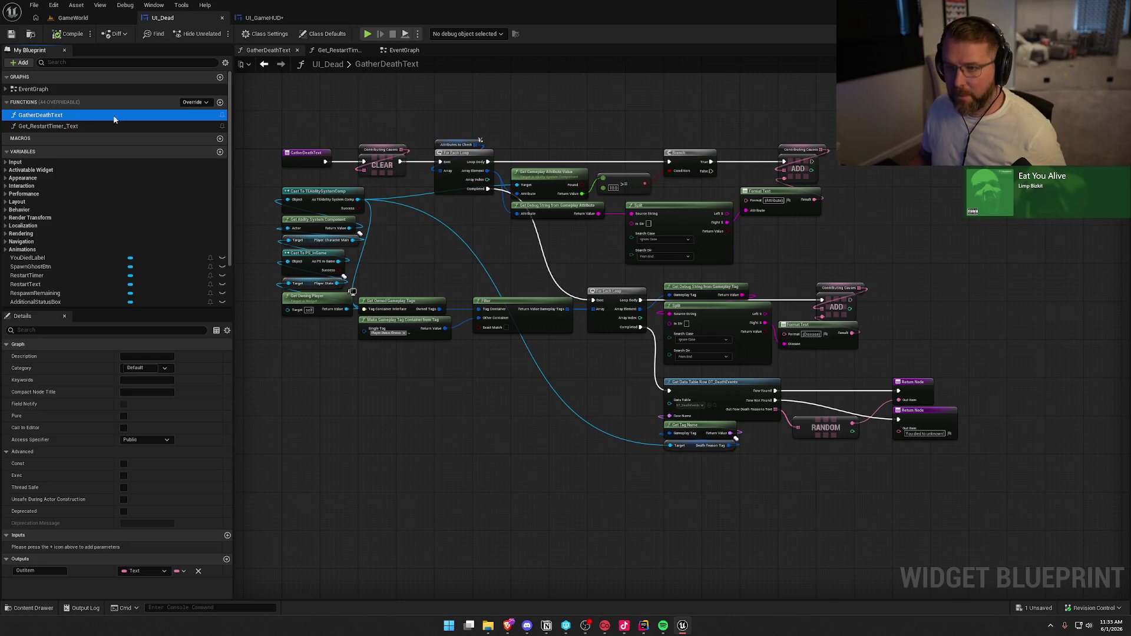
pyautogui.click(273, 20)
pyautogui.rightClick(23, 115)
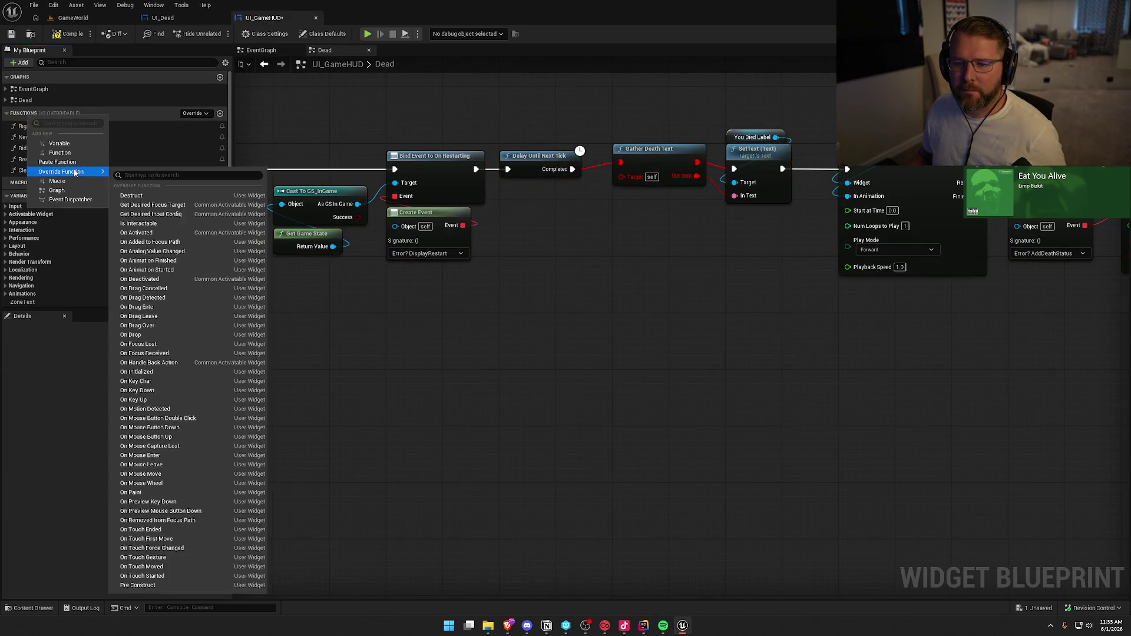
pyautogui.click(87, 167)
pyautogui.press('Return')
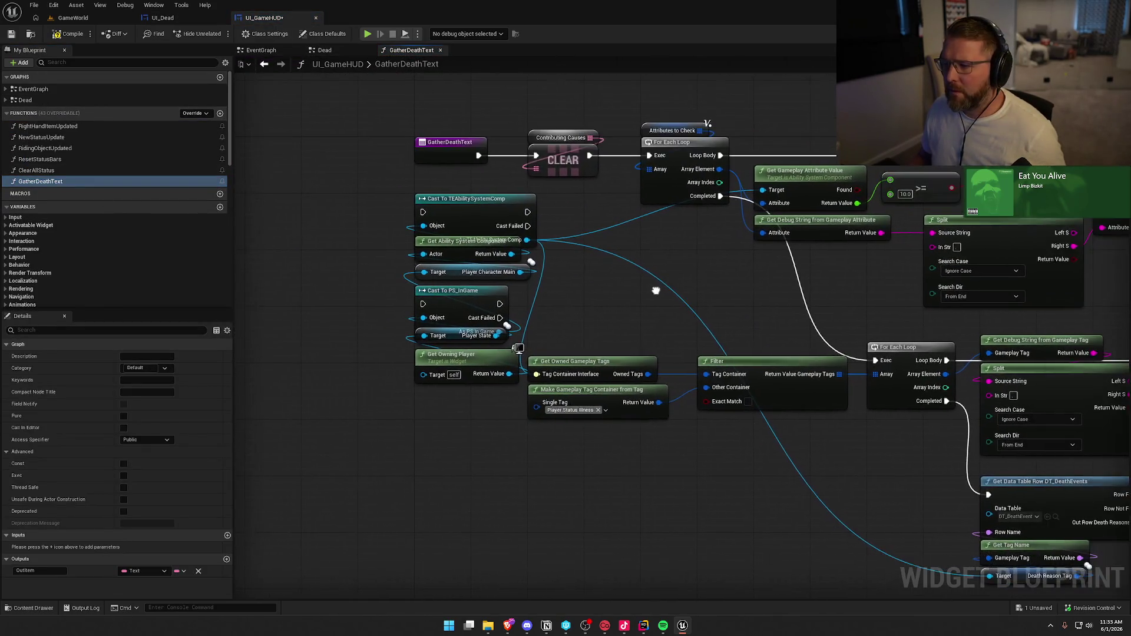
# Make the function's Cast To TEAbilitySystemComp and Cast To PS_InGame nodes pure casts
pyautogui.rightClick(460, 213)
pyautogui.click(517, 458)
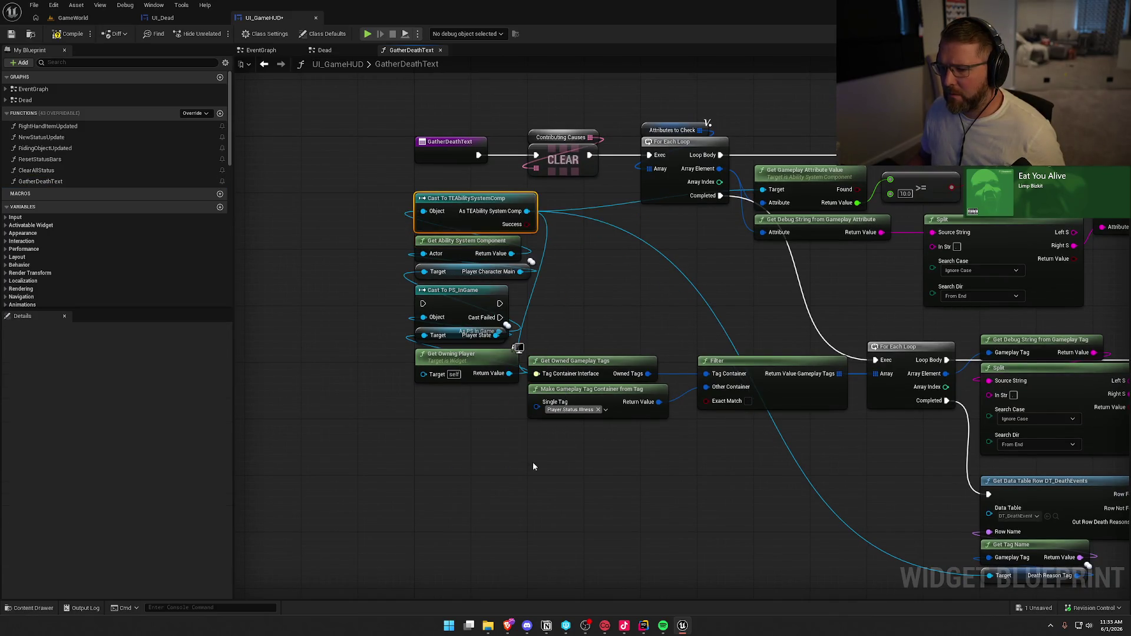
pyautogui.rightClick(456, 310)
pyautogui.click(505, 557)
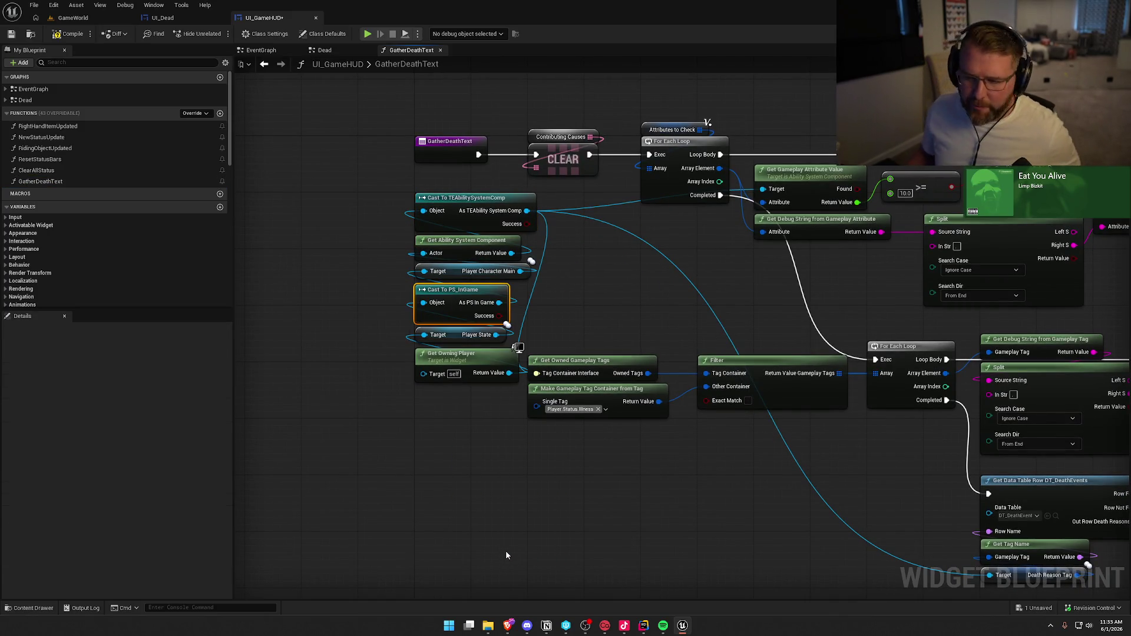
pyautogui.click(585, 494)
pyautogui.moveTo(648, 487)
pyautogui.mouseDown()
pyautogui.moveTo(551, 440)
pyautogui.moveTo(351, 401)
pyautogui.moveTo(598, 571)
pyautogui.moveTo(664, 495)
pyautogui.moveTo(706, 479)
pyautogui.mouseUp()
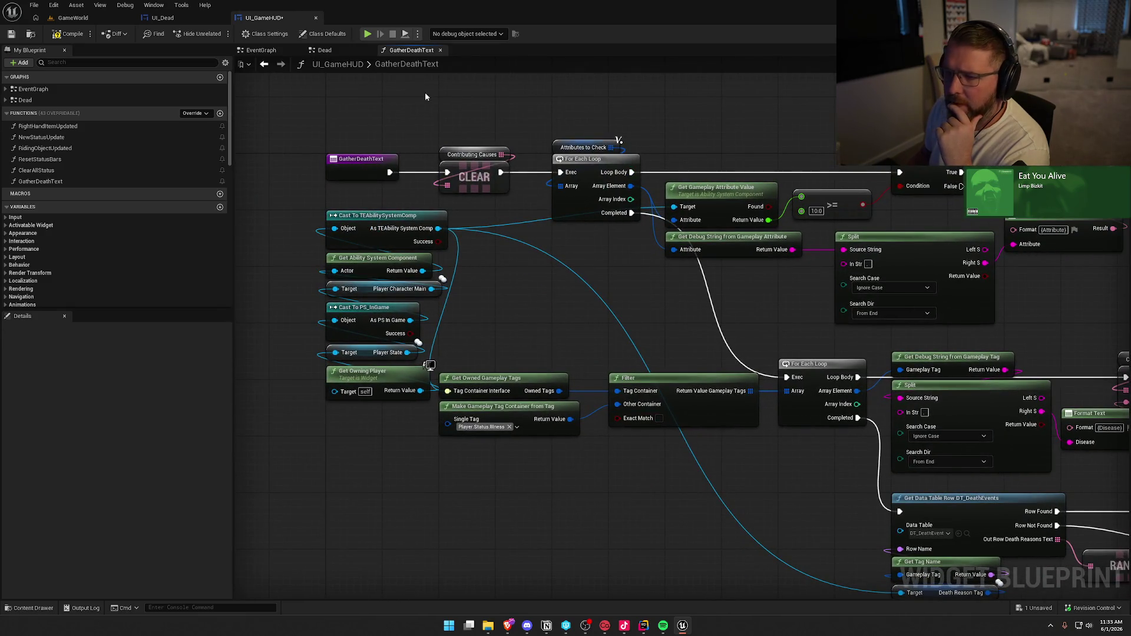
pyautogui.click(325, 50)
pyautogui.rightClick(646, 152)
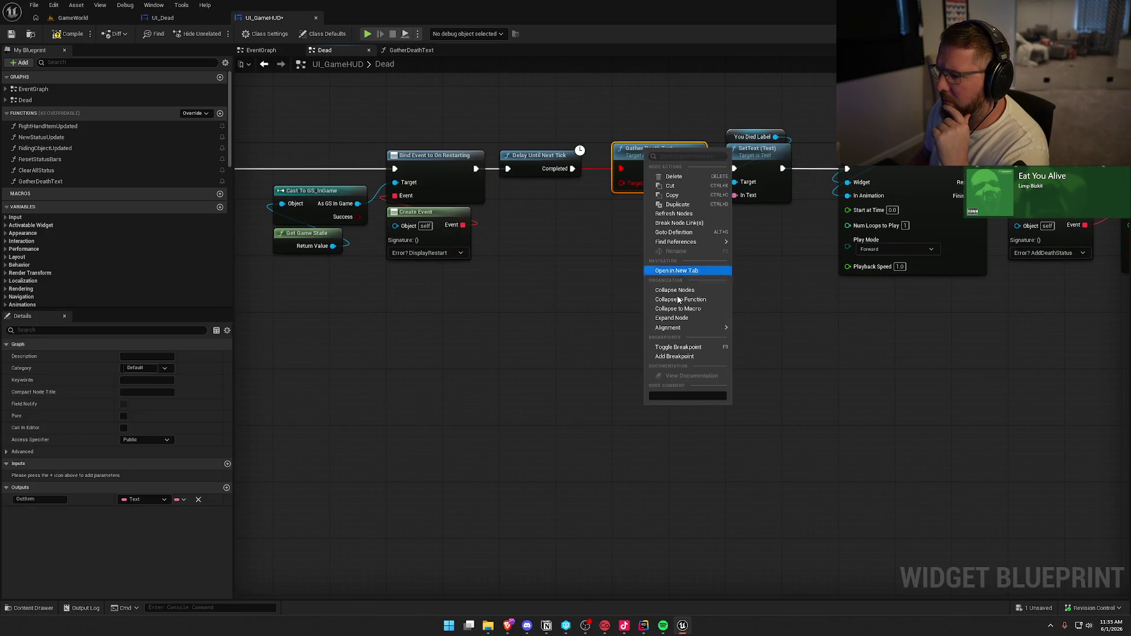
# Refresh the Gather Death Text node, compile, and inspect the InitDeathStatusHandle variable
pyautogui.click(676, 215)
pyautogui.click(70, 34)
pyautogui.moveTo(586, 306)
pyautogui.mouseDown()
pyautogui.moveTo(596, 313)
pyautogui.moveTo(439, 338)
pyautogui.mouseUp()
pyautogui.moveTo(674, 370); pyautogui.dragTo(415, 372)
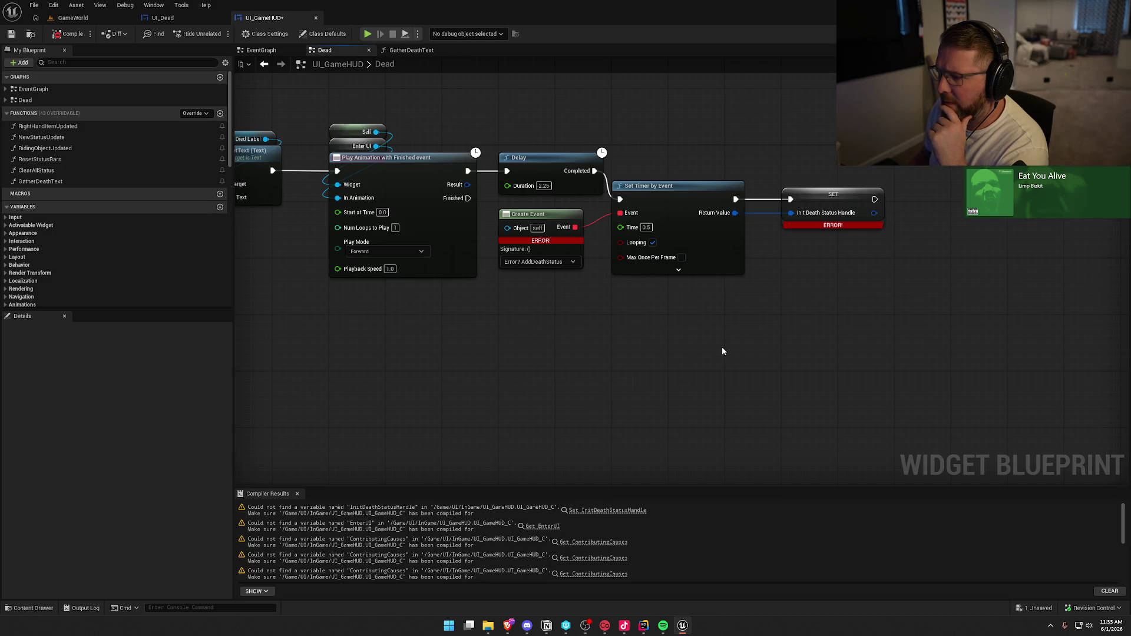
pyautogui.rightClick(826, 197)
pyautogui.click(593, 401)
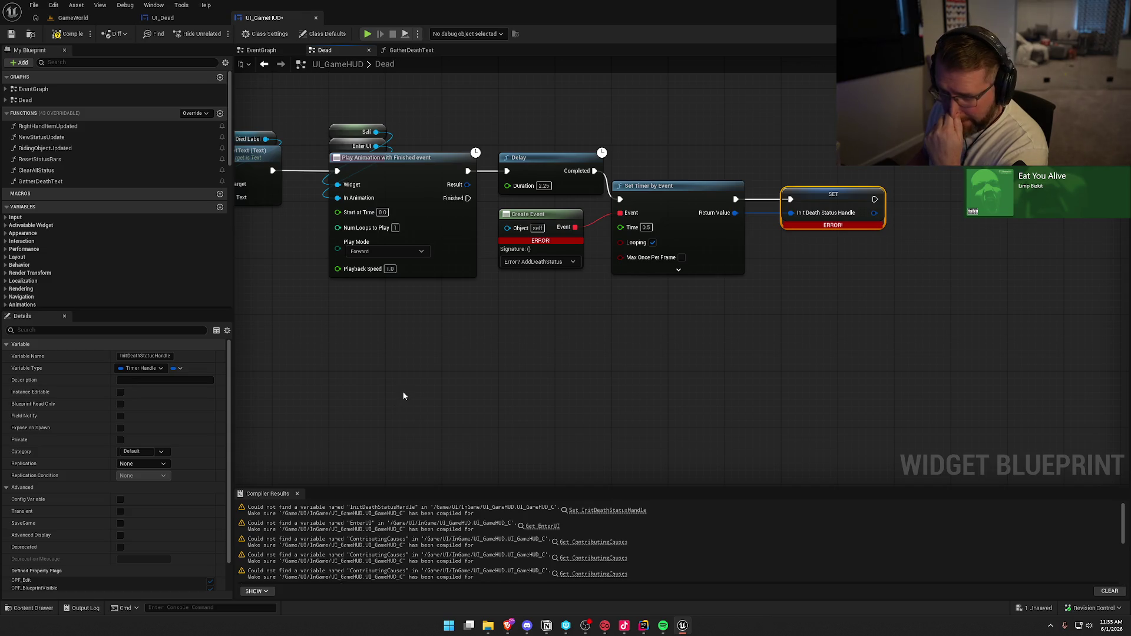
# Wire the EnterDeadUI animation into Play Animation's In Animation pin and recompile
pyautogui.moveTo(408, 368); pyautogui.dragTo(539, 432)
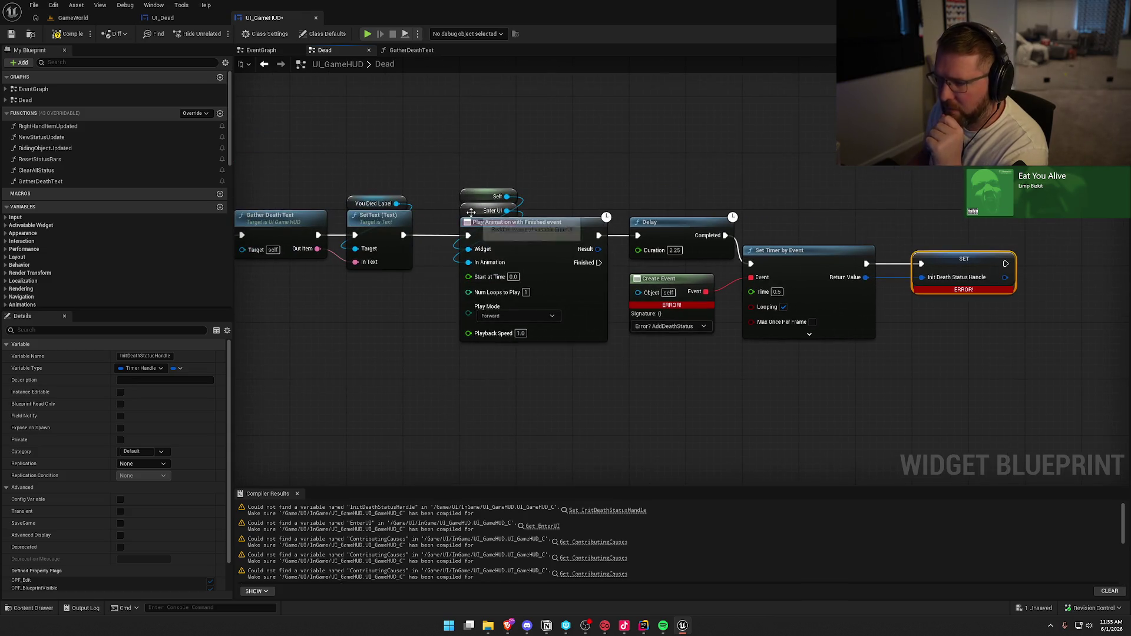
pyautogui.scroll(-3, 54, 260)
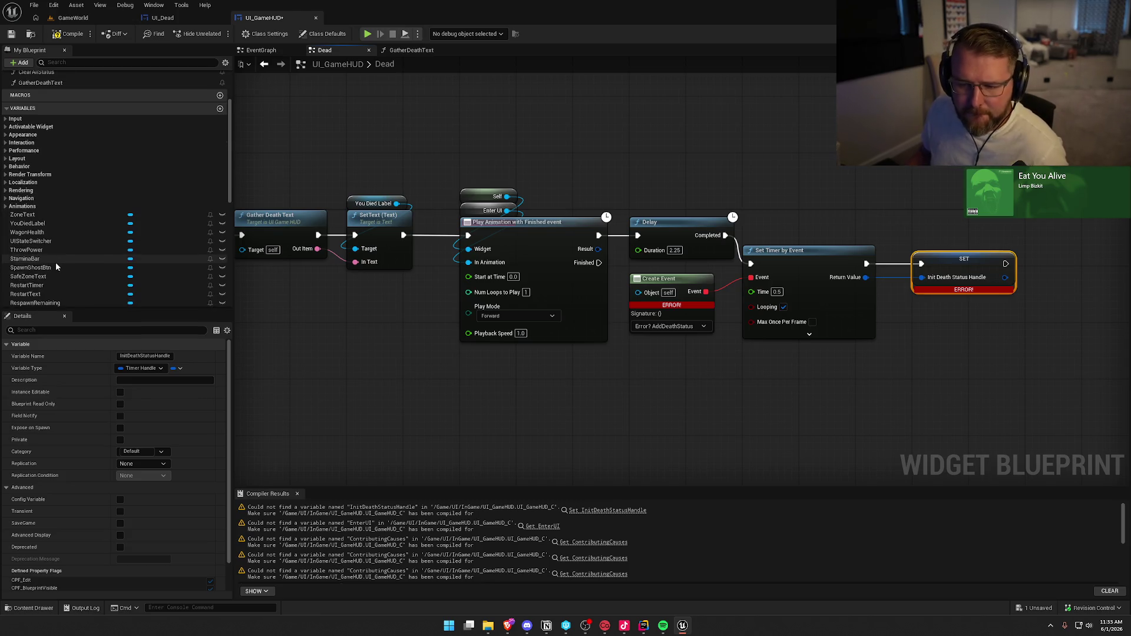
pyautogui.scroll(-2, 35, 237)
pyautogui.moveTo(31, 237)
pyautogui.mouseDown()
pyautogui.moveTo(595, 161)
pyautogui.moveTo(469, 262)
pyautogui.mouseUp()
pyautogui.click(490, 211)
pyautogui.moveTo(543, 160); pyautogui.dragTo(471, 209)
pyautogui.click(491, 185)
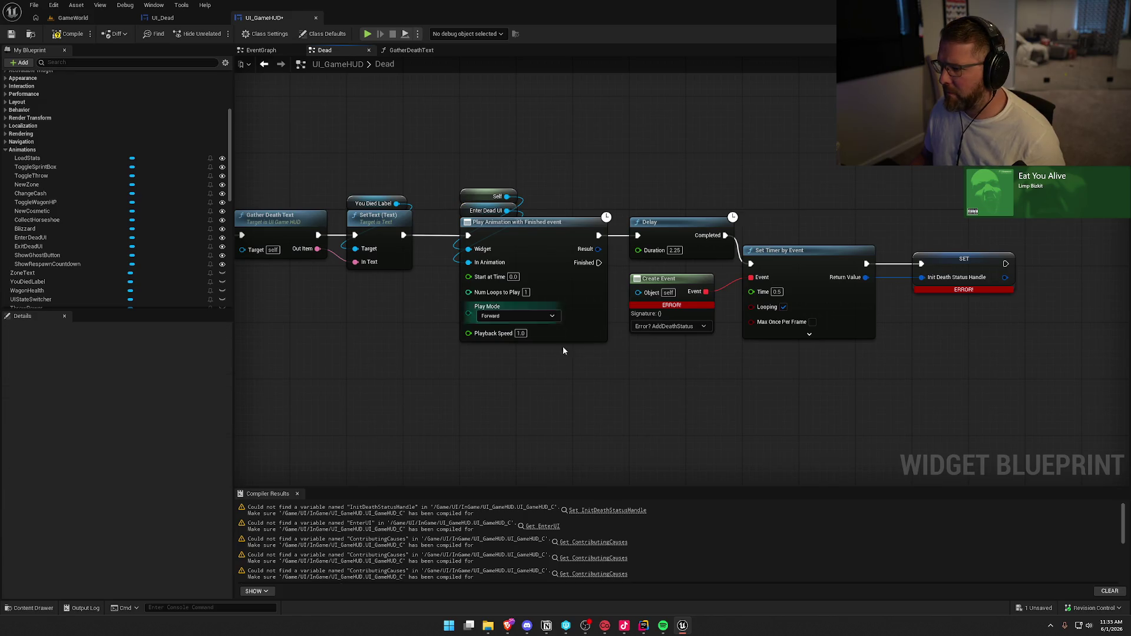
pyautogui.moveTo(561, 379); pyautogui.dragTo(722, 356)
pyautogui.click(72, 29)
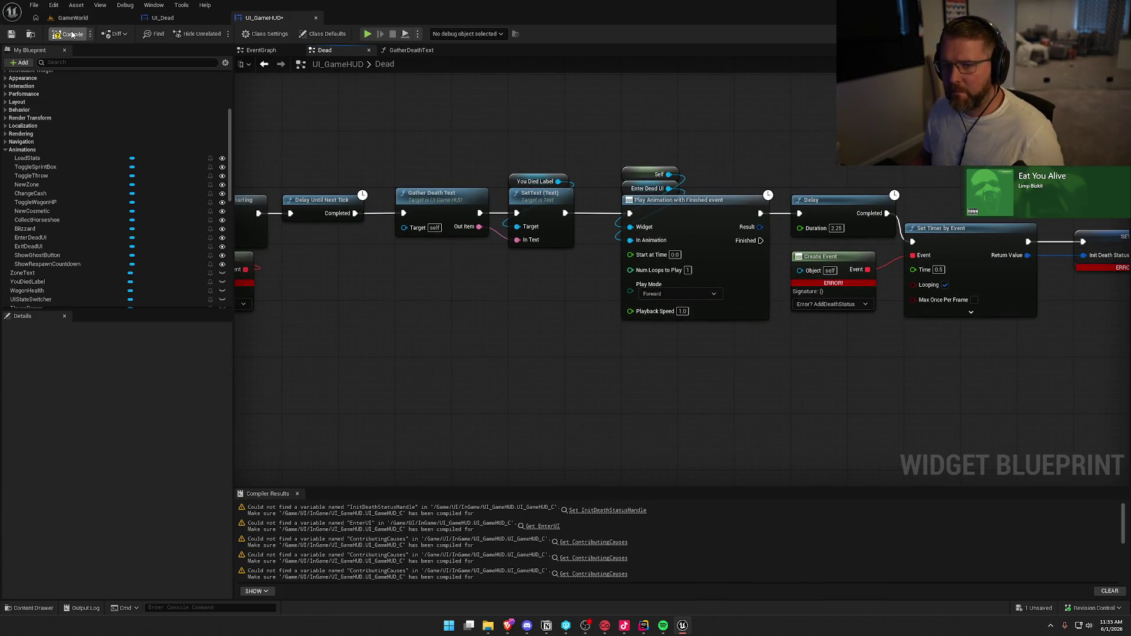
# Tidy the start of the Dead chain, repositioning Get Owning Player near Init Dead Screen
pyautogui.moveTo(401, 351)
pyautogui.mouseDown()
pyautogui.moveTo(750, 356)
pyautogui.moveTo(765, 373)
pyautogui.moveTo(976, 353)
pyautogui.mouseUp()
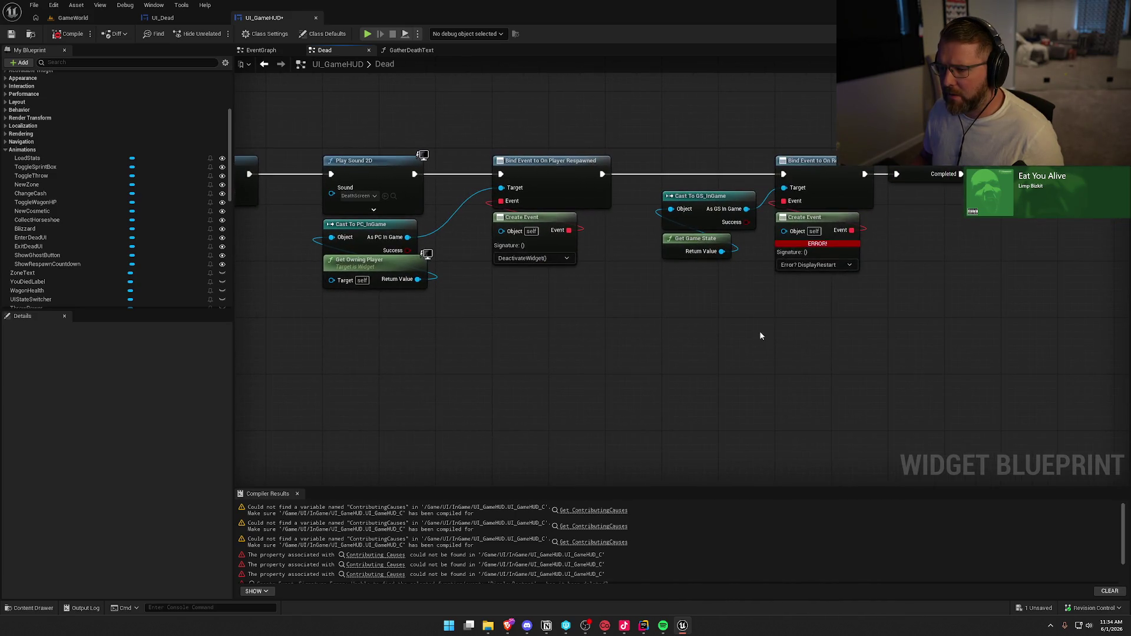
pyautogui.moveTo(621, 323)
pyautogui.mouseDown()
pyautogui.moveTo(399, 224)
pyautogui.moveTo(416, 264)
pyautogui.mouseUp()
pyautogui.click(409, 316)
pyautogui.moveTo(498, 330); pyautogui.dragTo(586, 163)
pyautogui.click(554, 242)
pyautogui.click(548, 303)
pyautogui.moveTo(548, 302)
pyautogui.mouseDown()
pyautogui.moveTo(695, 304)
pyautogui.moveTo(665, 278)
pyautogui.mouseUp()
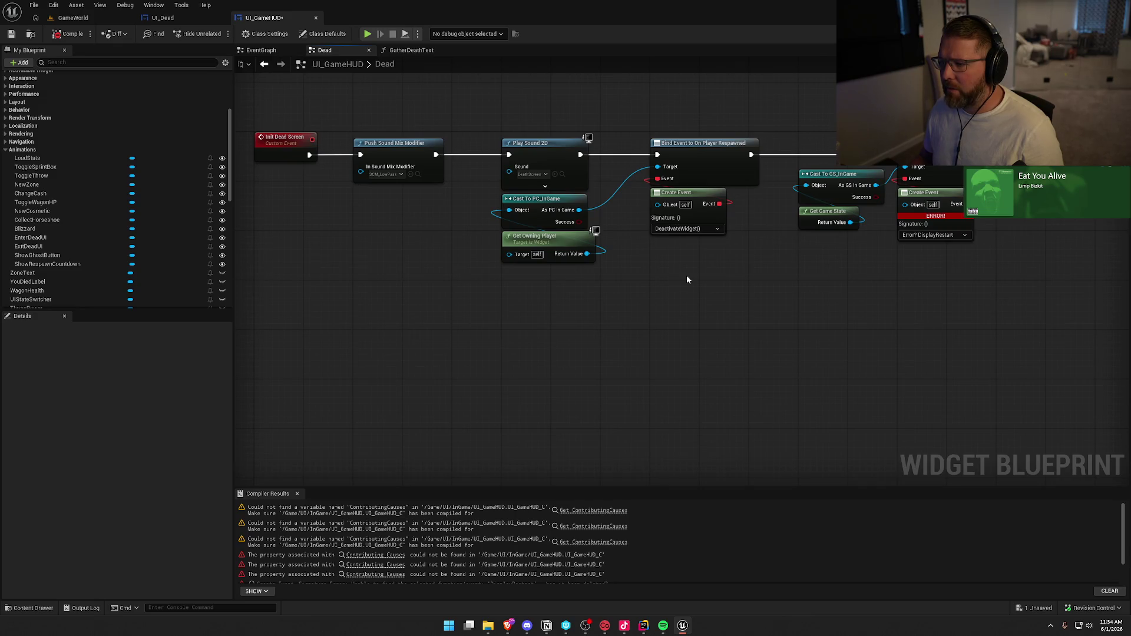
# Add a custom event named Remove Death Screen to the Dead graph
pyautogui.rightClick(266, 293)
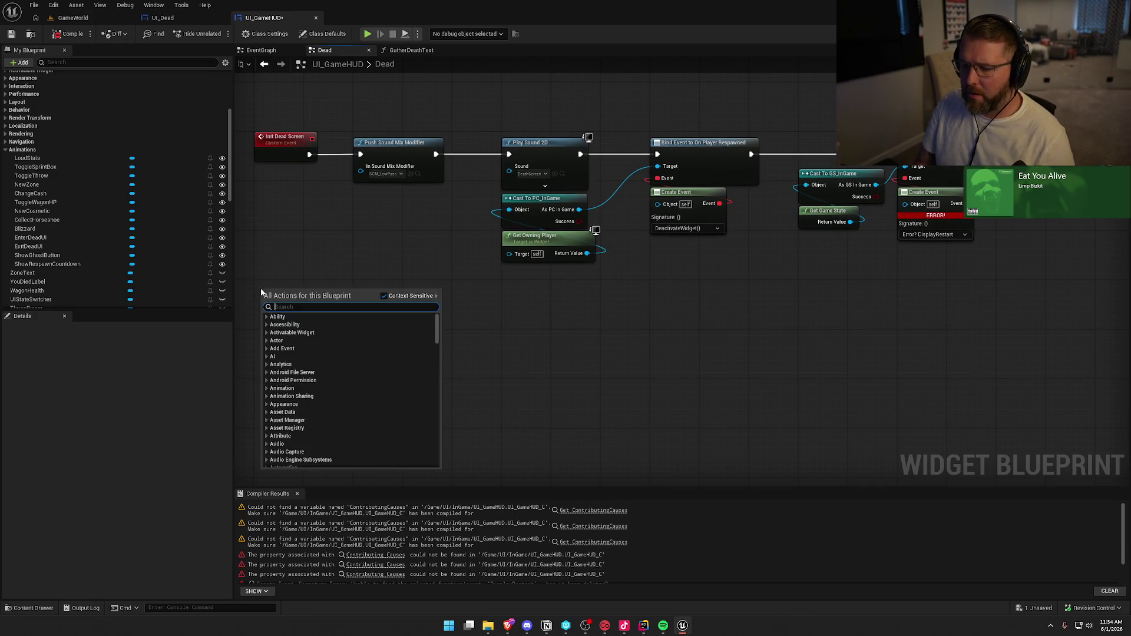
pyautogui.write('cust')
pyautogui.press('Return')
pyautogui.write('Removbe Death Screen')
pyautogui.press('Return')
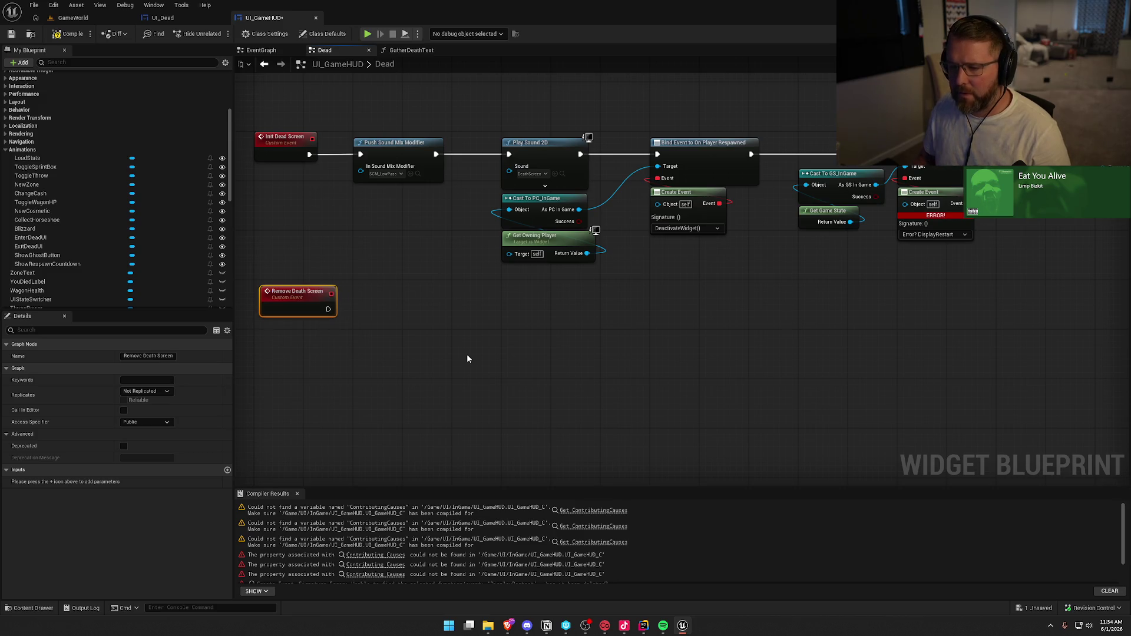
pyautogui.moveTo(296, 298); pyautogui.dragTo(291, 292)
pyautogui.click(448, 327)
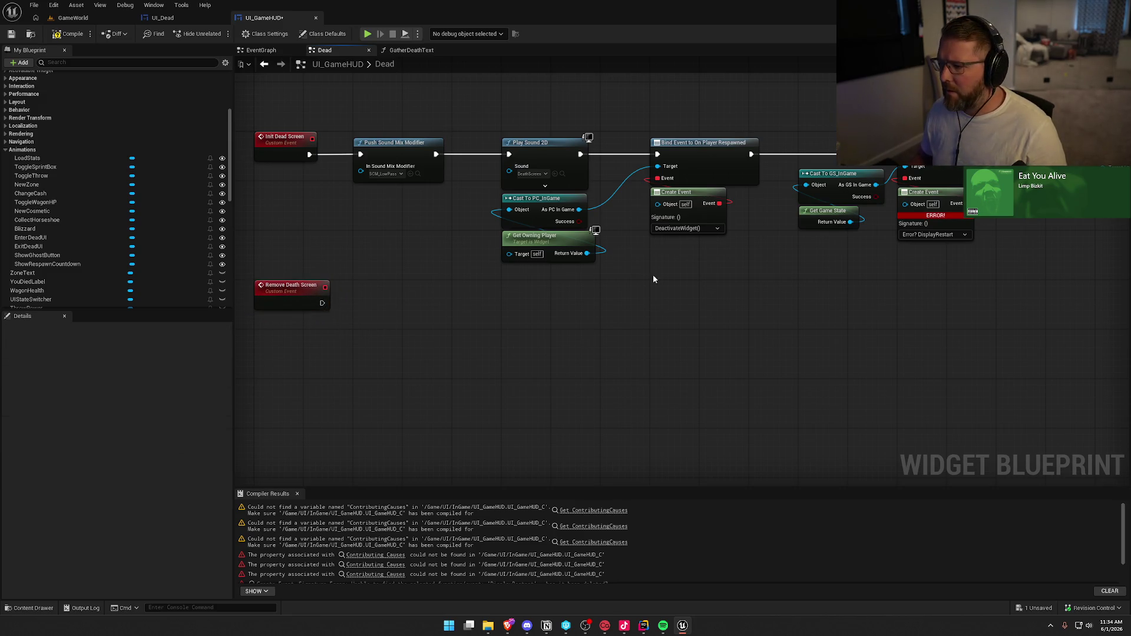
# Bind the On Player Respawned Create Event to Remove Death Screen
pyautogui.click(684, 229)
pyautogui.scroll(-1, 684, 232)
pyautogui.write('remo')
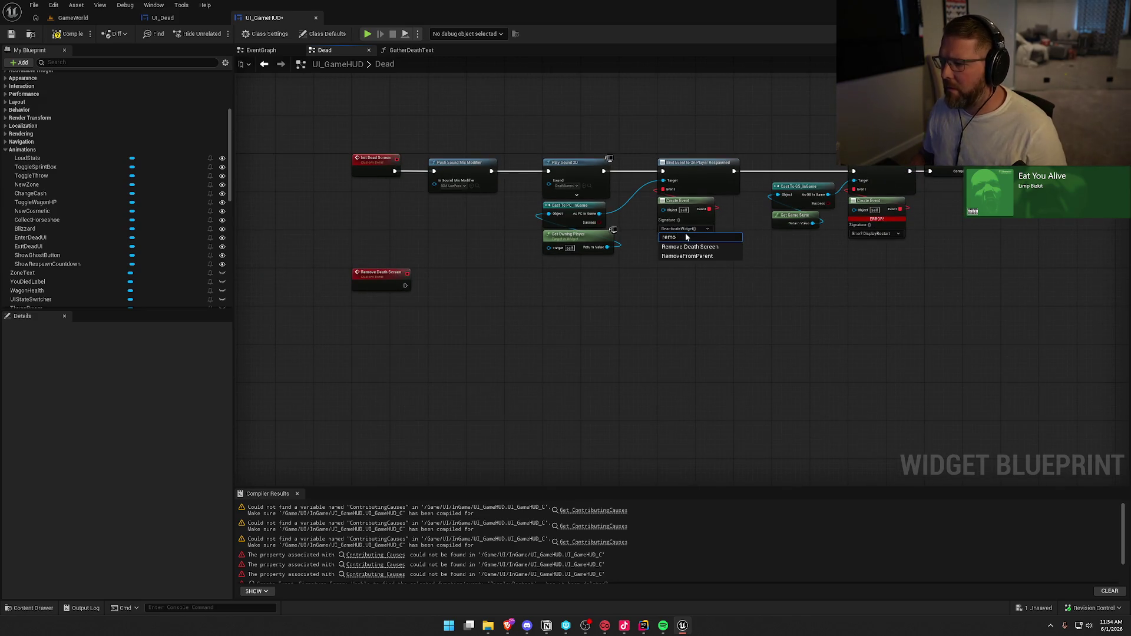
pyautogui.click(690, 247)
pyautogui.scroll(2, 631, 271)
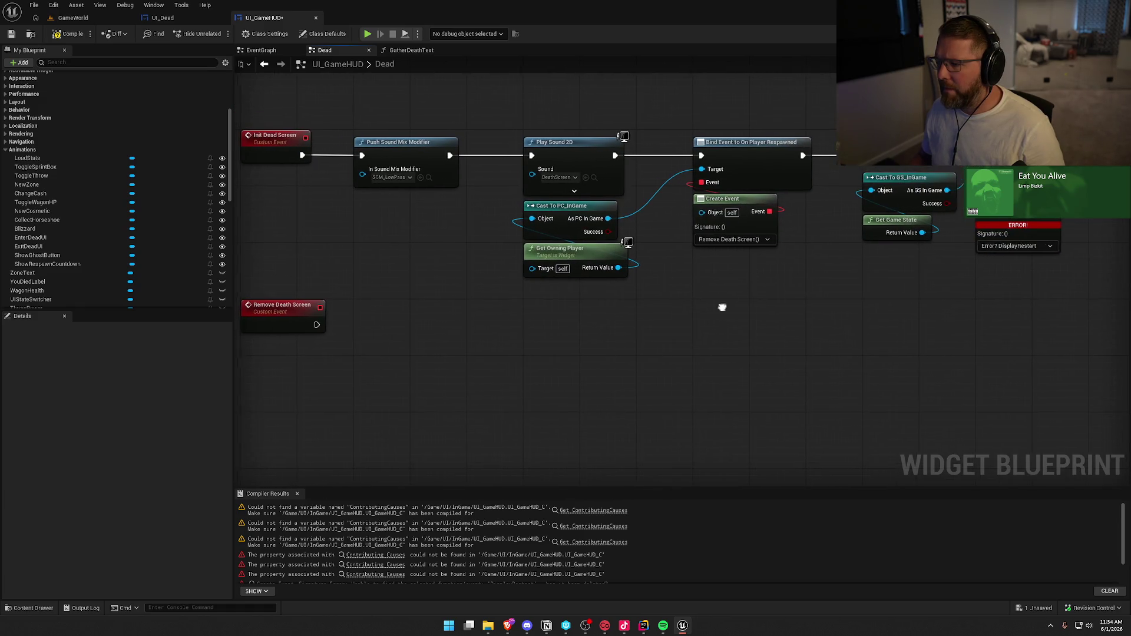
pyautogui.scroll(1, 490, 370)
pyautogui.scroll(-1, 452, 362)
# Move Cast To GS_InGame and Get Game State up, then show UI_Dead's GatherDeathText graph
pyautogui.moveTo(416, 253)
pyautogui.mouseDown()
pyautogui.moveTo(785, 346)
pyautogui.moveTo(606, 326)
pyautogui.mouseUp()
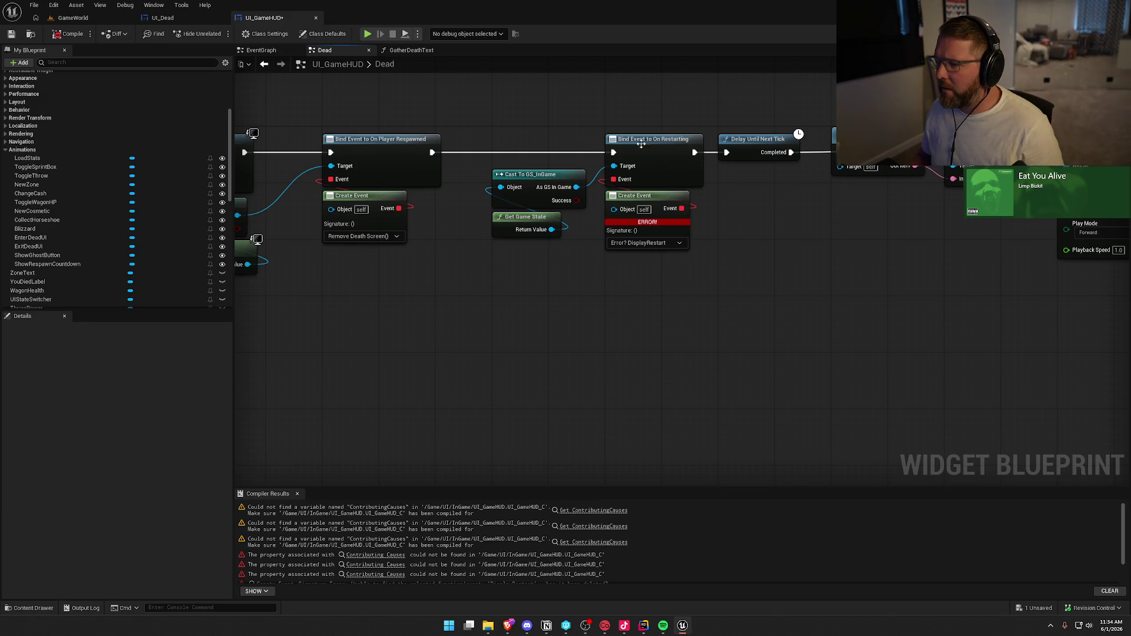
pyautogui.moveTo(575, 272)
pyautogui.mouseDown()
pyautogui.moveTo(507, 194)
pyautogui.moveTo(530, 161)
pyautogui.mouseUp()
pyautogui.click(589, 283)
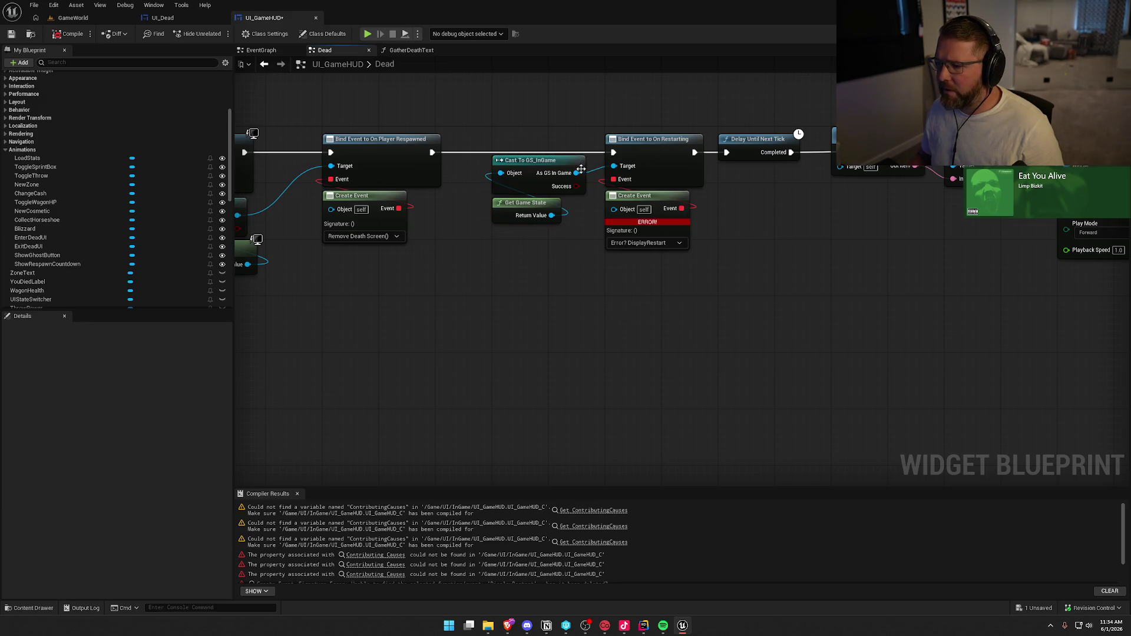
pyautogui.click(156, 18)
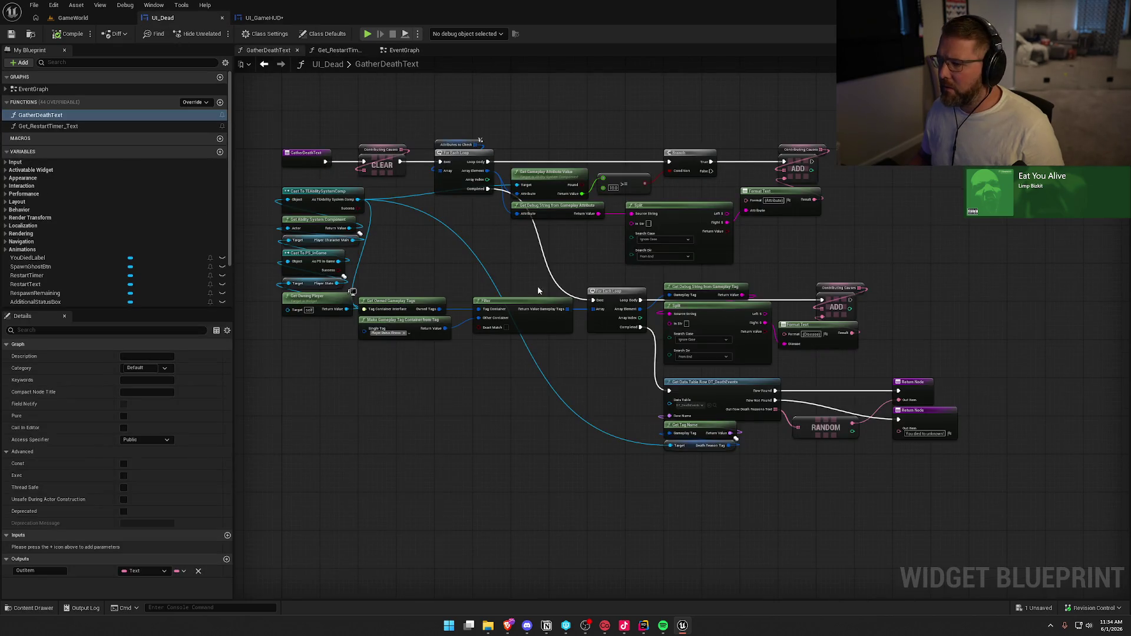
# Select UI_Dead's spawn-ghost, death-status and DisplayRestart node chains, then return to UI_GameHUD
pyautogui.click(6, 88)
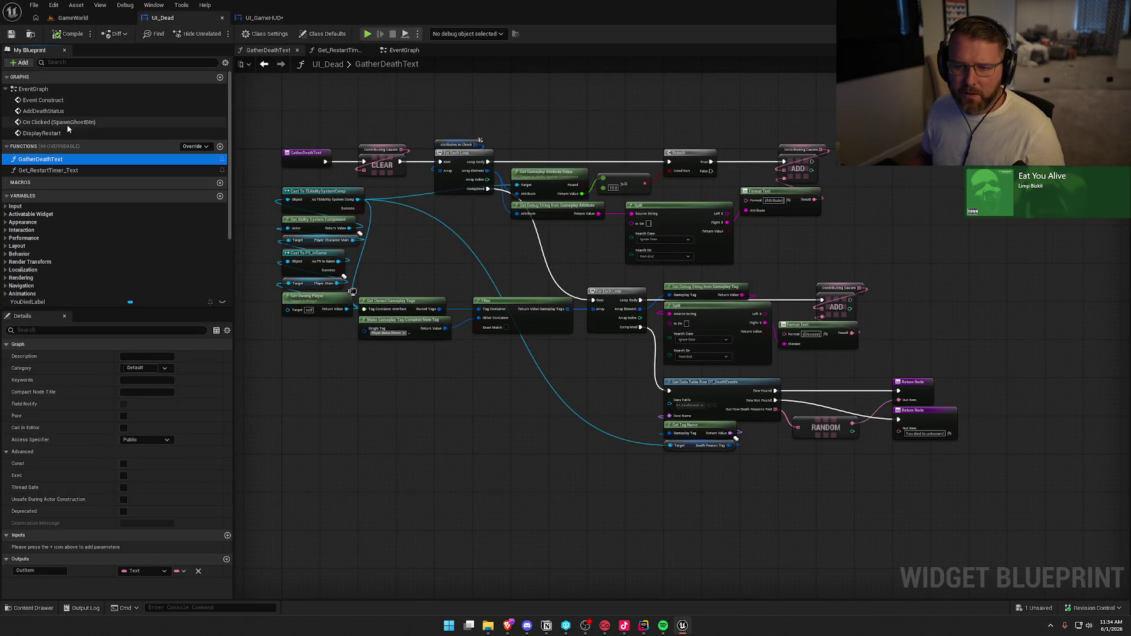
pyautogui.doubleClick(63, 133)
pyautogui.scroll(-5, 467, 381)
pyautogui.scroll(5, 507, 382)
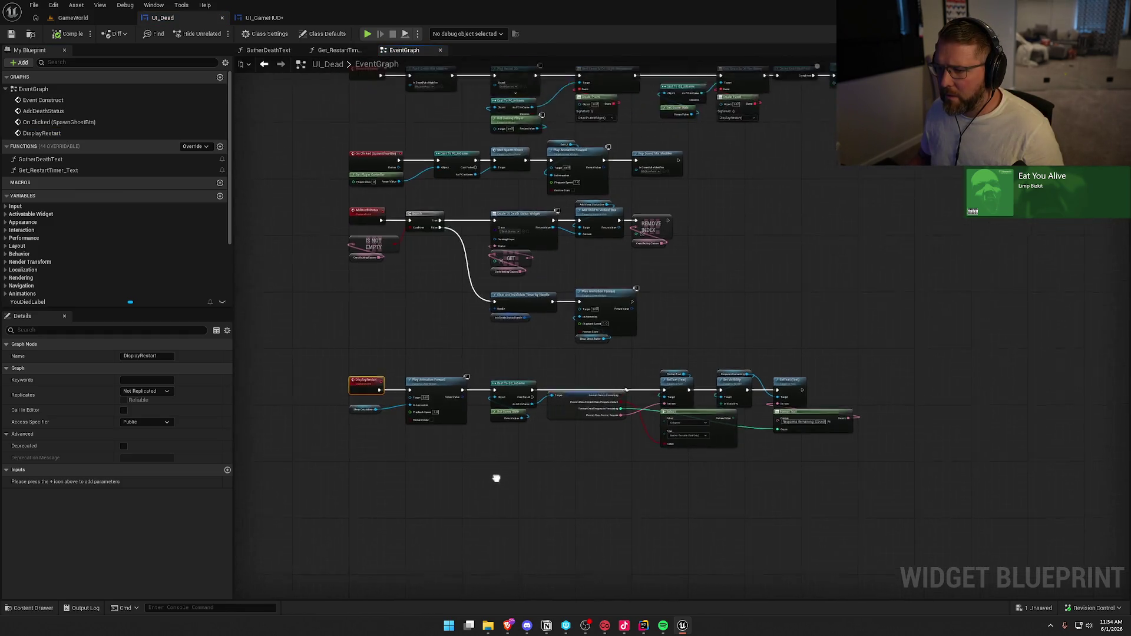
pyautogui.moveTo(497, 478); pyautogui.dragTo(488, 508)
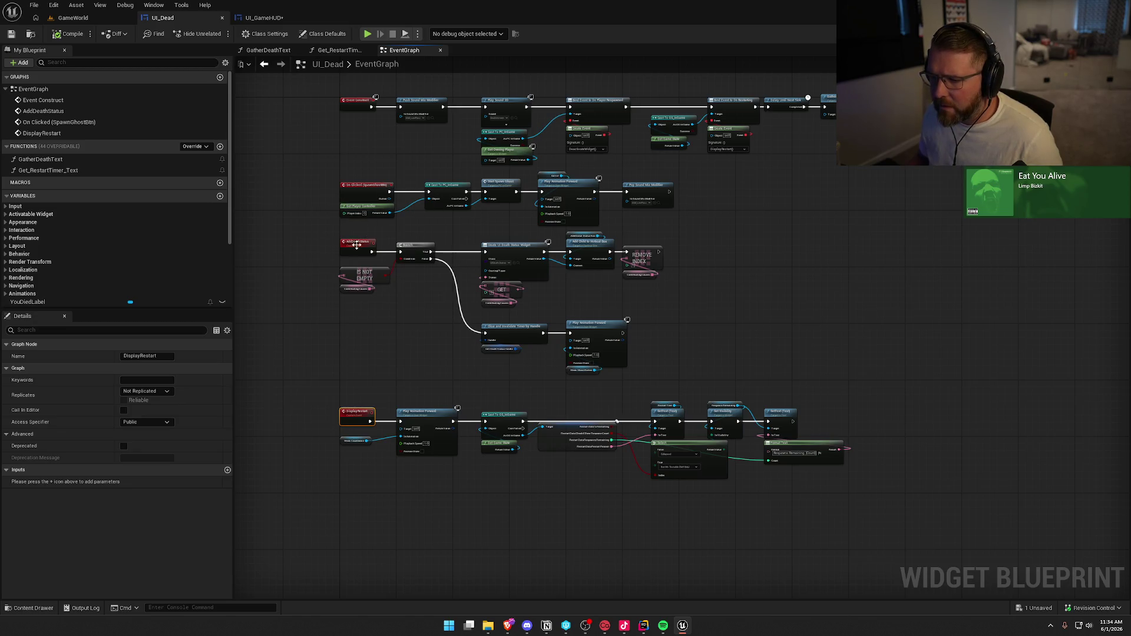
pyautogui.moveTo(870, 528)
pyautogui.mouseDown()
pyautogui.moveTo(340, 245)
pyautogui.moveTo(303, 171)
pyautogui.mouseUp()
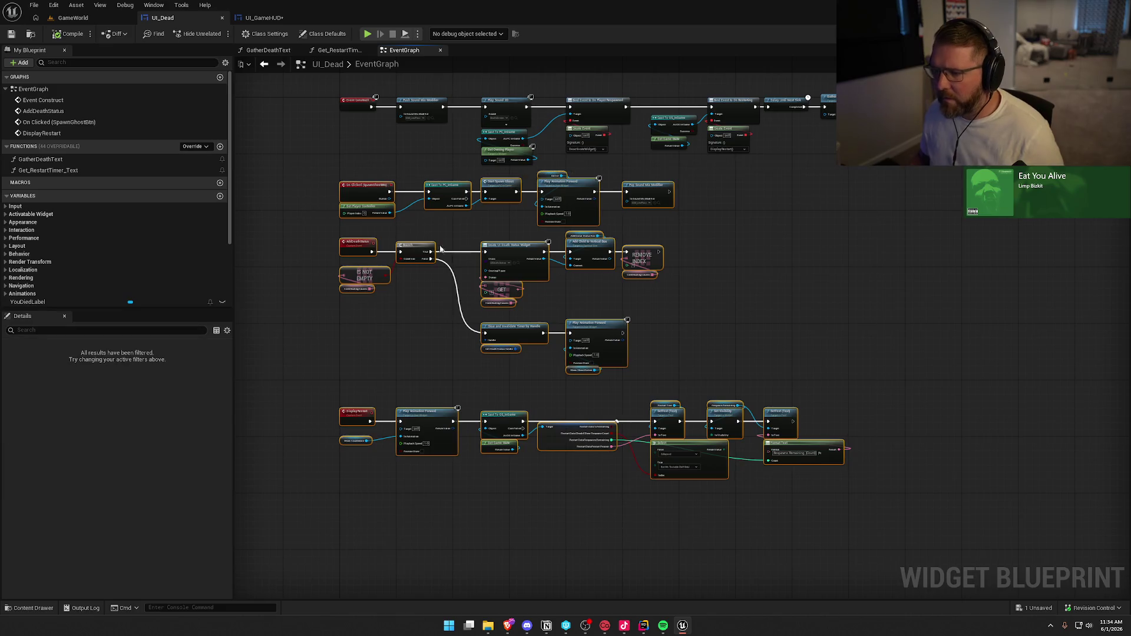
pyautogui.click(264, 18)
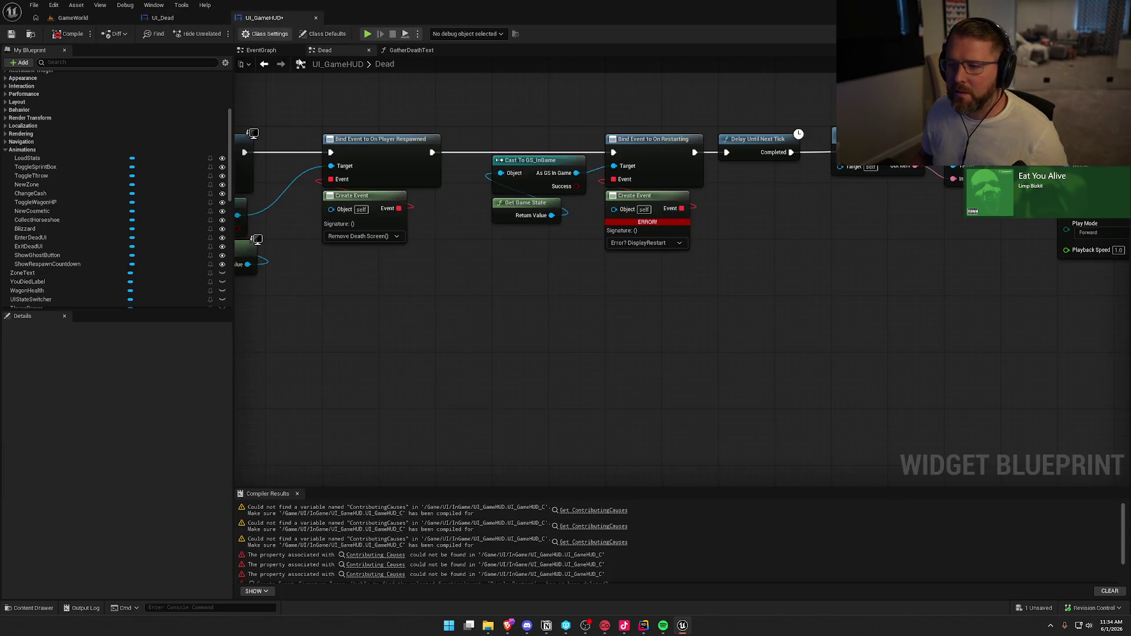
# Paste the copied chains into the Dead graph and add an ExitDeadUI animation getter
pyautogui.scroll(-3, 639, 336)
pyautogui.hotkey('ctrl', 'v')
pyautogui.moveTo(370, 263)
pyautogui.mouseDown()
pyautogui.moveTo(605, 342)
pyautogui.moveTo(543, 331)
pyautogui.moveTo(544, 373)
pyautogui.mouseUp()
pyautogui.click(529, 234)
pyautogui.scroll(2, 523, 171)
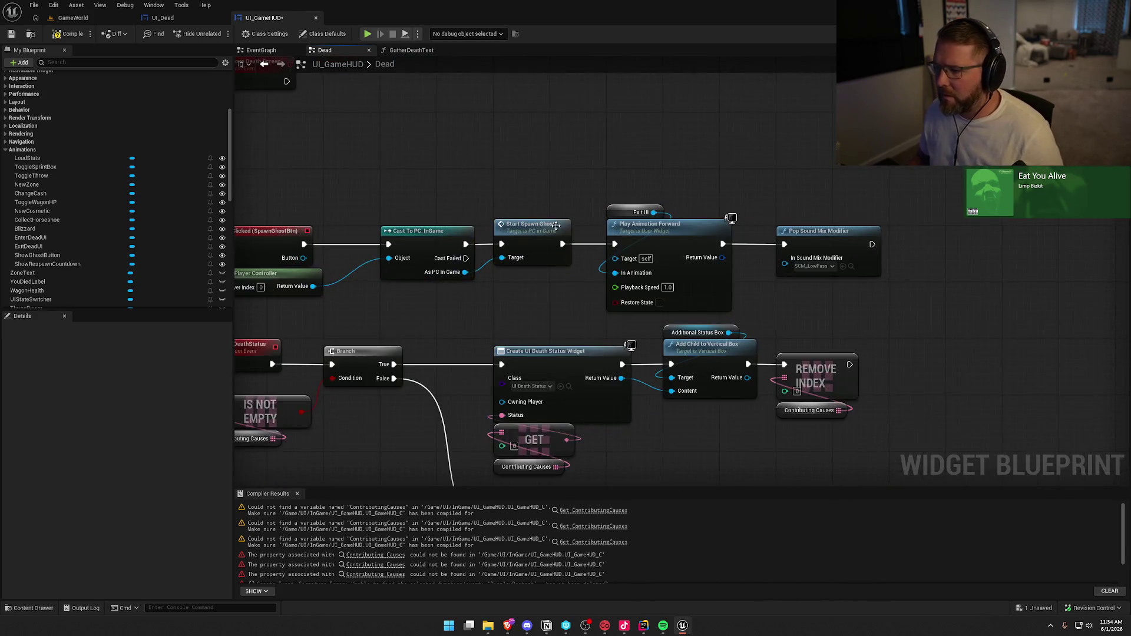
pyautogui.moveTo(32, 246)
pyautogui.mouseDown()
pyautogui.moveTo(253, 241)
pyautogui.moveTo(558, 176)
pyautogui.moveTo(554, 265)
pyautogui.moveTo(563, 265)
pyautogui.mouseUp()
pyautogui.click(584, 187)
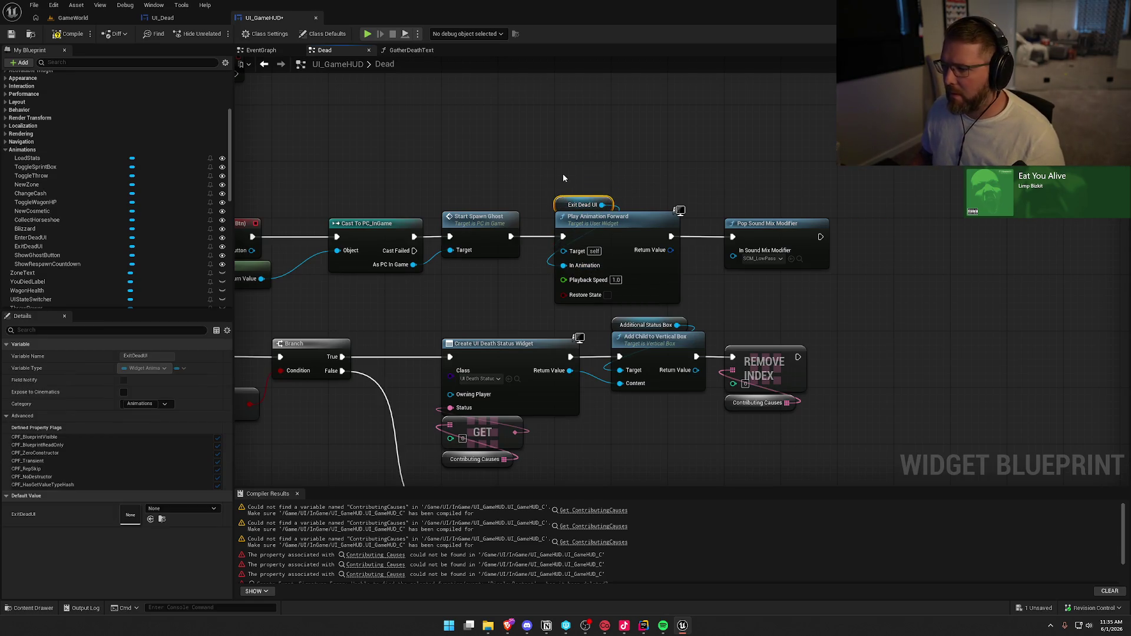
# Create the missing ContributingCauses variable for the death-status branch
pyautogui.moveTo(487, 285)
pyautogui.mouseDown()
pyautogui.moveTo(610, 259)
pyautogui.moveTo(563, 218)
pyautogui.moveTo(558, 147)
pyautogui.moveTo(576, 207)
pyautogui.mouseUp()
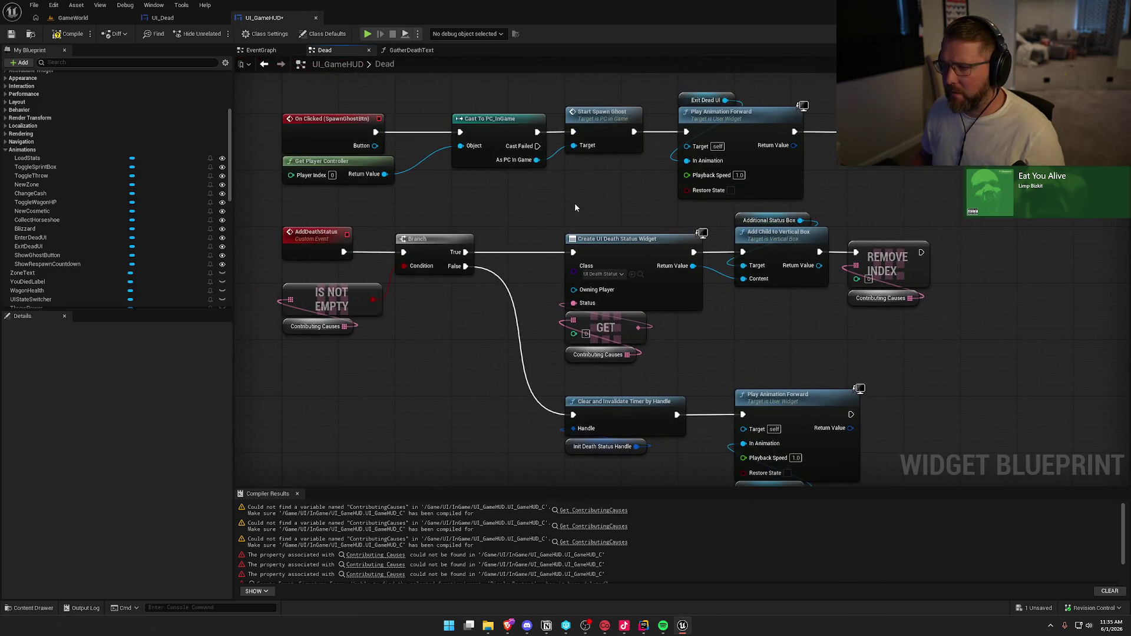
pyautogui.moveTo(373, 358); pyautogui.dragTo(431, 324)
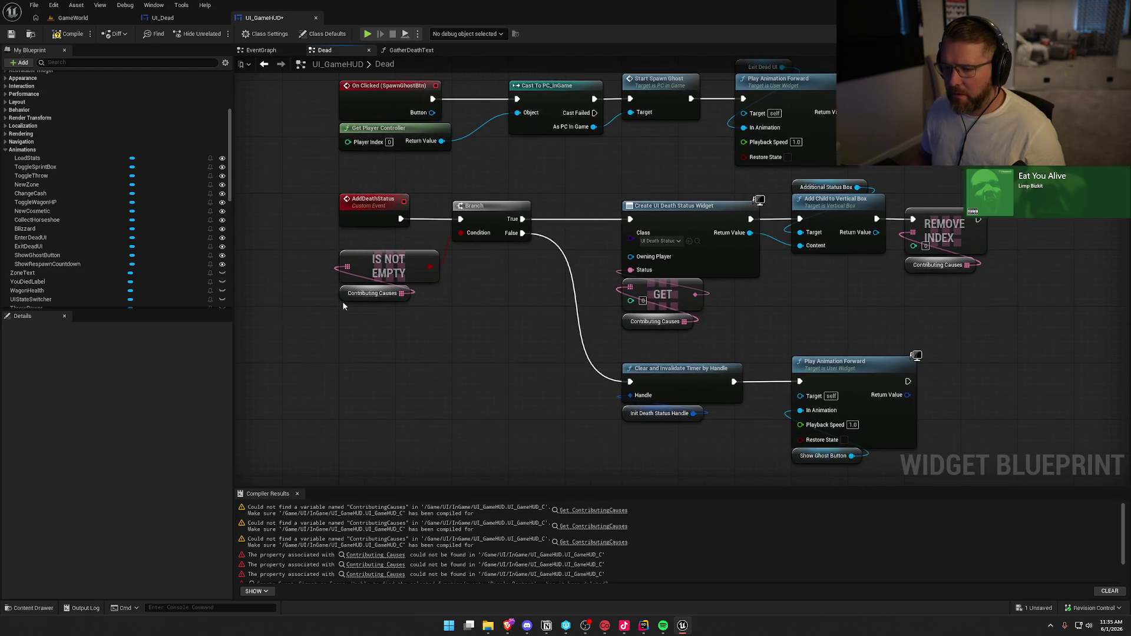
pyautogui.rightClick(344, 294)
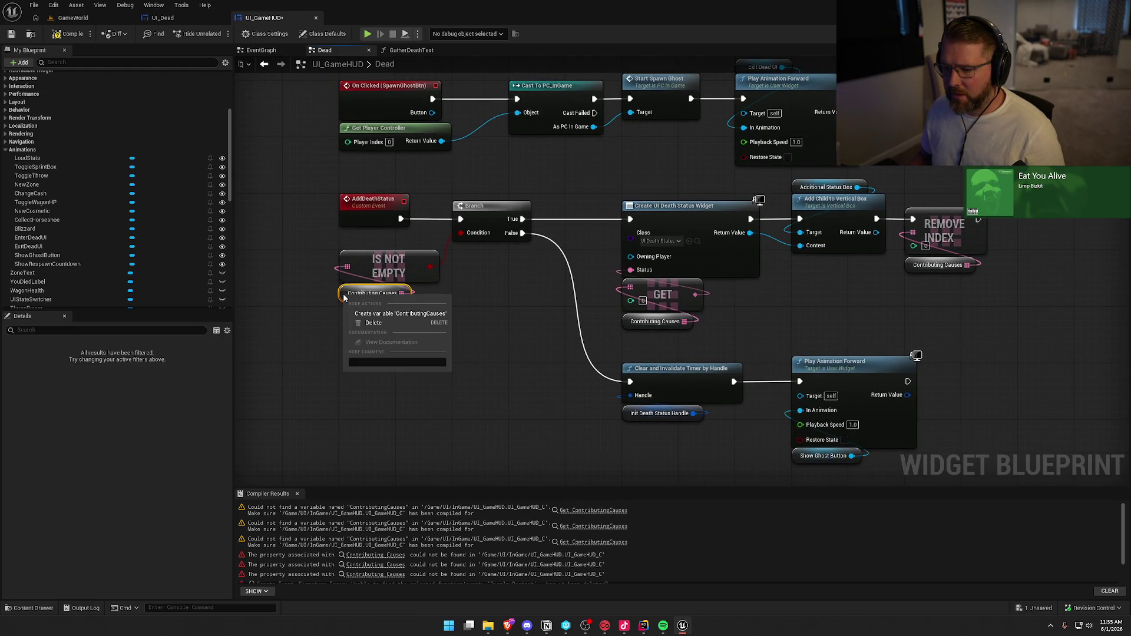
pyautogui.click(389, 313)
pyautogui.click(162, 17)
pyautogui.scroll(-3, 165, 247)
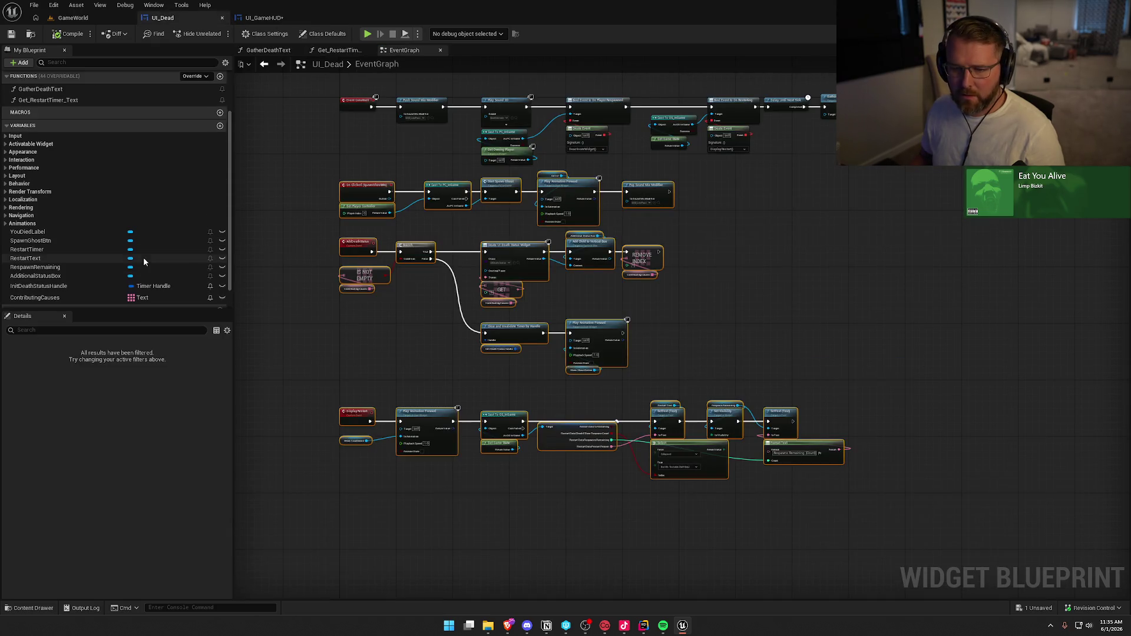
pyautogui.click(264, 18)
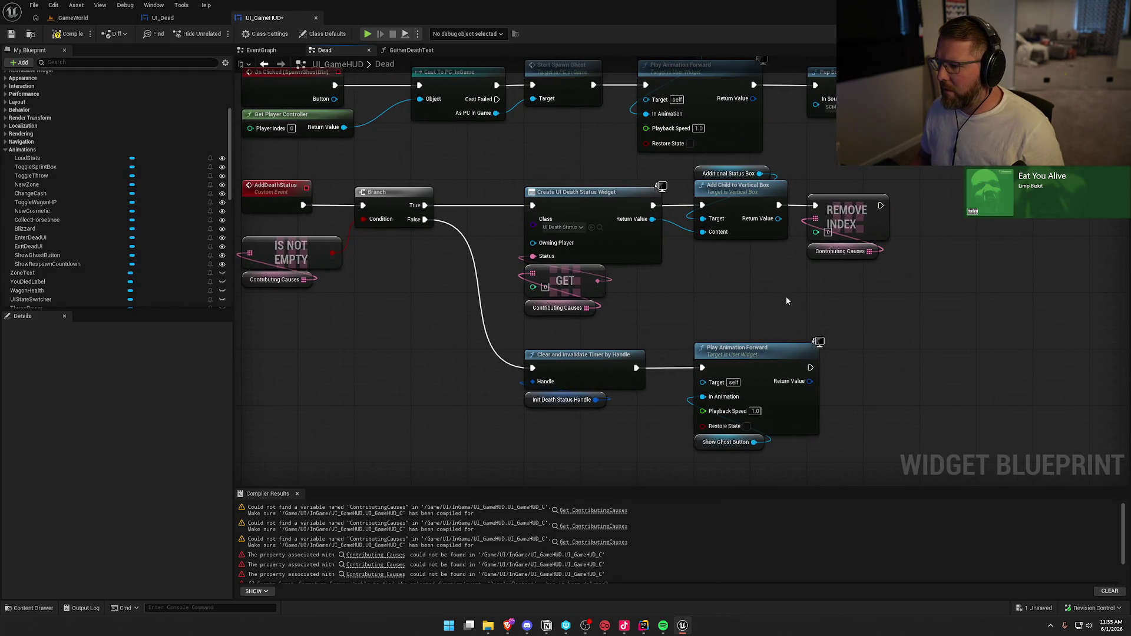
# Replace the old Show Countdown node with a ShowRespawnCountdown getter in the DisplayRestart chain
pyautogui.moveTo(786, 301); pyautogui.dragTo(784, 215)
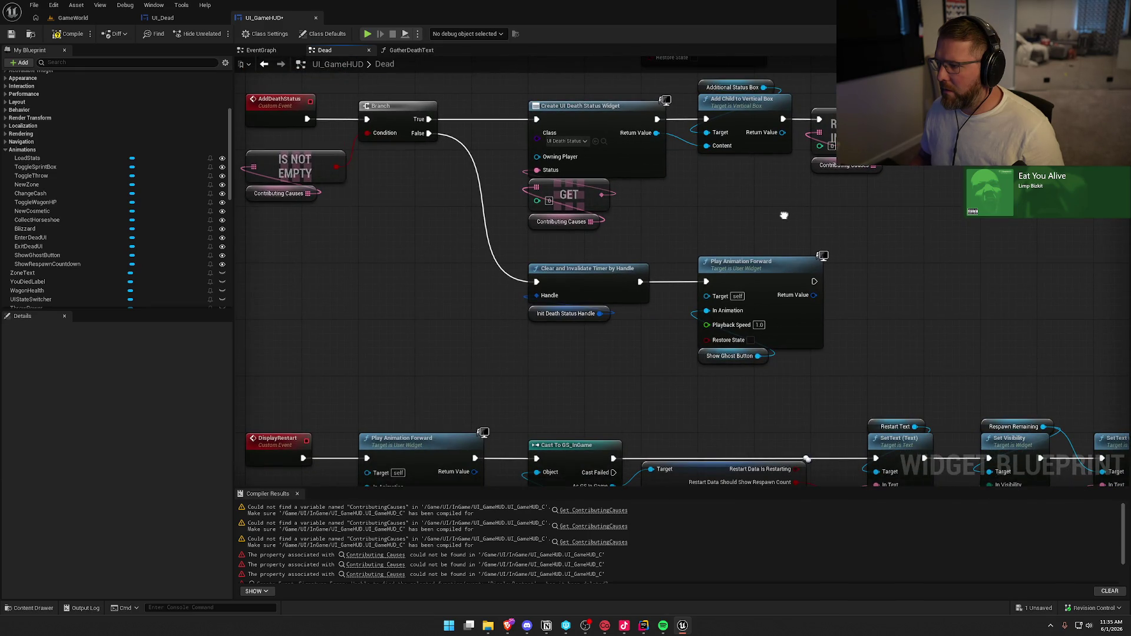
pyautogui.moveTo(784, 215); pyautogui.dragTo(912, 66)
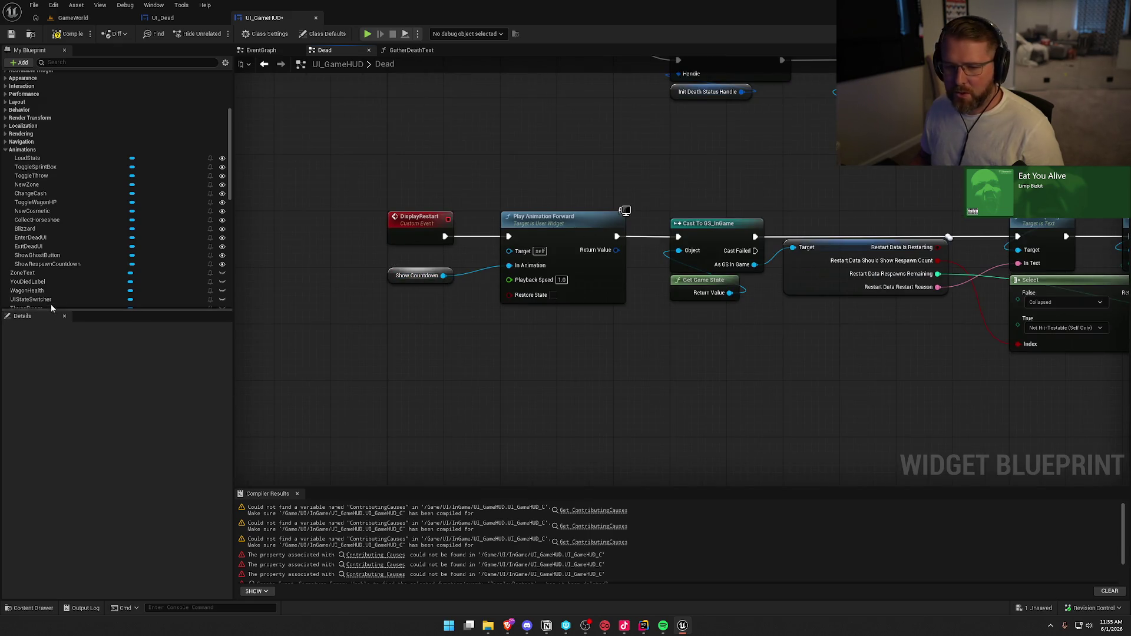
pyautogui.moveTo(44, 265)
pyautogui.mouseDown()
pyautogui.moveTo(419, 342)
pyautogui.moveTo(436, 311)
pyautogui.moveTo(506, 270)
pyautogui.mouseUp()
pyautogui.click(439, 328)
pyautogui.click(417, 275)
pyautogui.press('Delete')
pyautogui.moveTo(409, 318); pyautogui.dragTo(409, 283)
pyautogui.click(494, 373)
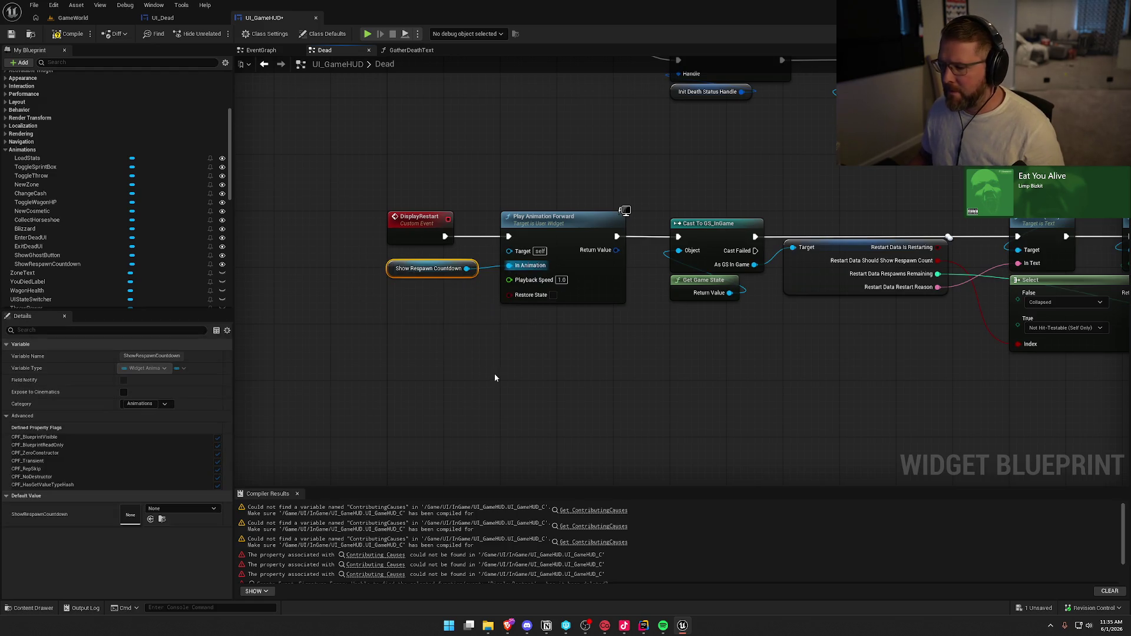
# Inspect the restart chain's respawn text and visibility nodes
pyautogui.moveTo(494, 374); pyautogui.dragTo(381, 353)
pyautogui.moveTo(611, 330); pyautogui.dragTo(534, 337)
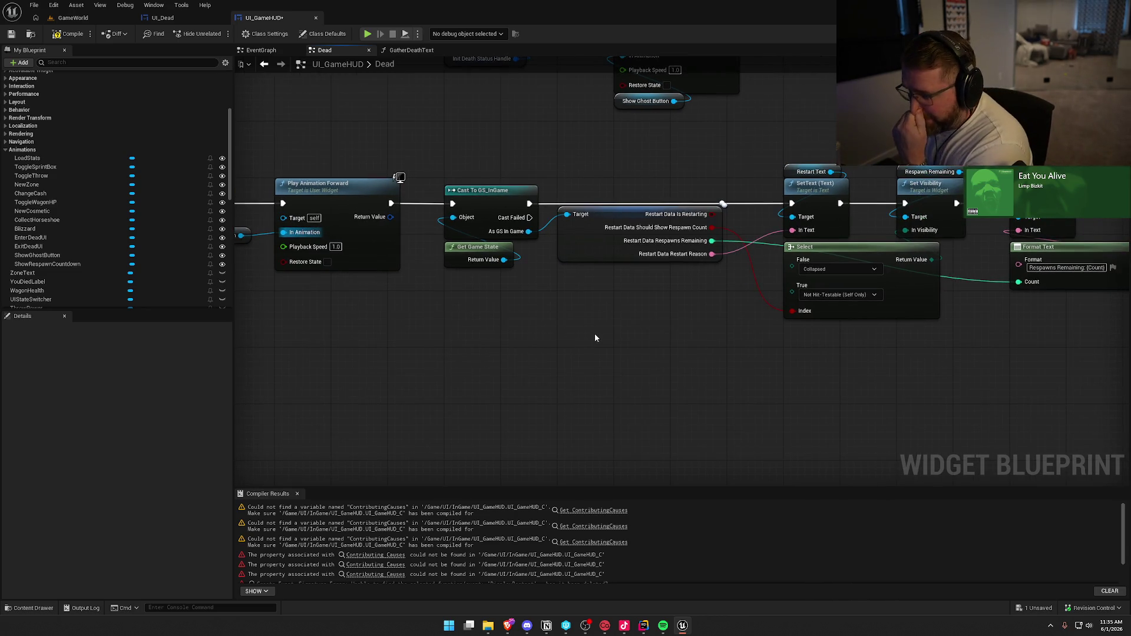
pyautogui.moveTo(600, 334)
pyautogui.mouseDown()
pyautogui.moveTo(577, 347)
pyautogui.moveTo(687, 323)
pyautogui.moveTo(634, 351)
pyautogui.mouseUp()
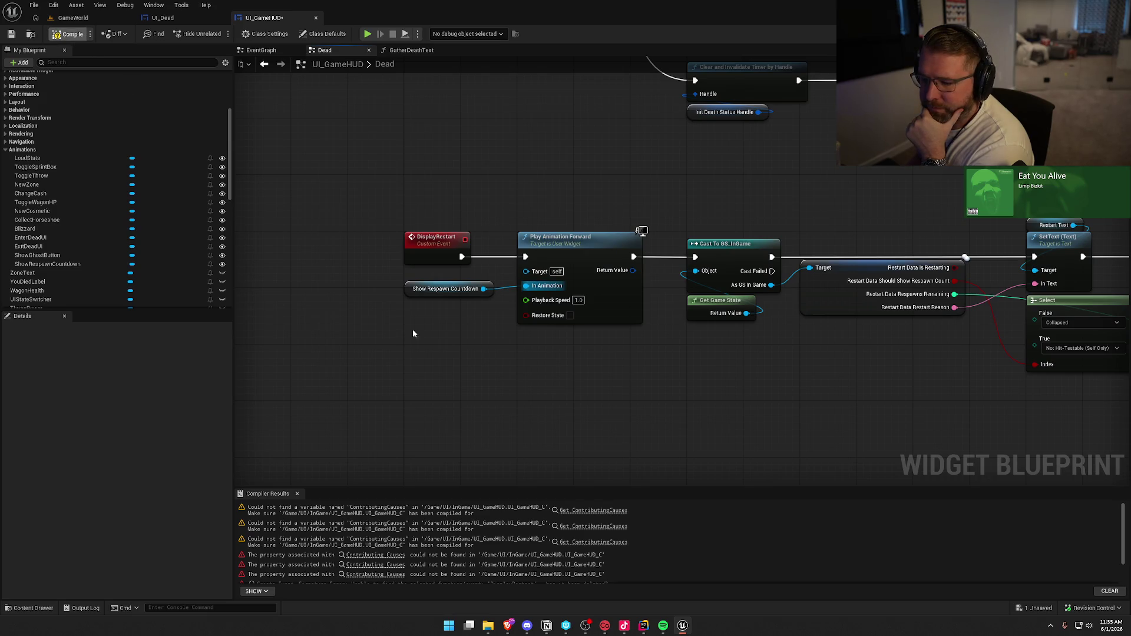
pyautogui.scroll(-3, 532, 468)
pyautogui.moveTo(532, 467)
pyautogui.mouseDown()
pyautogui.moveTo(678, 353)
pyautogui.moveTo(736, 450)
pyautogui.moveTo(768, 245)
pyautogui.moveTo(750, 542)
pyautogui.mouseUp()
# Select Remove Death Screen and review the top chain's death-text, delay and timer nodes
pyautogui.click(389, 236)
pyautogui.moveTo(549, 307); pyautogui.dragTo(443, 356)
pyautogui.moveTo(746, 270); pyautogui.dragTo(589, 338)
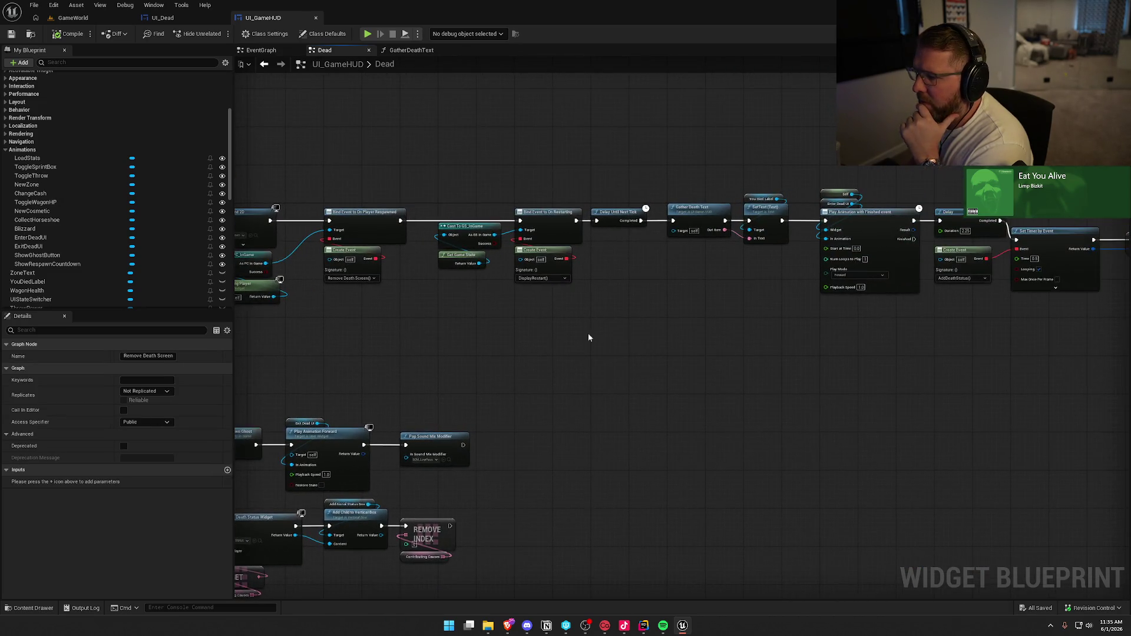
pyautogui.moveTo(753, 319); pyautogui.dragTo(563, 314)
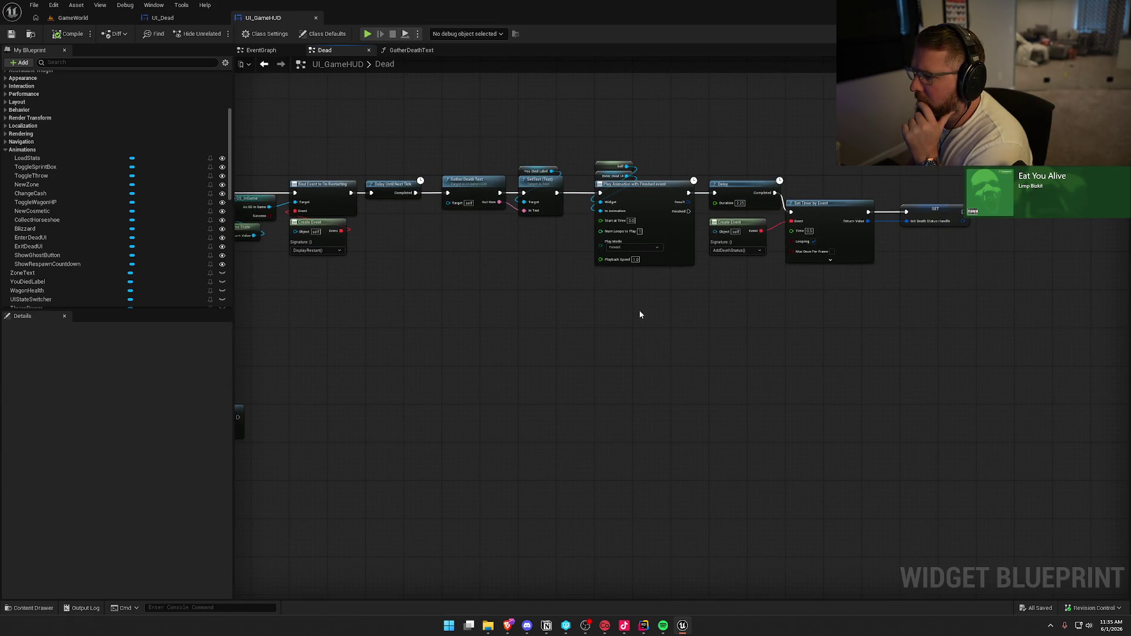
pyautogui.scroll(3, 760, 300)
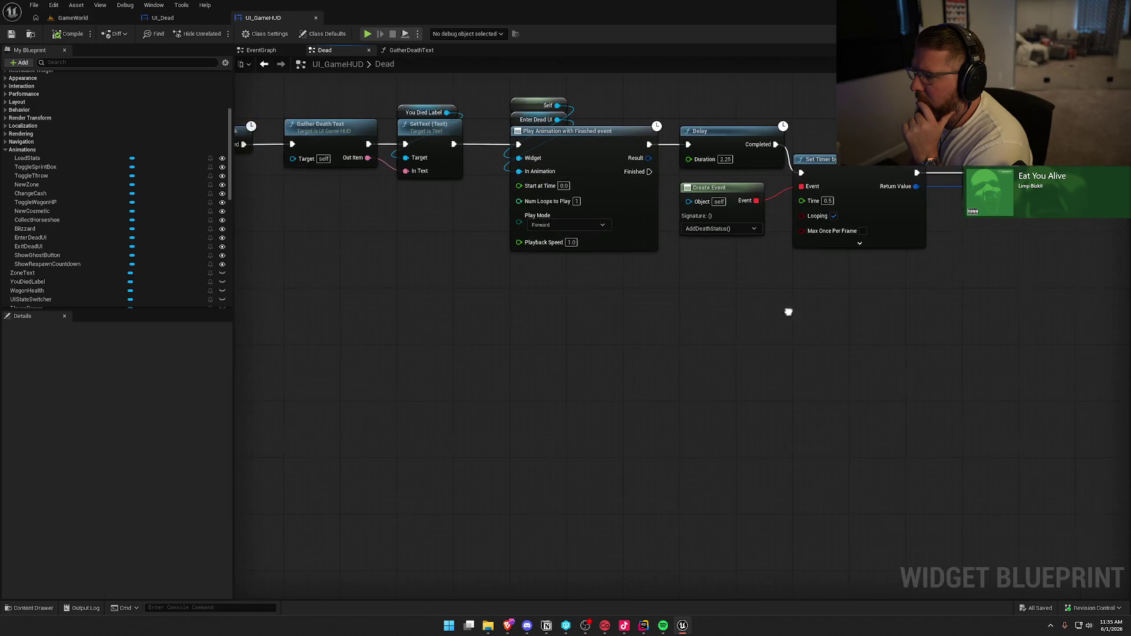
pyautogui.moveTo(791, 313); pyautogui.dragTo(711, 340)
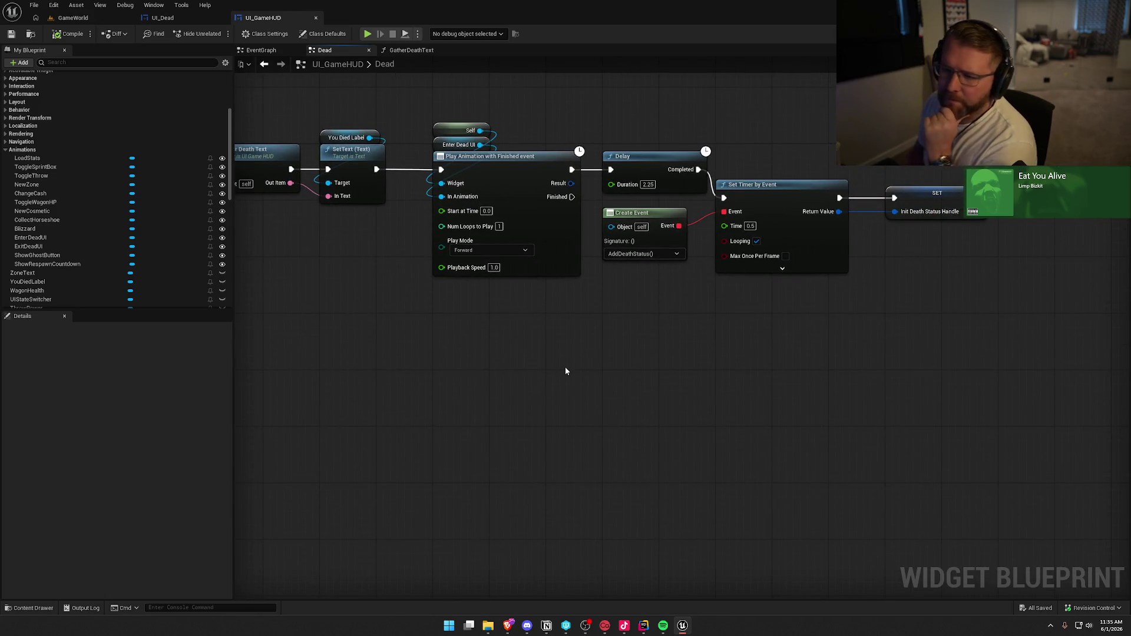
pyautogui.moveTo(527, 346); pyautogui.dragTo(540, 343)
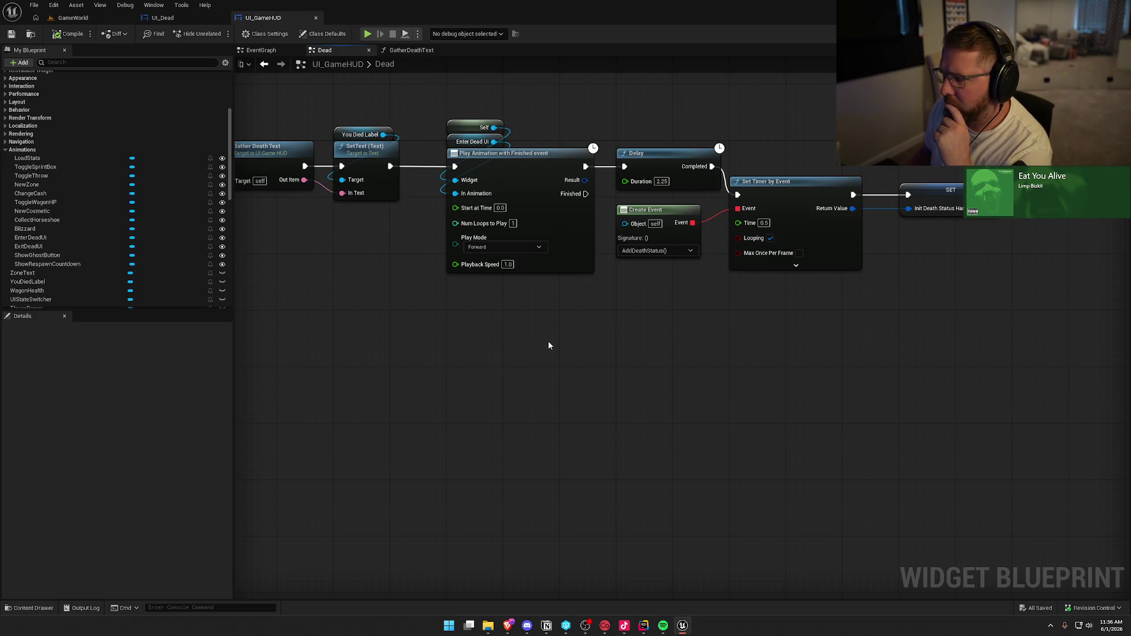
pyautogui.moveTo(386, 334); pyautogui.dragTo(907, 328)
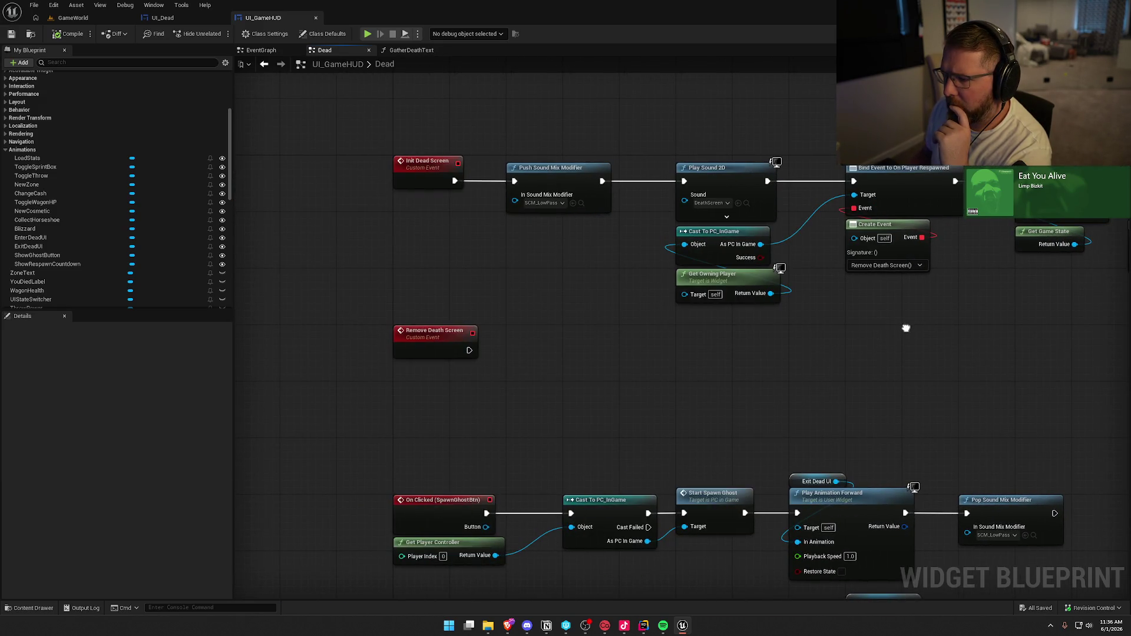
pyautogui.click(406, 164)
pyautogui.press('F2')
pyautogui.write('Add')
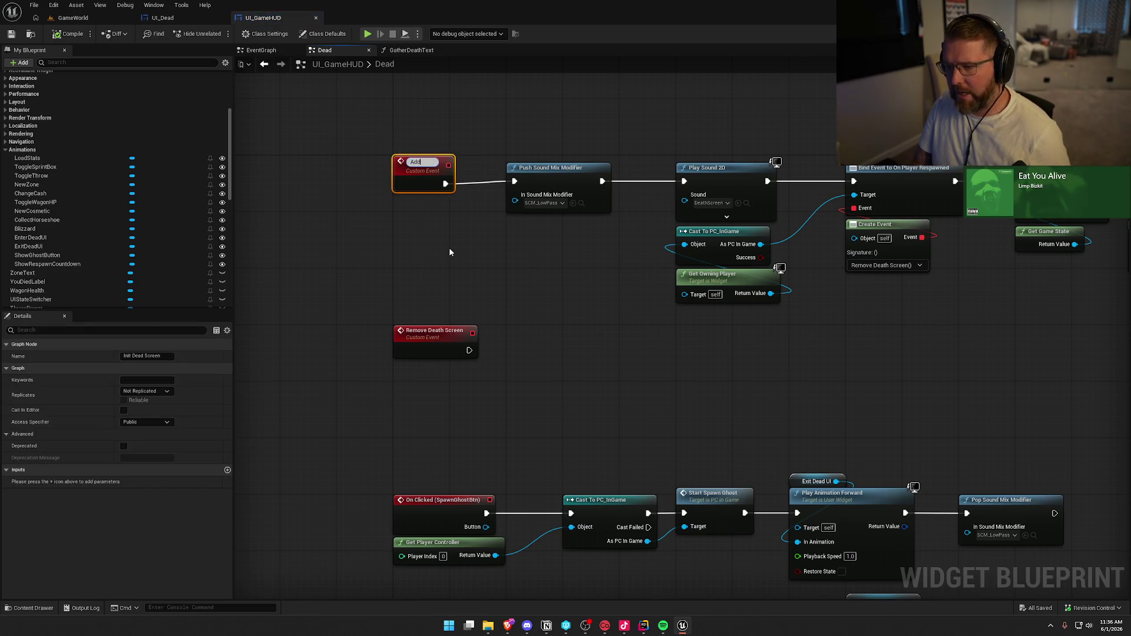
pyautogui.write(' Dead Screen')
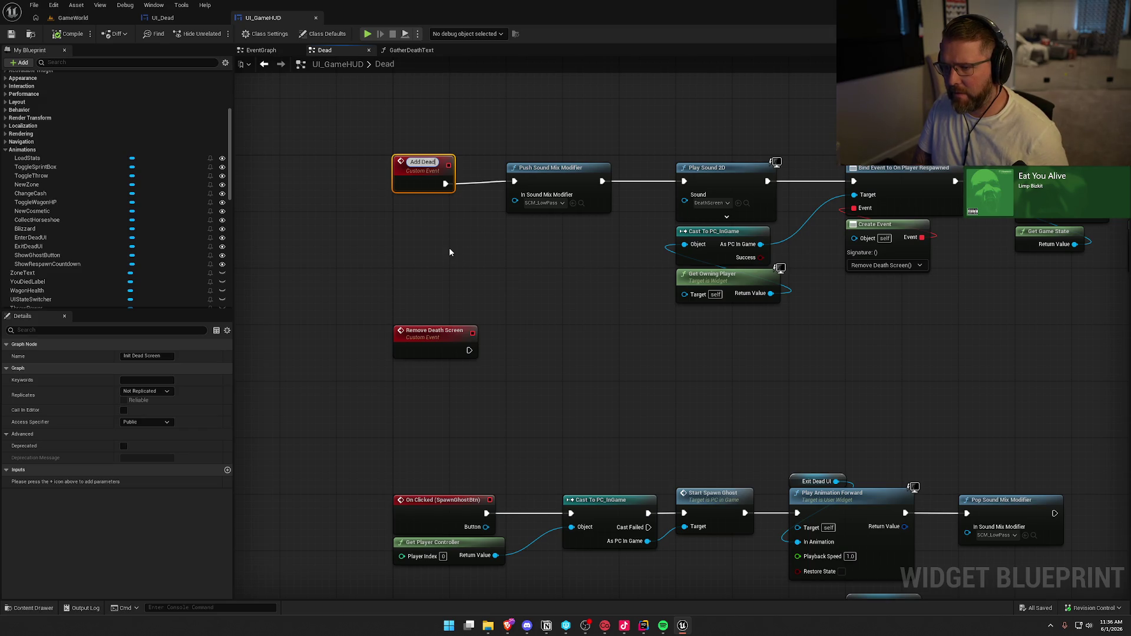
pyautogui.press('Return')
pyautogui.click(446, 236)
pyautogui.click(421, 170)
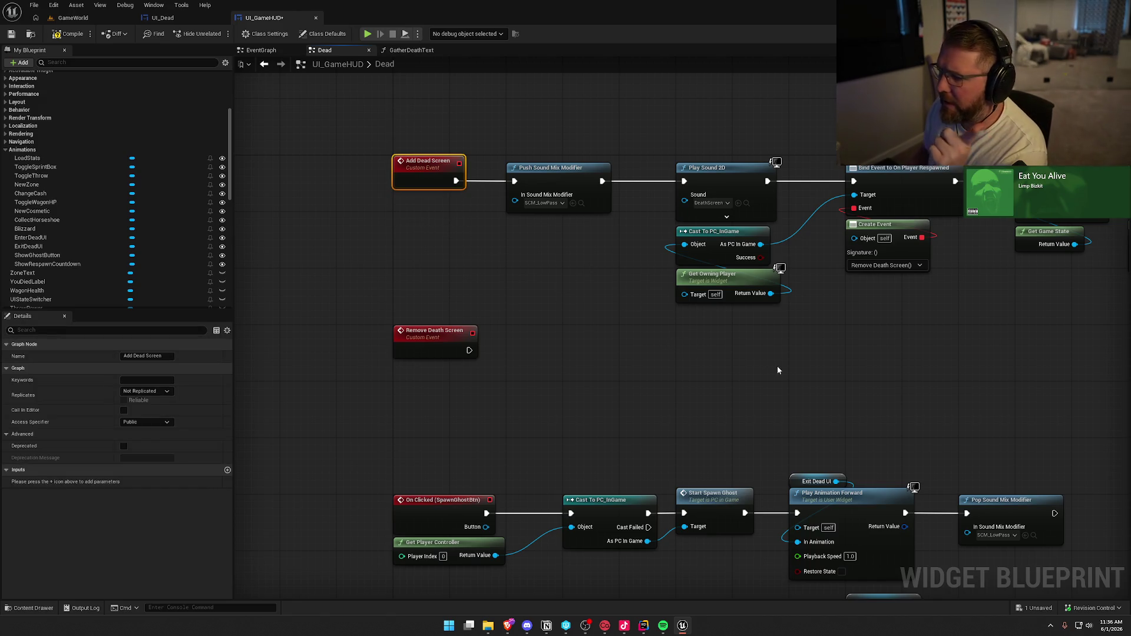
pyautogui.moveTo(777, 370); pyautogui.dragTo(494, 337)
pyautogui.moveTo(773, 188)
pyautogui.mouseDown()
pyautogui.moveTo(632, 216)
pyautogui.moveTo(465, 310)
pyautogui.mouseUp()
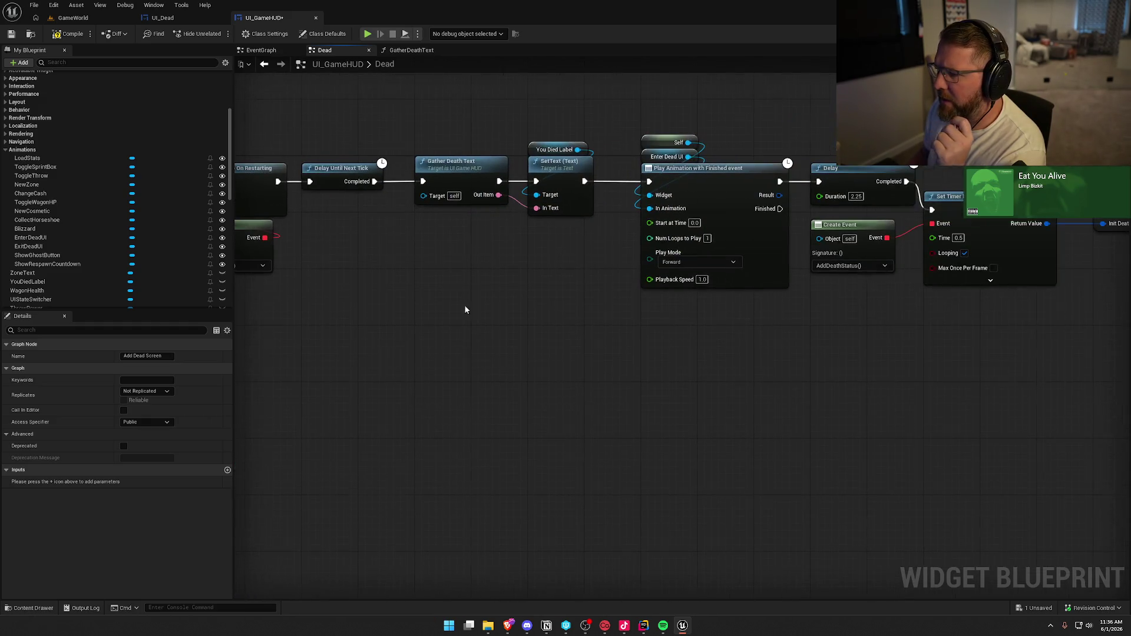
pyautogui.moveTo(609, 336); pyautogui.dragTo(559, 345)
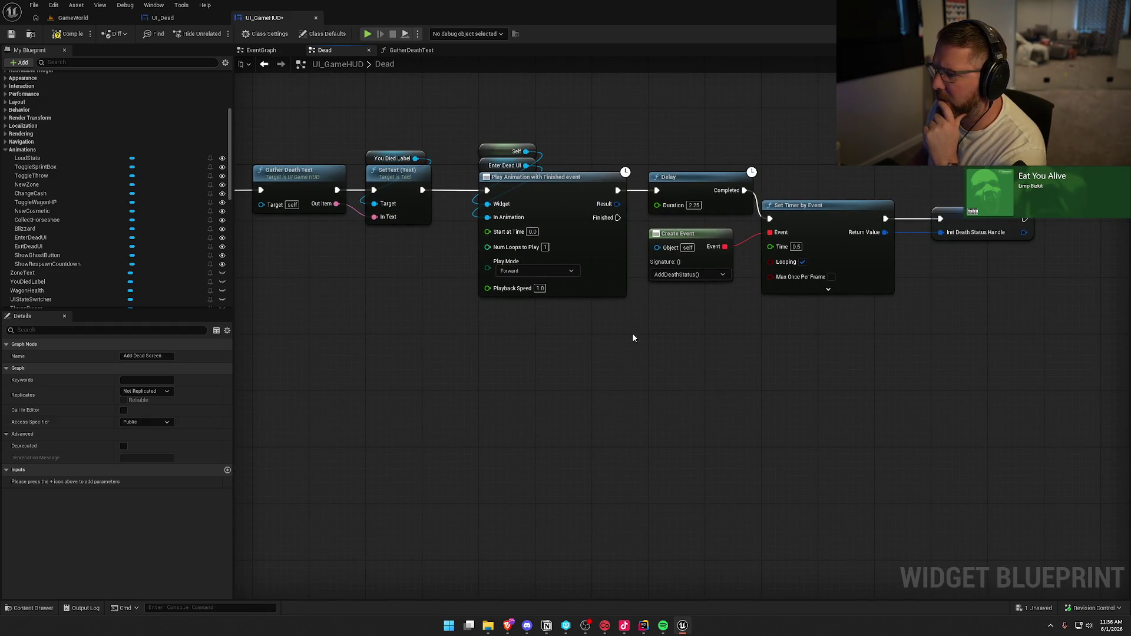
pyautogui.moveTo(723, 331)
pyautogui.mouseDown()
pyautogui.moveTo(619, 348)
pyautogui.moveTo(866, 237)
pyautogui.moveTo(953, 409)
pyautogui.mouseUp()
pyautogui.scroll(-2, 867, 237)
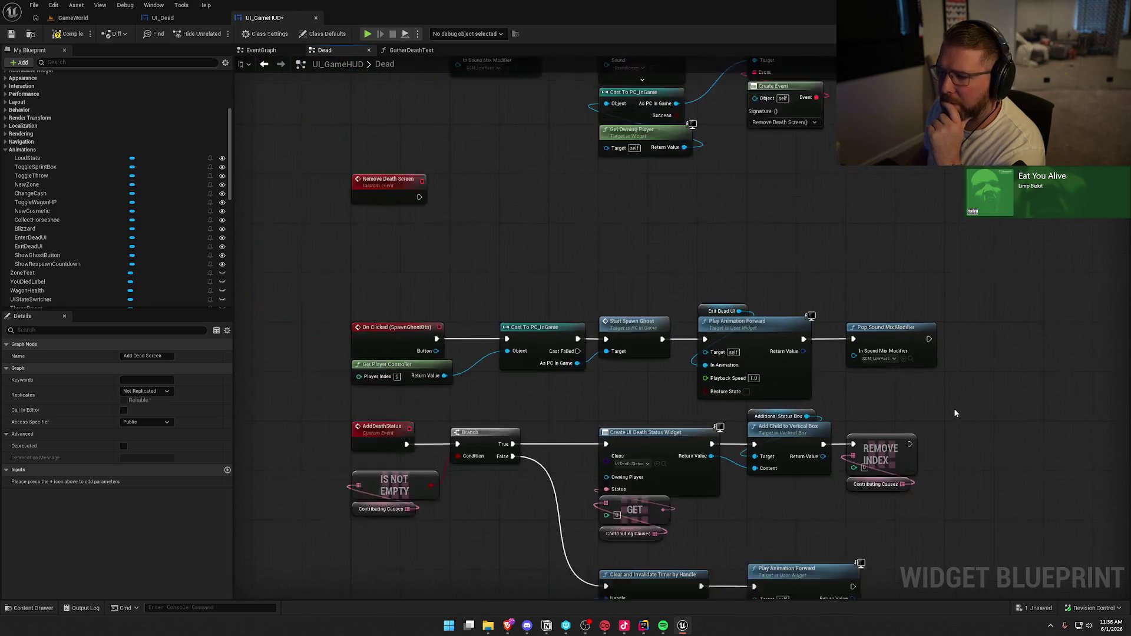
pyautogui.click(470, 224)
pyautogui.scroll(2, 474, 264)
pyautogui.moveTo(514, 334); pyautogui.dragTo(469, 345)
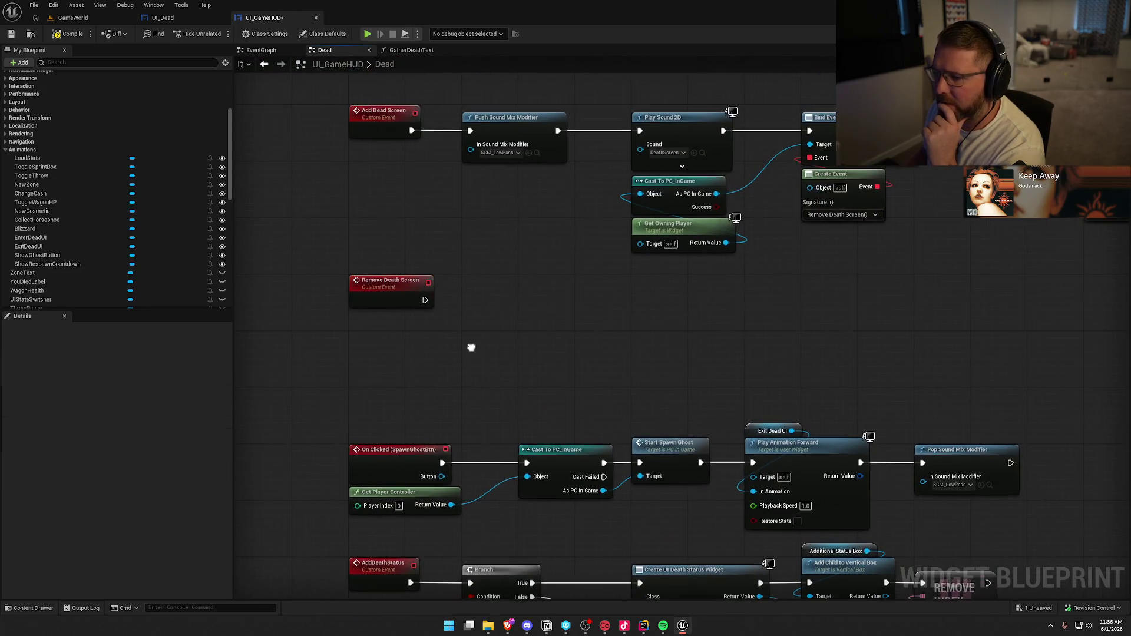
pyautogui.moveTo(651, 336); pyautogui.dragTo(624, 307)
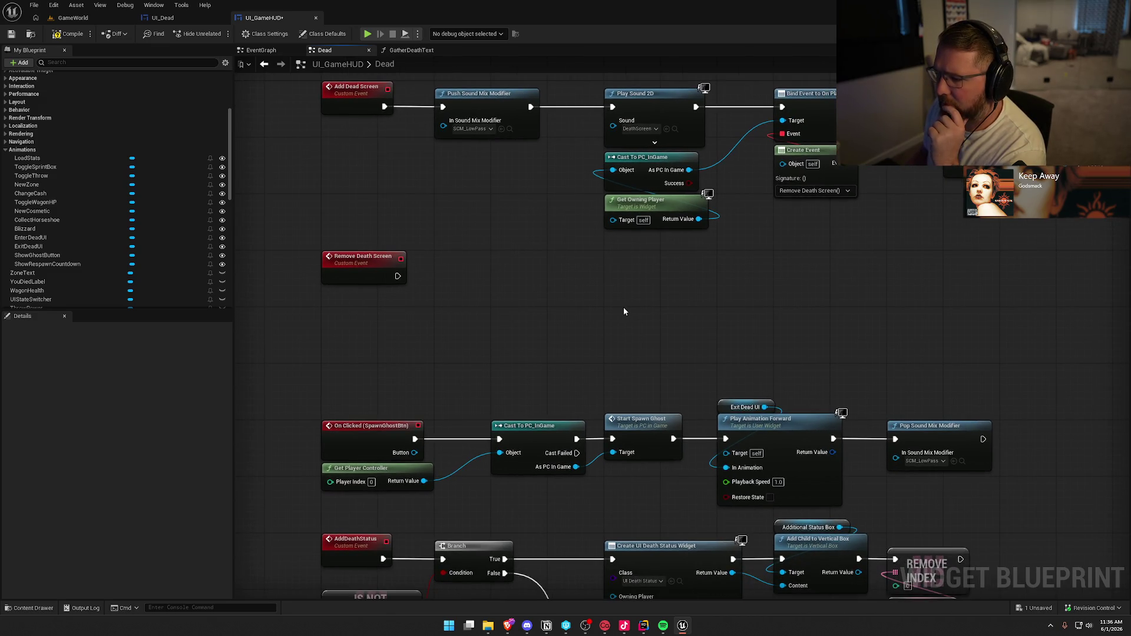
pyautogui.scroll(-2, 604, 314)
pyautogui.moveTo(596, 316); pyautogui.dragTo(486, 397)
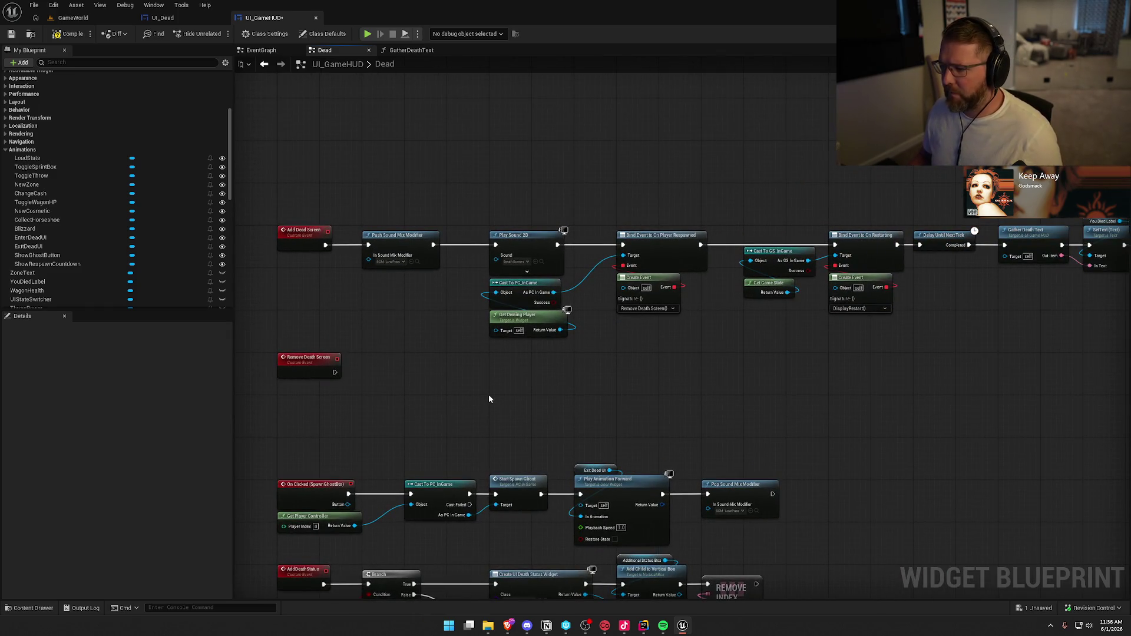
pyautogui.moveTo(612, 383); pyautogui.dragTo(352, 365)
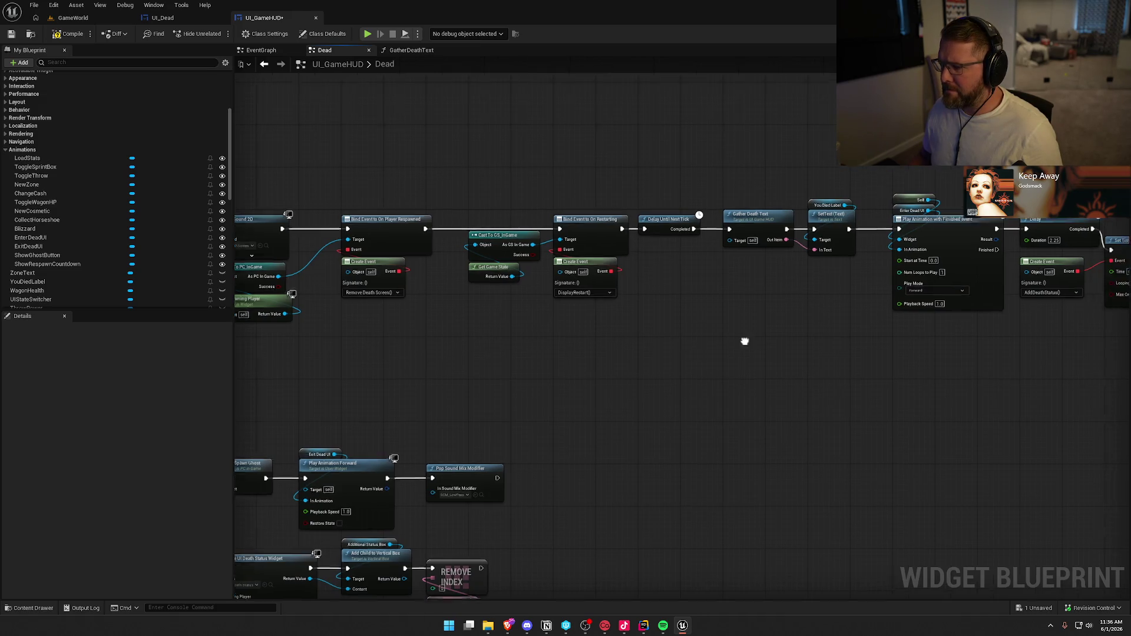
pyautogui.moveTo(743, 338); pyautogui.dragTo(540, 343)
pyautogui.scroll(-5, 619, 353)
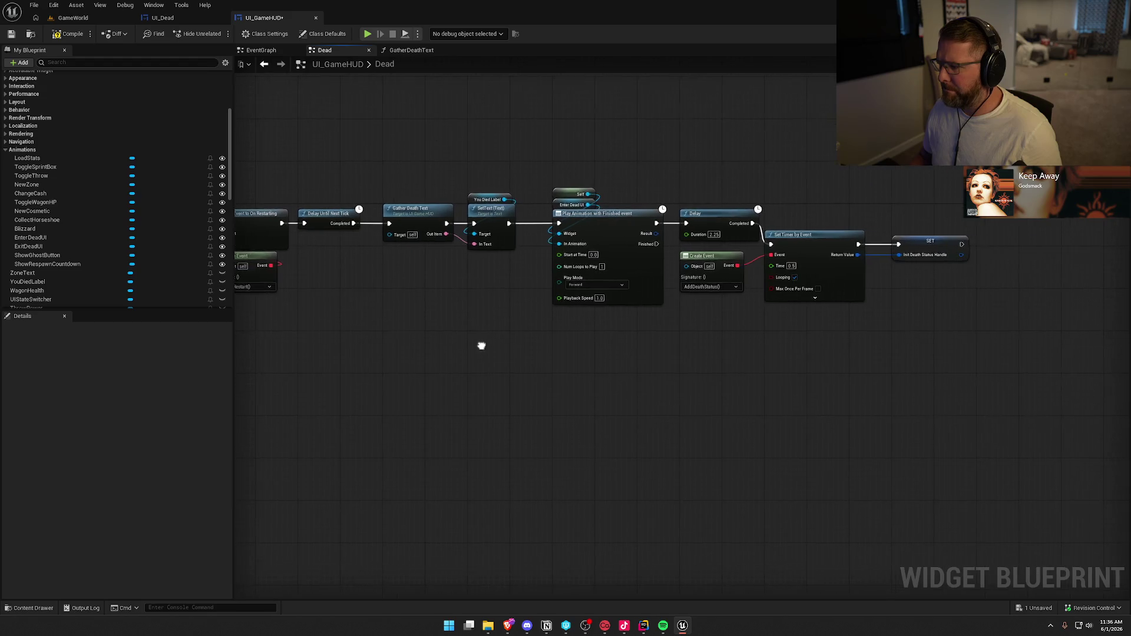
pyautogui.moveTo(373, 175)
pyautogui.mouseDown()
pyautogui.moveTo(614, 277)
pyautogui.moveTo(957, 295)
pyautogui.mouseUp()
pyautogui.scroll(5, 430, 223)
pyautogui.moveTo(350, 238); pyautogui.dragTo(500, 234)
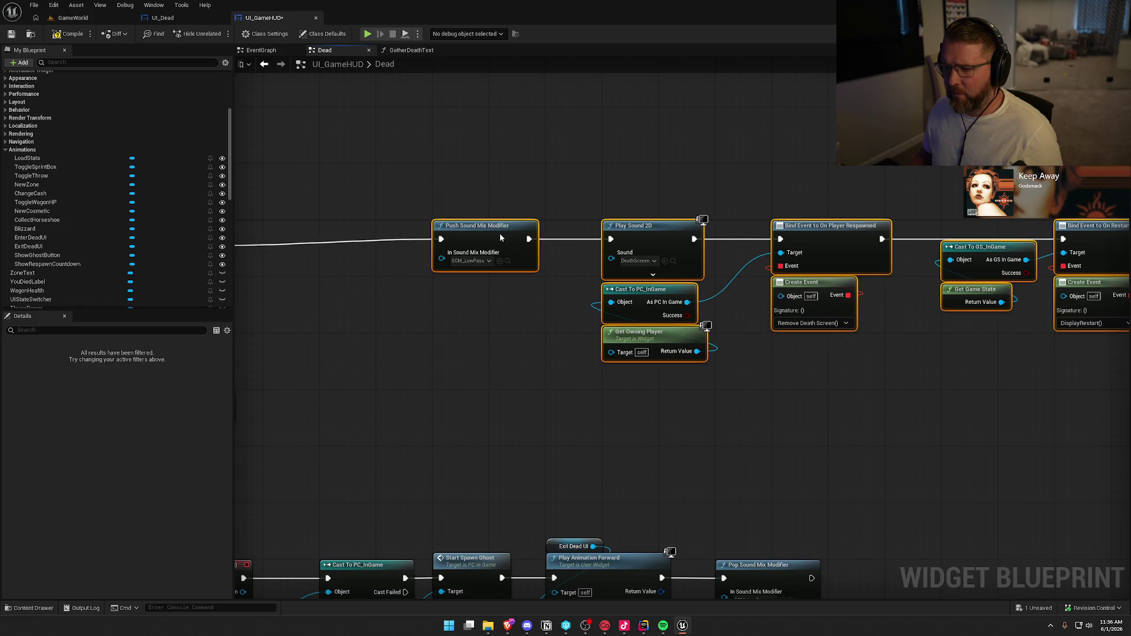
pyautogui.moveTo(398, 298); pyautogui.dragTo(528, 299)
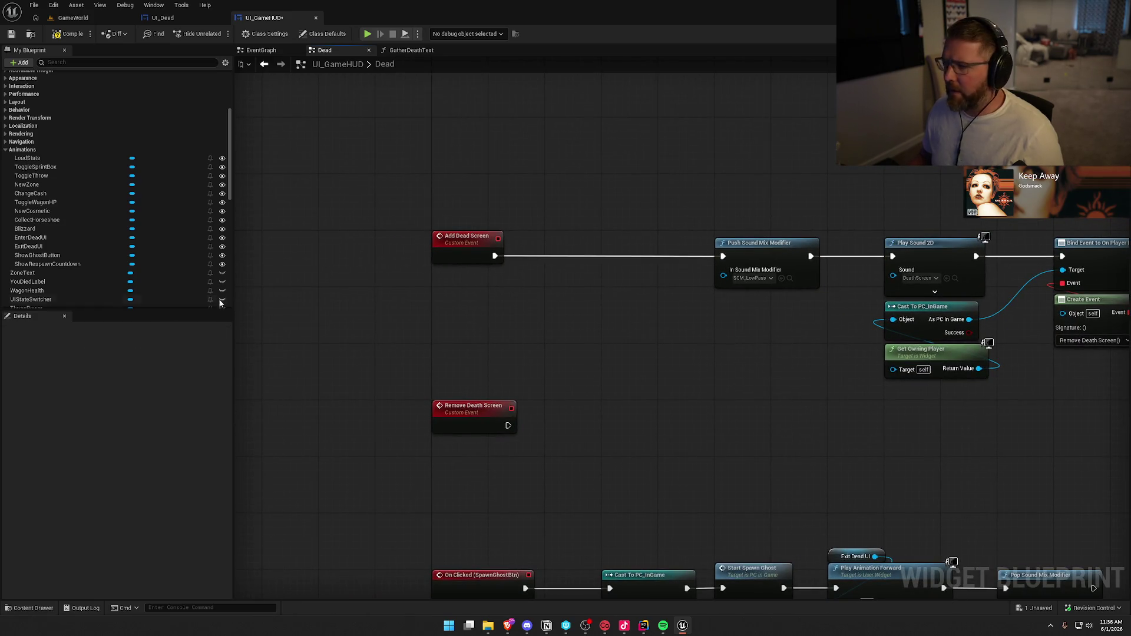
# Add a UIStateSwitcher getter and Set Active Widget Index node wired after Add Dead Screen
pyautogui.scroll(-5, 176, 283)
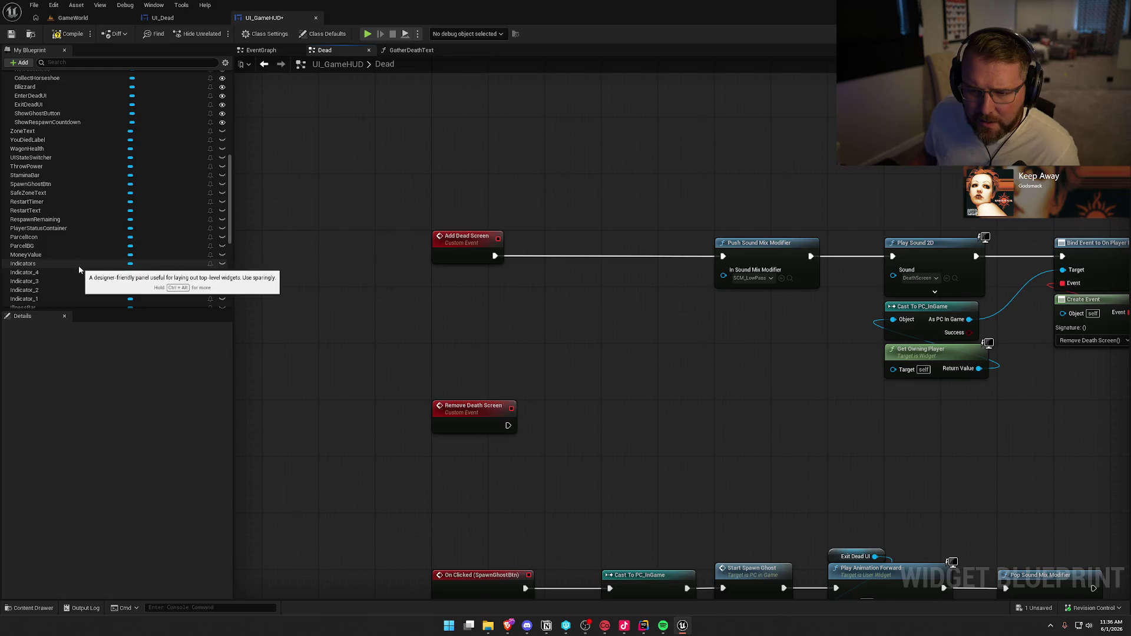
pyautogui.scroll(-10, 65, 259)
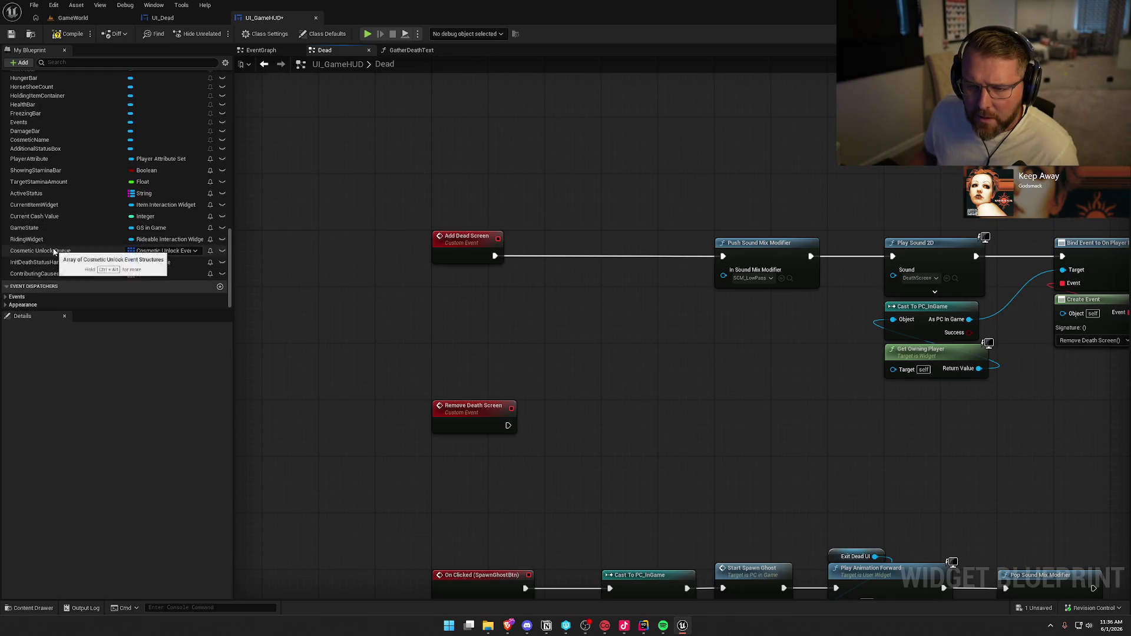
pyautogui.scroll(5, 59, 262)
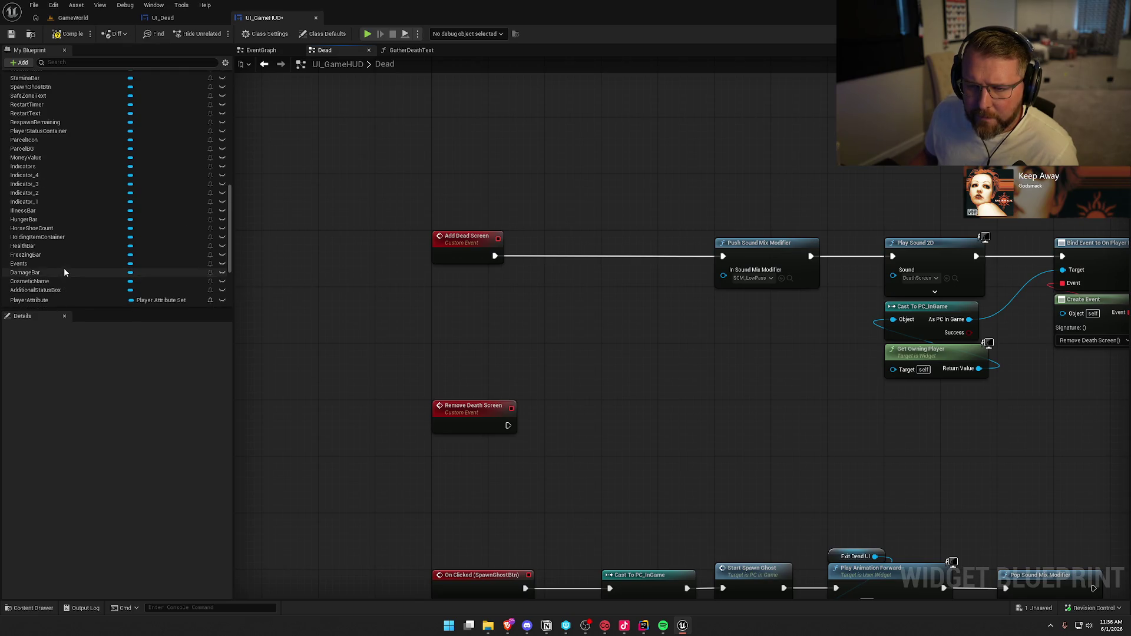
pyautogui.scroll(1, 65, 271)
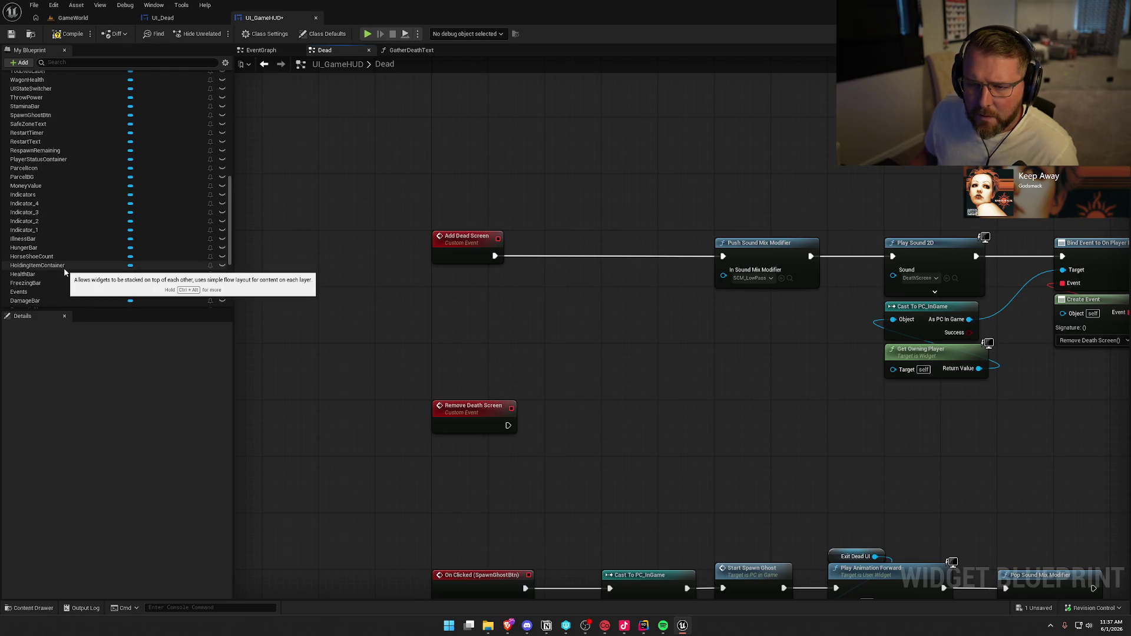
pyautogui.scroll(1, 65, 272)
pyautogui.moveTo(31, 117)
pyautogui.mouseDown()
pyautogui.moveTo(474, 312)
pyautogui.moveTo(457, 292)
pyautogui.moveTo(548, 295)
pyautogui.mouseUp()
pyautogui.write('set active')
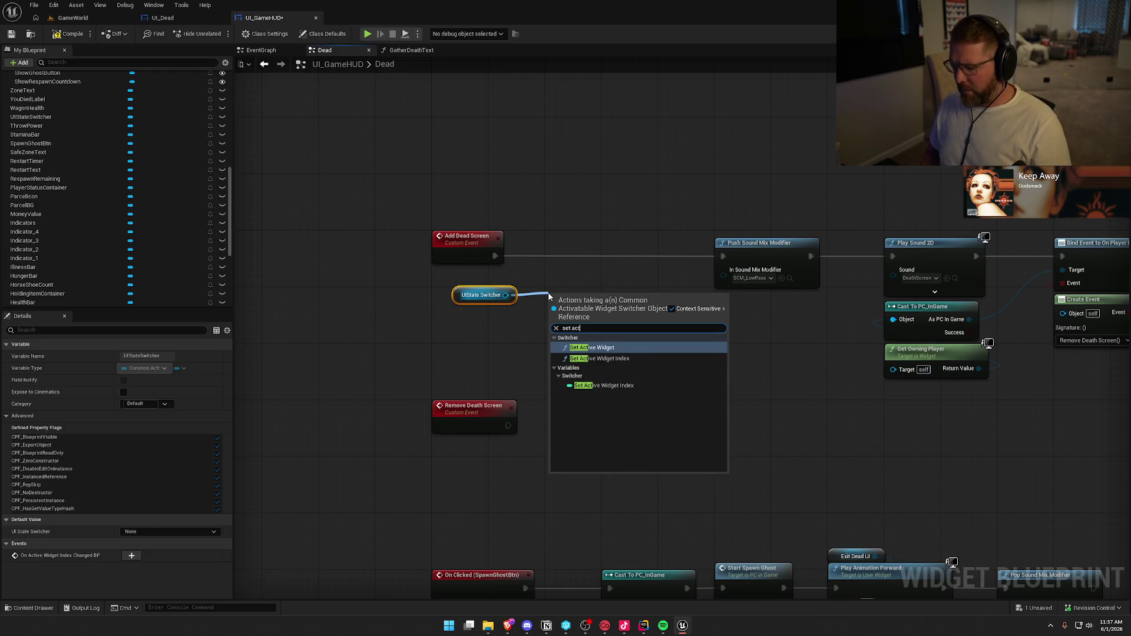
pyautogui.press('Return')
pyautogui.moveTo(553, 312); pyautogui.dragTo(495, 256)
pyautogui.moveTo(593, 312)
pyautogui.mouseDown()
pyautogui.moveTo(587, 255)
pyautogui.moveTo(696, 265)
pyautogui.moveTo(723, 255)
pyautogui.mouseUp()
# Shift the top node row left toward Set Active Widget Index
pyautogui.scroll(-4, 565, 407)
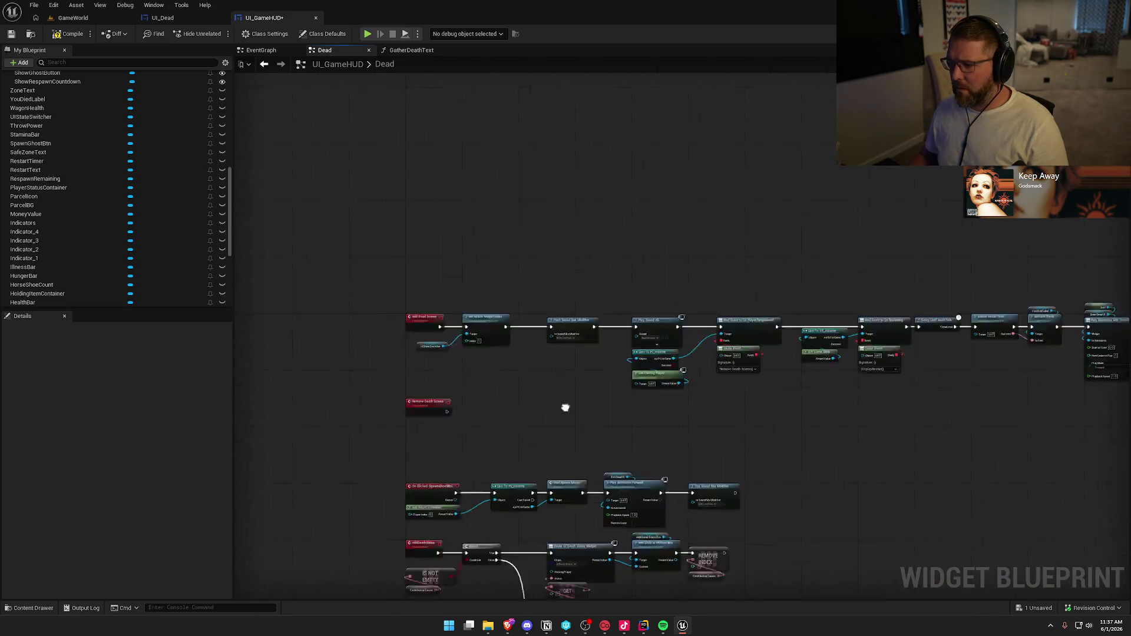
pyautogui.moveTo(411, 279); pyautogui.dragTo(721, 359)
pyautogui.scroll(4, 671, 369)
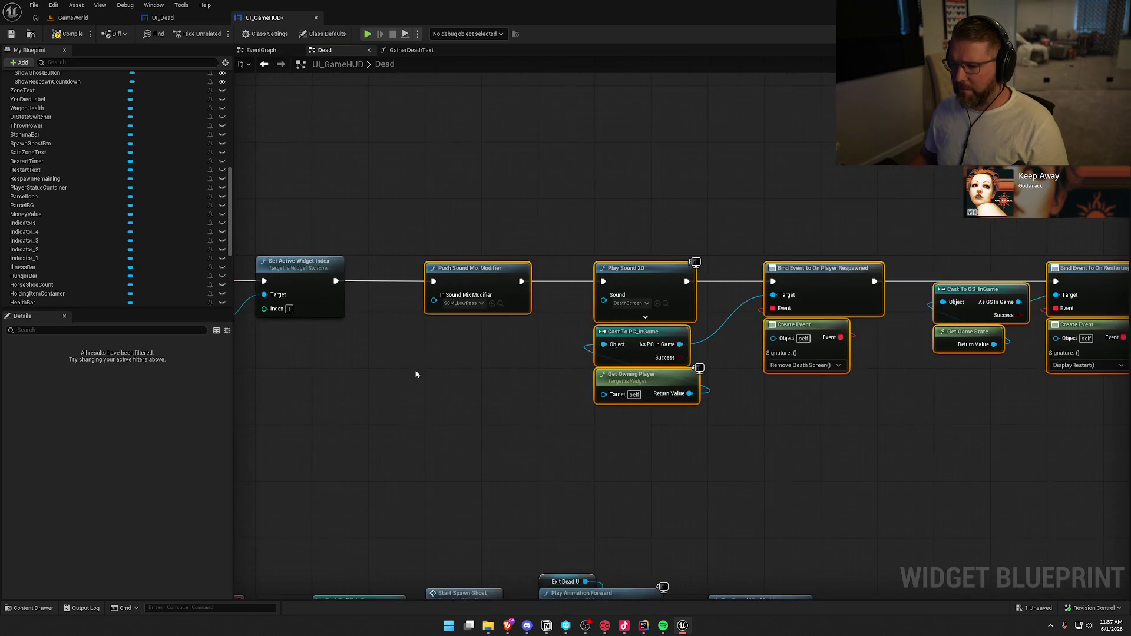
pyautogui.moveTo(482, 270)
pyautogui.mouseDown()
pyautogui.moveTo(425, 270)
pyautogui.moveTo(515, 214)
pyautogui.mouseUp()
pyautogui.click(395, 370)
# Duplicate the switcher and index nodes for Remove Death Screen with Index 0
pyautogui.moveTo(501, 172); pyautogui.dragTo(582, 339)
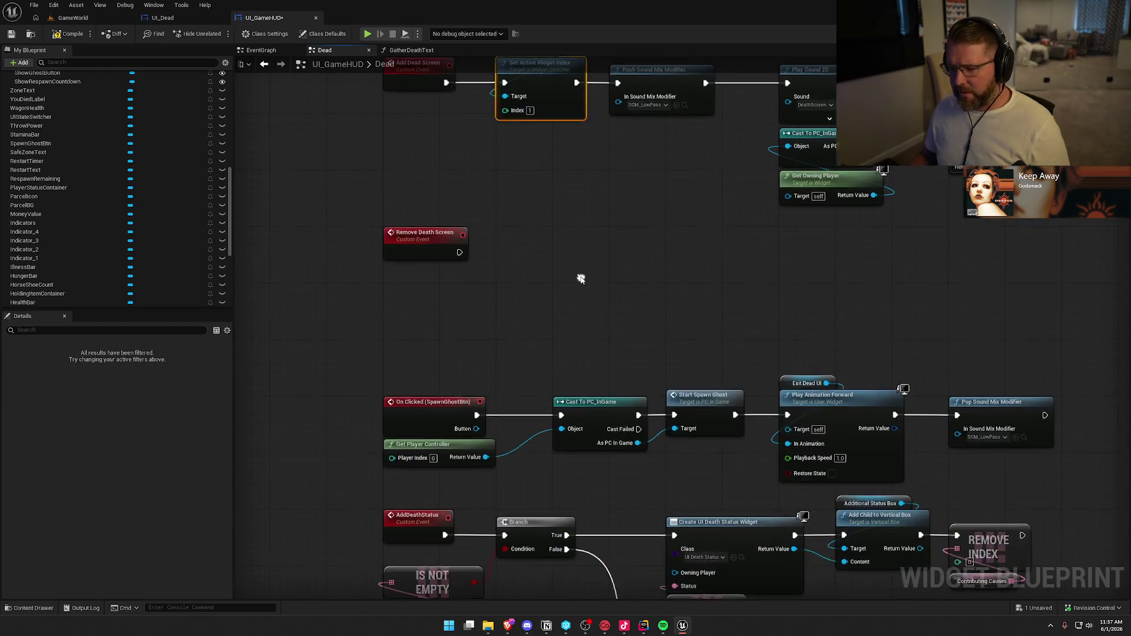
pyautogui.hotkey('ctrl', 'c')
pyautogui.hotkey('ctrl', 'v')
pyautogui.moveTo(540, 272); pyautogui.dragTo(460, 251)
pyautogui.moveTo(558, 245); pyautogui.dragTo(522, 225)
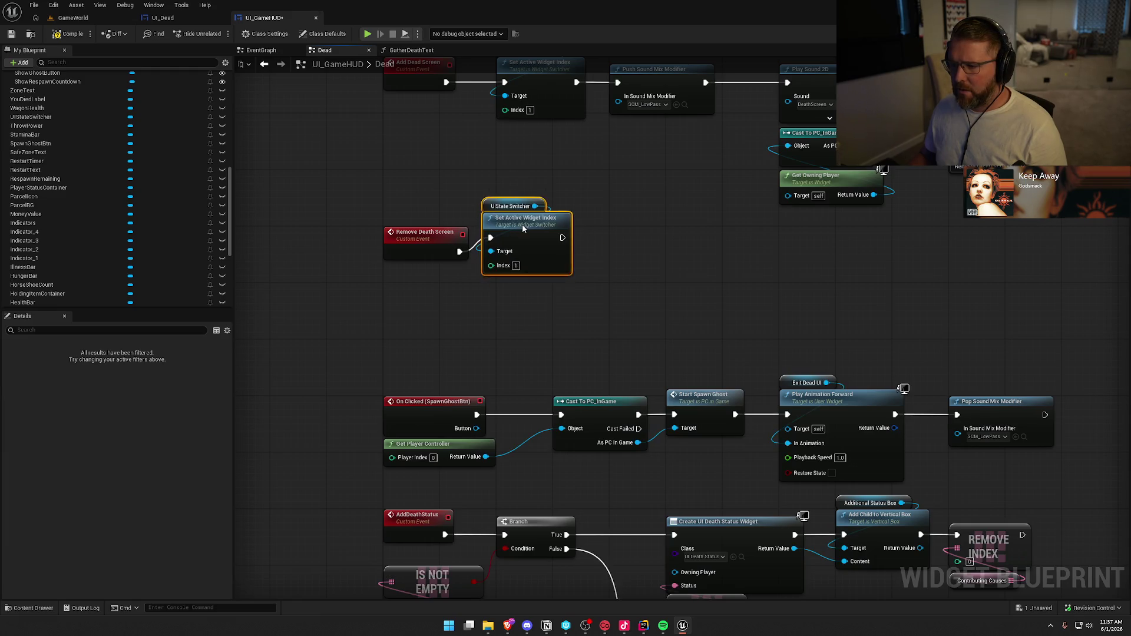
pyautogui.click(530, 280)
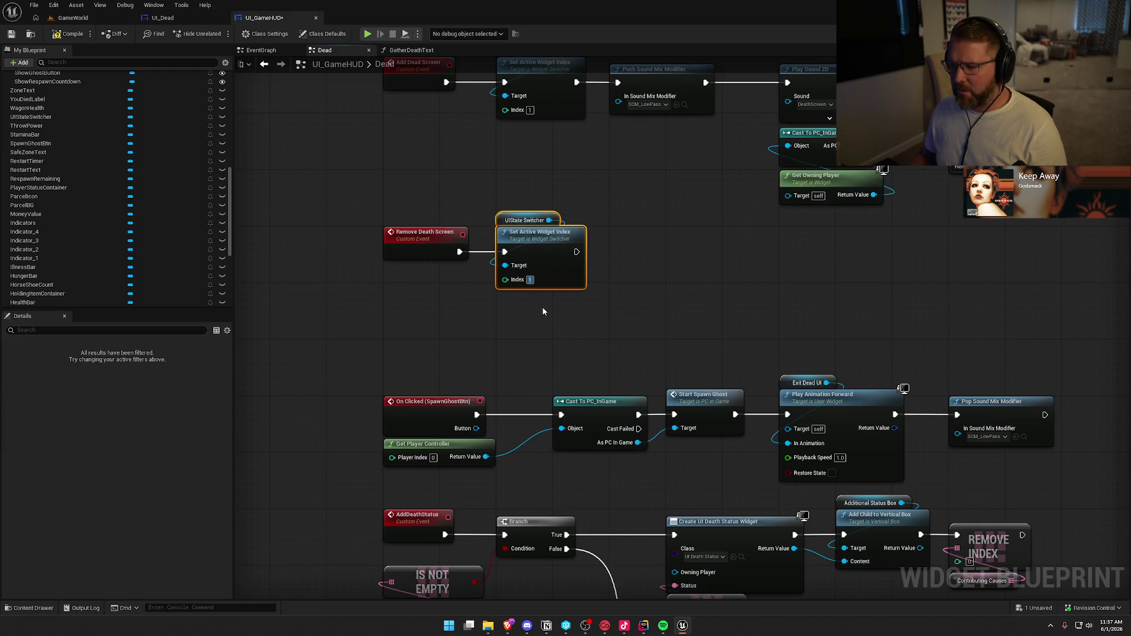
pyautogui.click(544, 315)
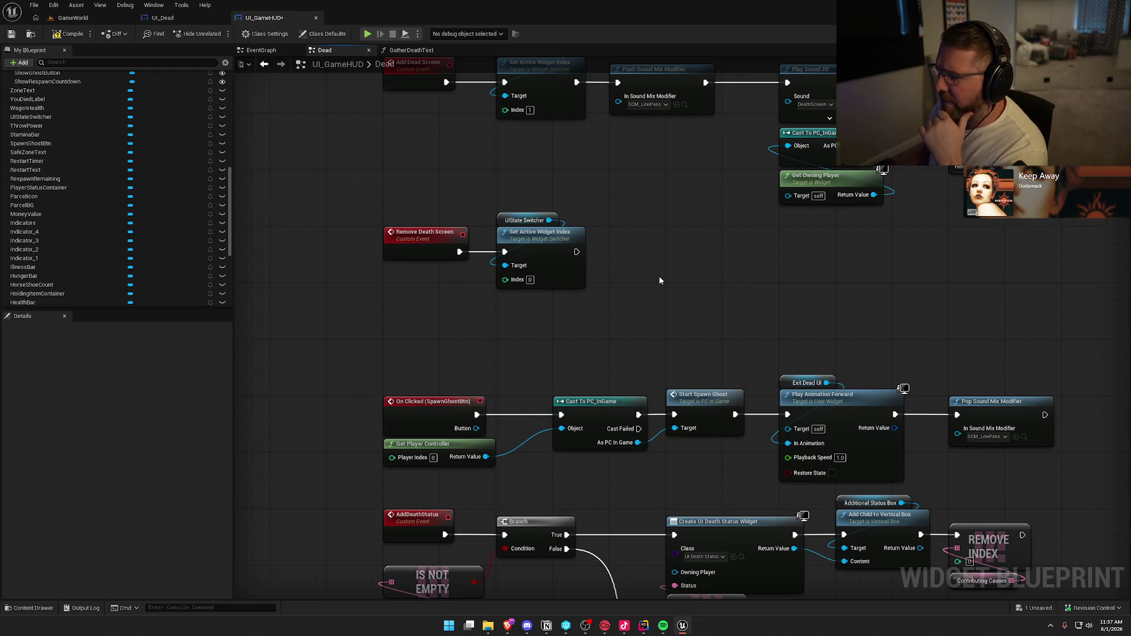
# Pan across the Bind Event and custom event nodes to check the wiring
pyautogui.scroll(-1, 778, 275)
pyautogui.moveTo(778, 275)
pyautogui.mouseDown()
pyautogui.moveTo(607, 330)
pyautogui.moveTo(518, 327)
pyautogui.mouseUp()
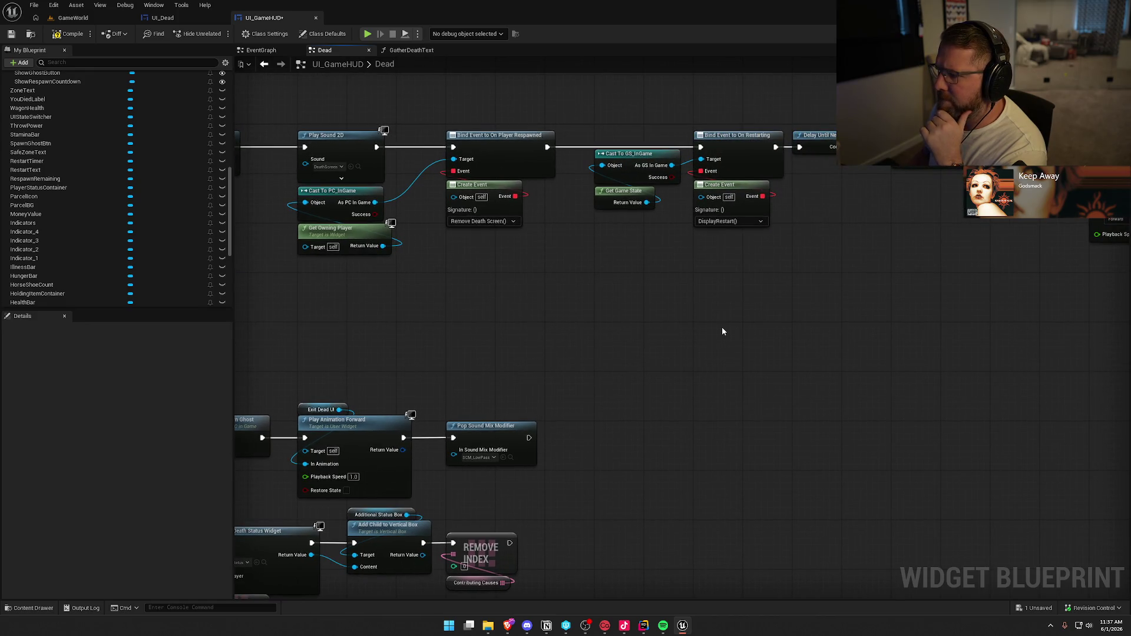
pyautogui.scroll(-1, 720, 326)
pyautogui.moveTo(720, 326)
pyautogui.mouseDown()
pyautogui.moveTo(726, 315)
pyautogui.moveTo(687, 304)
pyautogui.moveTo(529, 318)
pyautogui.mouseUp()
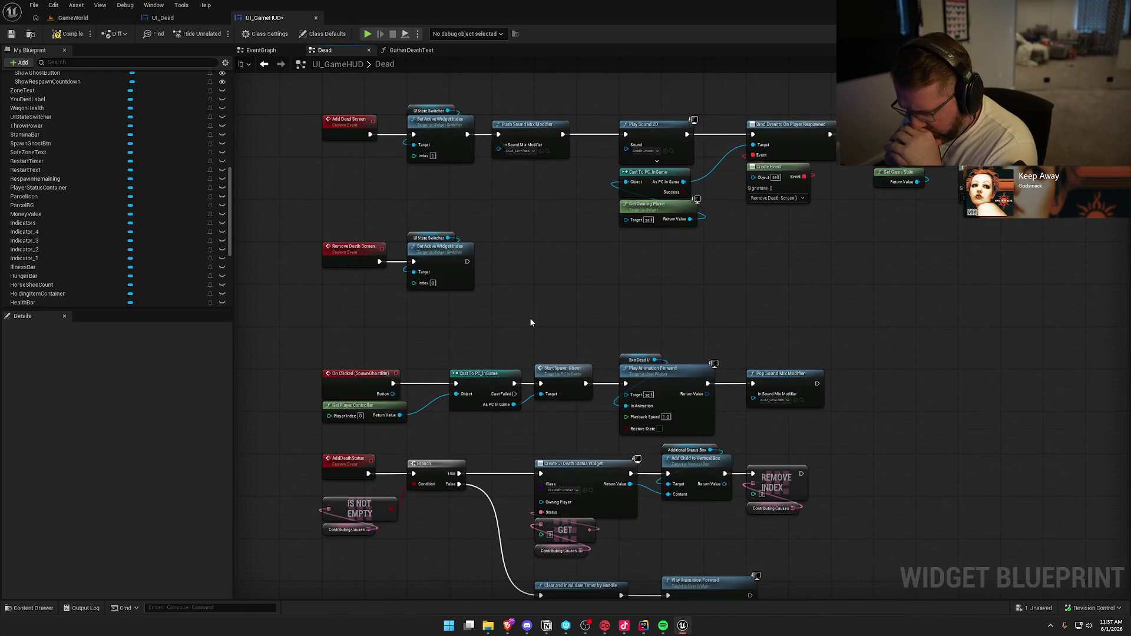
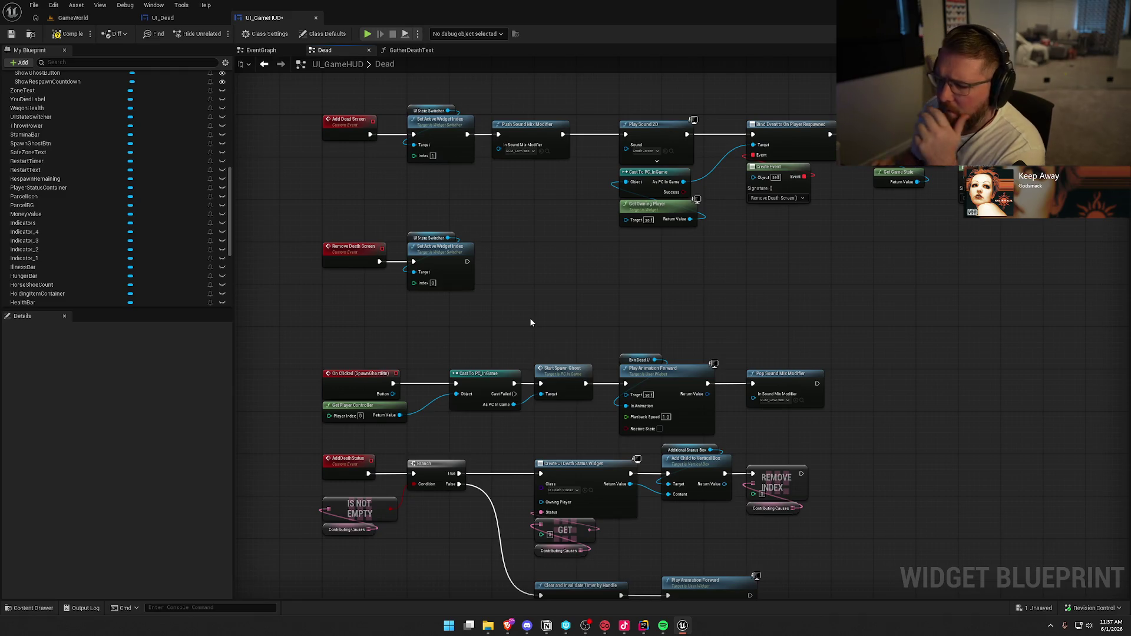
# Find the Pop Sound Mix Modifier node in the upper event rows and select it
pyautogui.moveTo(818, 292); pyautogui.dragTo(651, 278)
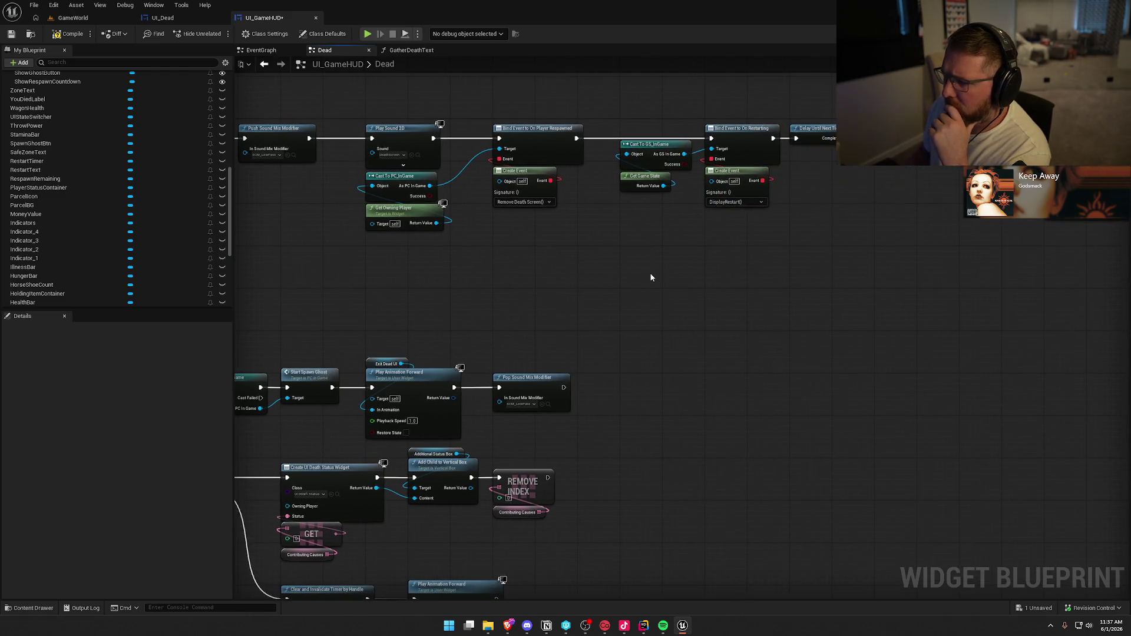
pyautogui.moveTo(482, 104); pyautogui.dragTo(602, 260)
pyautogui.moveTo(550, 230); pyautogui.dragTo(481, 200)
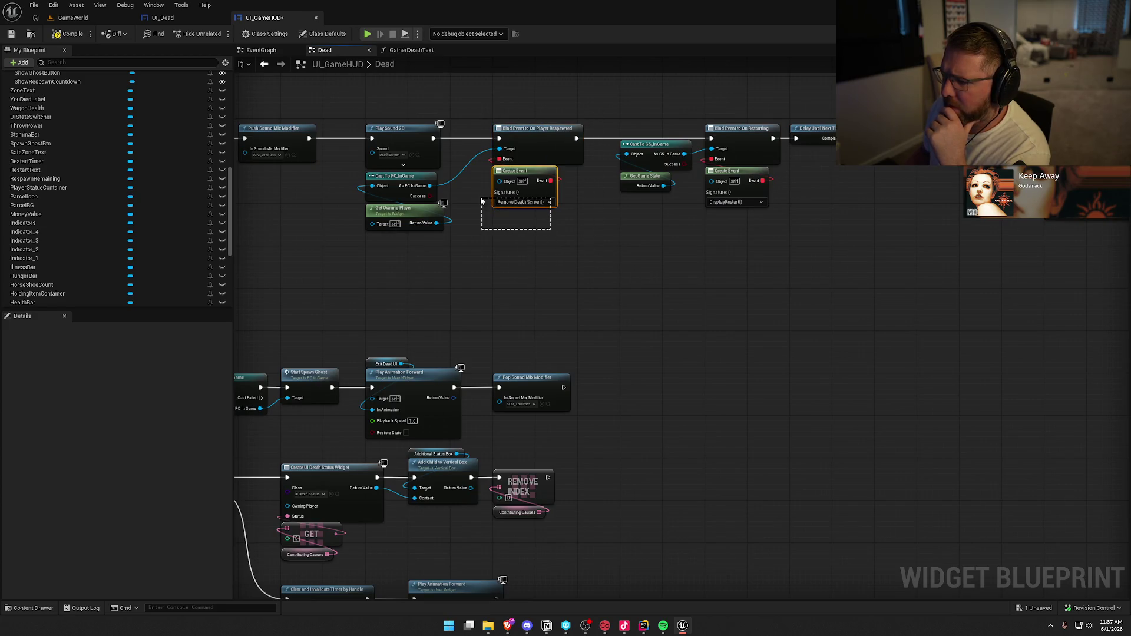
pyautogui.click(507, 264)
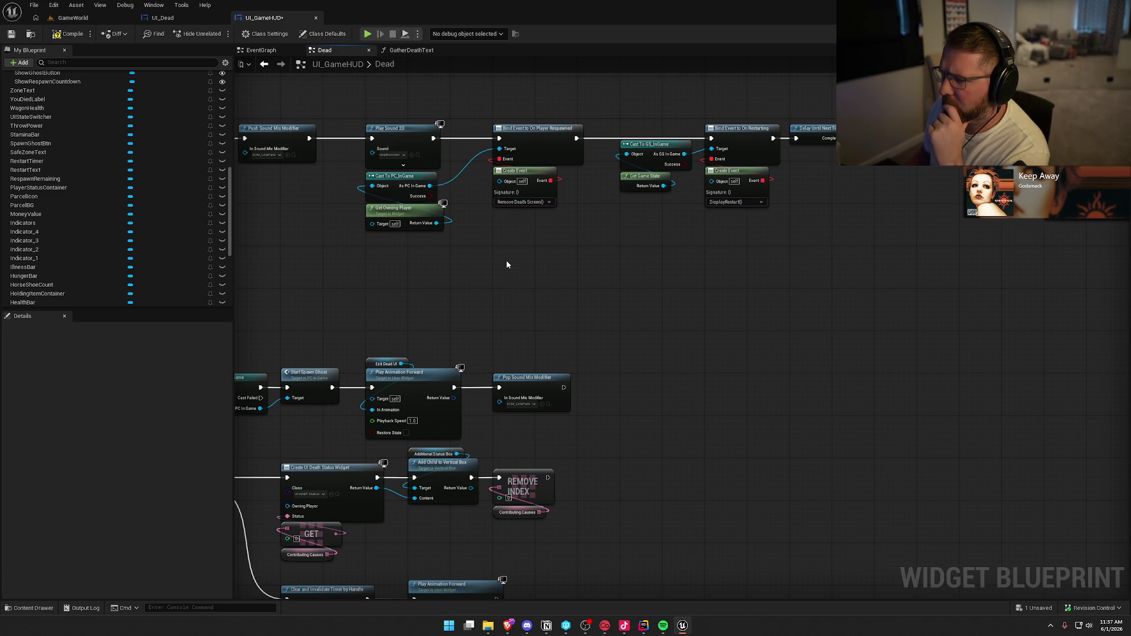
pyautogui.moveTo(476, 292); pyautogui.dragTo(745, 223)
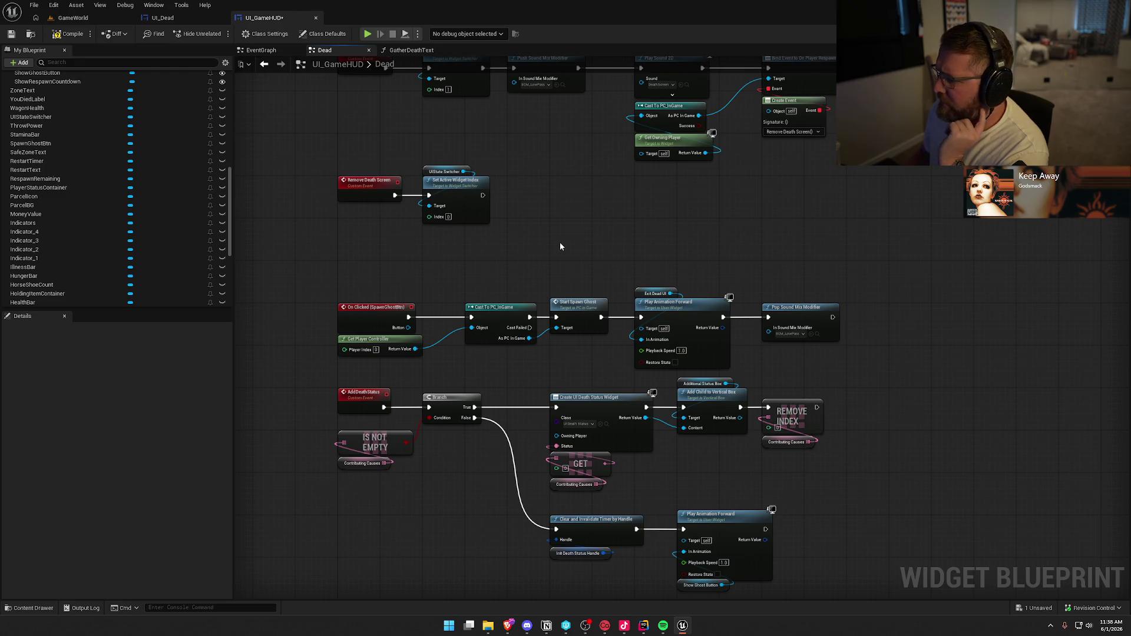
pyautogui.moveTo(559, 246)
pyautogui.mouseDown()
pyautogui.moveTo(546, 354)
pyautogui.moveTo(525, 318)
pyautogui.mouseUp()
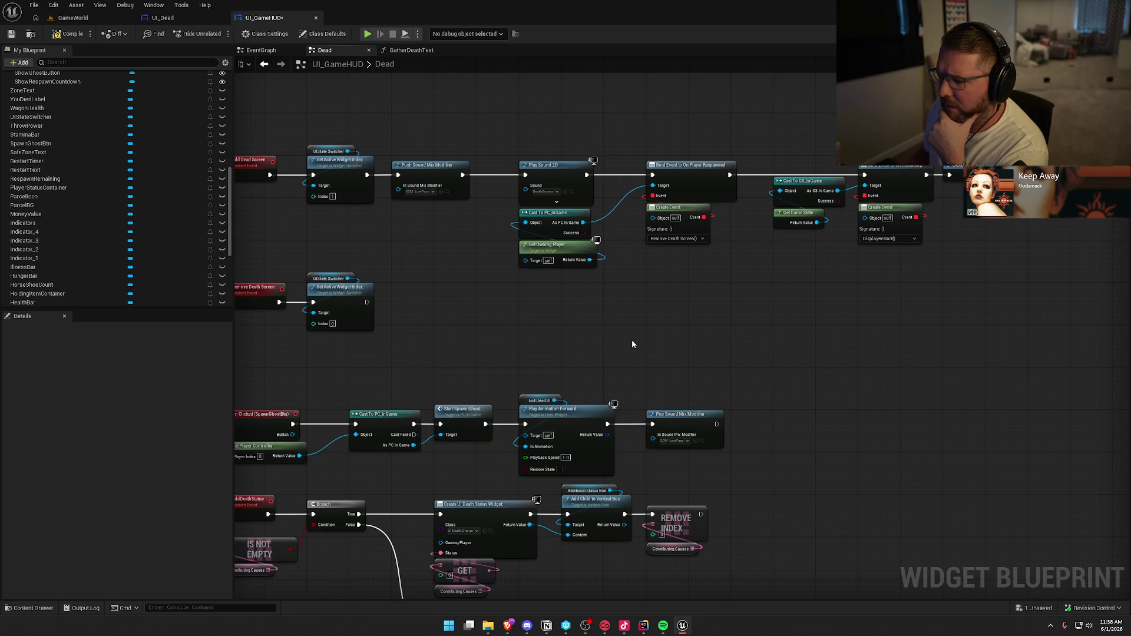
pyautogui.moveTo(542, 322); pyautogui.dragTo(583, 202)
pyautogui.click(698, 298)
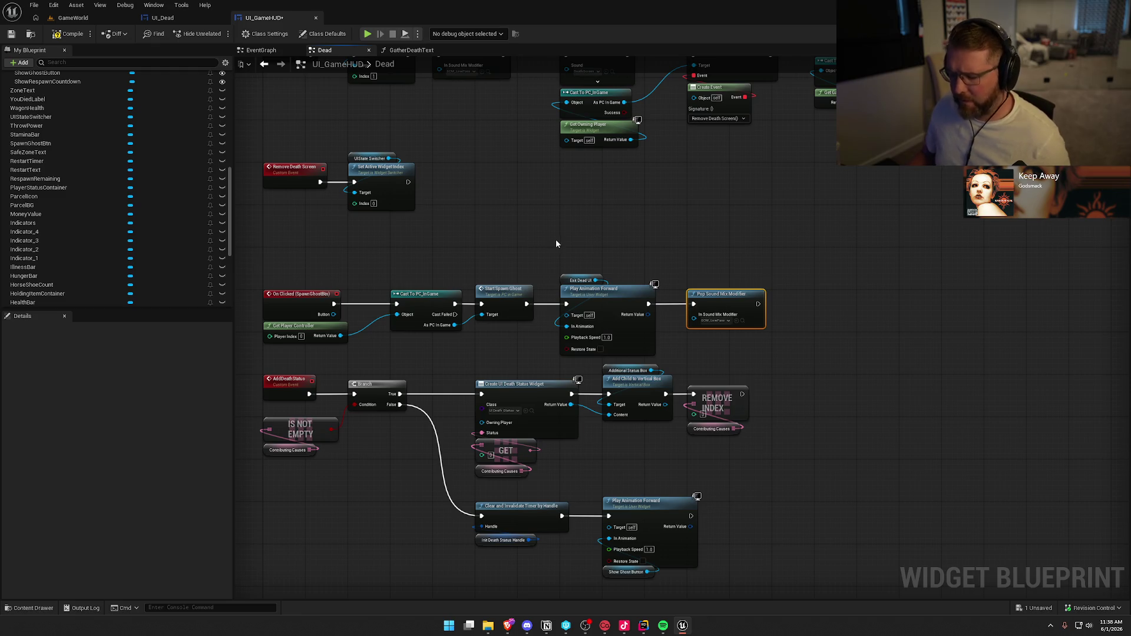
# Paste a copy of Pop Sound Mix Modifier and wire it after Remove Death Screen's Set Active Widget Index
pyautogui.scroll(1, 521, 225)
pyautogui.scroll(1, 575, 232)
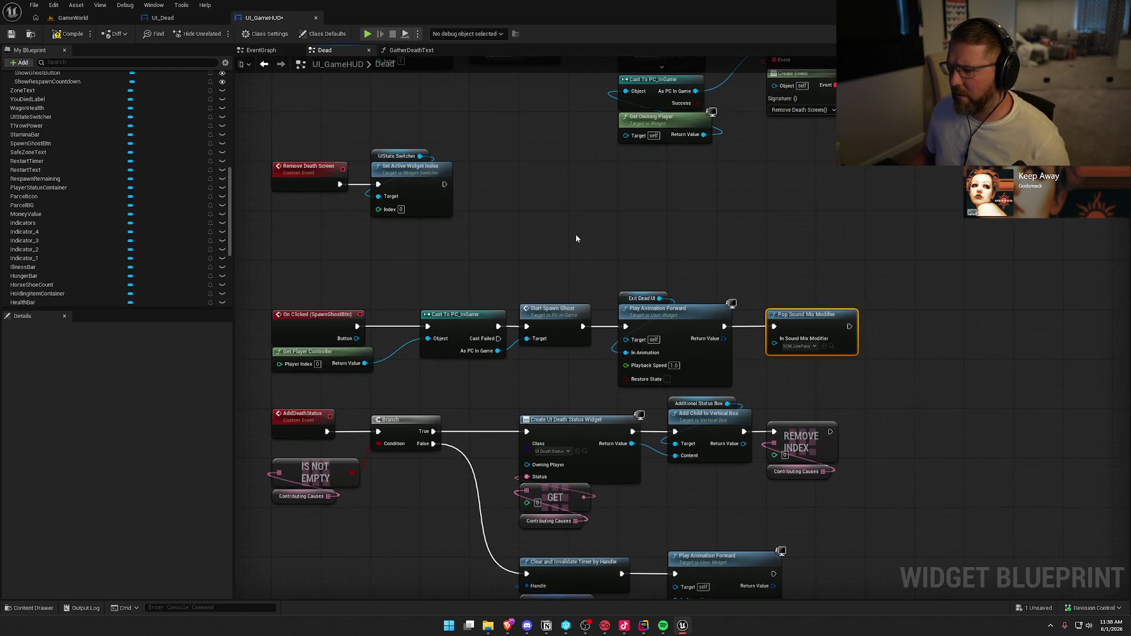
pyautogui.hotkey('ctrl', 'v')
pyautogui.moveTo(444, 184)
pyautogui.mouseDown()
pyautogui.moveTo(497, 203)
pyautogui.moveTo(521, 187)
pyautogui.mouseUp()
pyautogui.click(588, 243)
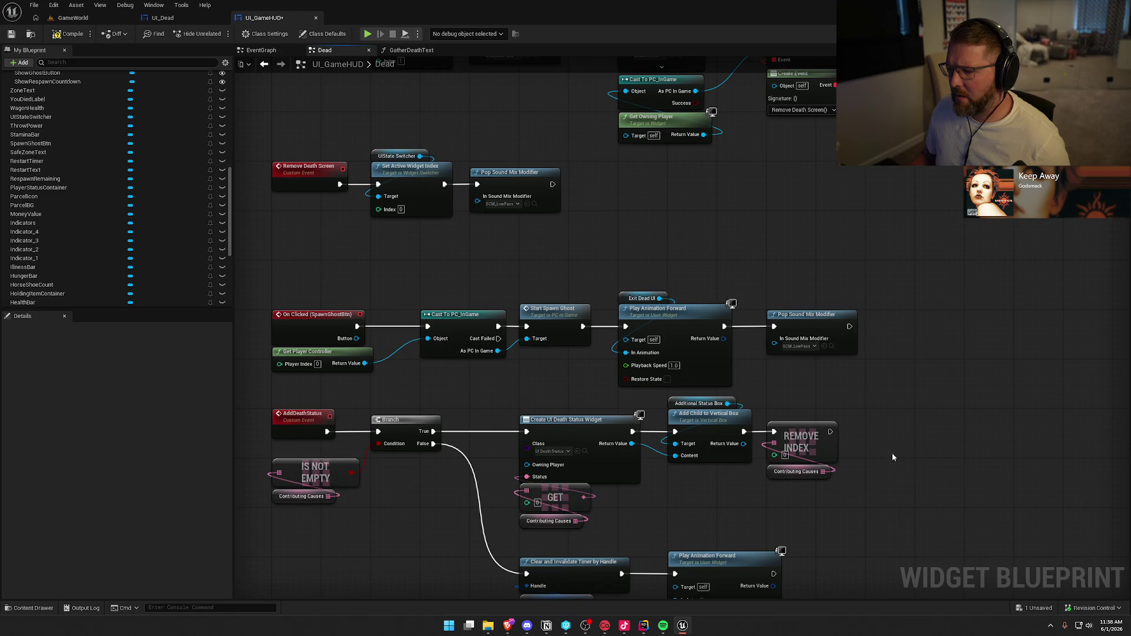
pyautogui.scroll(-1, 867, 337)
pyautogui.scroll(1, 559, 363)
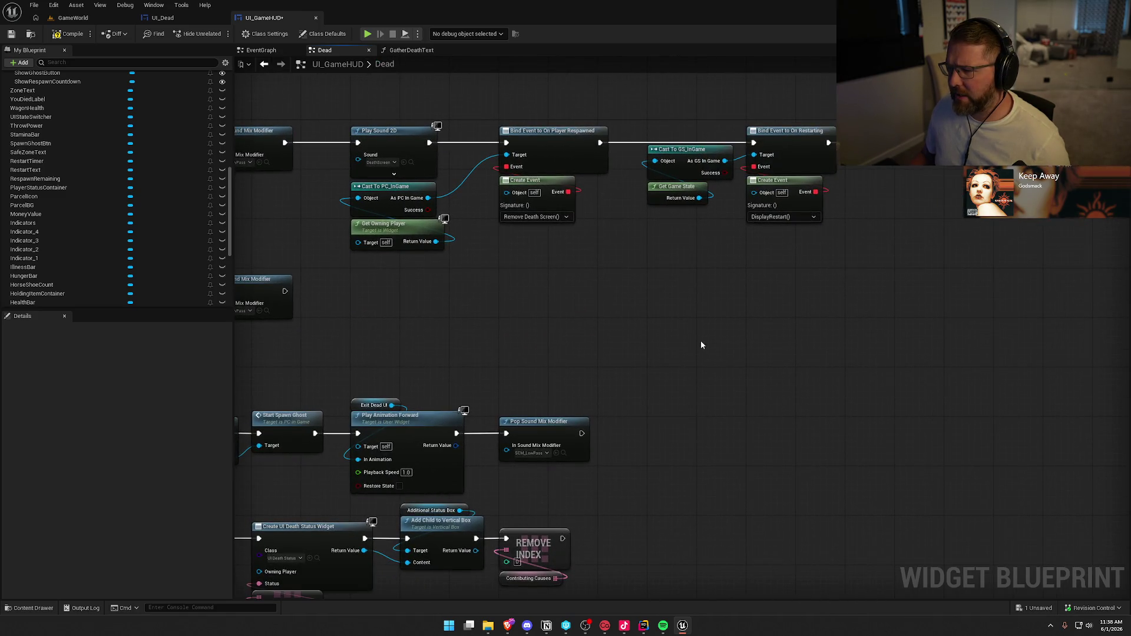
# Review the UI_GameHUD graph, from the Delay and Set Timer chain to DisplayRestart and Remove Death Screen
pyautogui.moveTo(784, 274)
pyautogui.mouseDown()
pyautogui.moveTo(365, 112)
pyautogui.moveTo(667, 273)
pyautogui.mouseUp()
pyautogui.moveTo(805, 279); pyautogui.dragTo(461, 289)
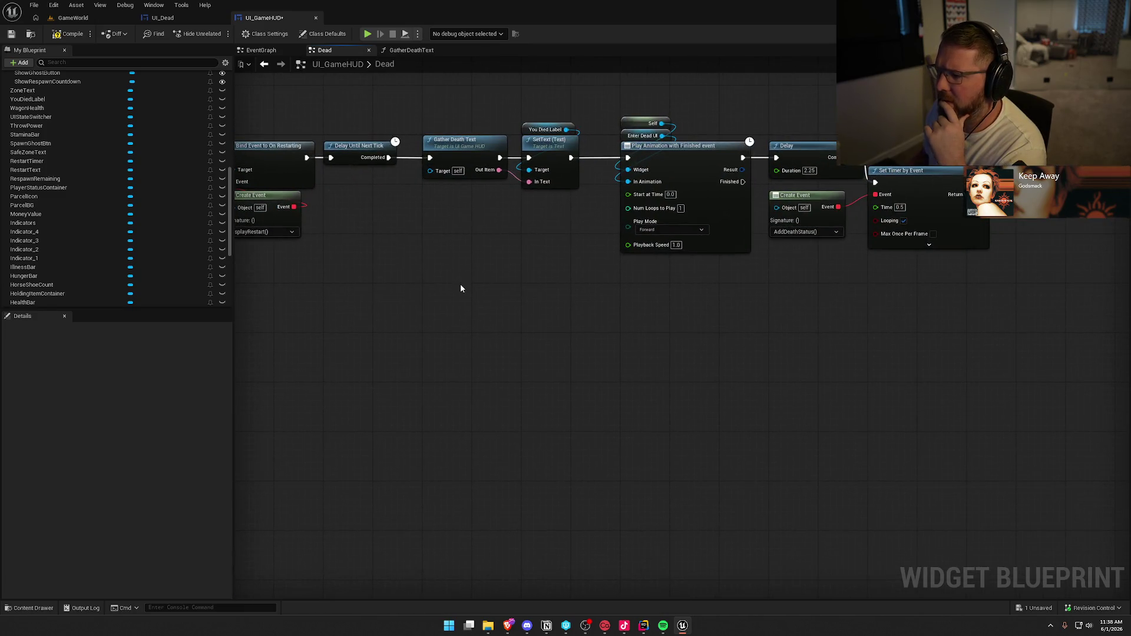
pyautogui.moveTo(725, 330); pyautogui.dragTo(597, 335)
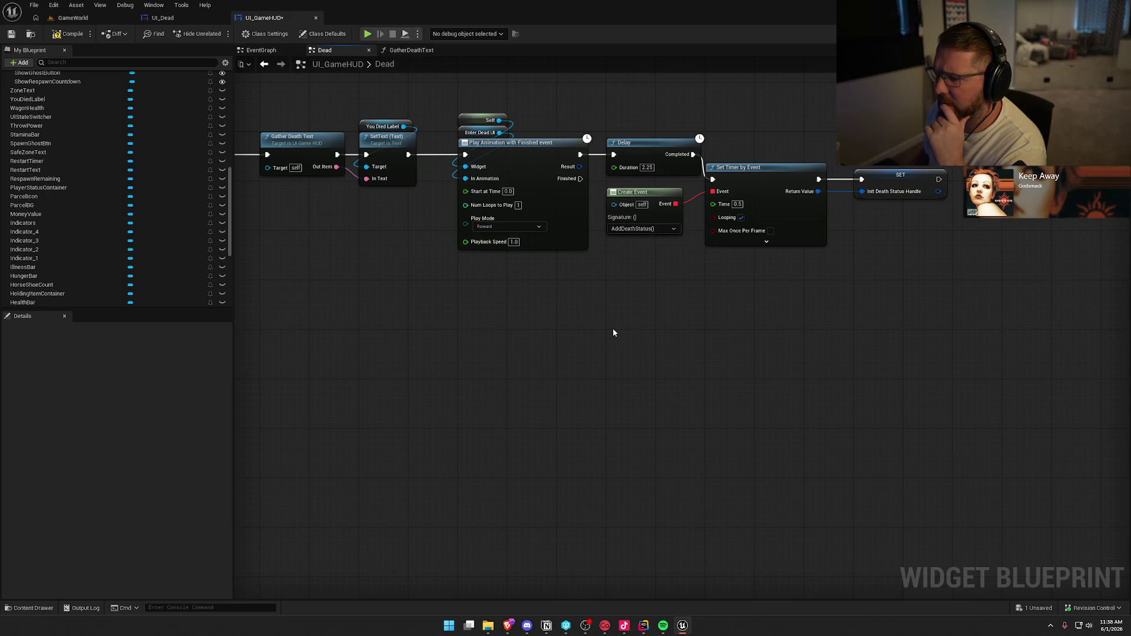
pyautogui.moveTo(388, 350)
pyautogui.mouseDown()
pyautogui.moveTo(750, 313)
pyautogui.moveTo(937, 268)
pyautogui.moveTo(923, 166)
pyautogui.mouseUp()
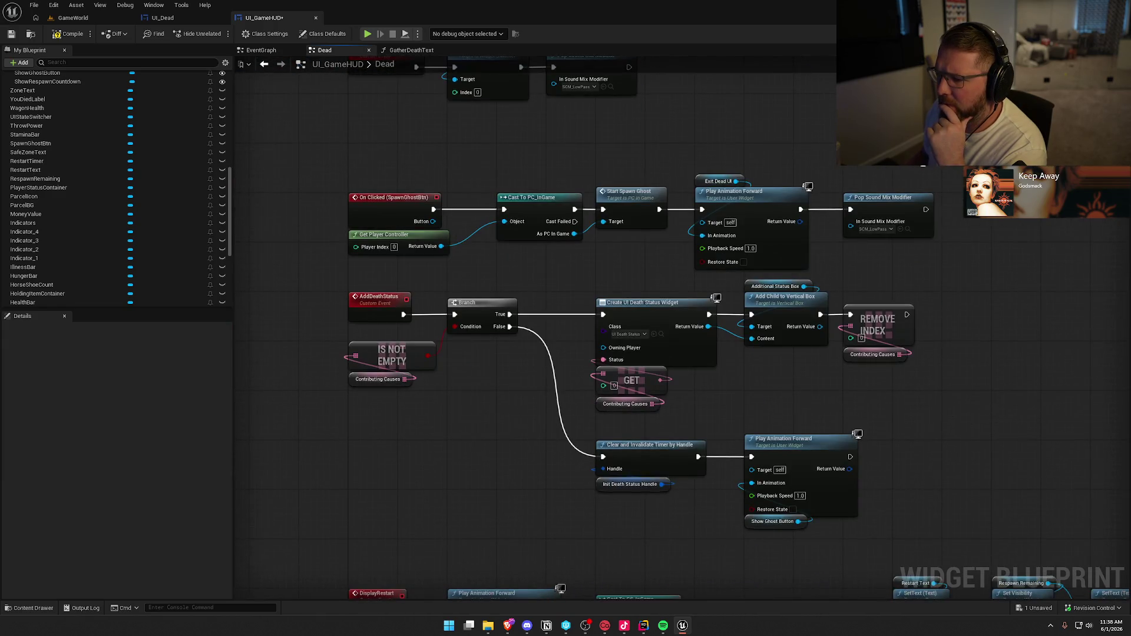
pyautogui.moveTo(844, 595); pyautogui.dragTo(845, 465)
pyautogui.moveTo(958, 273); pyautogui.dragTo(900, 59)
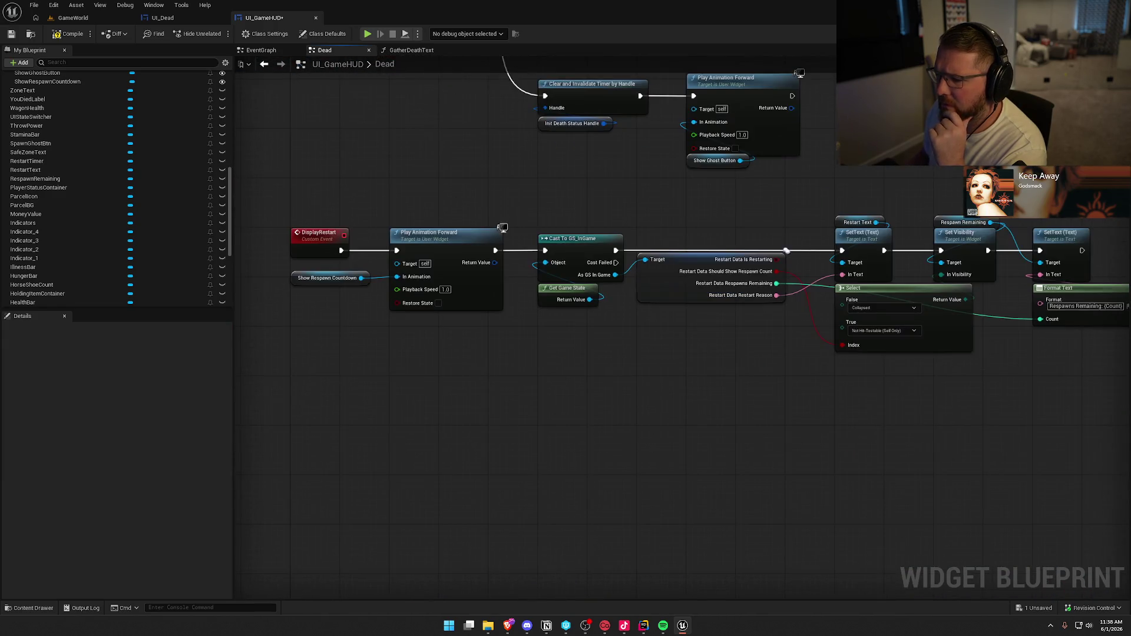
pyautogui.moveTo(995, 418)
pyautogui.mouseDown()
pyautogui.moveTo(629, 405)
pyautogui.moveTo(767, 429)
pyautogui.moveTo(627, 245)
pyautogui.moveTo(755, 318)
pyautogui.moveTo(648, 356)
pyautogui.moveTo(648, 380)
pyautogui.mouseUp()
pyautogui.moveTo(625, 353)
pyautogui.mouseDown()
pyautogui.moveTo(328, 288)
pyautogui.moveTo(344, 228)
pyautogui.mouseUp()
# Compile UI_GameHUD and switch to the UI_Dead widget editor
pyautogui.click(344, 228)
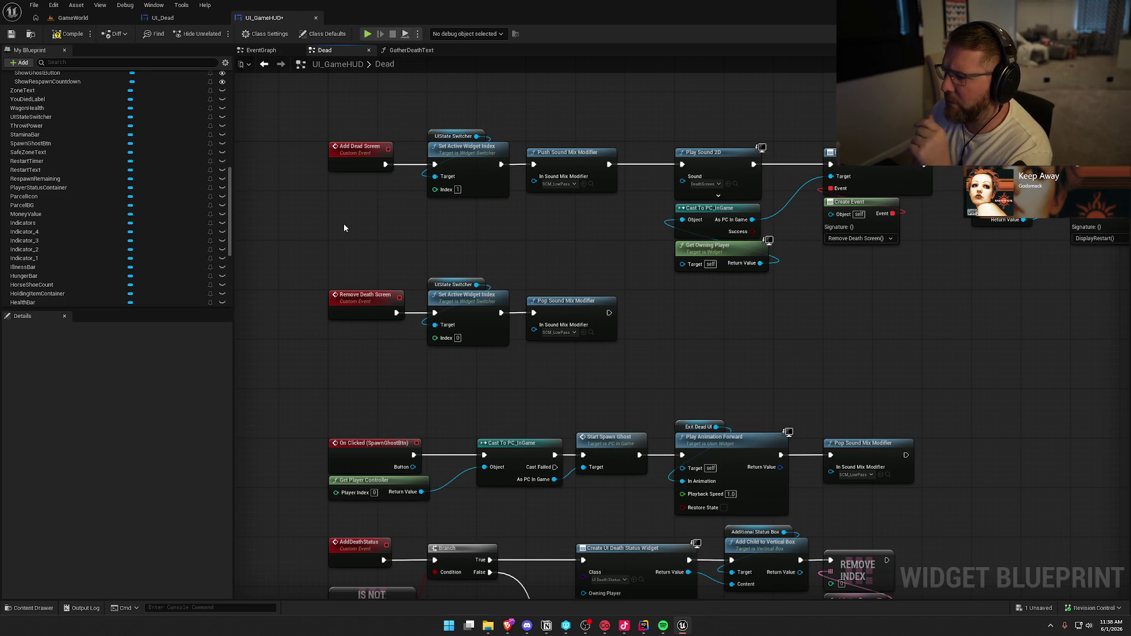
pyautogui.click(68, 36)
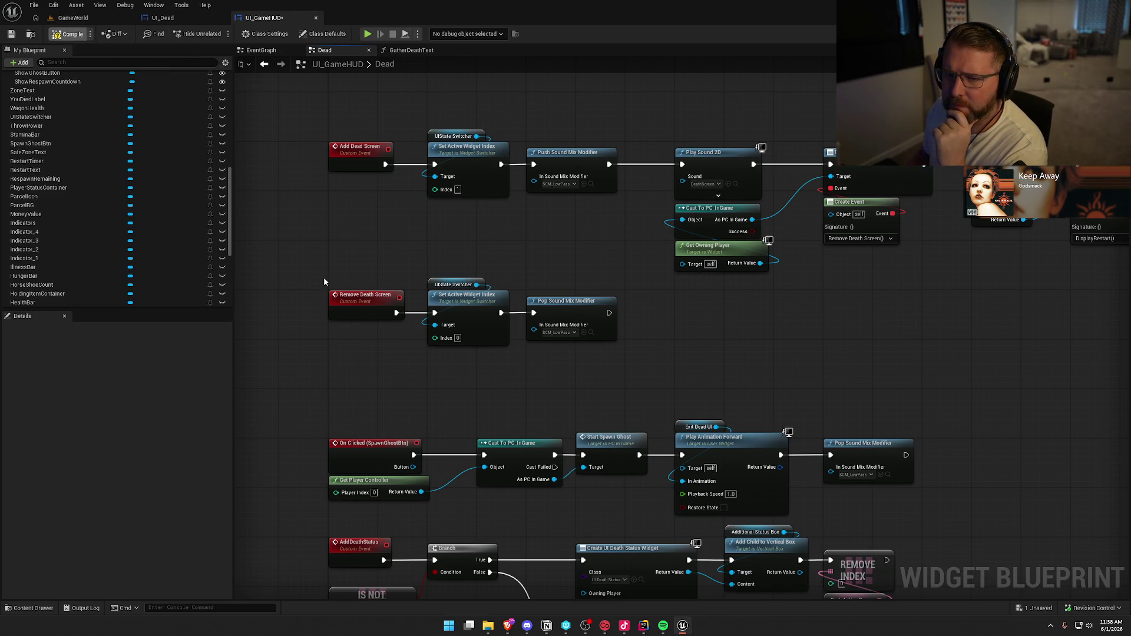
pyautogui.click(162, 18)
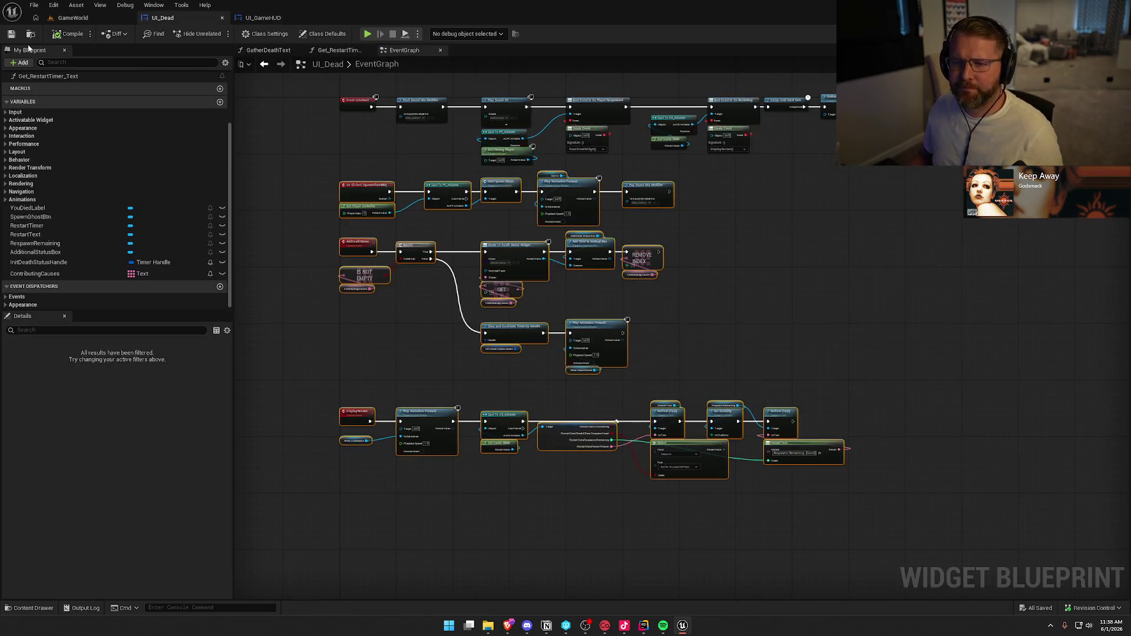
# Open UI_Dead's Reference Viewer from the Content Drawer and open the referencing GA_Die blueprint
pyautogui.click(29, 608)
pyautogui.rightClick(131, 436)
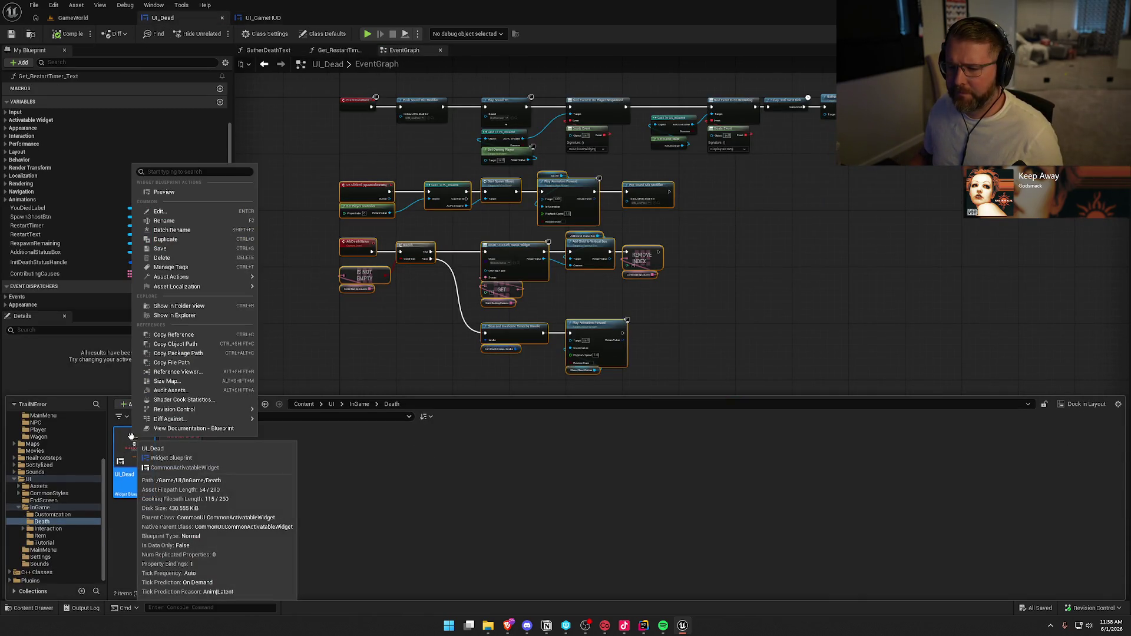
pyautogui.click(201, 372)
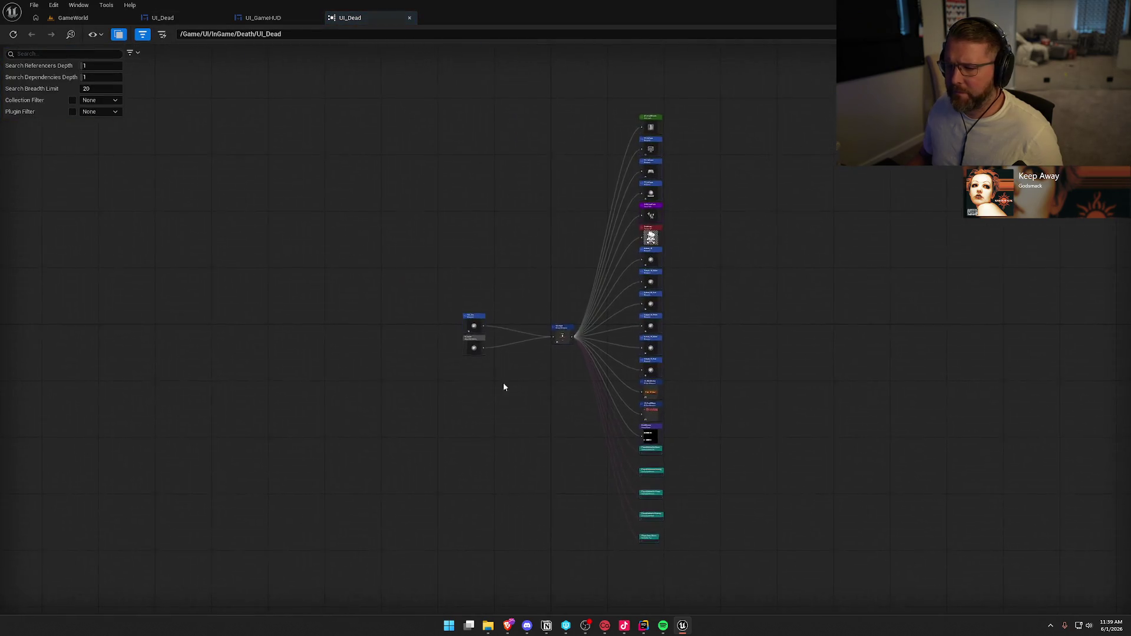
pyautogui.scroll(5, 503, 387)
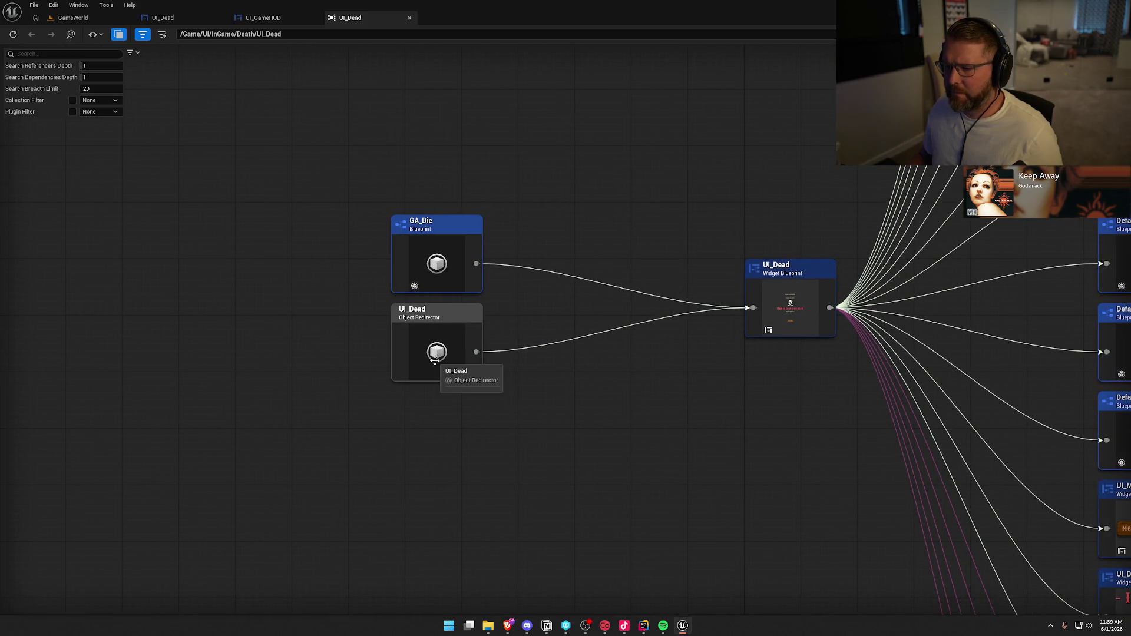
pyautogui.click(418, 243)
pyautogui.doubleClick(418, 242)
pyautogui.moveTo(378, 357)
pyautogui.mouseDown()
pyautogui.moveTo(421, 454)
pyautogui.moveTo(235, 422)
pyautogui.moveTo(160, 422)
pyautogui.mouseUp()
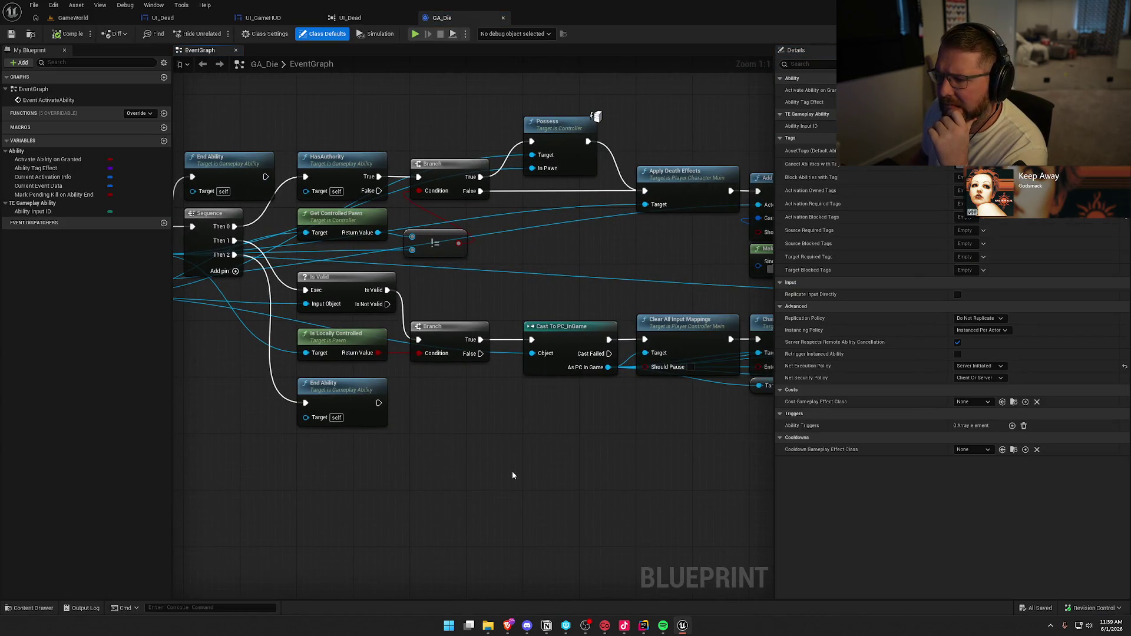
# Shift GA_Die's Switch on Gameplay Tag and Write Progress node group to the right
pyautogui.moveTo(585, 464); pyautogui.dragTo(345, 454)
pyautogui.moveTo(605, 465); pyautogui.dragTo(188, 508)
pyautogui.moveTo(364, 510)
pyautogui.mouseDown()
pyautogui.moveTo(118, 463)
pyautogui.moveTo(518, 404)
pyautogui.moveTo(258, 375)
pyautogui.mouseUp()
pyautogui.moveTo(769, 142)
pyautogui.mouseDown()
pyautogui.moveTo(471, 377)
pyautogui.moveTo(348, 413)
pyautogui.mouseUp()
pyautogui.moveTo(427, 213); pyautogui.dragTo(489, 219)
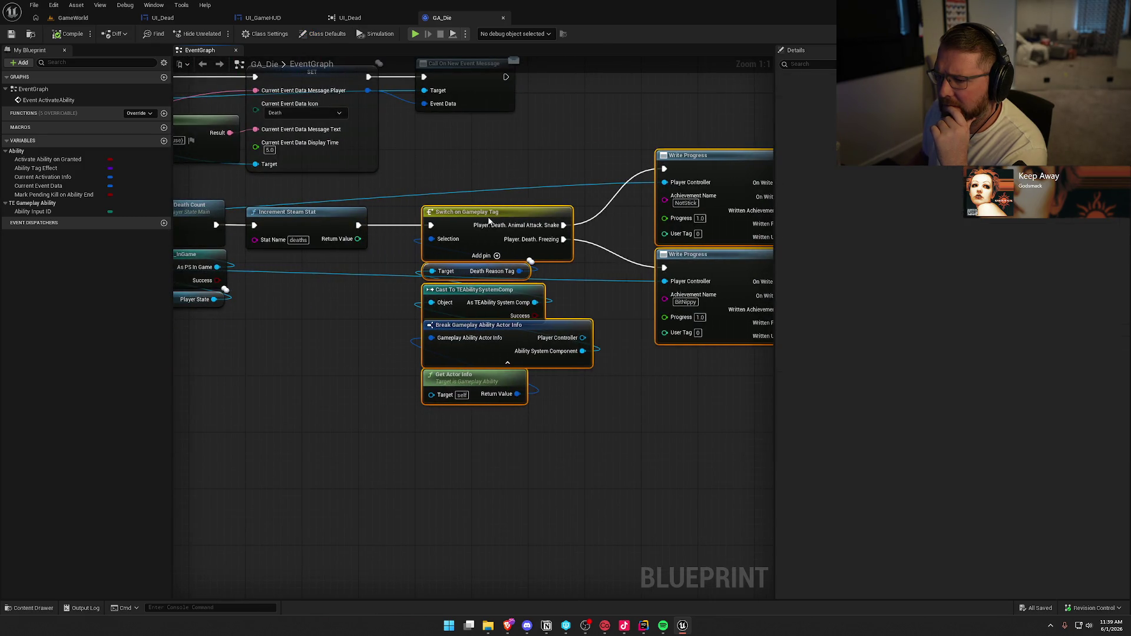
pyautogui.click(260, 375)
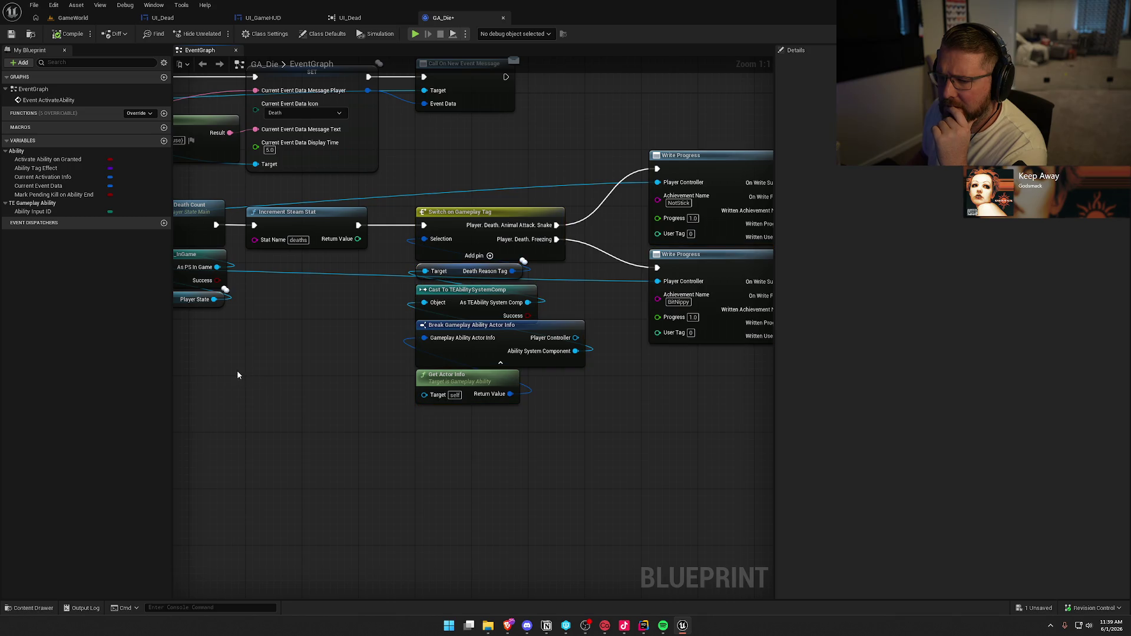
# Pan back along the death chain to inspect the Push New UI node
pyautogui.moveTo(222, 399); pyautogui.dragTo(413, 422)
pyautogui.moveTo(271, 411); pyautogui.dragTo(588, 419)
pyautogui.moveTo(567, 310)
pyautogui.mouseDown()
pyautogui.moveTo(366, 371)
pyautogui.moveTo(766, 406)
pyautogui.moveTo(254, 246)
pyautogui.mouseUp()
pyautogui.click(487, 324)
pyautogui.moveTo(486, 324)
pyautogui.mouseDown()
pyautogui.moveTo(422, 234)
pyautogui.moveTo(356, 233)
pyautogui.moveTo(463, 383)
pyautogui.mouseUp()
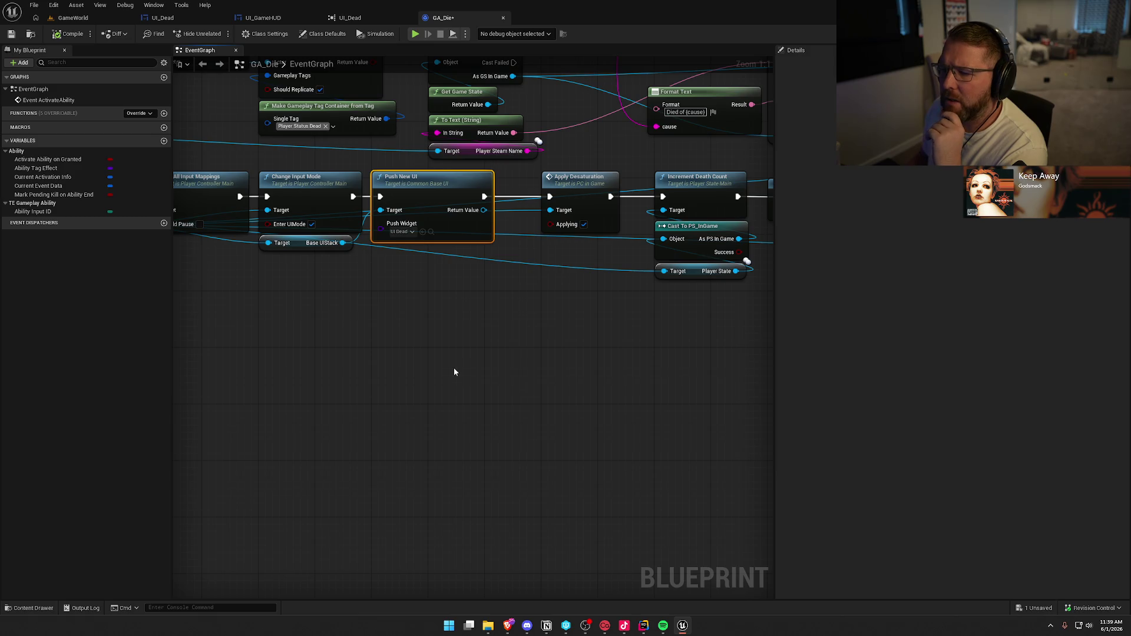
pyautogui.moveTo(389, 352); pyautogui.dragTo(451, 361)
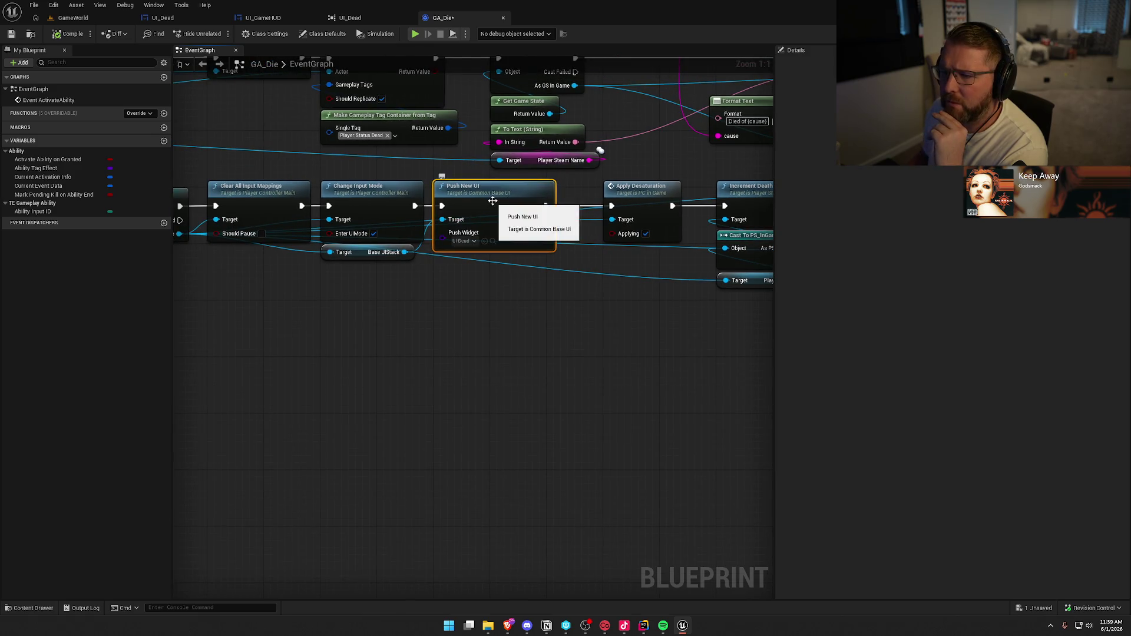
# Close the extra UI_Dead tab, check UI_GameHUD, and return to GA_Die
pyautogui.middleClick(366, 19)
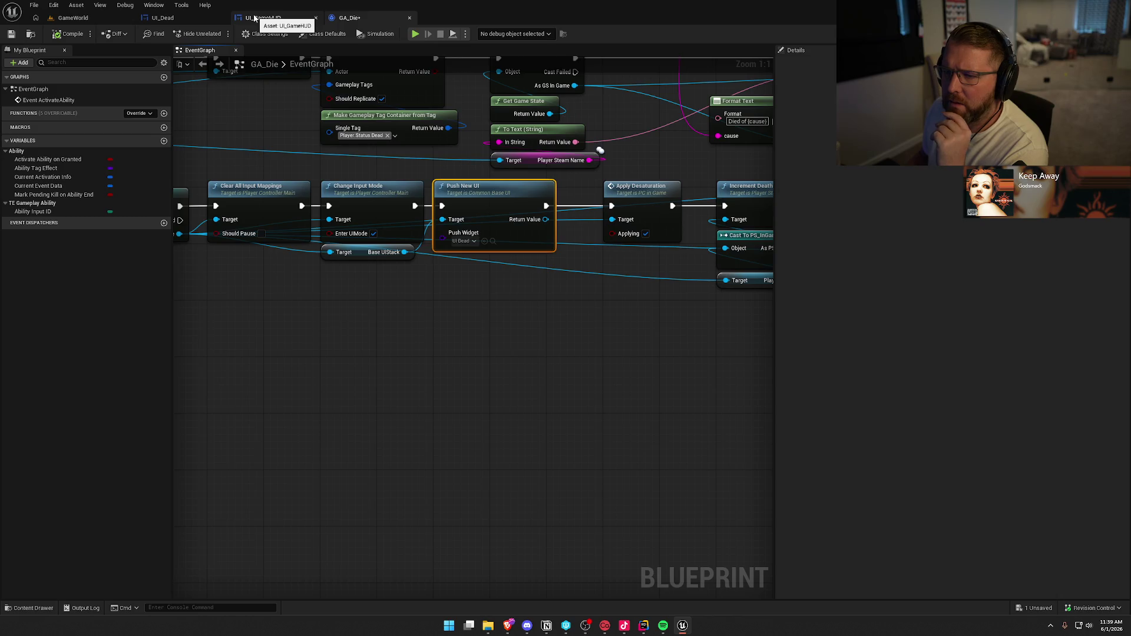
pyautogui.click(254, 19)
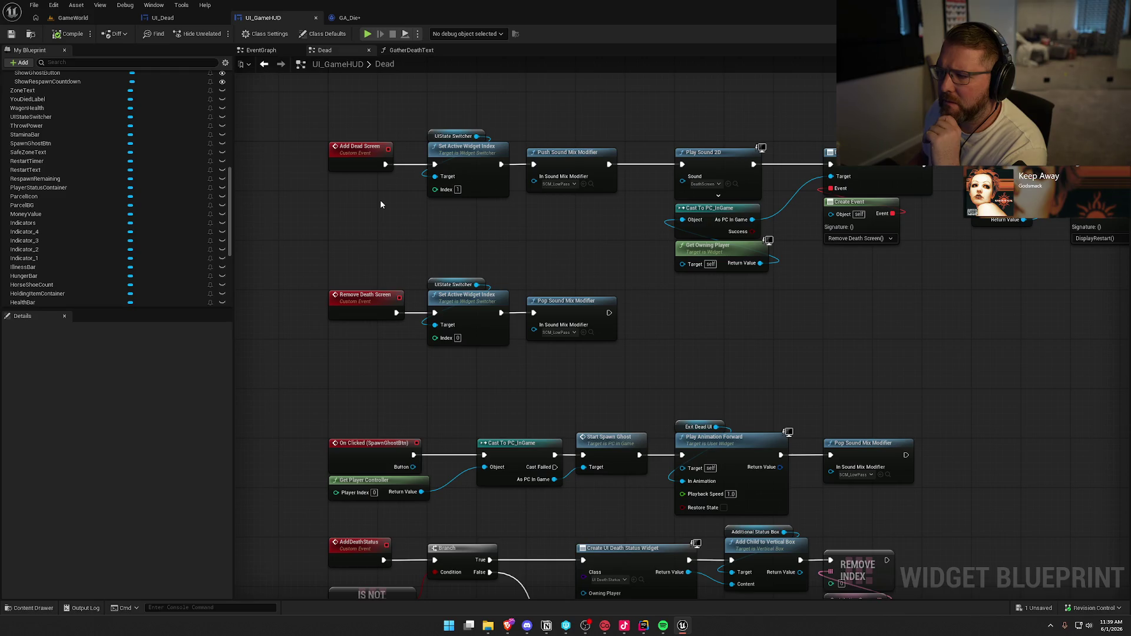
pyautogui.click(350, 17)
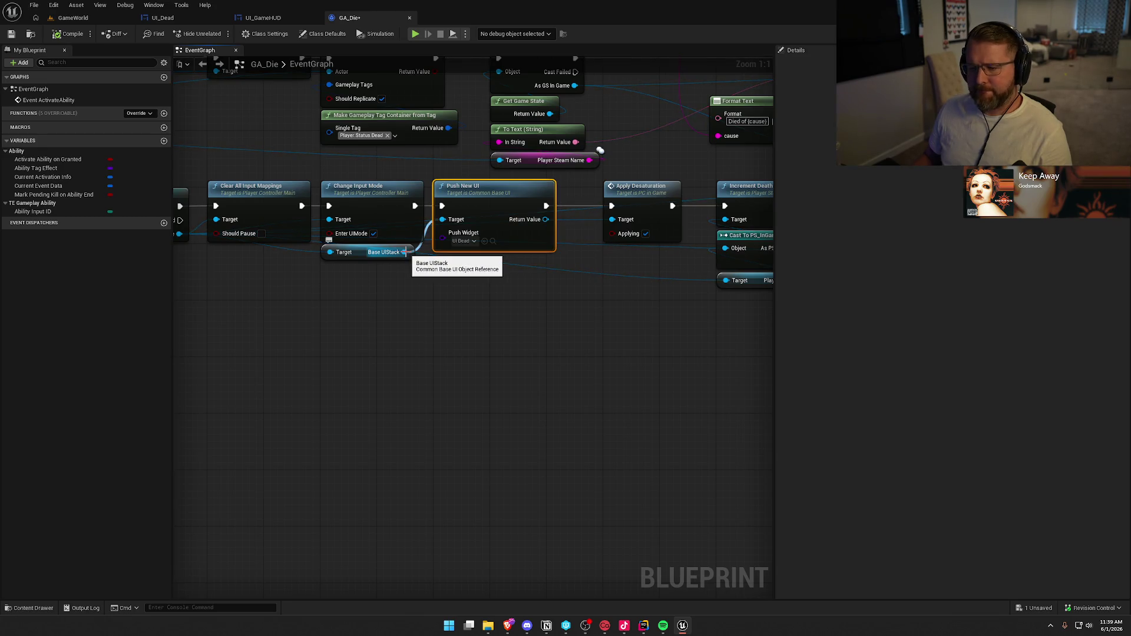
# Add a Get Initial UI node from the Cast To PC_InGame output
pyautogui.moveTo(348, 327); pyautogui.dragTo(452, 326)
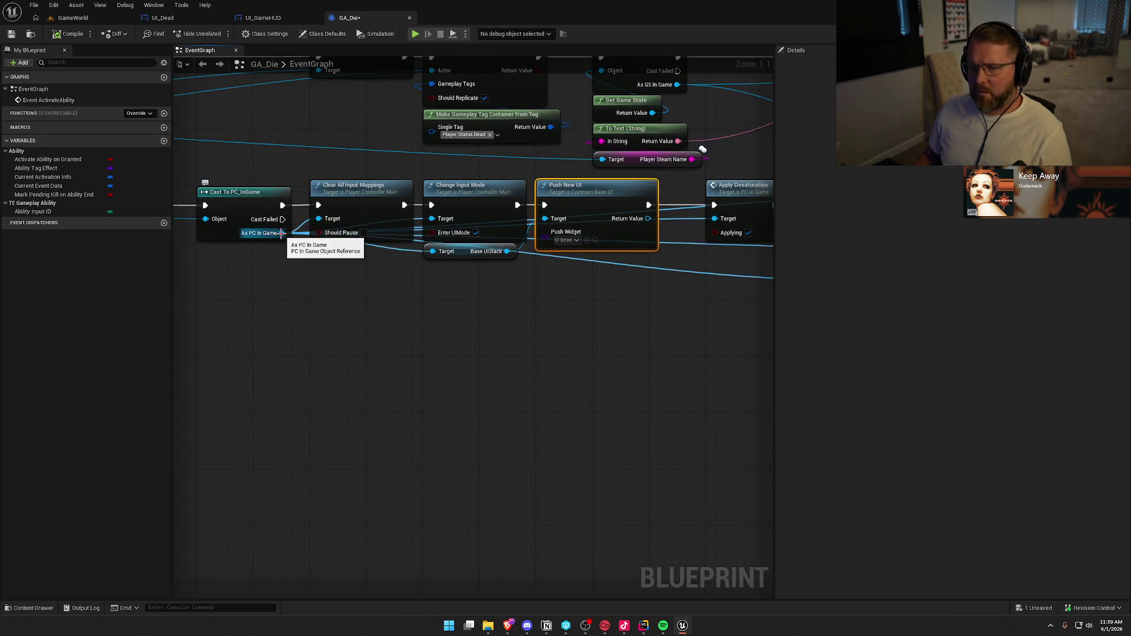
pyautogui.moveTo(282, 233)
pyautogui.mouseDown()
pyautogui.moveTo(388, 281)
pyautogui.moveTo(447, 281)
pyautogui.mouseUp()
pyautogui.write('get')
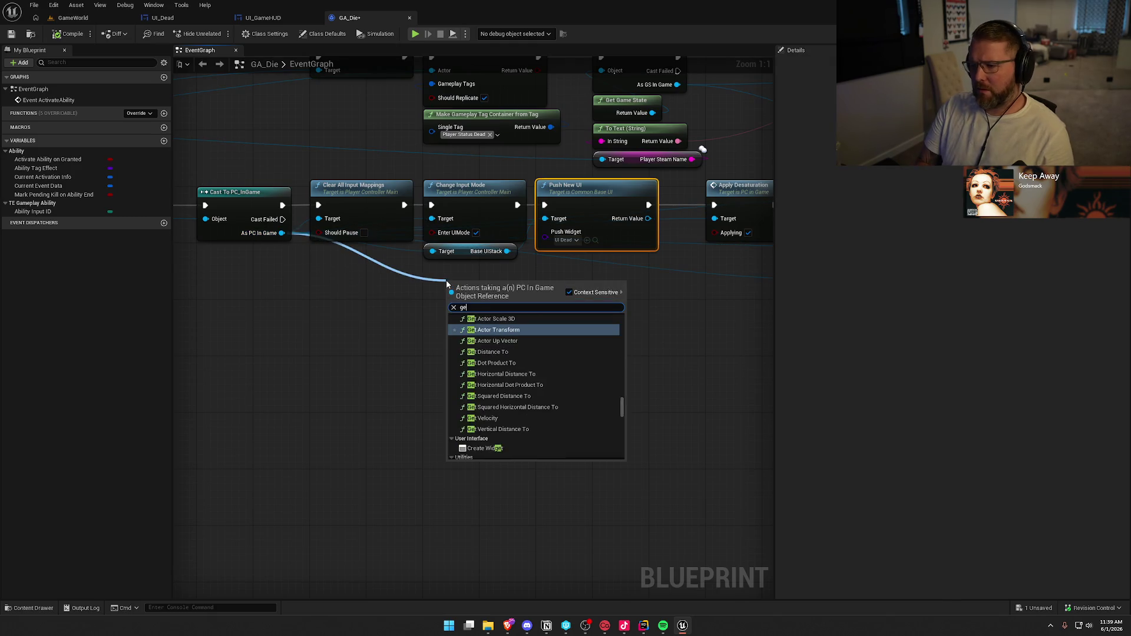
pyautogui.write(' ui')
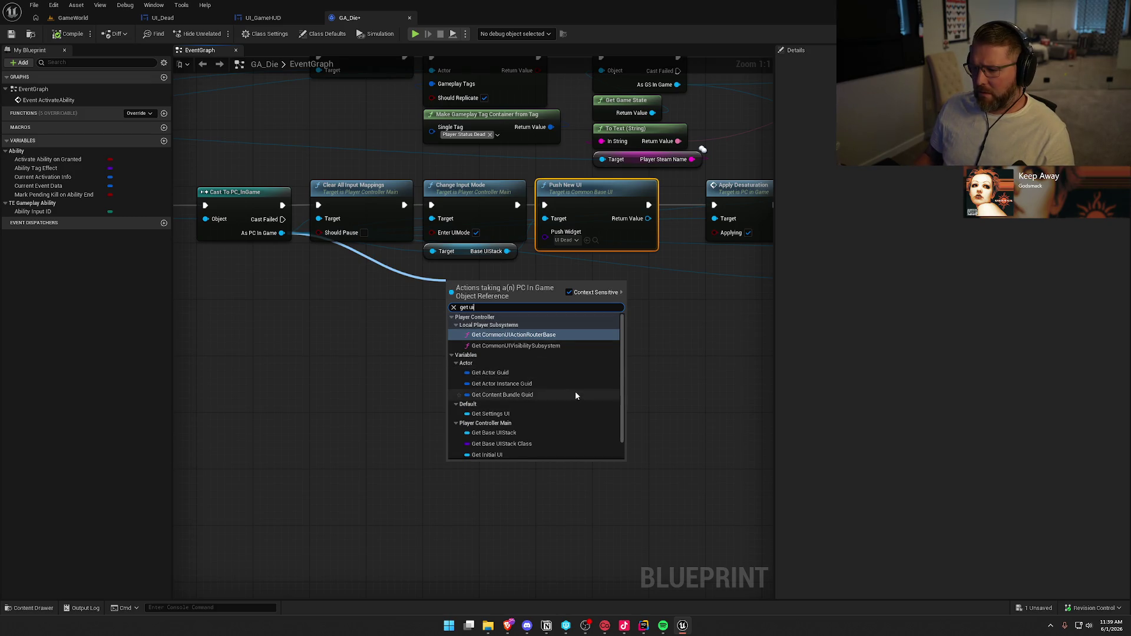
pyautogui.scroll(-1, 575, 389)
pyautogui.click(566, 432)
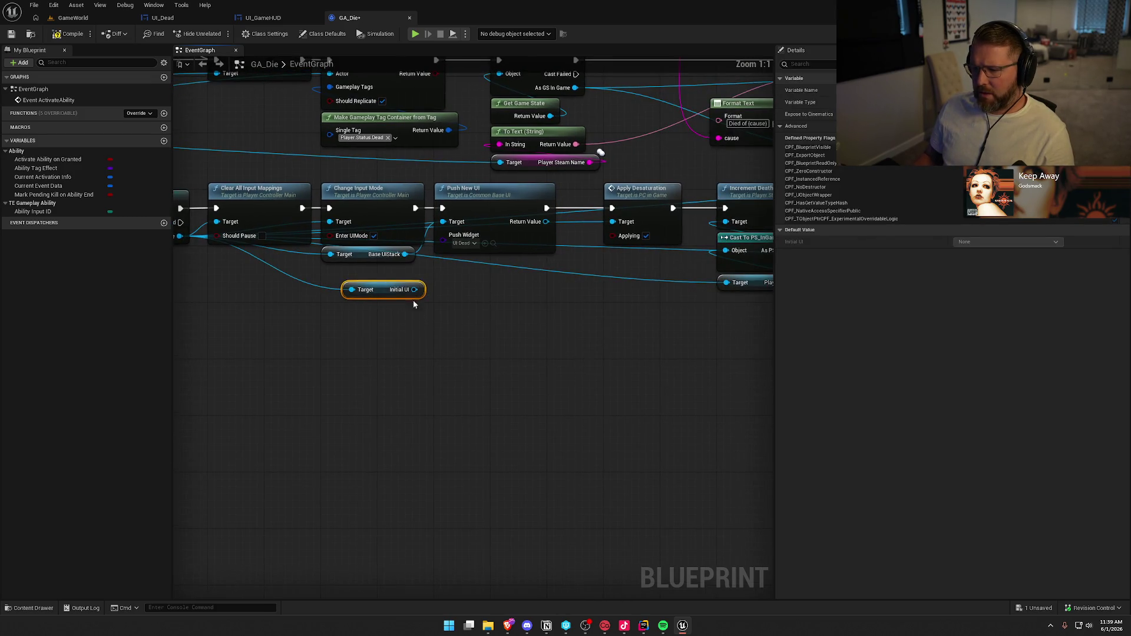
# Cast Initial UI to UI_GameHUD and convert it to a pure cast
pyautogui.moveTo(414, 289); pyautogui.dragTo(461, 296)
pyautogui.write('cast')
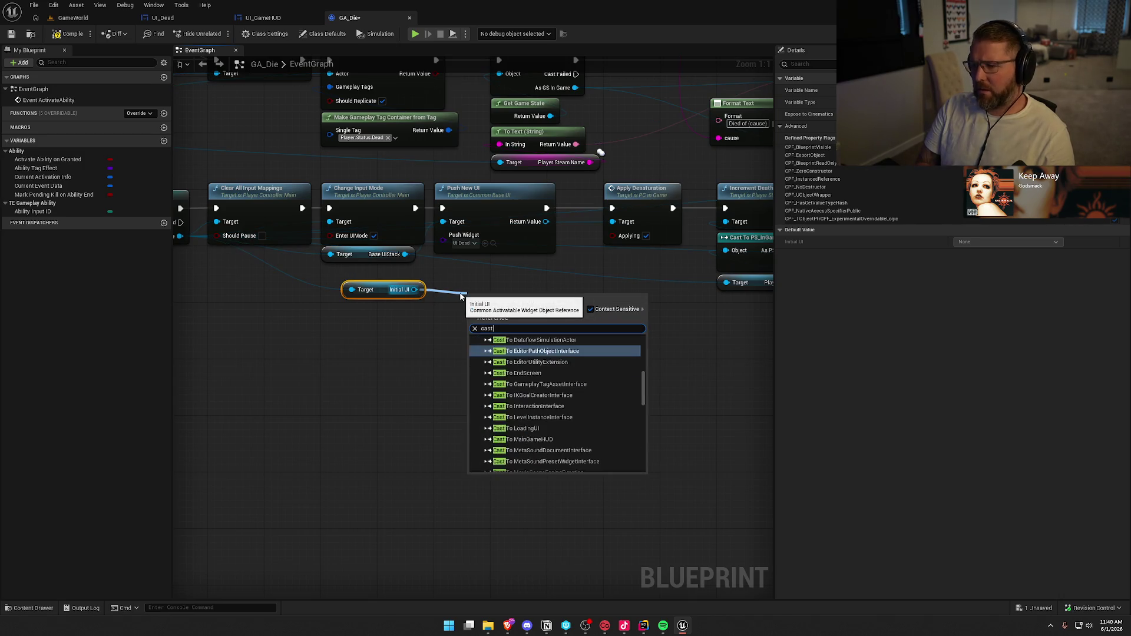
pyautogui.write(' toui_gamehud')
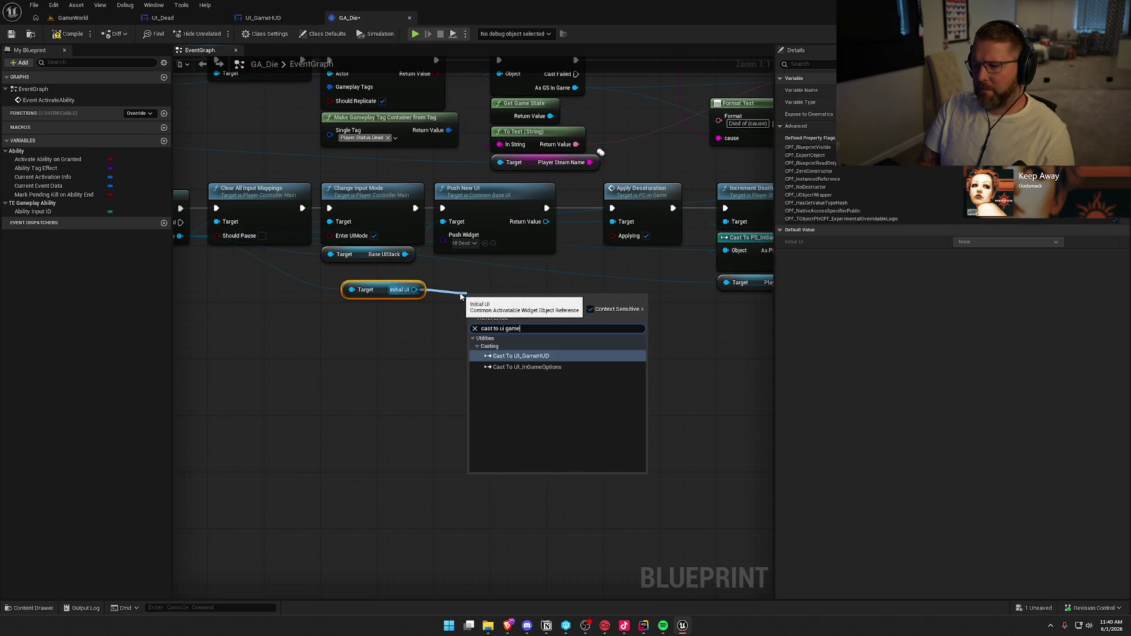
pyautogui.press('Return')
pyautogui.moveTo(385, 285)
pyautogui.mouseDown()
pyautogui.moveTo(307, 290)
pyautogui.moveTo(310, 300)
pyautogui.mouseUp()
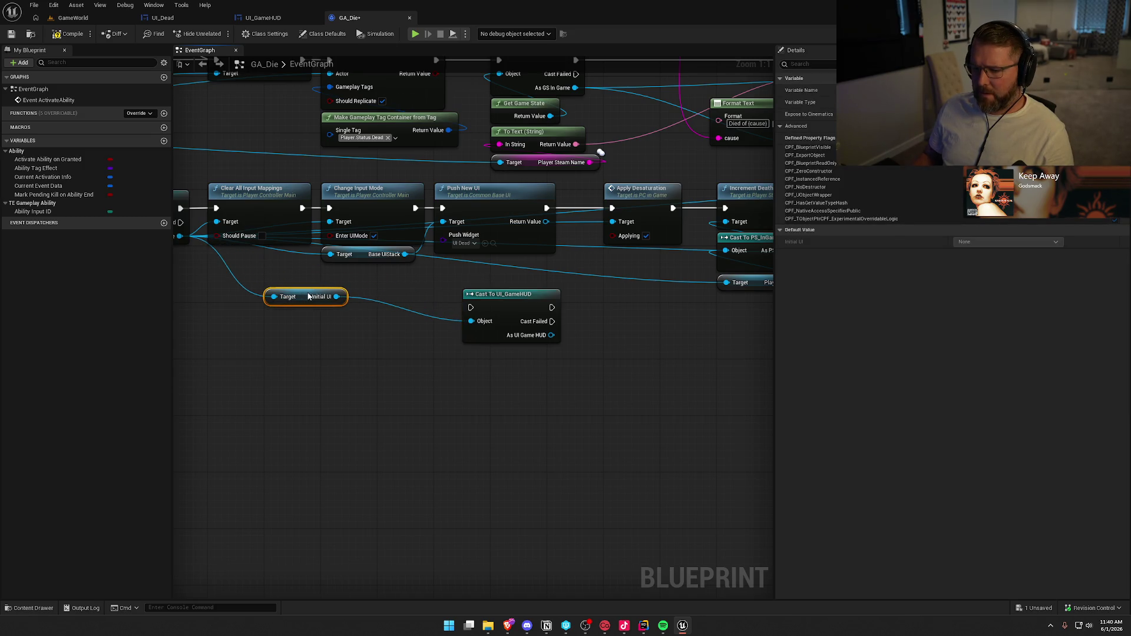
pyautogui.rightClick(520, 308)
pyautogui.click(553, 554)
# Call Add Dead Screen after Change Input Mode, replacing Push New UI and its Base UIStack getter
pyautogui.moveTo(507, 297)
pyautogui.mouseDown()
pyautogui.moveTo(400, 290)
pyautogui.moveTo(505, 310)
pyautogui.mouseUp()
pyautogui.write('add dead')
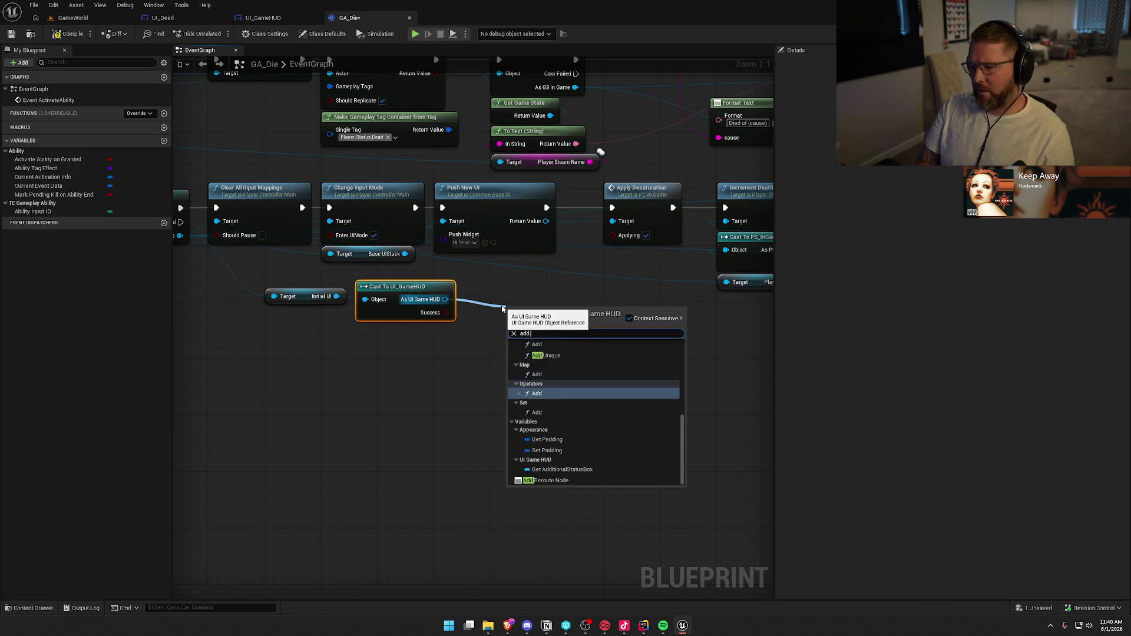
pyautogui.press('Return')
pyautogui.moveTo(513, 327); pyautogui.dragTo(415, 208)
pyautogui.click(501, 235)
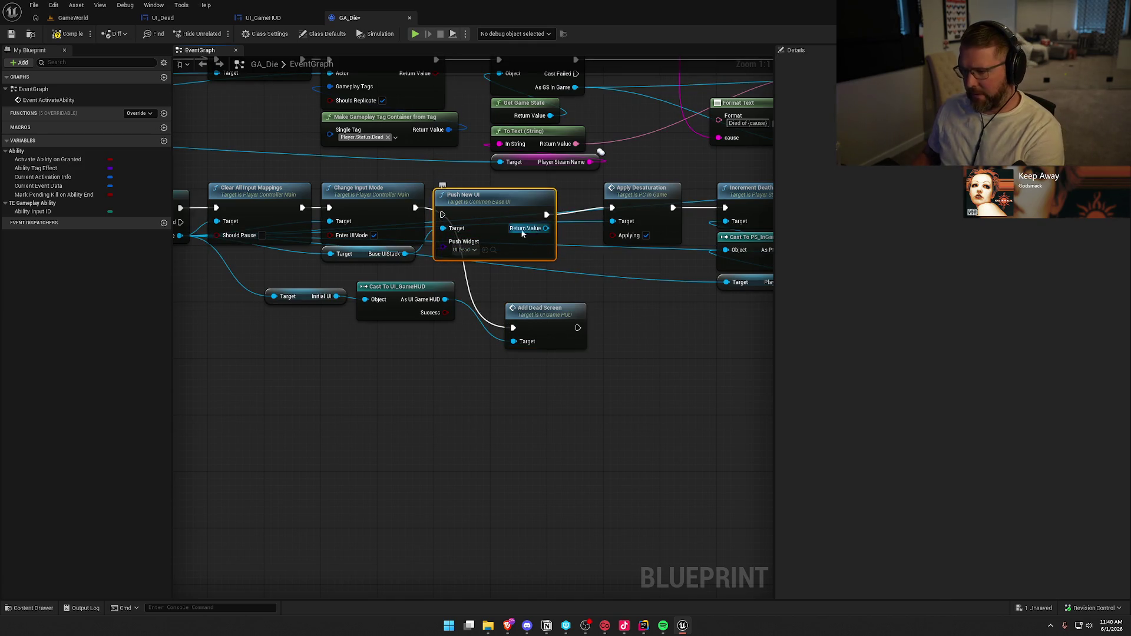
pyautogui.moveTo(508, 231)
pyautogui.mouseDown()
pyautogui.moveTo(574, 331)
pyautogui.moveTo(539, 477)
pyautogui.mouseUp()
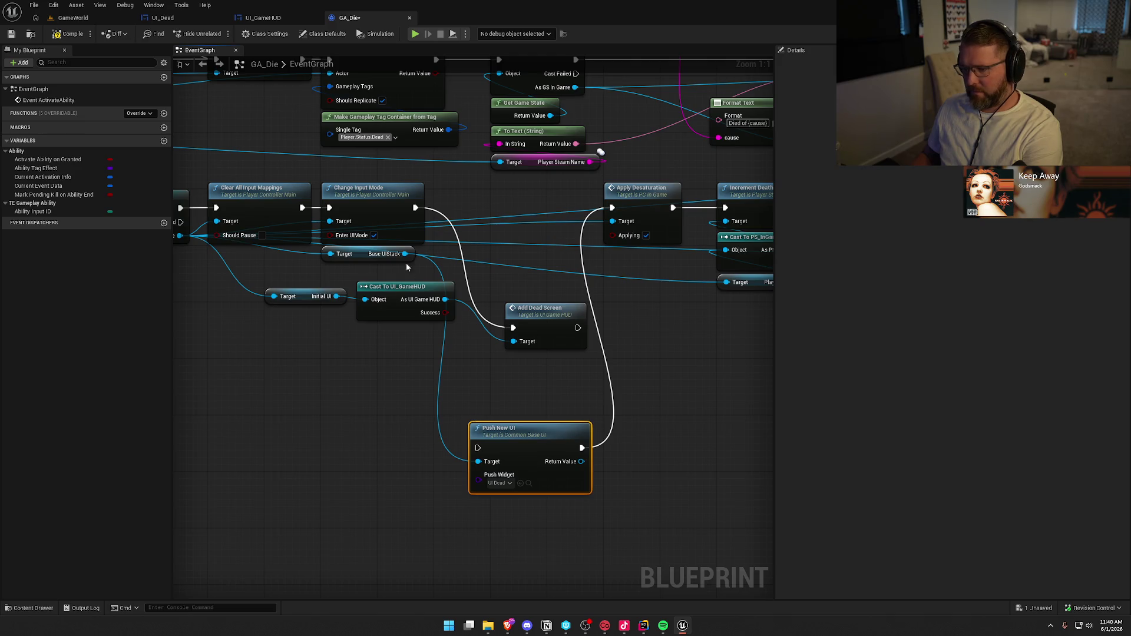
pyautogui.press('Delete')
pyautogui.moveTo(372, 255); pyautogui.dragTo(363, 362)
pyautogui.press('Delete')
pyautogui.moveTo(578, 328); pyautogui.dragTo(613, 208)
pyautogui.moveTo(556, 311)
pyautogui.mouseDown()
pyautogui.moveTo(517, 217)
pyautogui.moveTo(469, 196)
pyautogui.moveTo(520, 200)
pyautogui.mouseUp()
# Tidy the getter and cast nodes and save GA_Die
pyautogui.moveTo(495, 298); pyautogui.dragTo(260, 289)
pyautogui.moveTo(415, 313); pyautogui.dragTo(379, 277)
pyautogui.click(554, 358)
pyautogui.scroll(-3, 553, 359)
pyautogui.scroll(1, 469, 337)
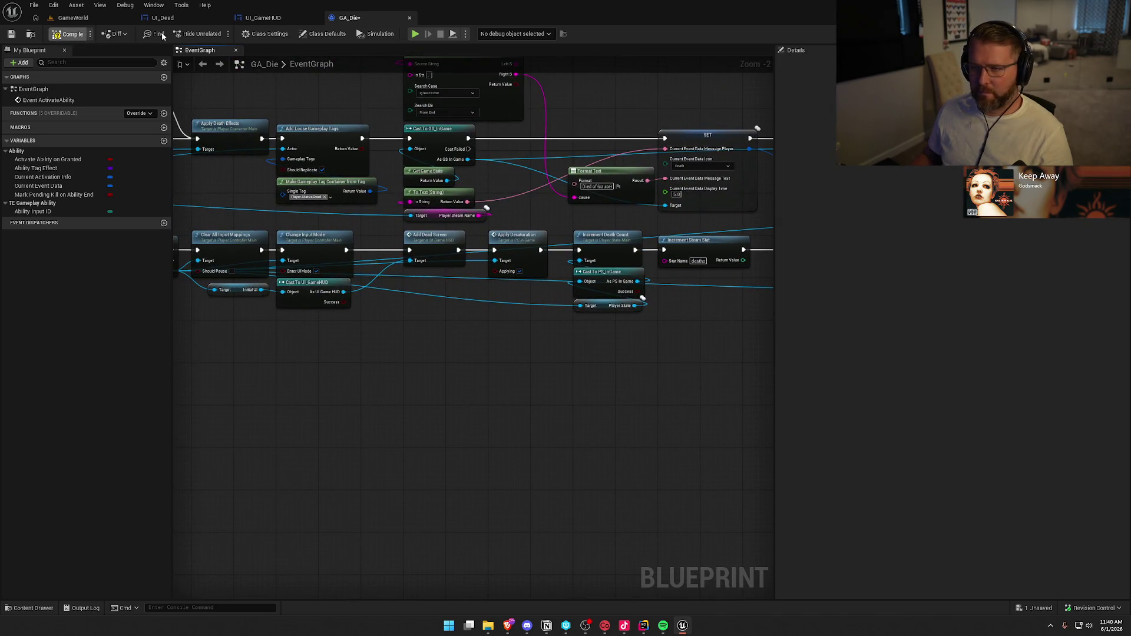
pyautogui.hotkey('ctrl', 'shift', 's')
pyautogui.click(578, 412)
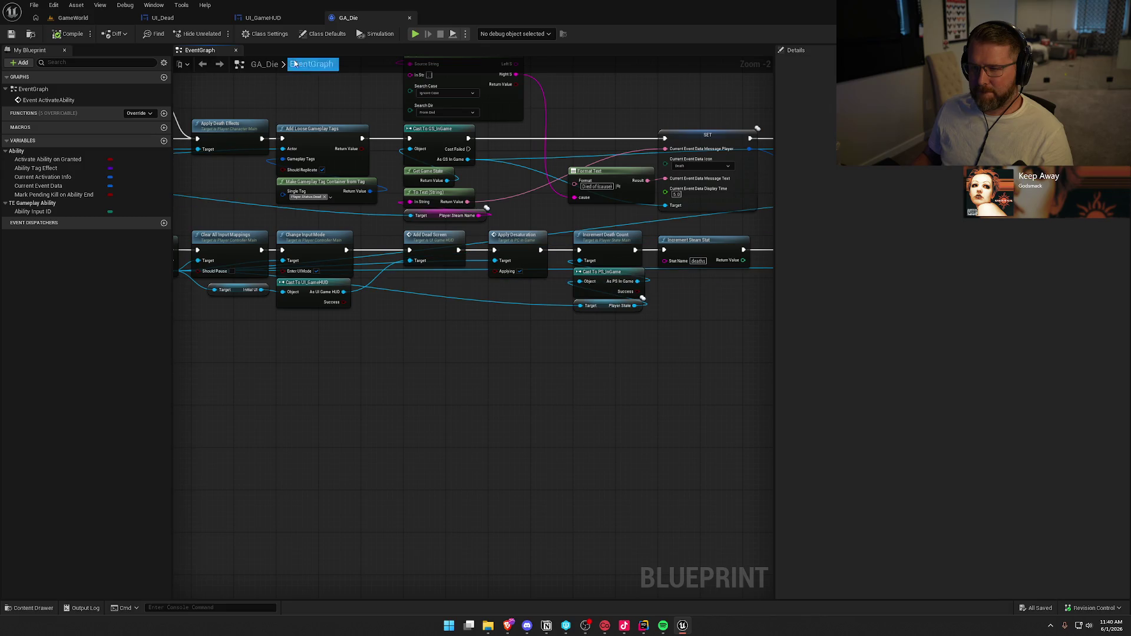
pyautogui.click(73, 17)
# Play the level in the editor and run the character toward the shoreline until it dies
pyautogui.click(242, 33)
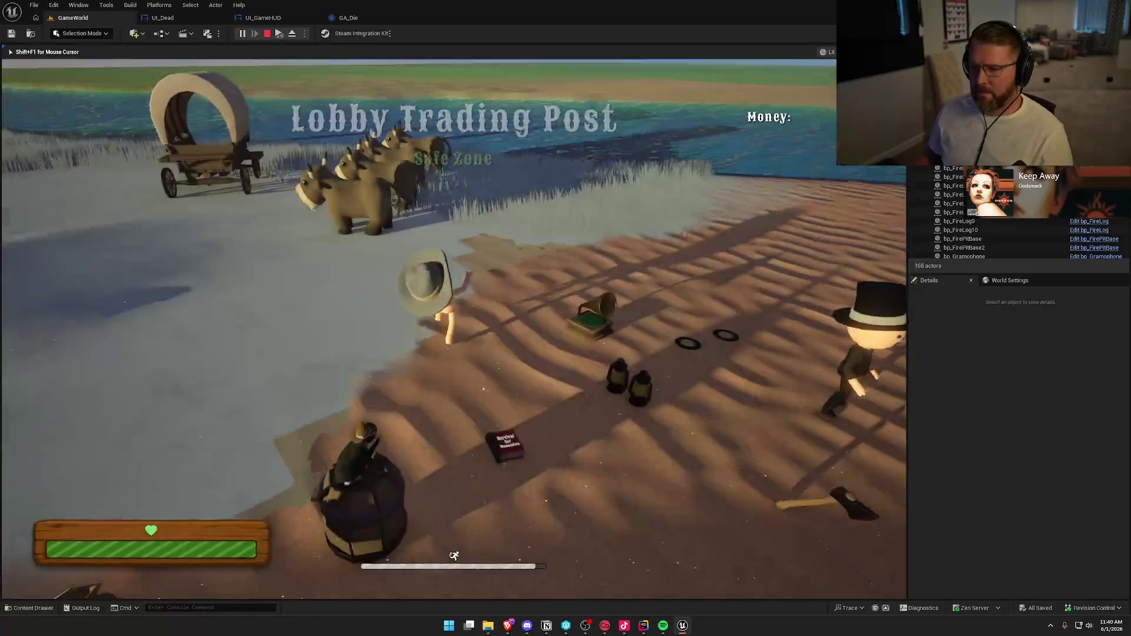
pyautogui.press('super')
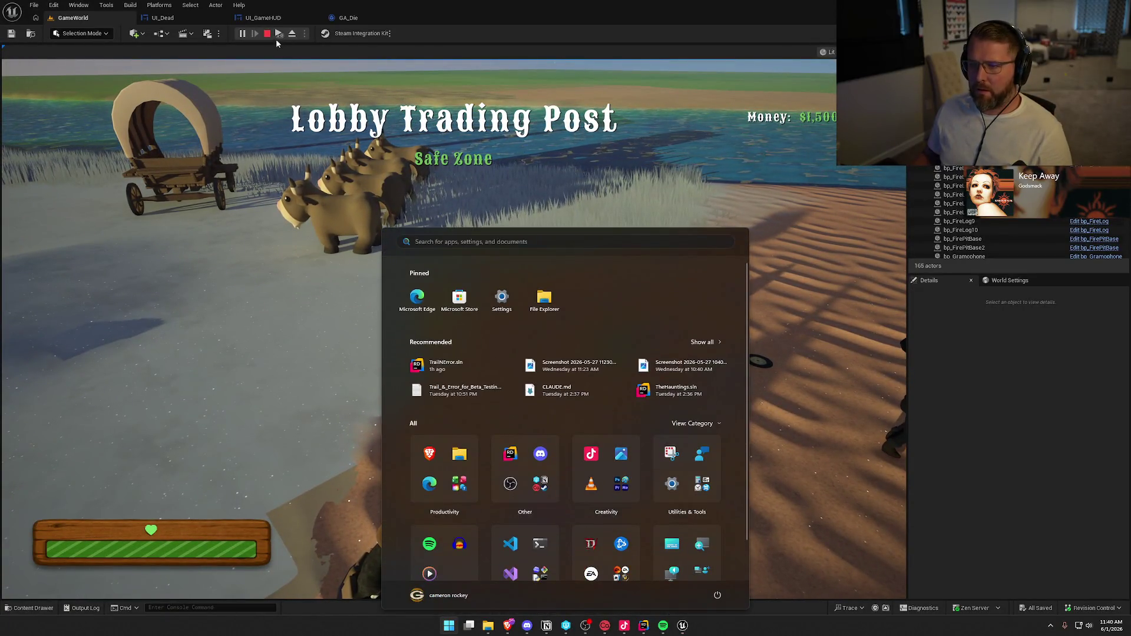
pyautogui.press('super')
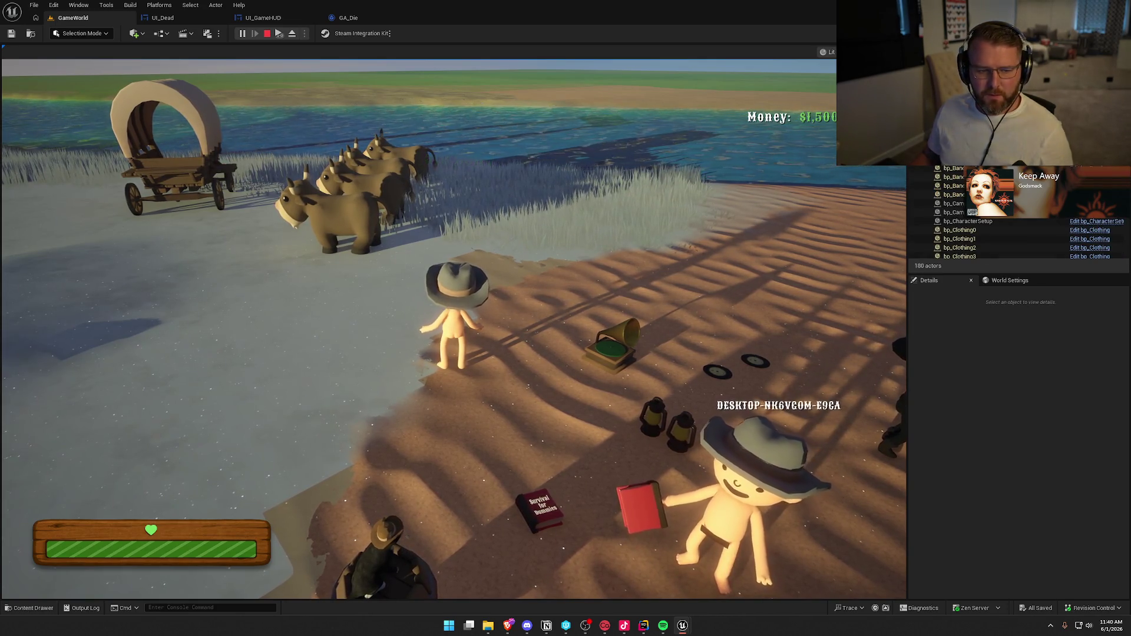
pyautogui.press('super')
pyautogui.press('Escape')
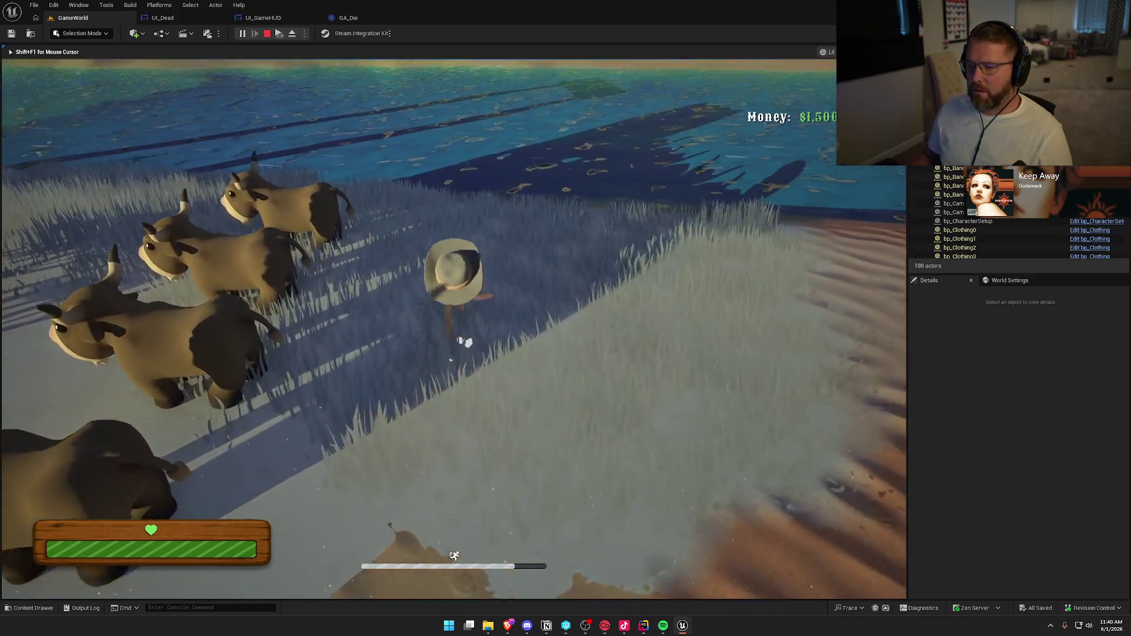
pyautogui.hotkey('shift', 'w')
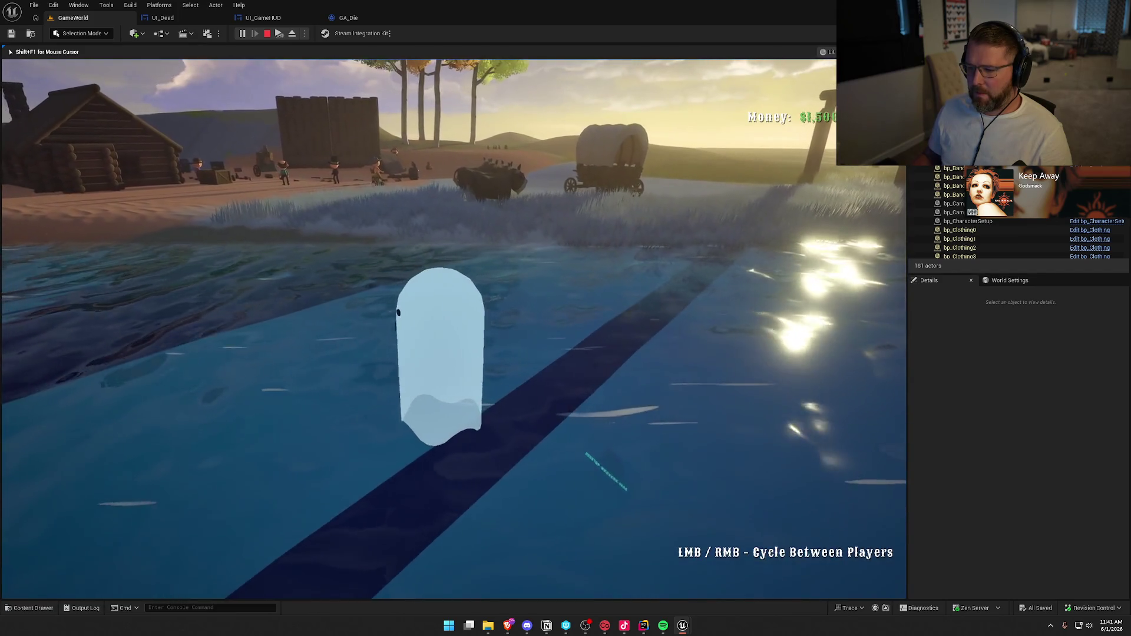
pyautogui.press('super')
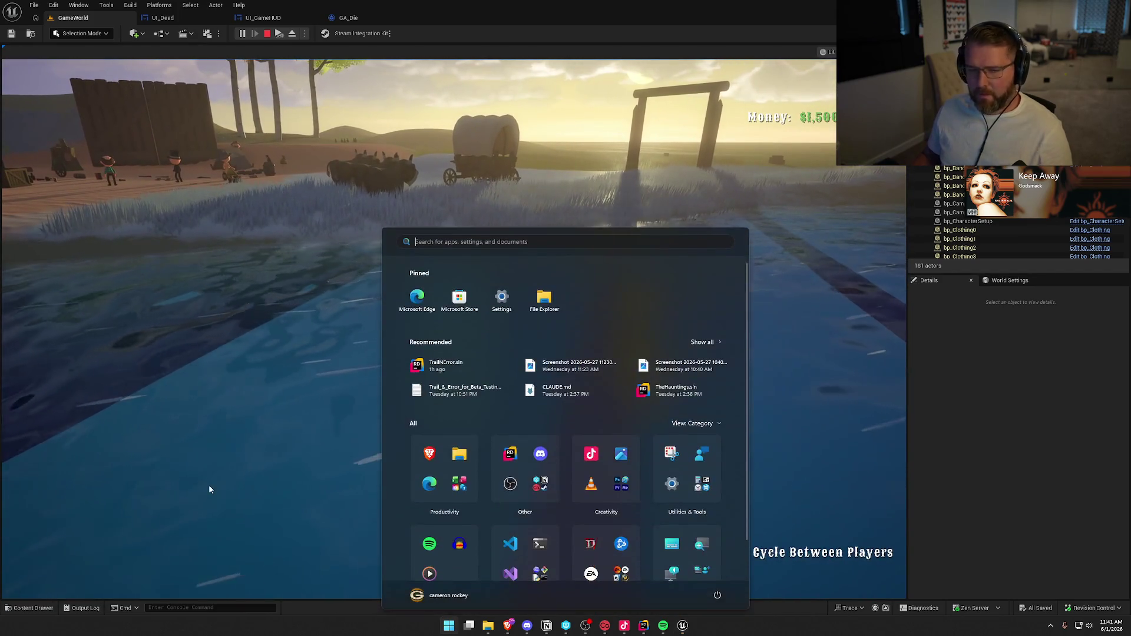
# Swim back to shore, walk up to the trading post, and stop the play session
pyautogui.click(208, 484)
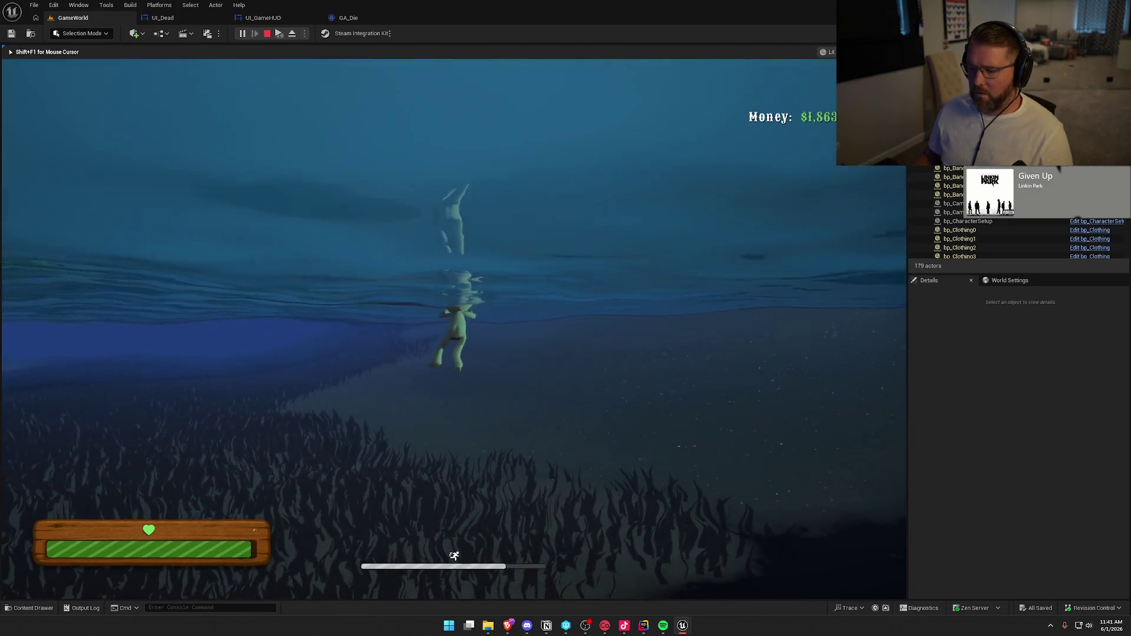
pyautogui.press('super')
pyautogui.press('super')
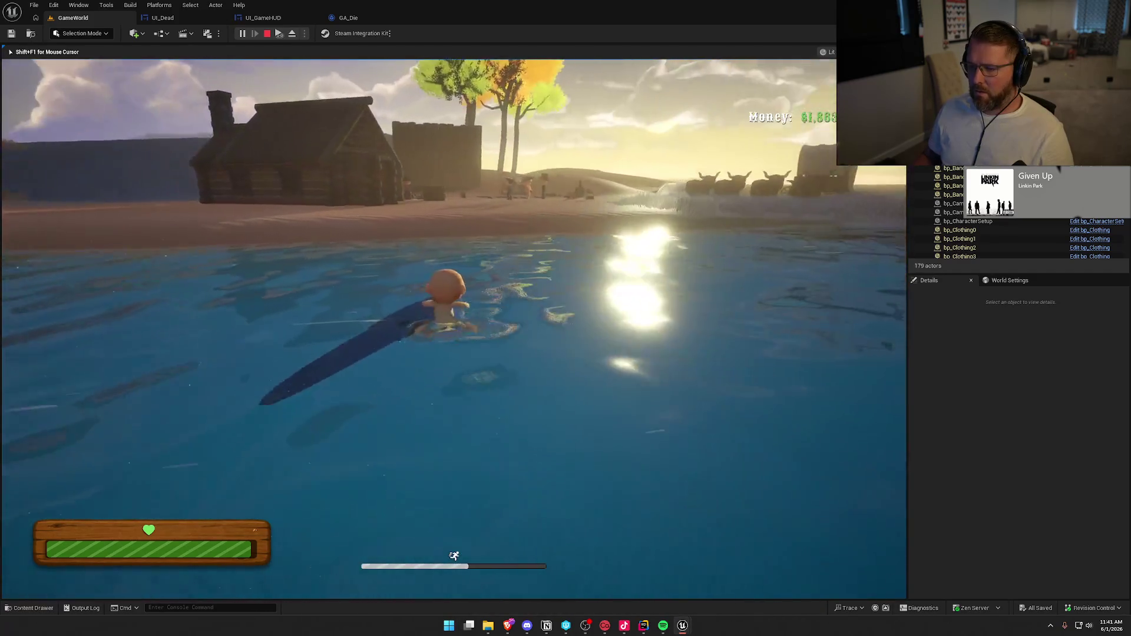
pyautogui.press('w')
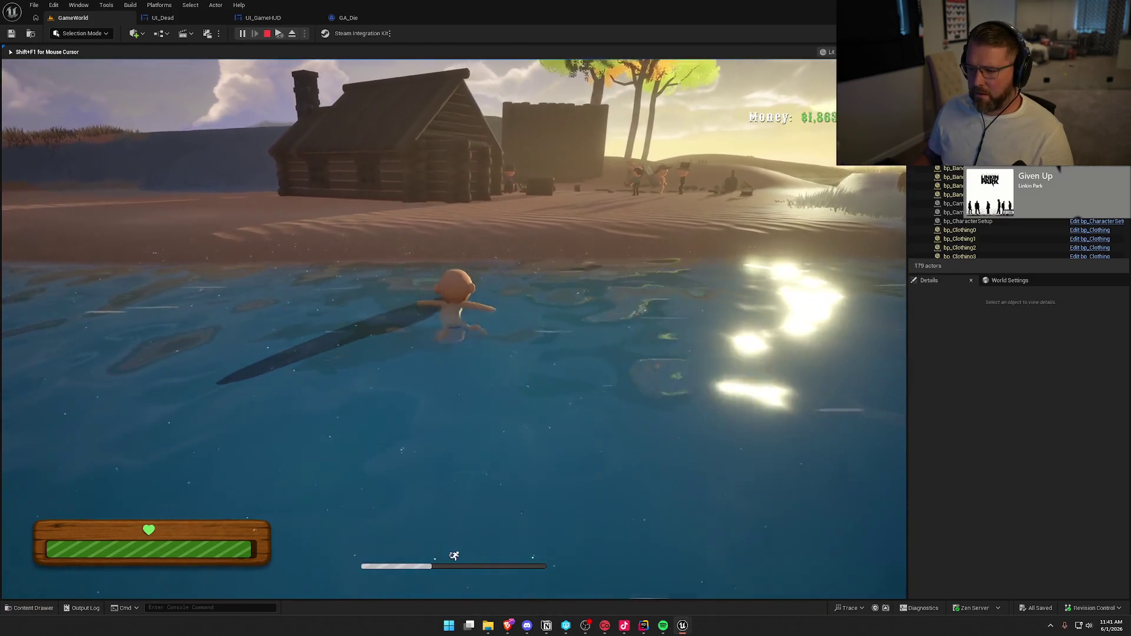
pyautogui.press('w')
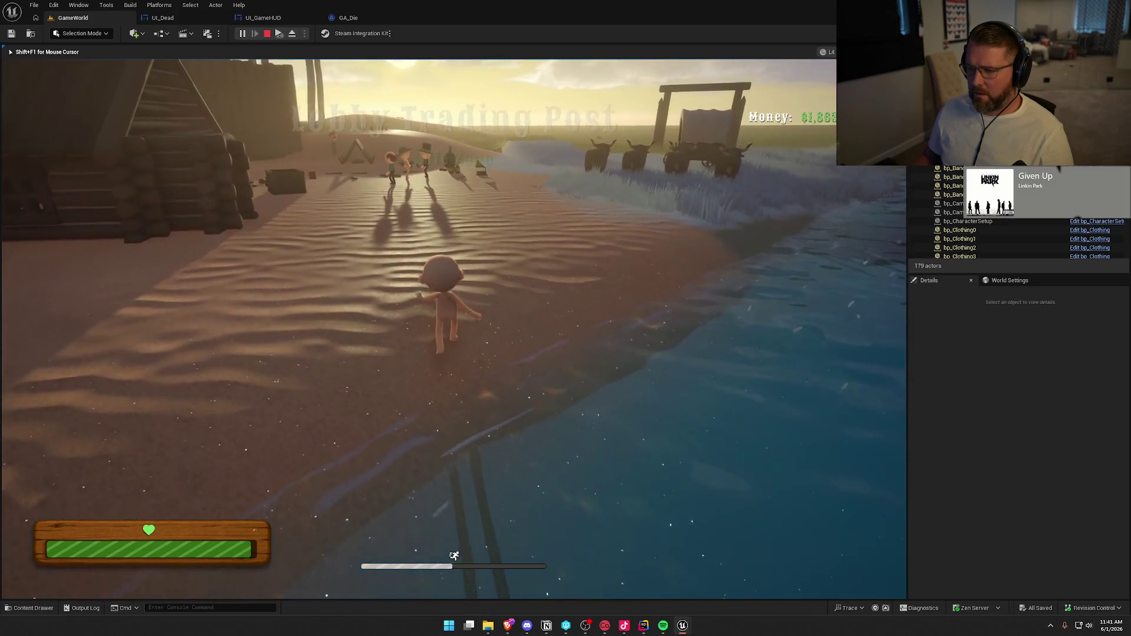
pyautogui.press('w')
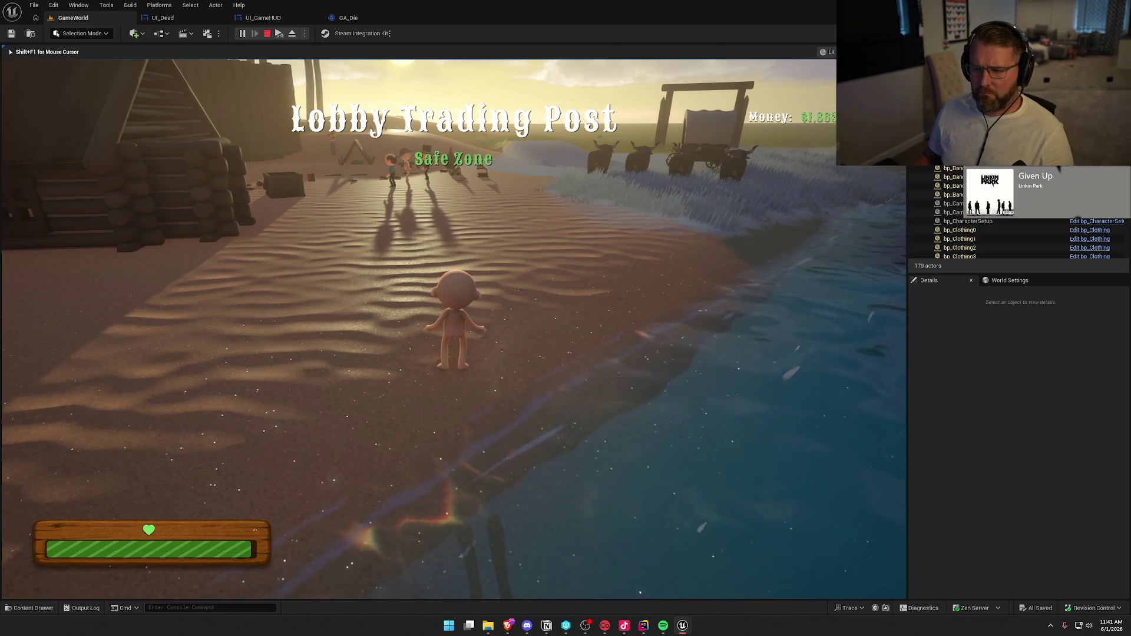
pyautogui.press('Escape')
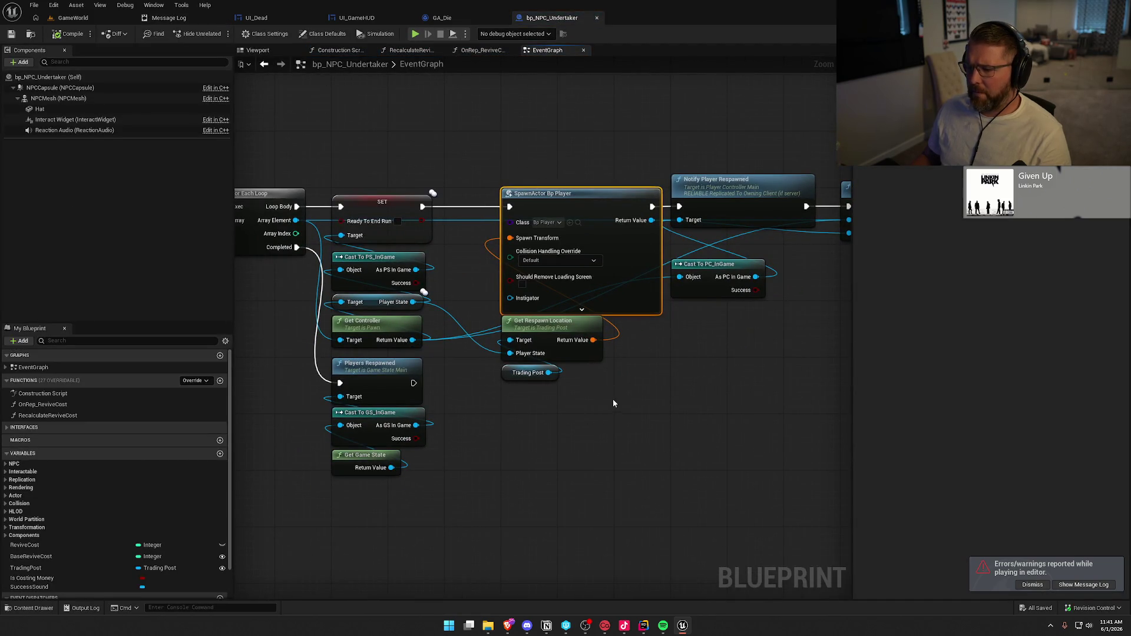
# Set the placed Undertaker NPC's Trading Post to bp_TradingPost1 and start a new play test
pyautogui.moveTo(613, 399); pyautogui.dragTo(657, 370)
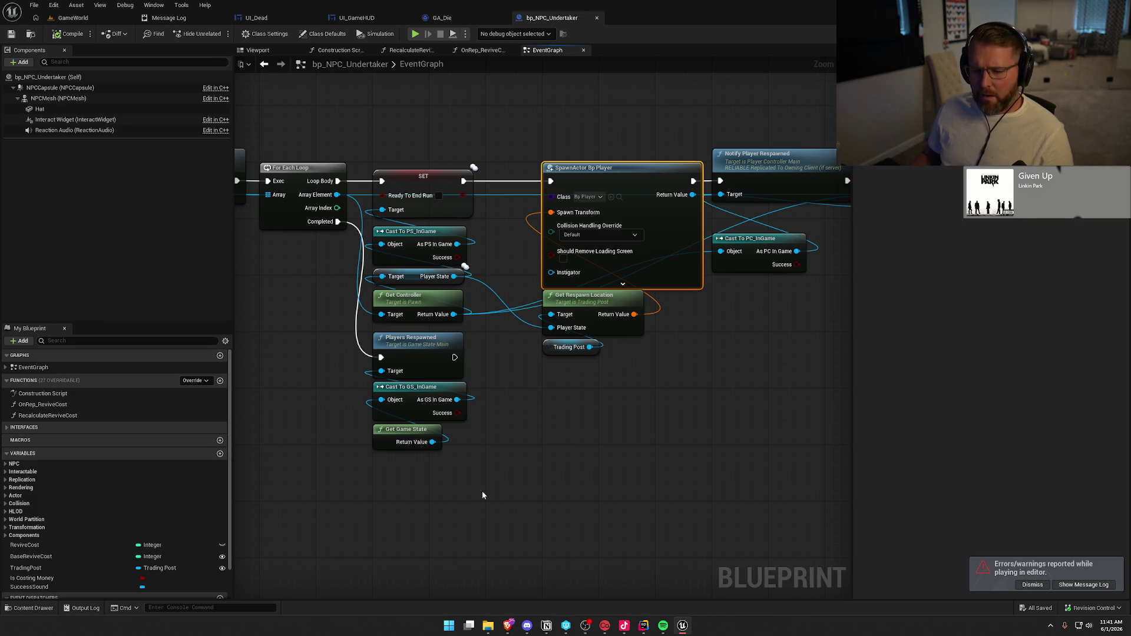
pyautogui.click(33, 568)
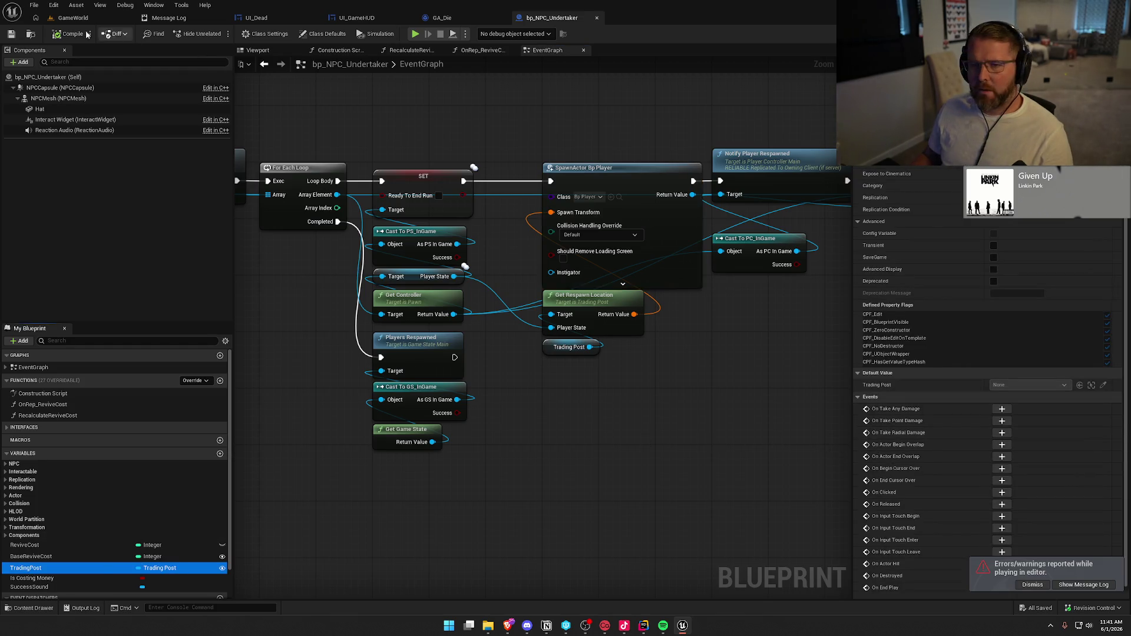
pyautogui.click(73, 17)
pyautogui.click(446, 289)
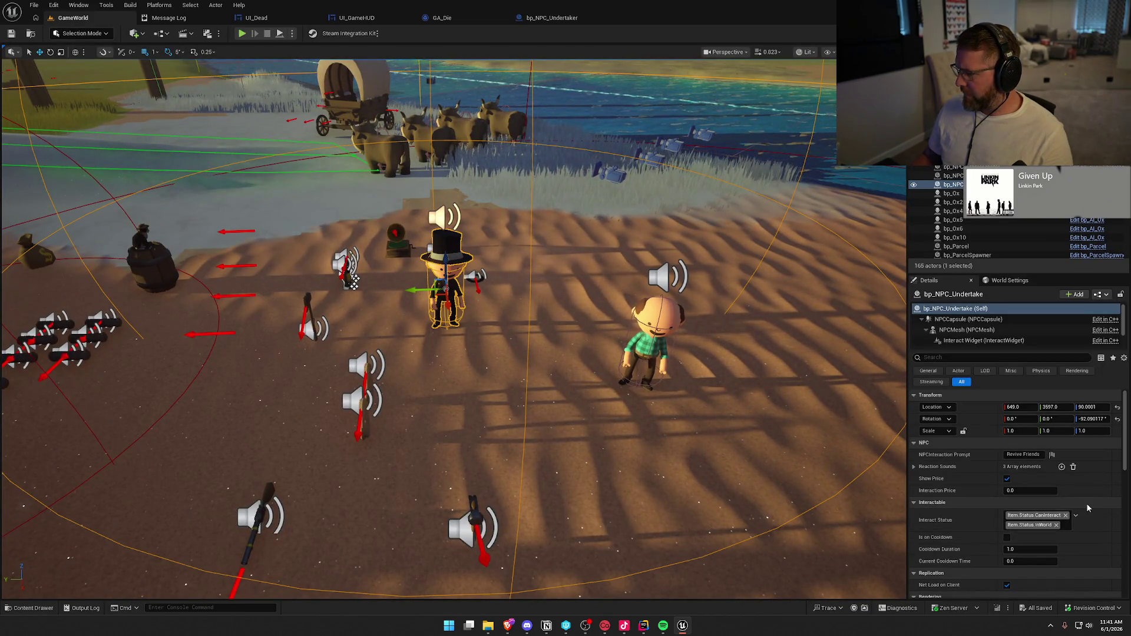
pyautogui.scroll(-5, 1088, 508)
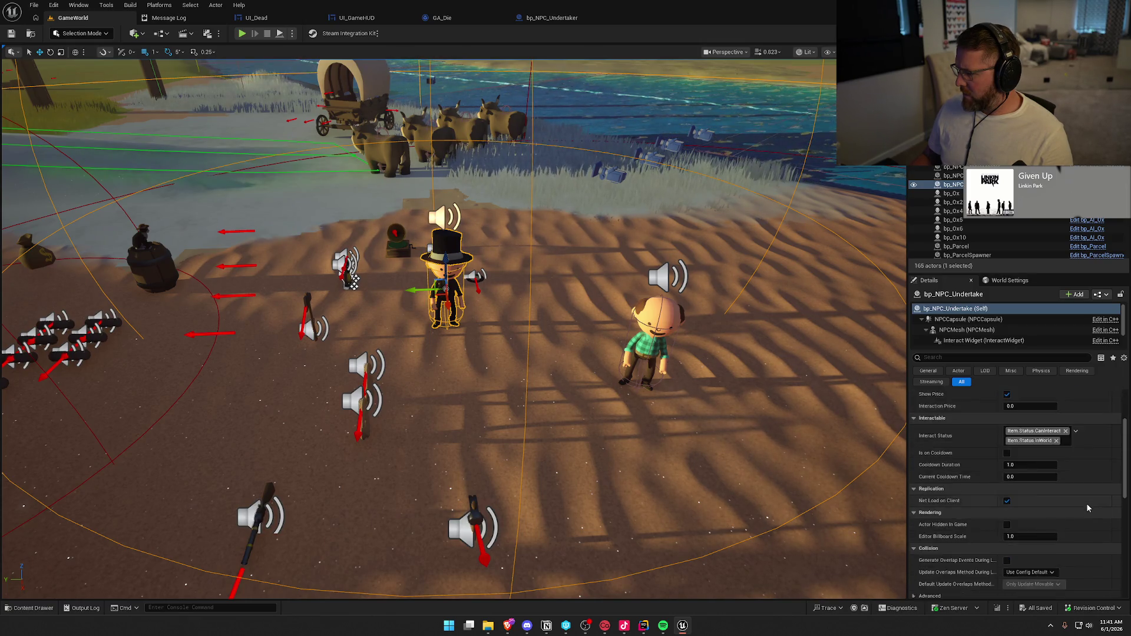
pyautogui.scroll(-4, 1087, 503)
pyautogui.click(1017, 494)
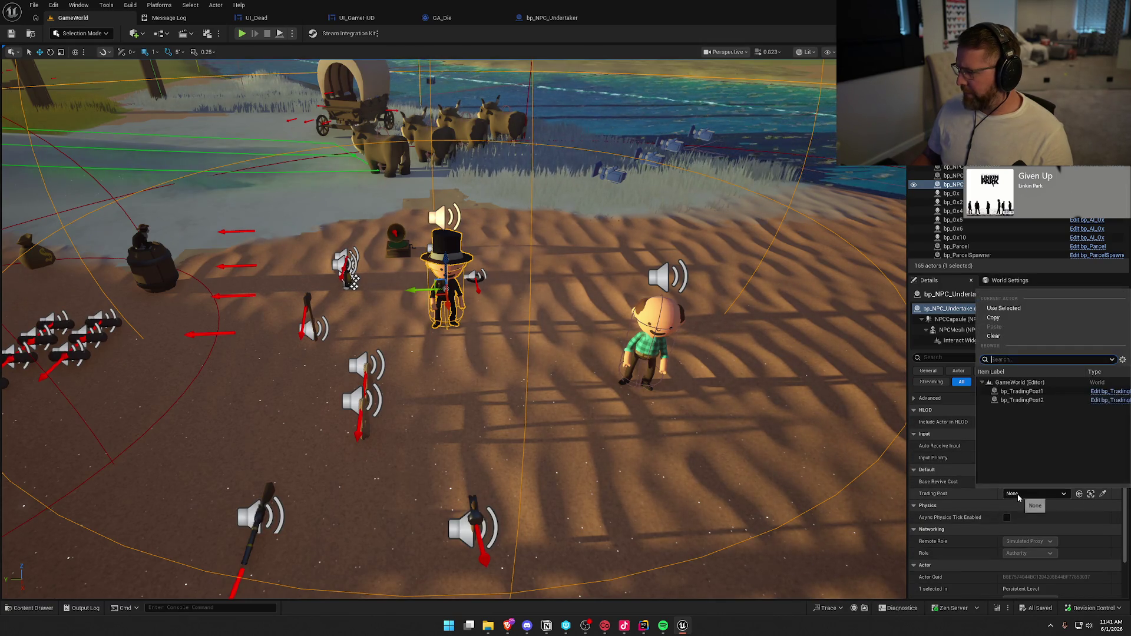
pyautogui.click(1025, 392)
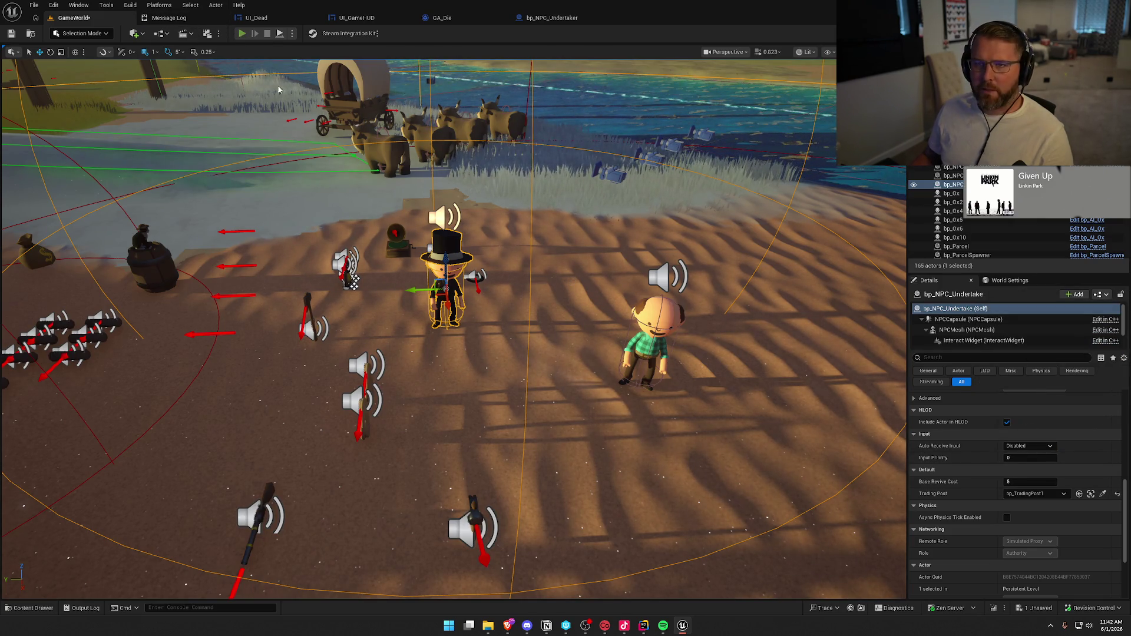
pyautogui.hotkey('alt', 'p')
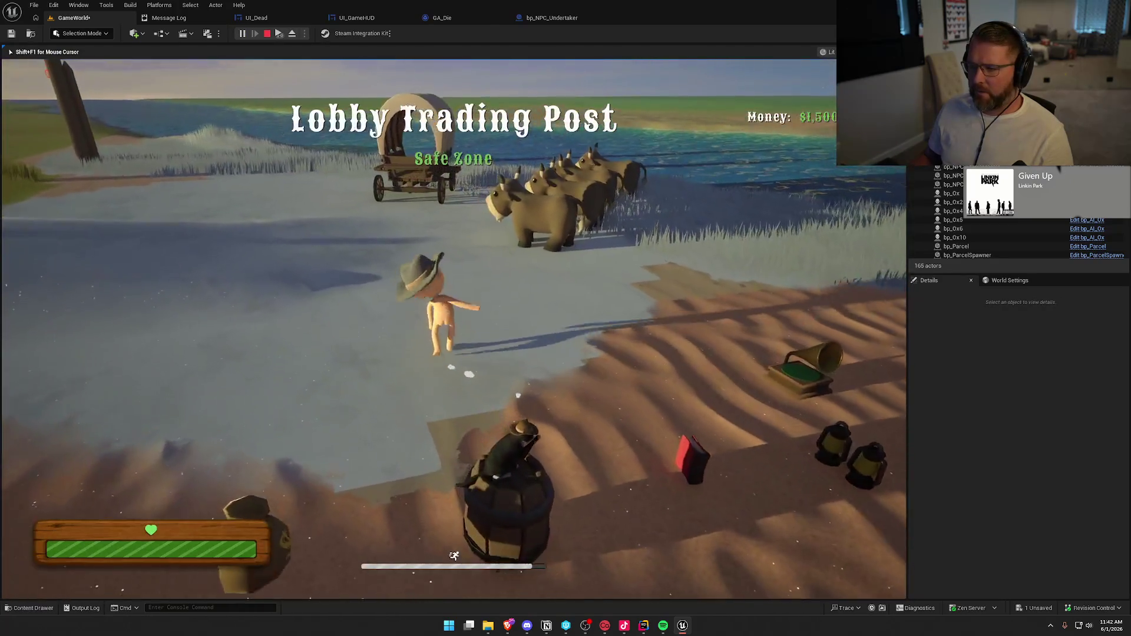
# Take control of the running game and walk to the top-hat player at the Revive Friends prompt
pyautogui.press('super')
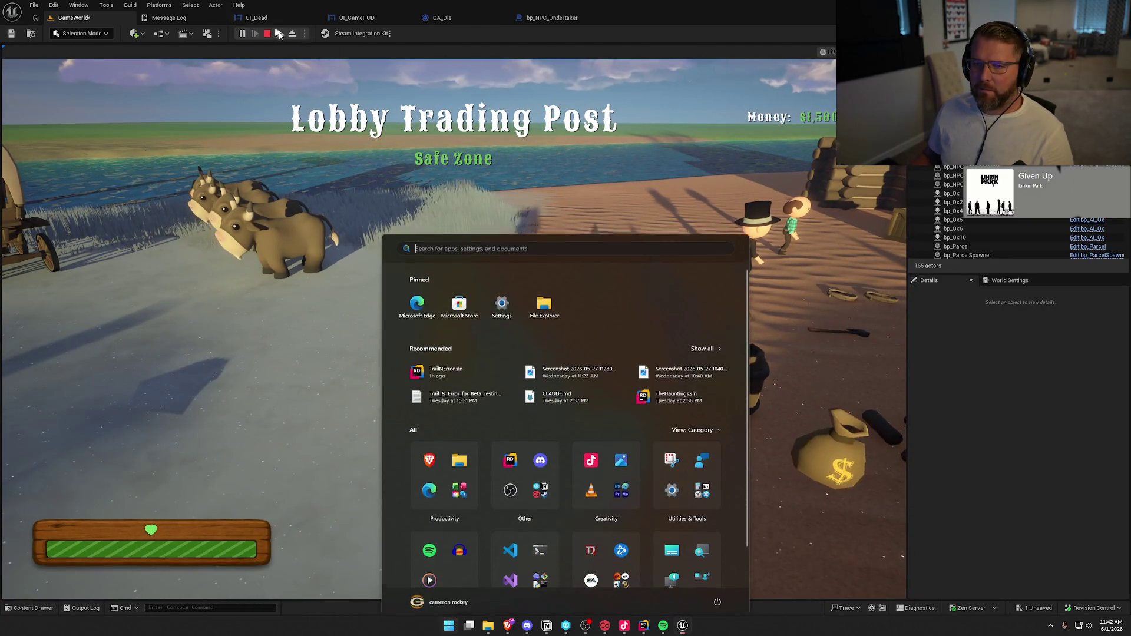
pyautogui.press('super')
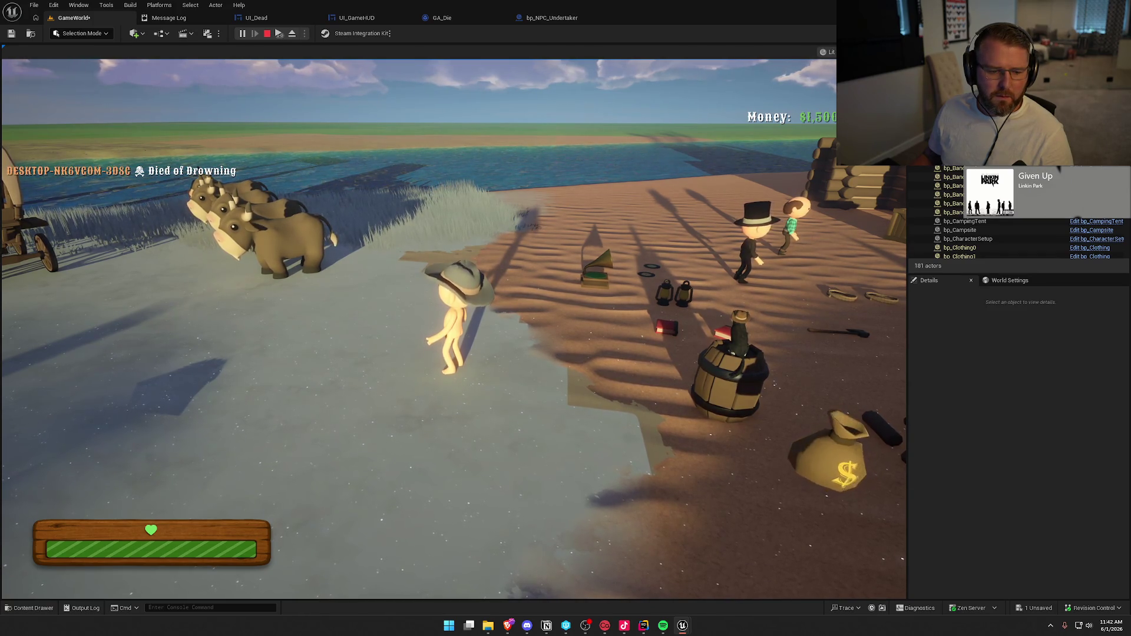
pyautogui.click(547, 346)
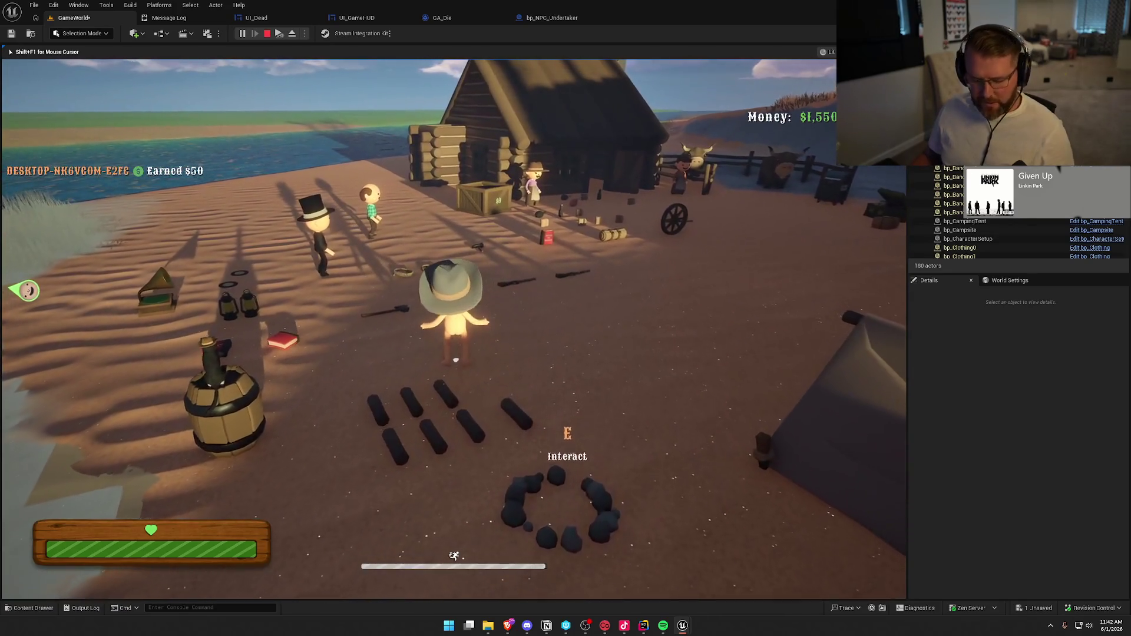
pyautogui.press('super')
pyautogui.press('super')
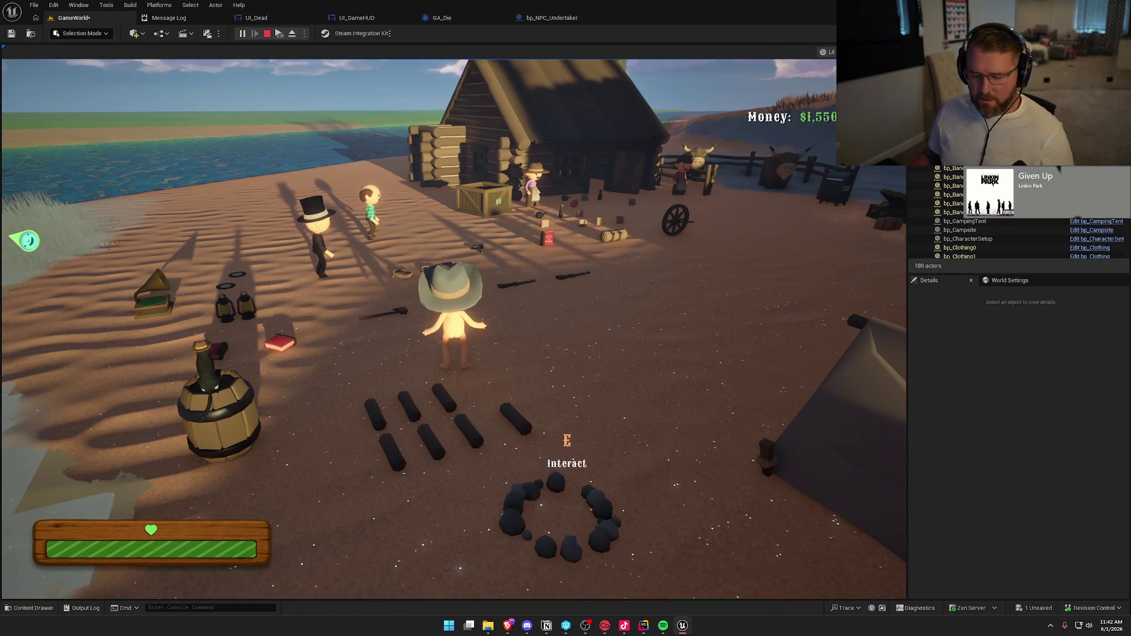
pyautogui.press('super')
pyautogui.click(376, 284)
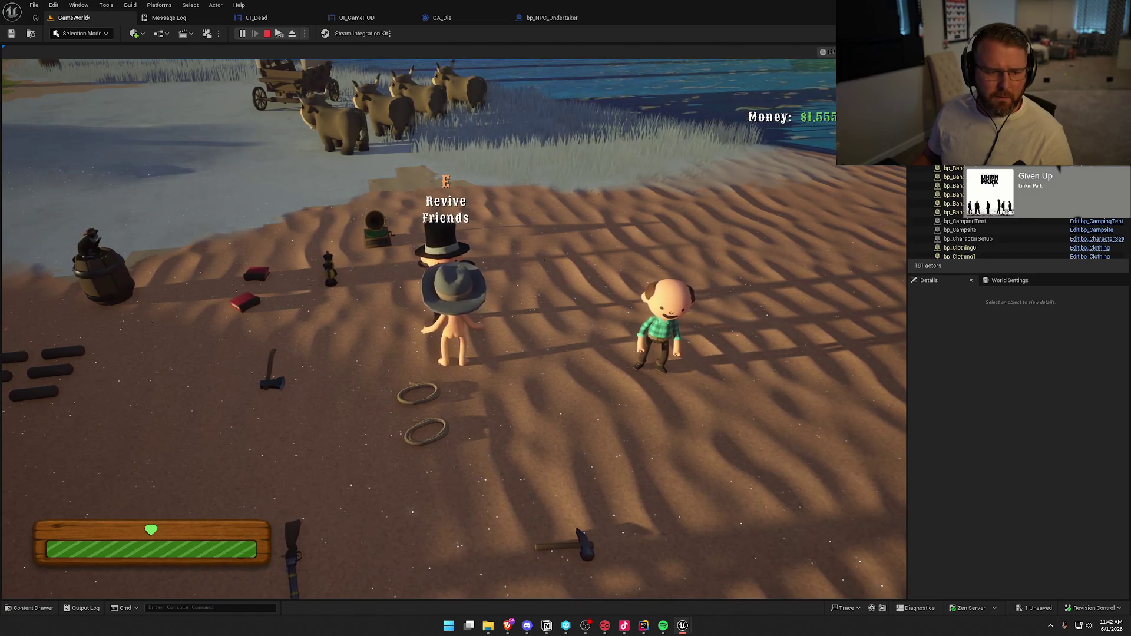
# Pick up the top hat, stop the play session, and return to the UI_Dead blueprint
pyautogui.press('e')
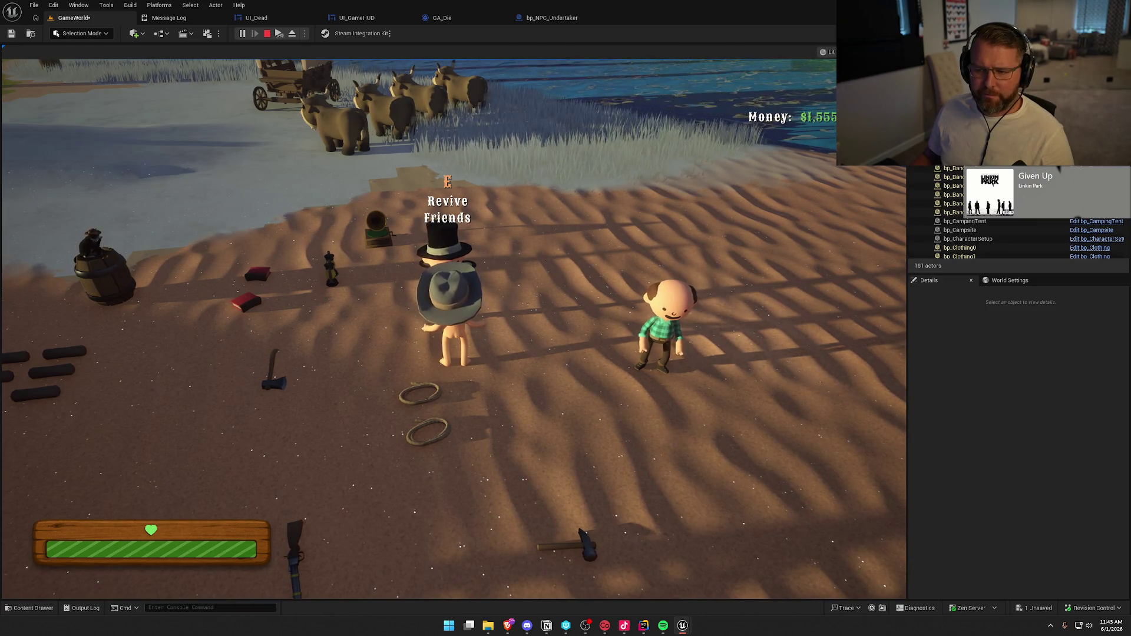
pyautogui.press('Escape')
pyautogui.moveTo(448, 354)
pyautogui.mouseDown()
pyautogui.moveTo(448, 383)
pyautogui.moveTo(688, 276)
pyautogui.mouseUp()
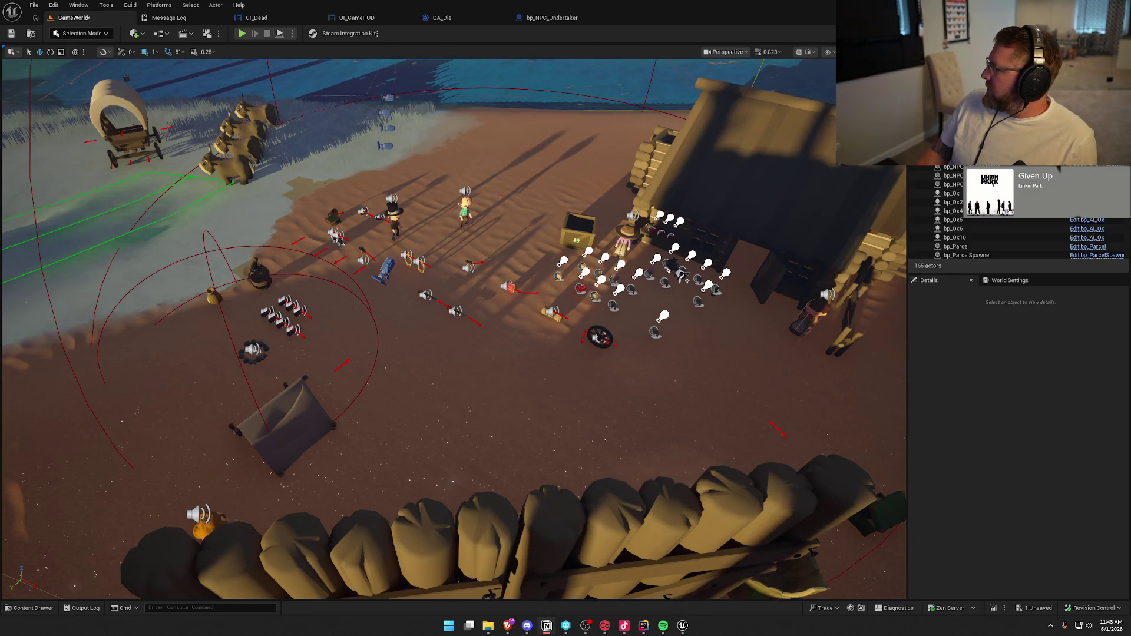
pyautogui.click(263, 18)
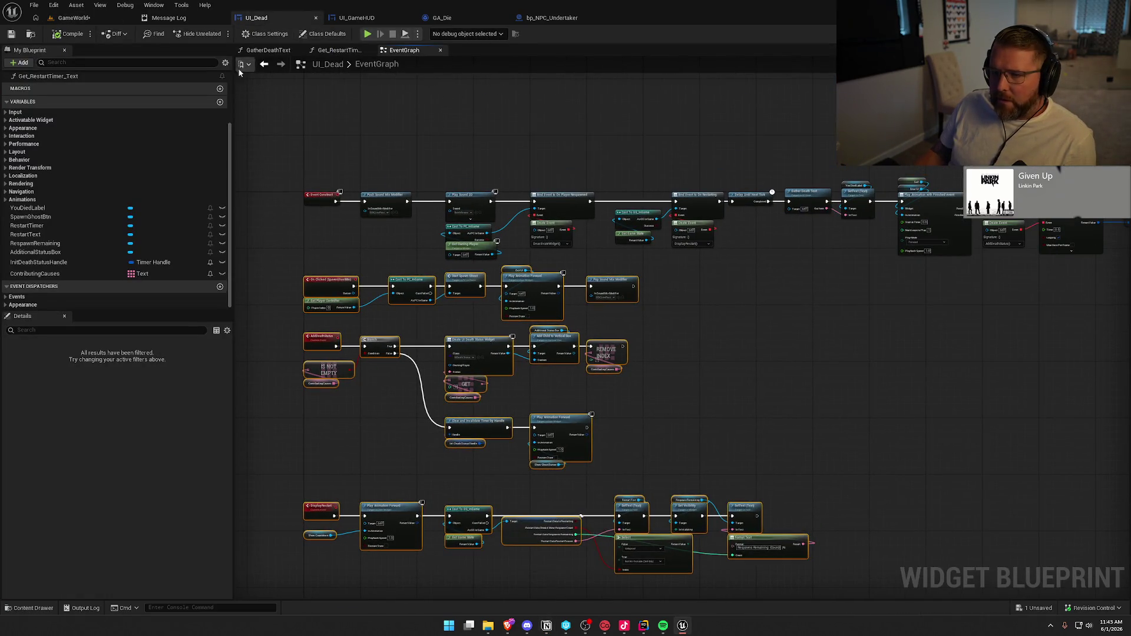
# Show the Death folder's assets, try deleting UI_Dead, and cancel the deletion
pyautogui.hotkey('ctrl', 'space')
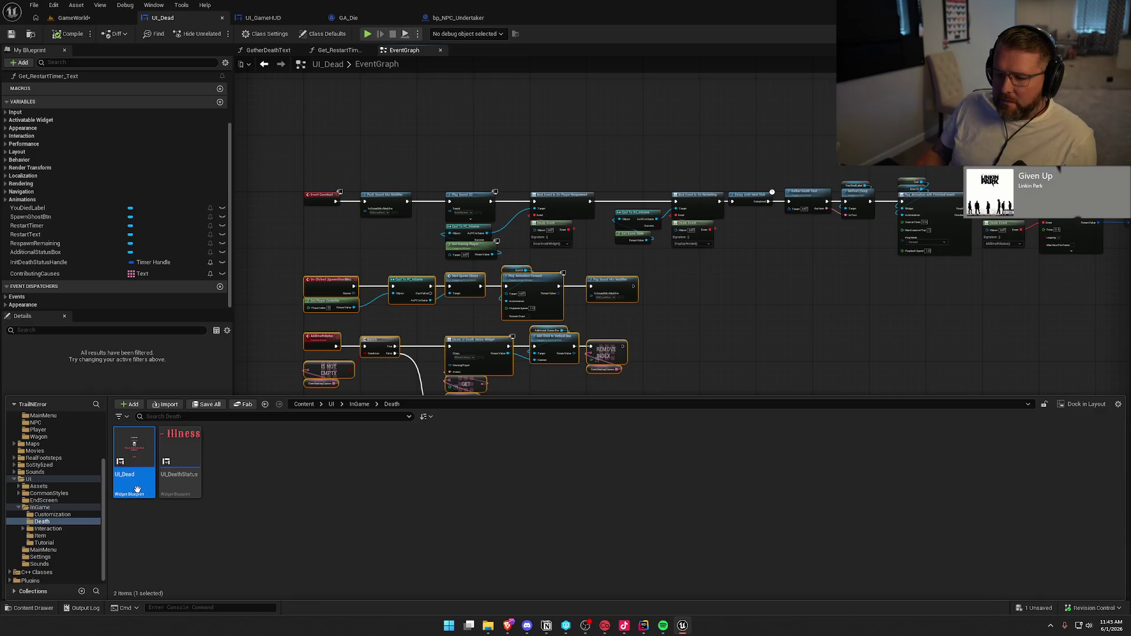
pyautogui.press('Delete')
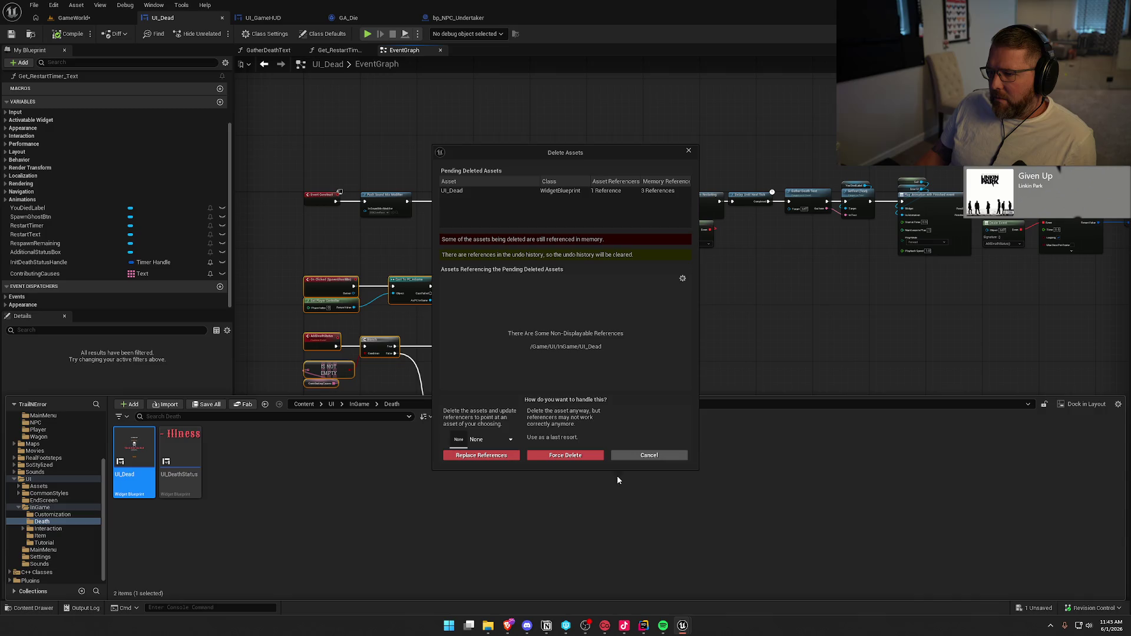
pyautogui.click(645, 456)
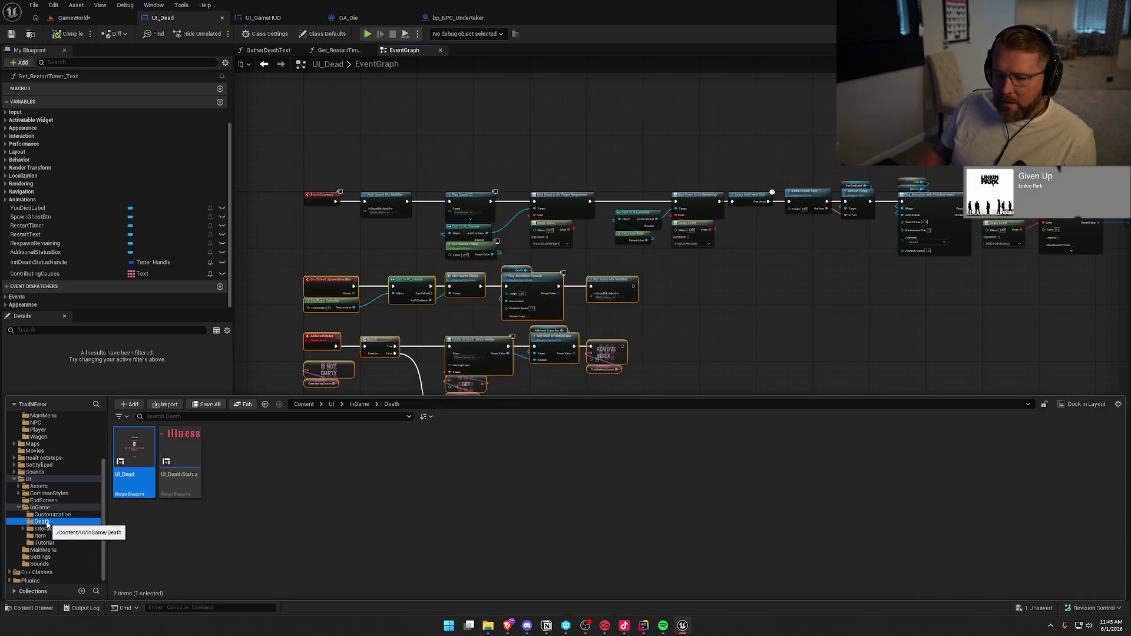
pyautogui.rightClick(47, 525)
pyautogui.click(94, 433)
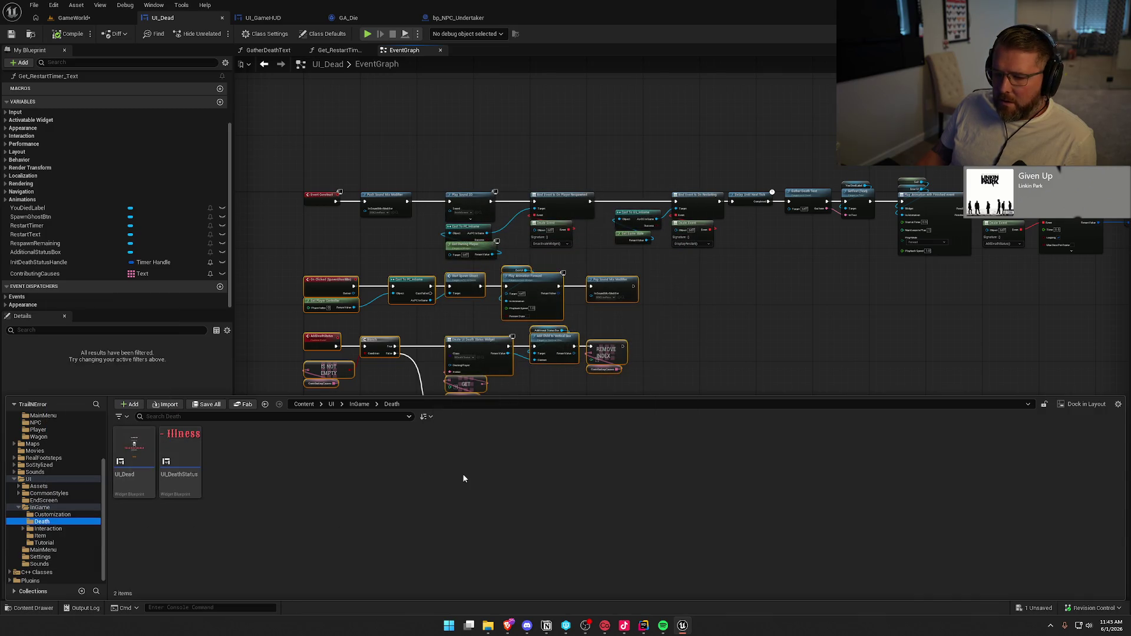
pyautogui.rightClick(48, 523)
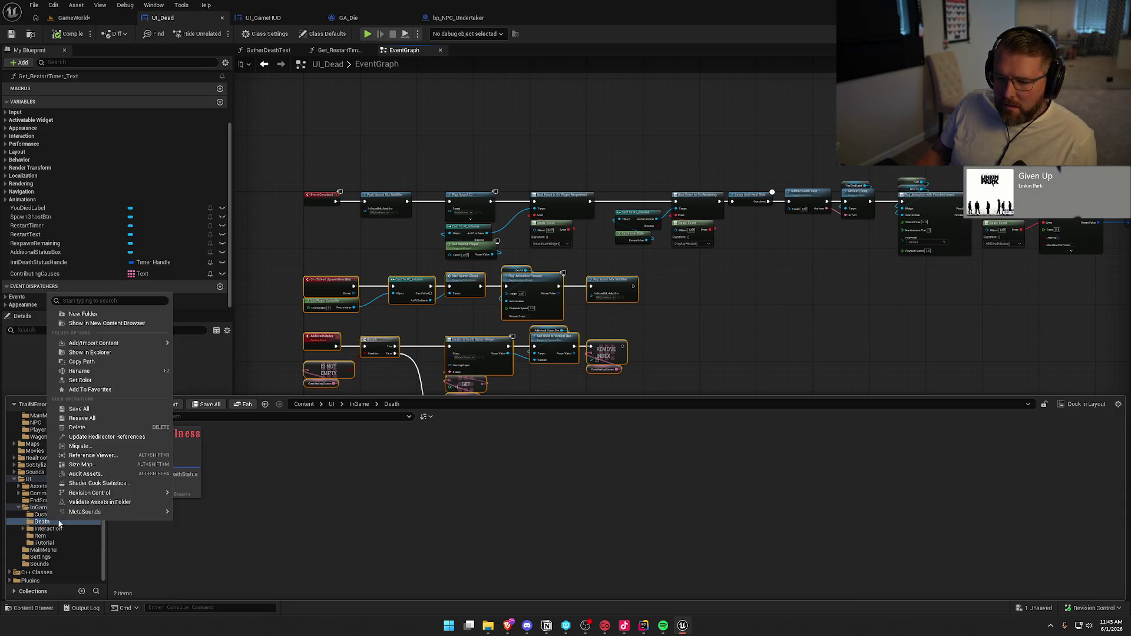
pyautogui.moveTo(118, 511)
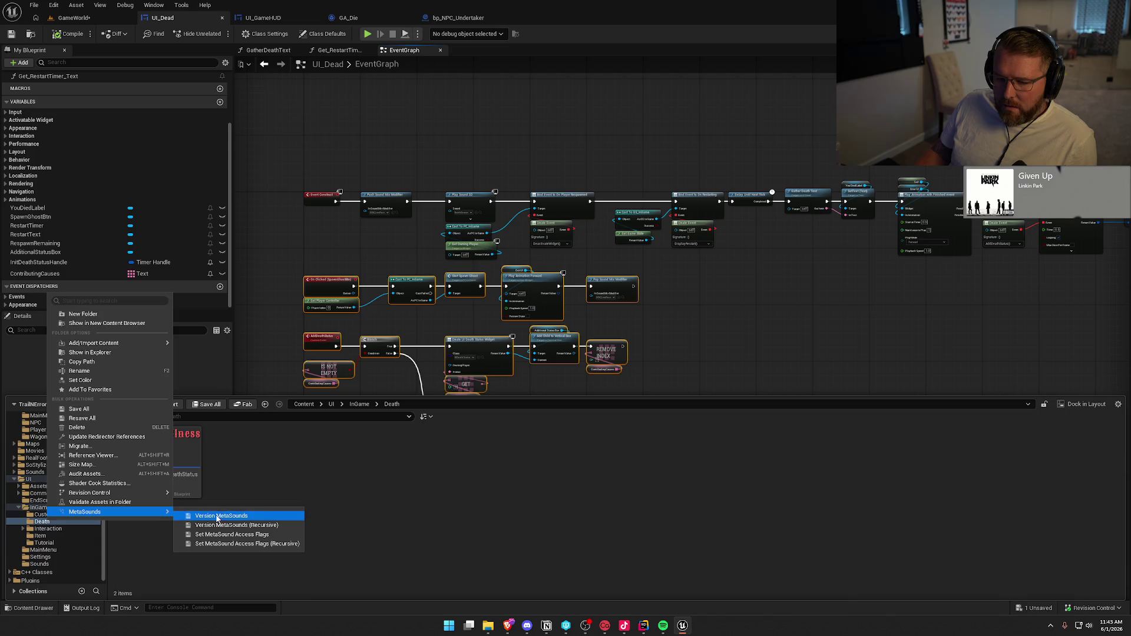
pyautogui.click(299, 475)
# Attempt to delete UI_Dead again, cancel, and open its Reference Viewer instead
pyautogui.click(142, 451)
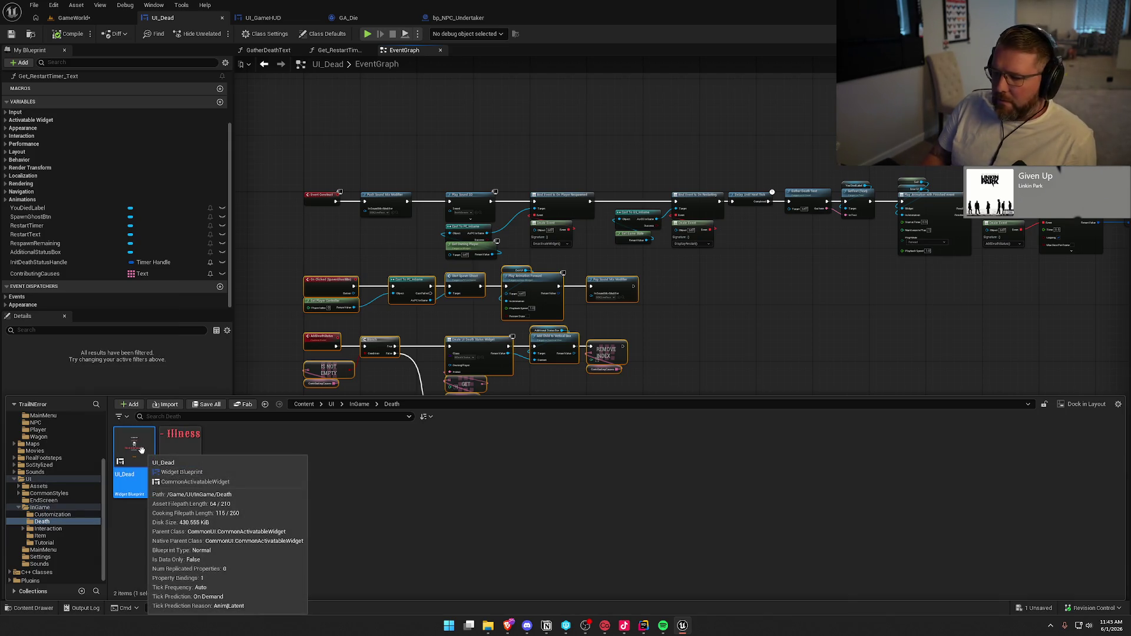
pyautogui.press('Delete')
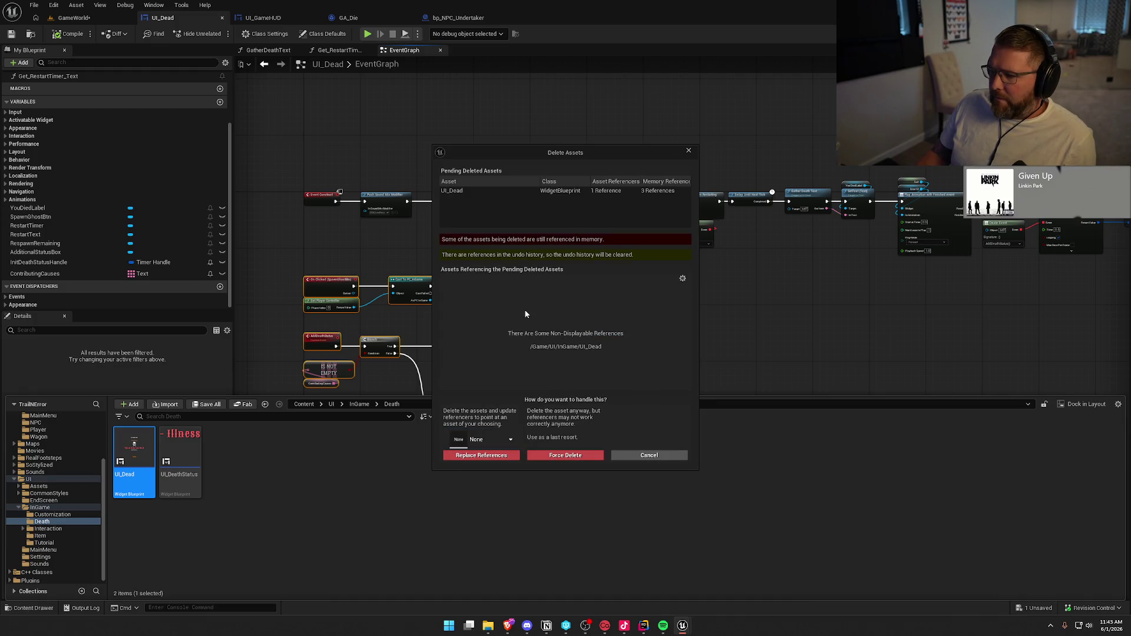
pyautogui.click(631, 455)
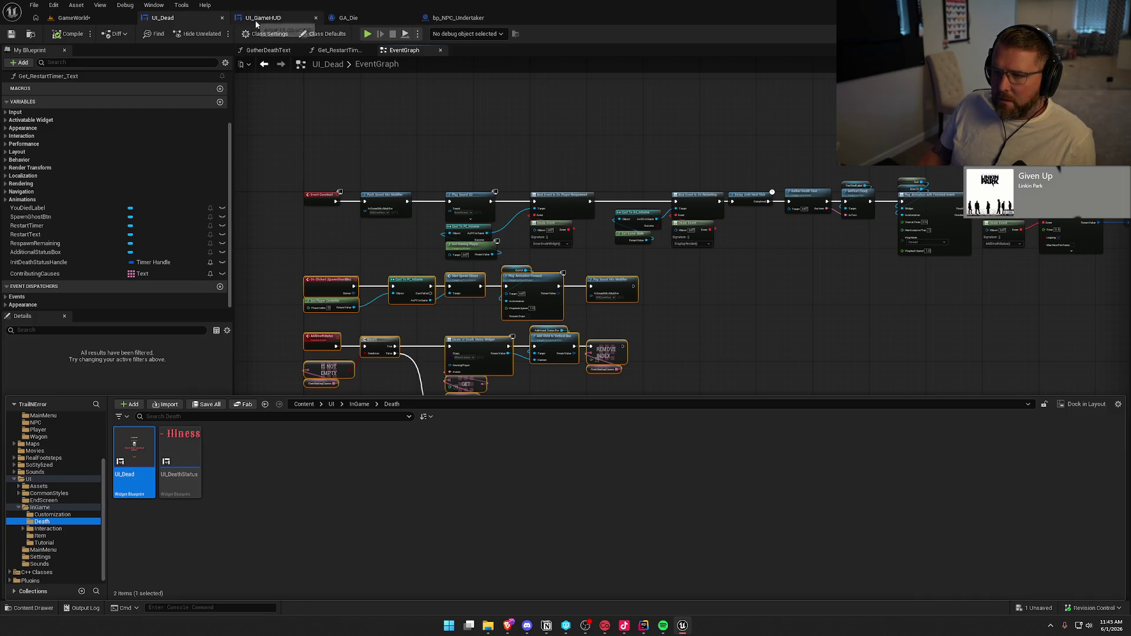
pyautogui.rightClick(134, 448)
pyautogui.click(176, 386)
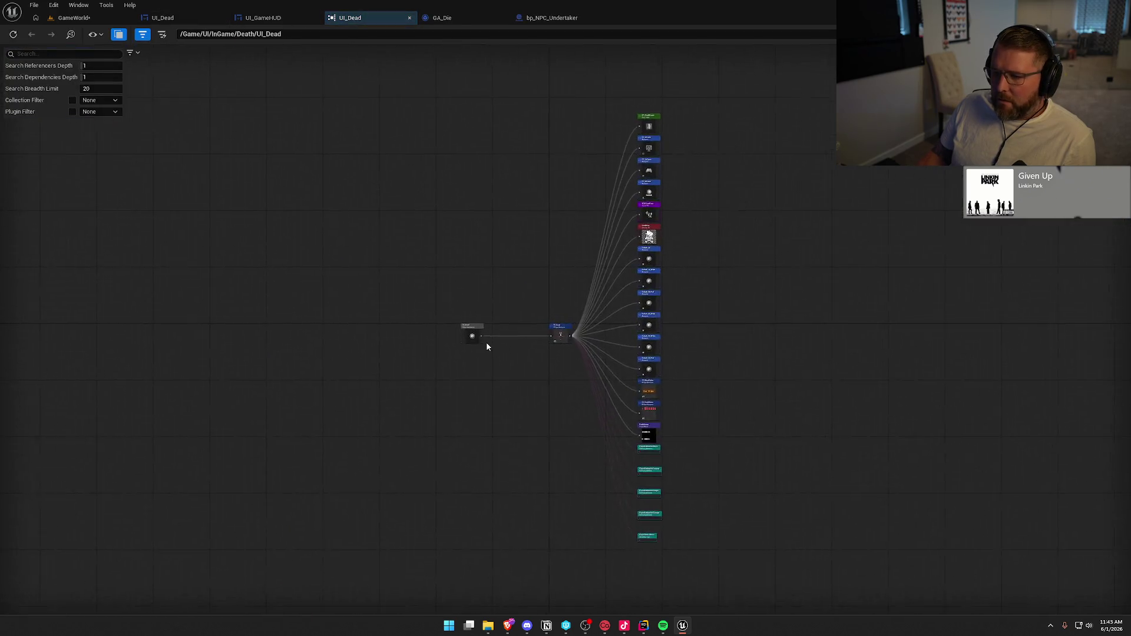
# Locate the UI_Dead redirector node's asset among the project folders
pyautogui.scroll(5, 486, 346)
pyautogui.click(441, 330)
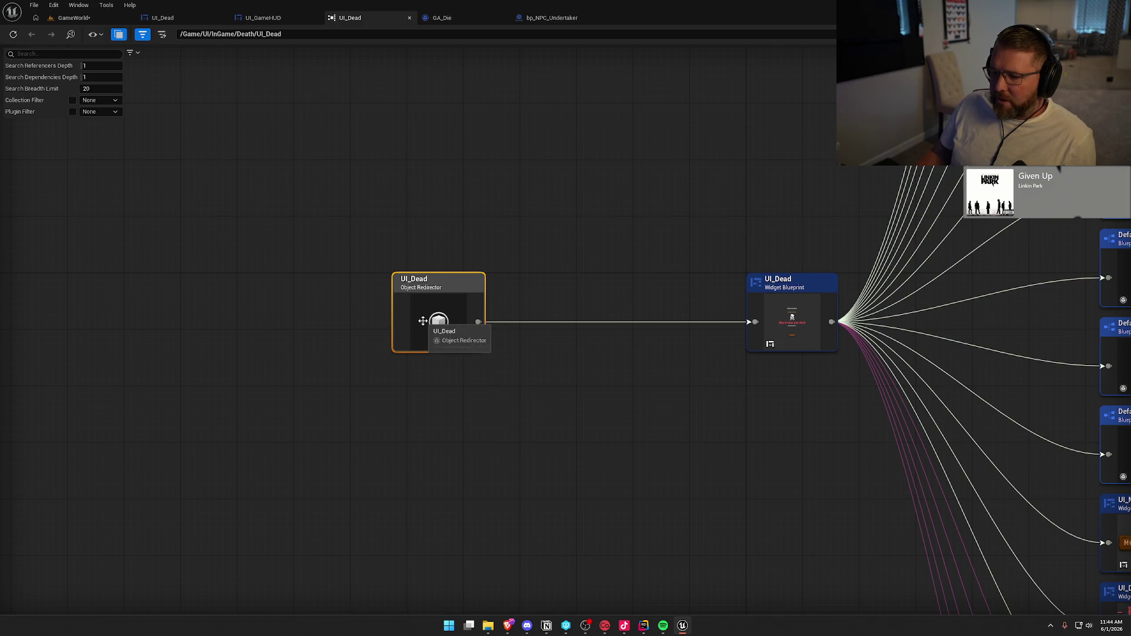
pyautogui.rightClick(422, 320)
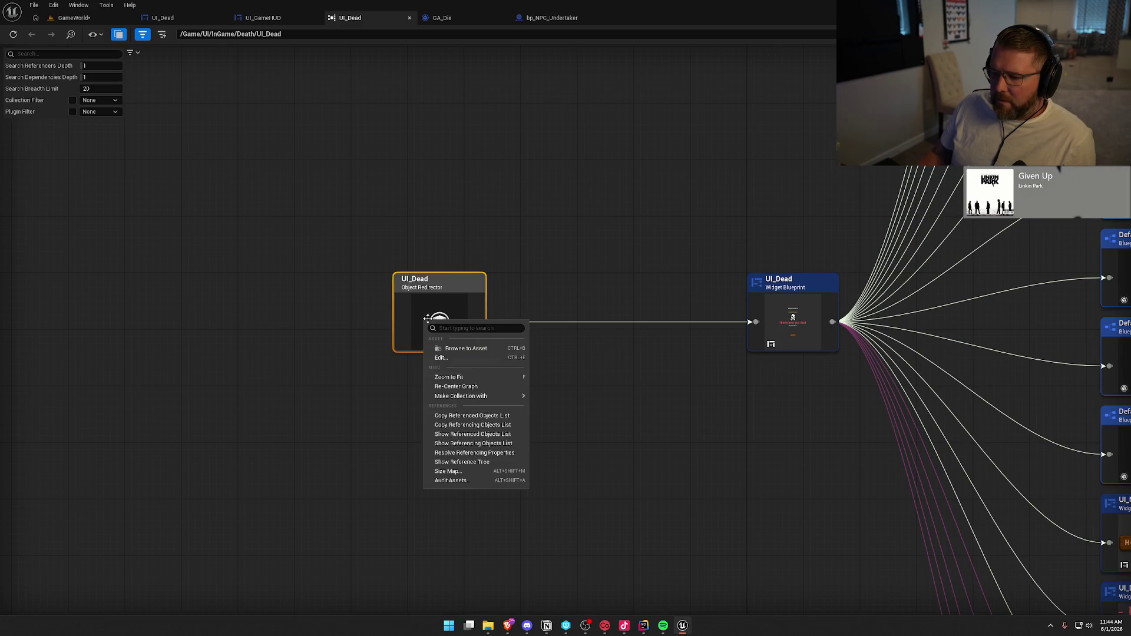
pyautogui.click(474, 350)
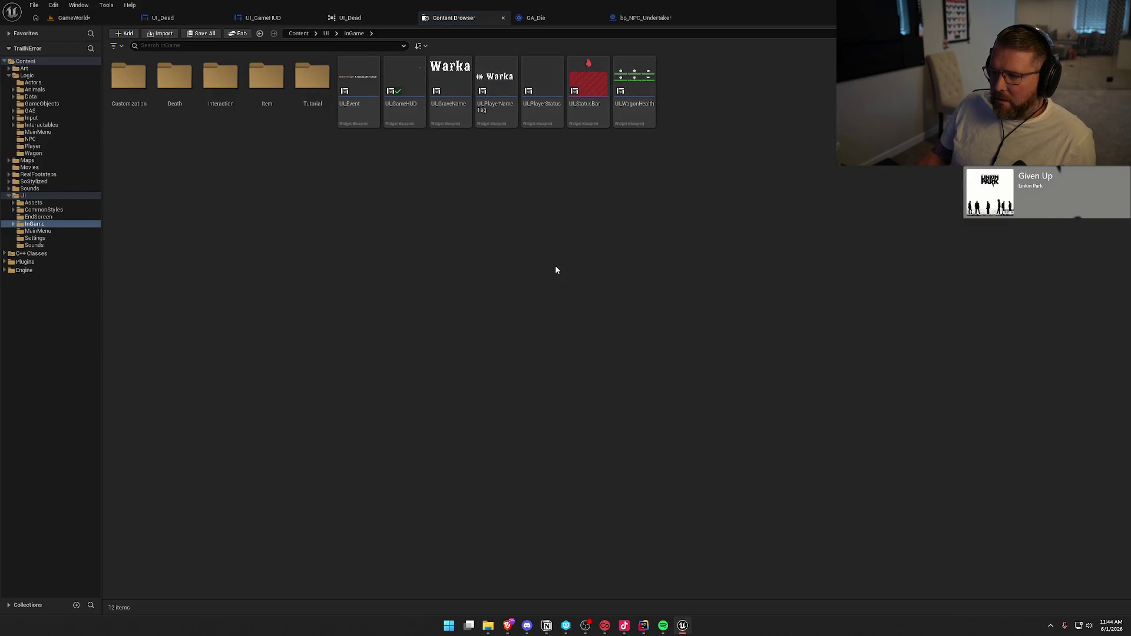
# Update redirector references in InGame, delete unreferenced redirectors, and refresh UI_Dead's reference graph
pyautogui.rightClick(47, 224)
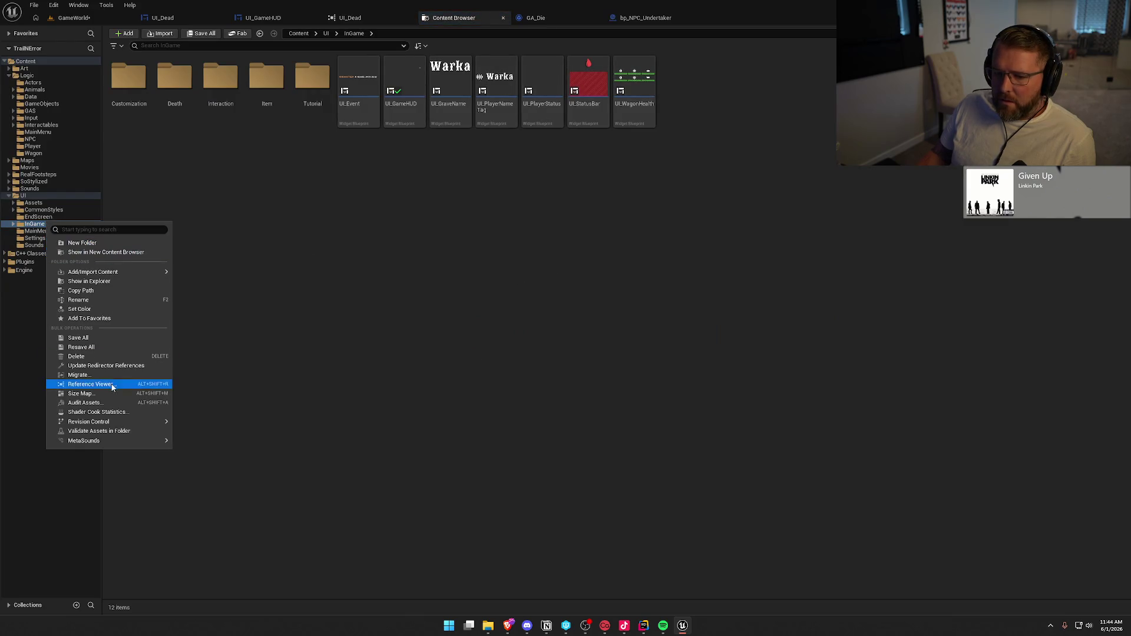
pyautogui.click(113, 365)
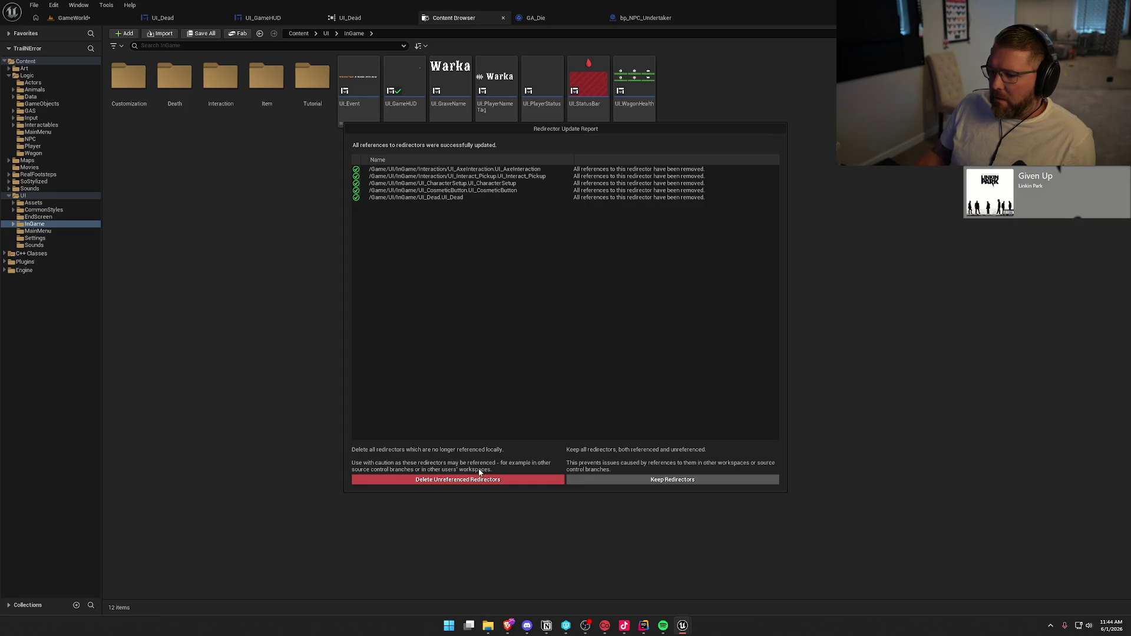
pyautogui.click(466, 465)
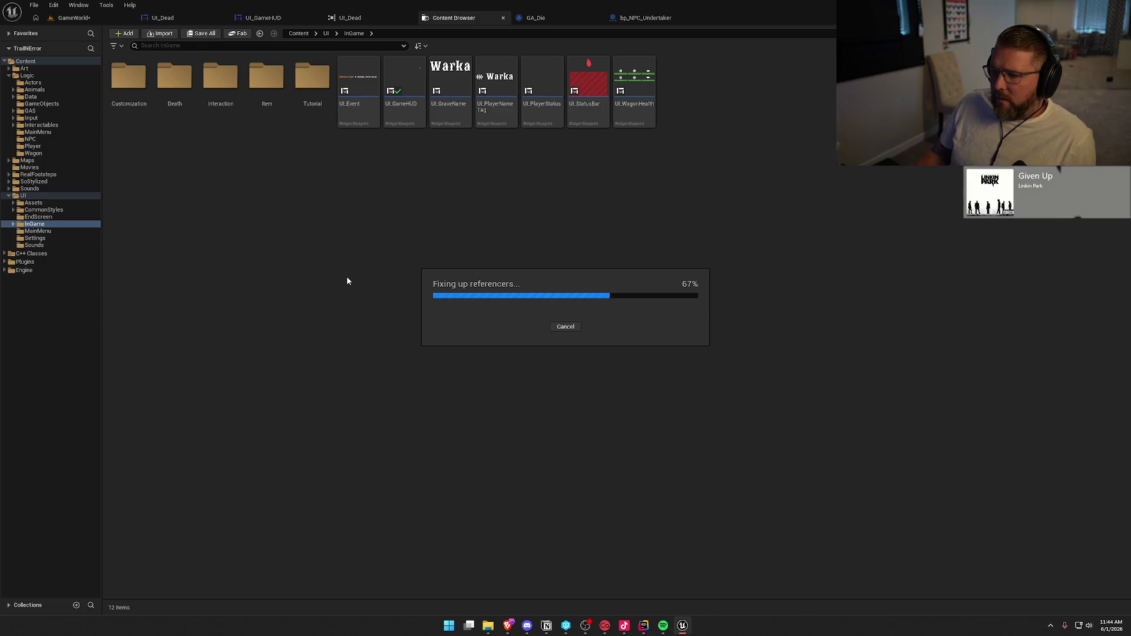
pyautogui.click(350, 18)
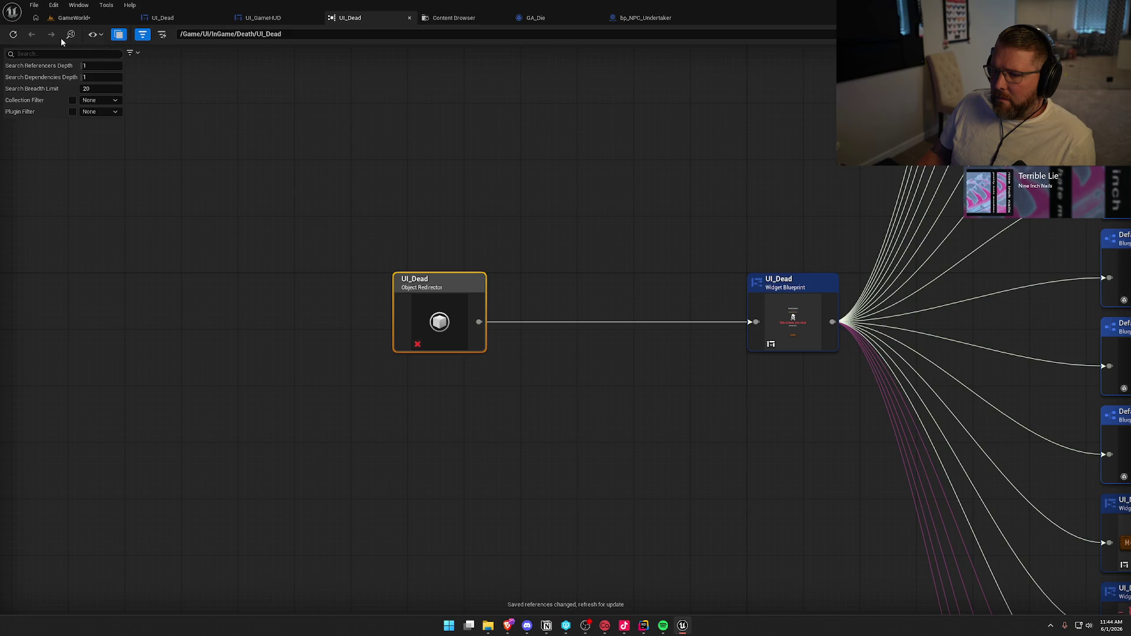
pyautogui.click(15, 36)
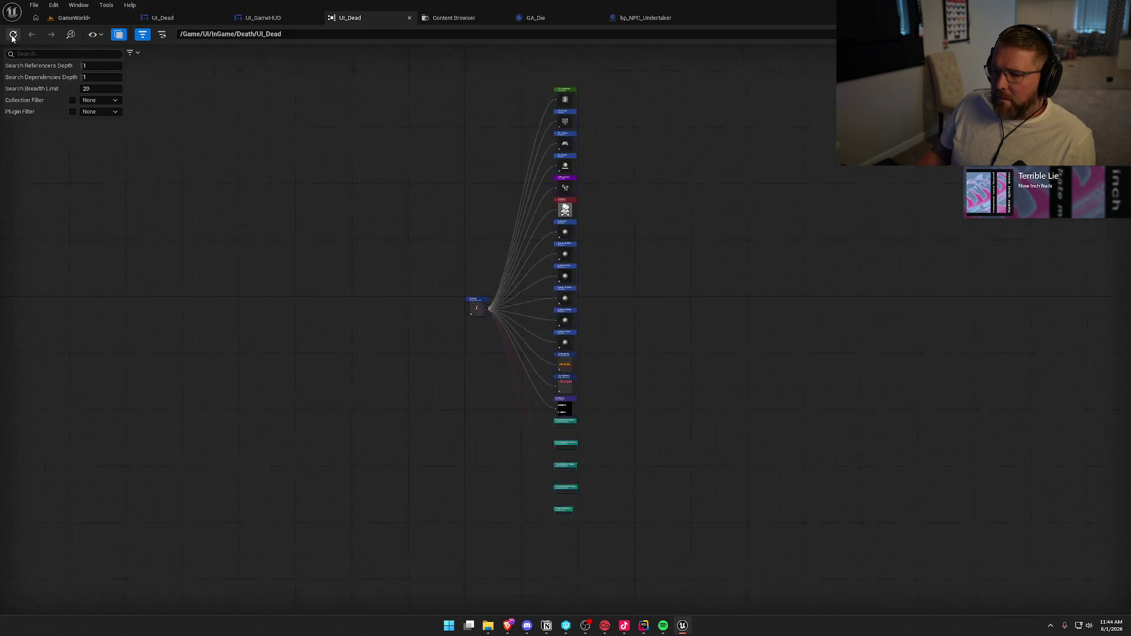
# Close the reference graph and UI_Dead editor, then force-delete the UI_Dead asset
pyautogui.click(409, 18)
pyautogui.click(162, 18)
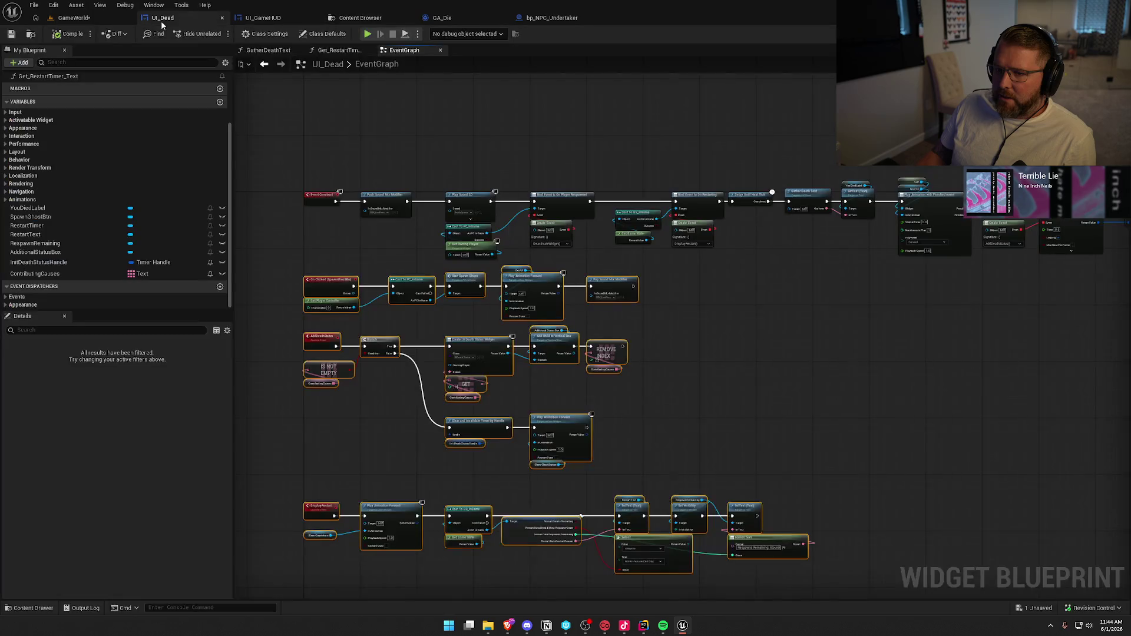
pyautogui.click(222, 17)
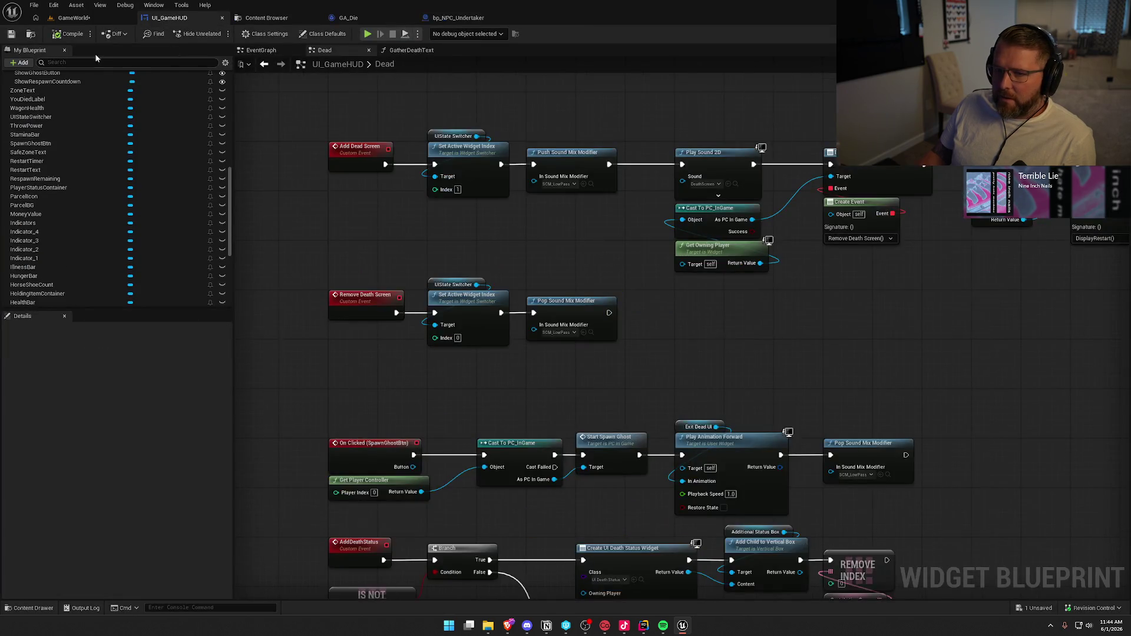
pyautogui.click(36, 609)
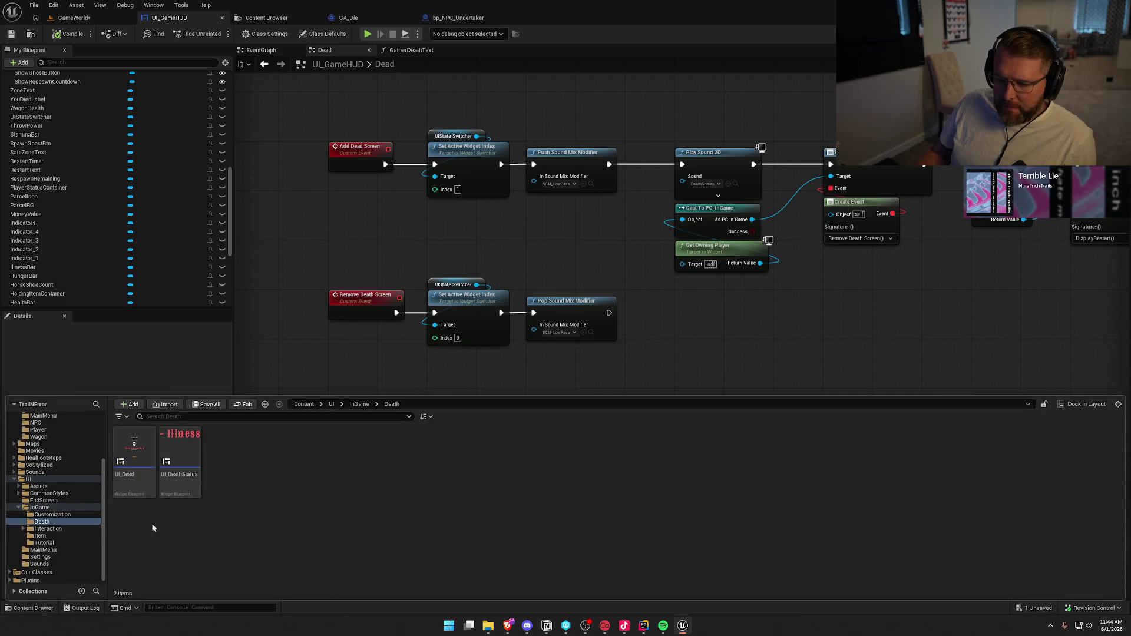
pyautogui.press('Delete')
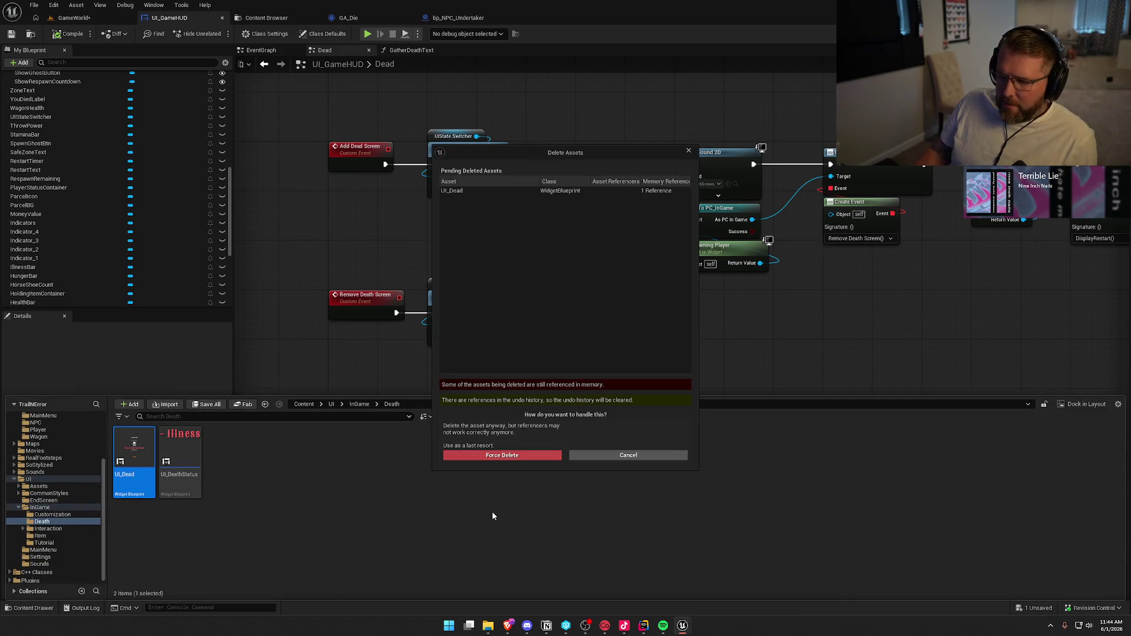
pyautogui.click(522, 454)
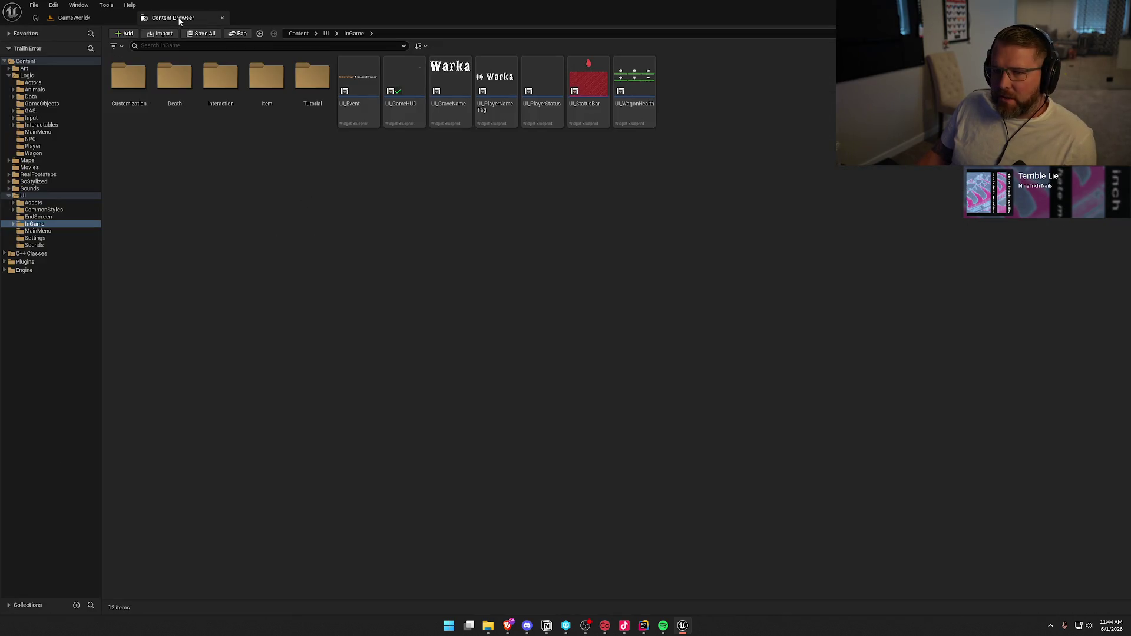
# Close the extra asset browser and save the changed content
pyautogui.click(222, 18)
pyautogui.click(11, 34)
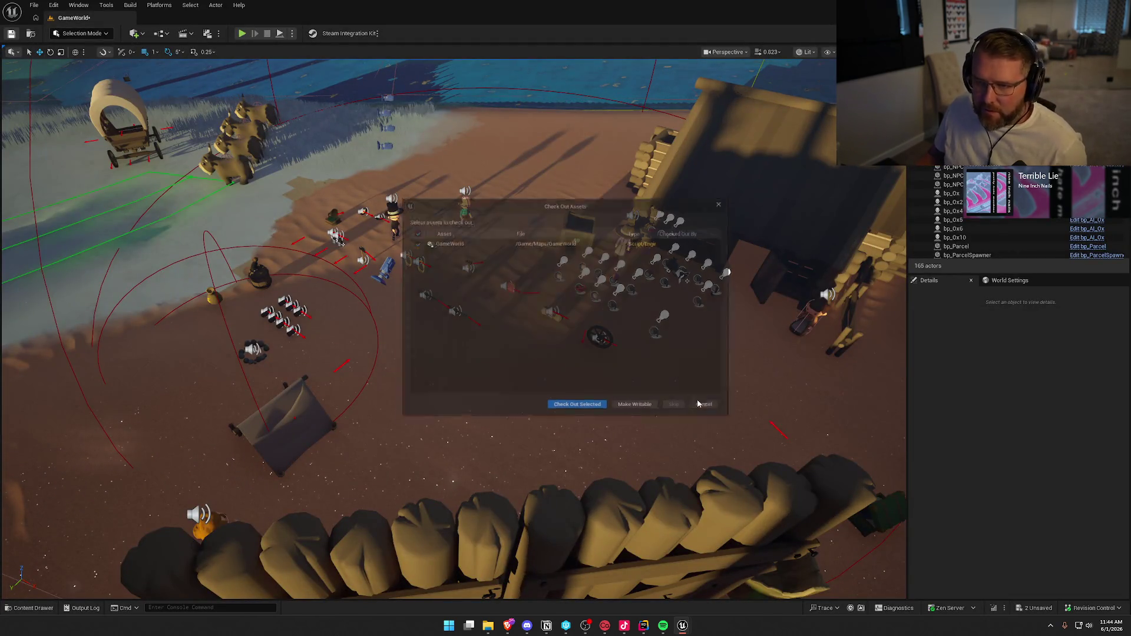
pyautogui.click(578, 414)
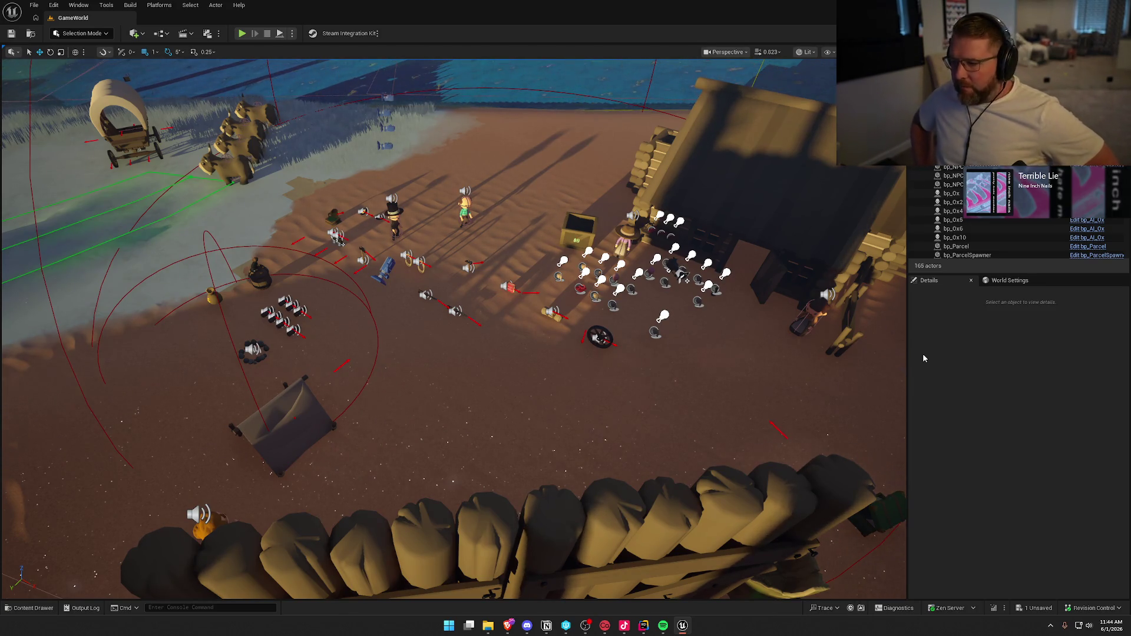
# Confirm saving the GameWorld map, then select the bp_Ox10 ox in the level
pyautogui.click(947, 393)
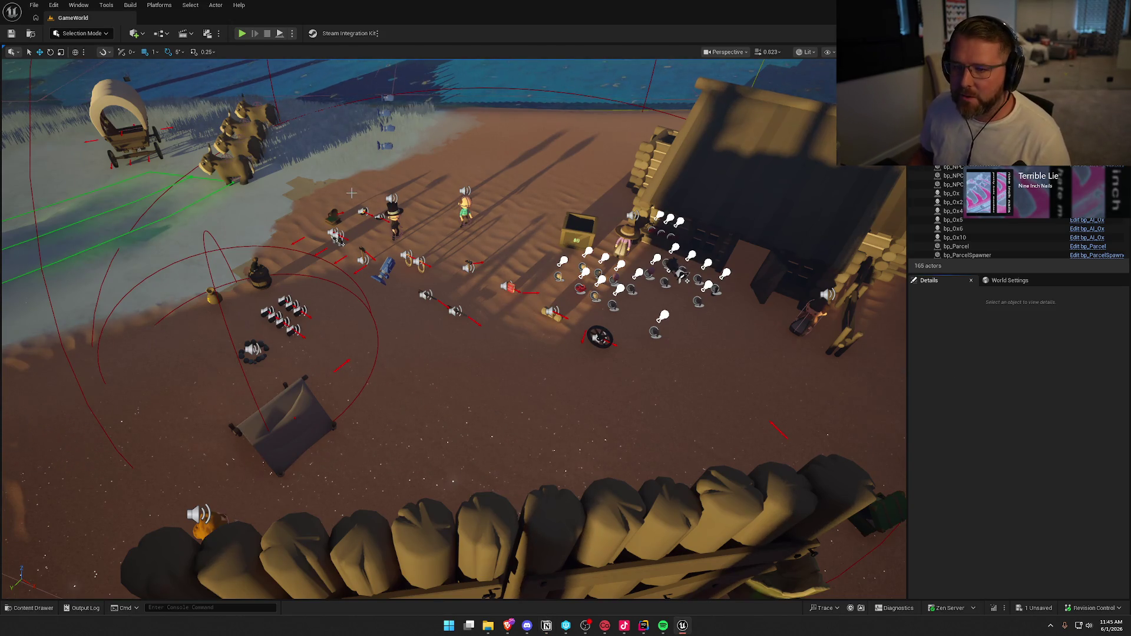
pyautogui.click(966, 237)
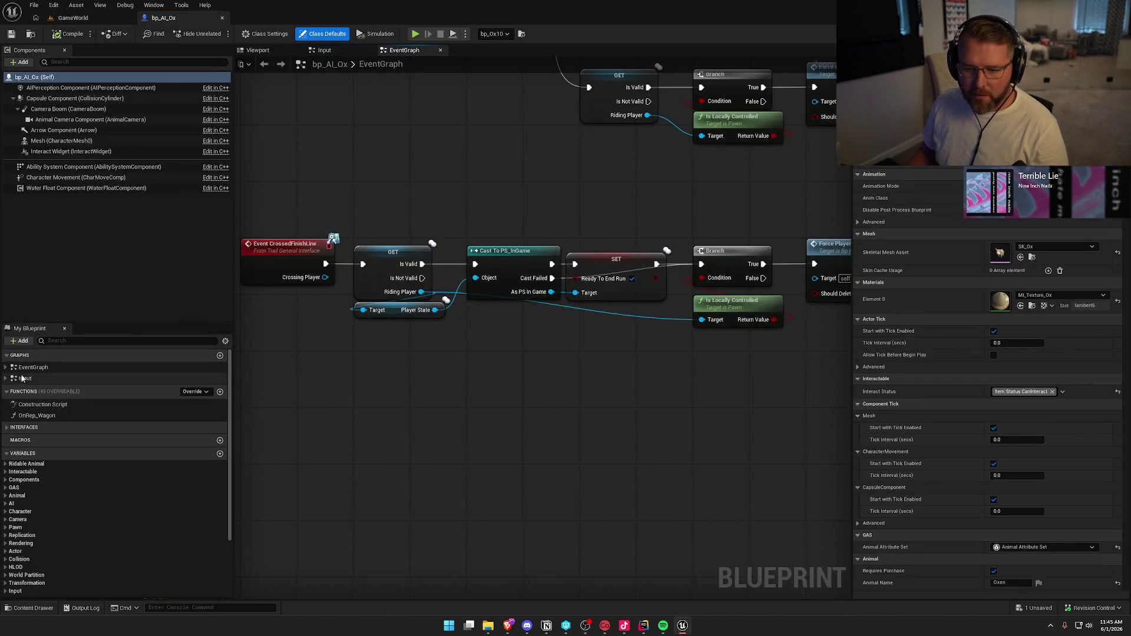
# Add a GetSpectateTarget override in bp_AI_Ox, undo it, and compile and save
pyautogui.click(7, 429)
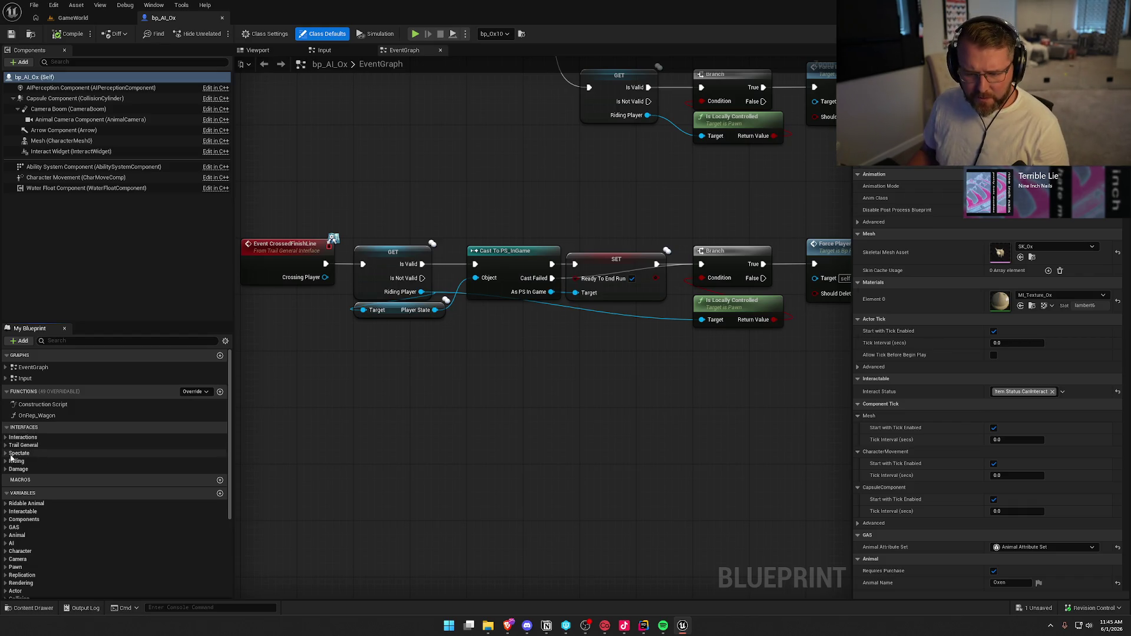
pyautogui.click(6, 454)
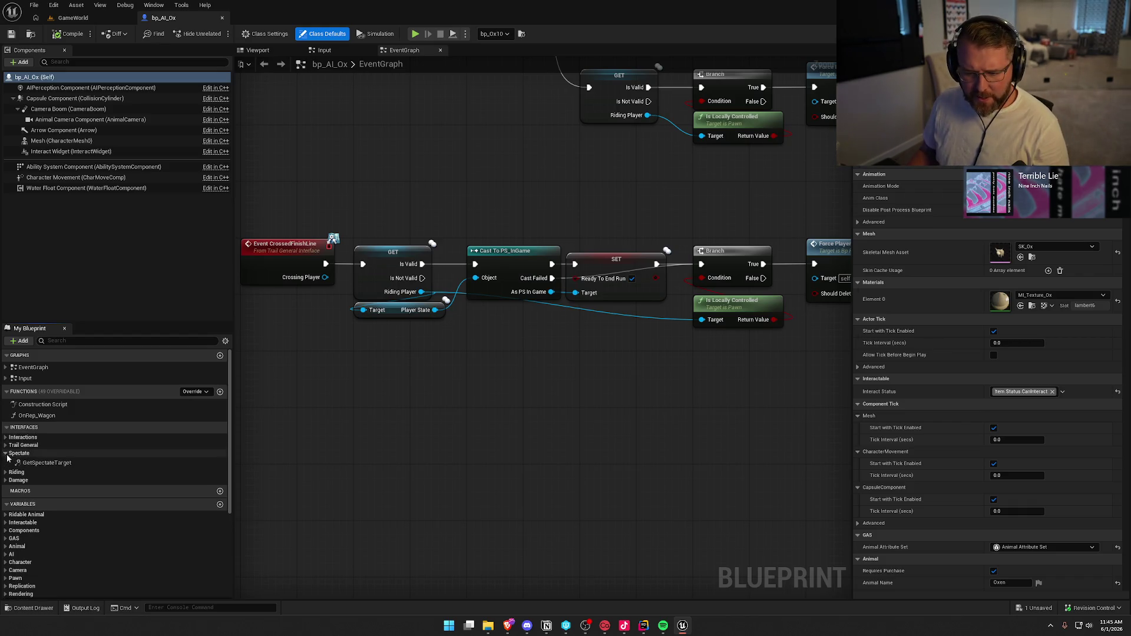
pyautogui.doubleClick(56, 465)
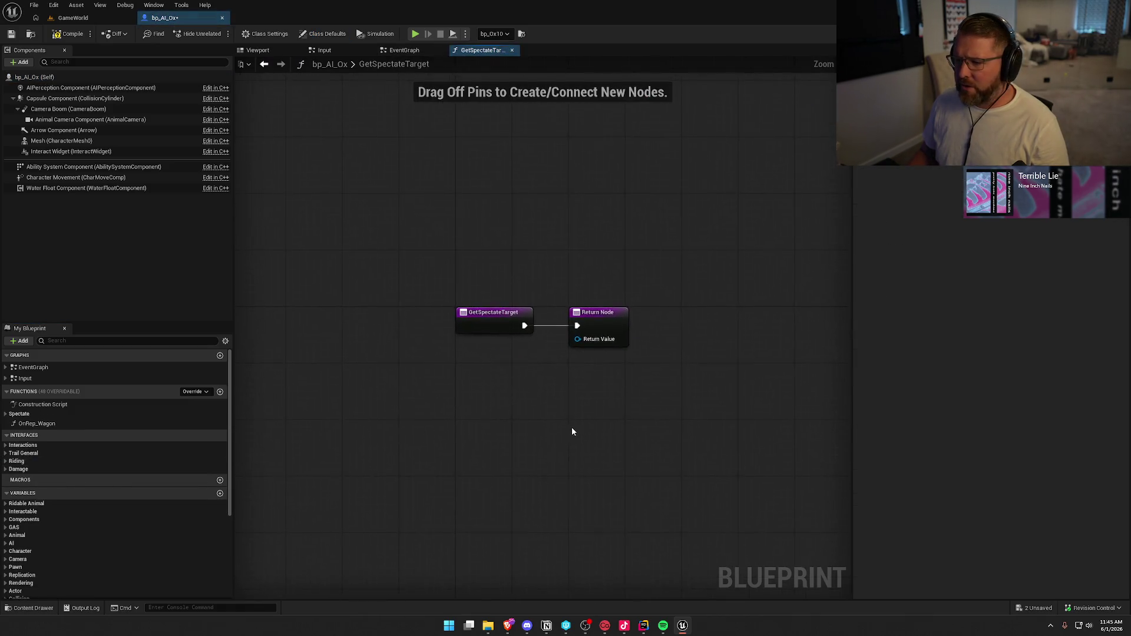
pyautogui.click(6, 413)
pyautogui.click(57, 424)
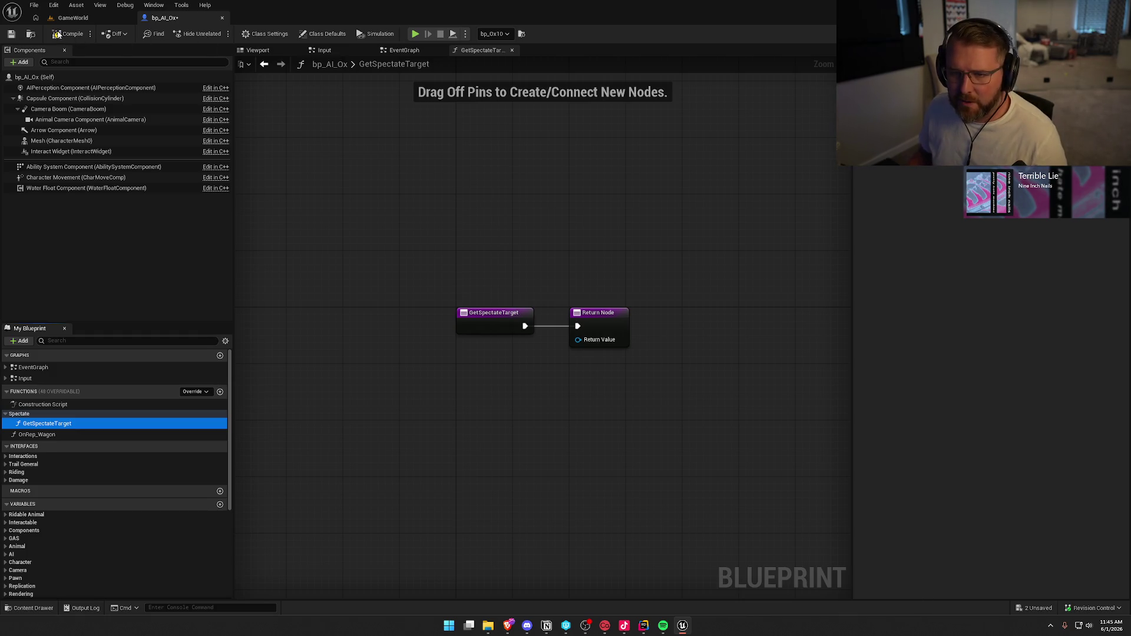
pyautogui.hotkey('ctrl', 'z')
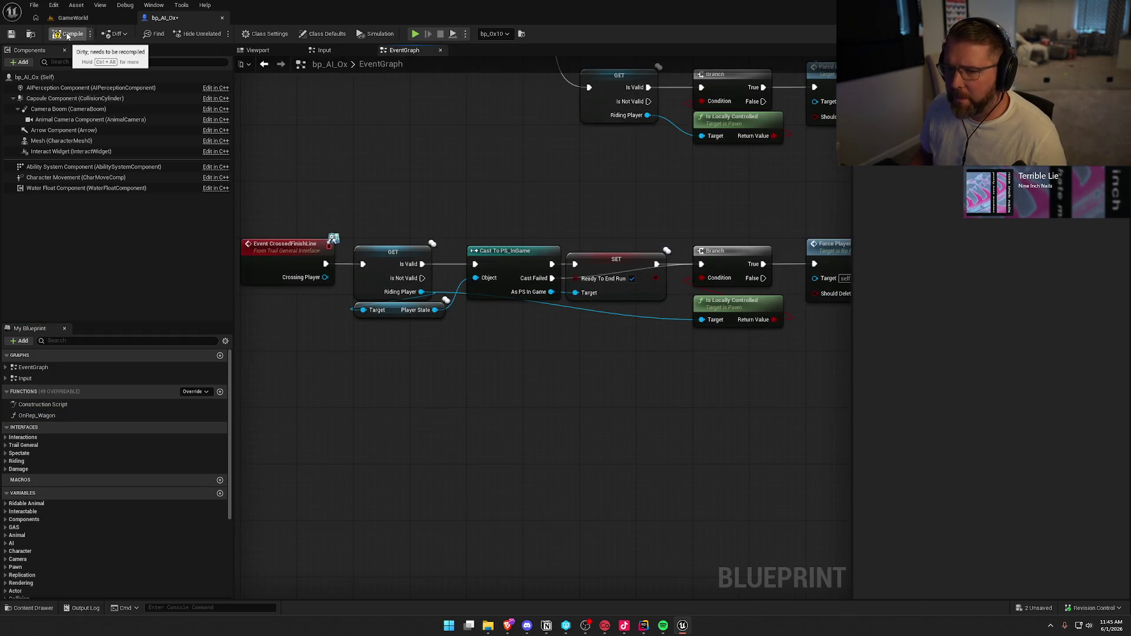
pyautogui.press('F7')
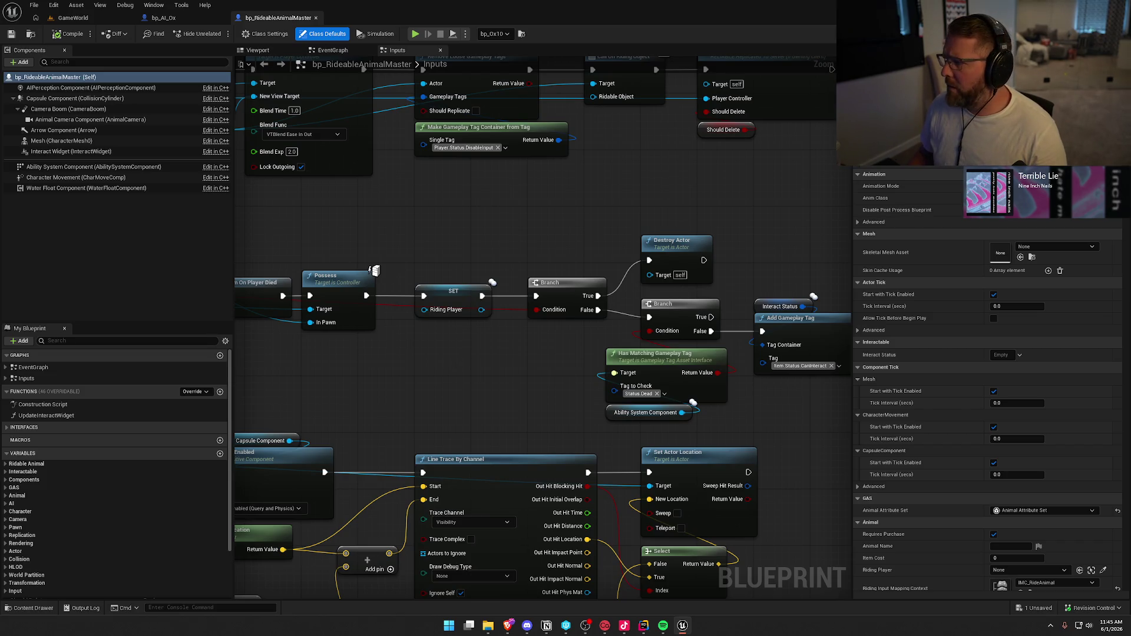
pyautogui.hotkey('alt', 'Tab')
# Follow GetSpectateTarget_Implementation into RidableAnimal.cpp and check it returns RidingPlayer
pyautogui.scroll(-5, 482, 415)
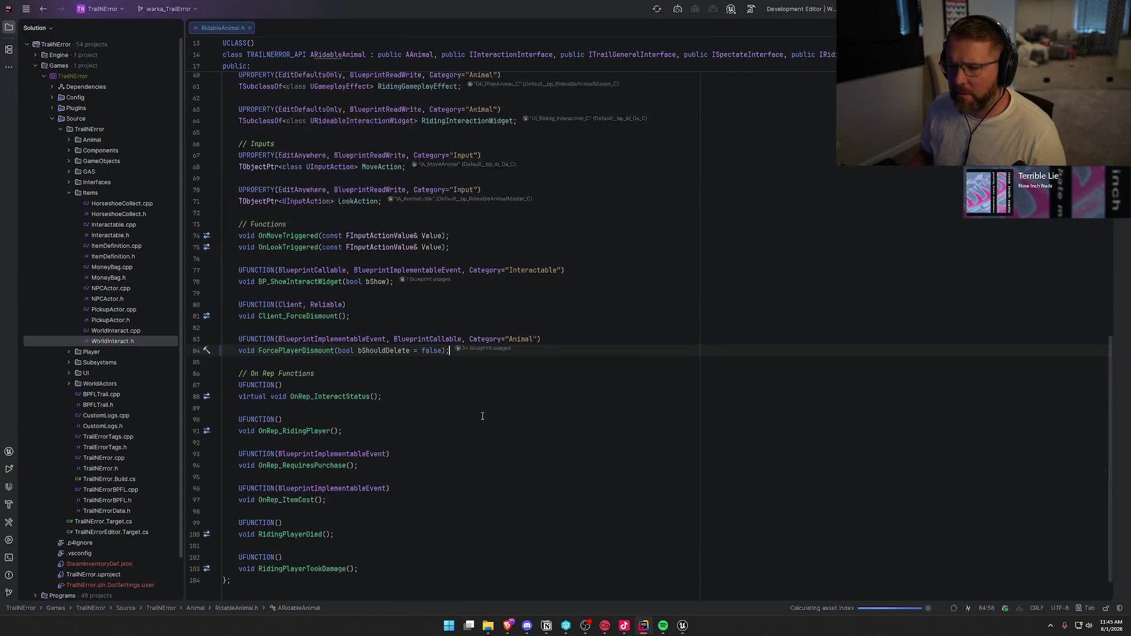
pyautogui.scroll(5, 482, 417)
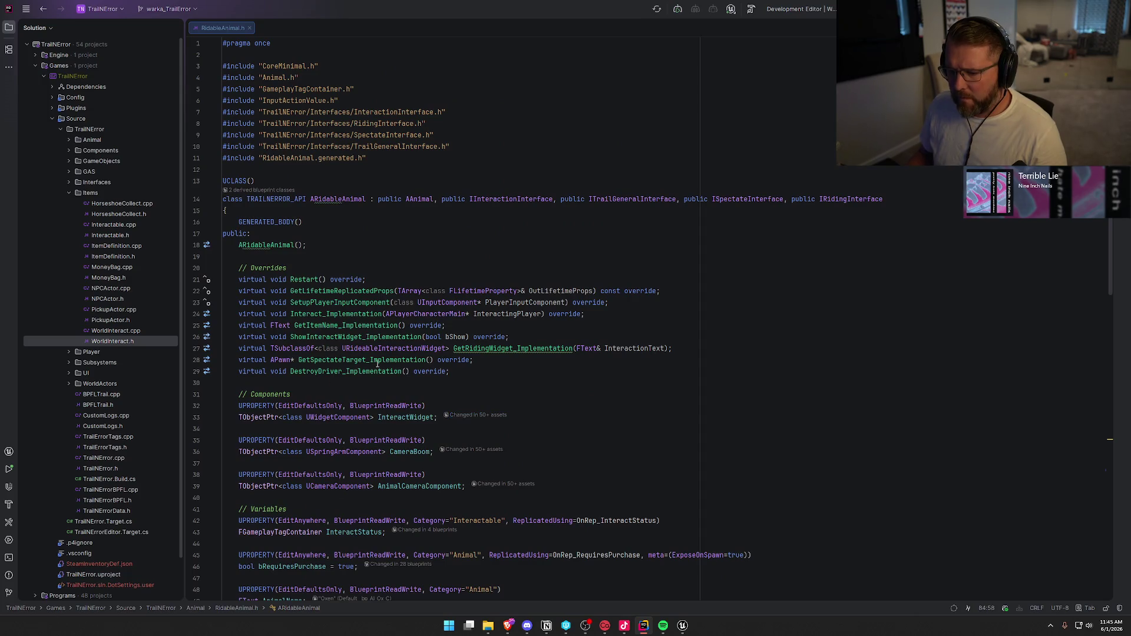
pyautogui.click(354, 360)
pyautogui.keyDown('ctrl'); pyautogui.click(354, 360); pyautogui.keyUp('ctrl')
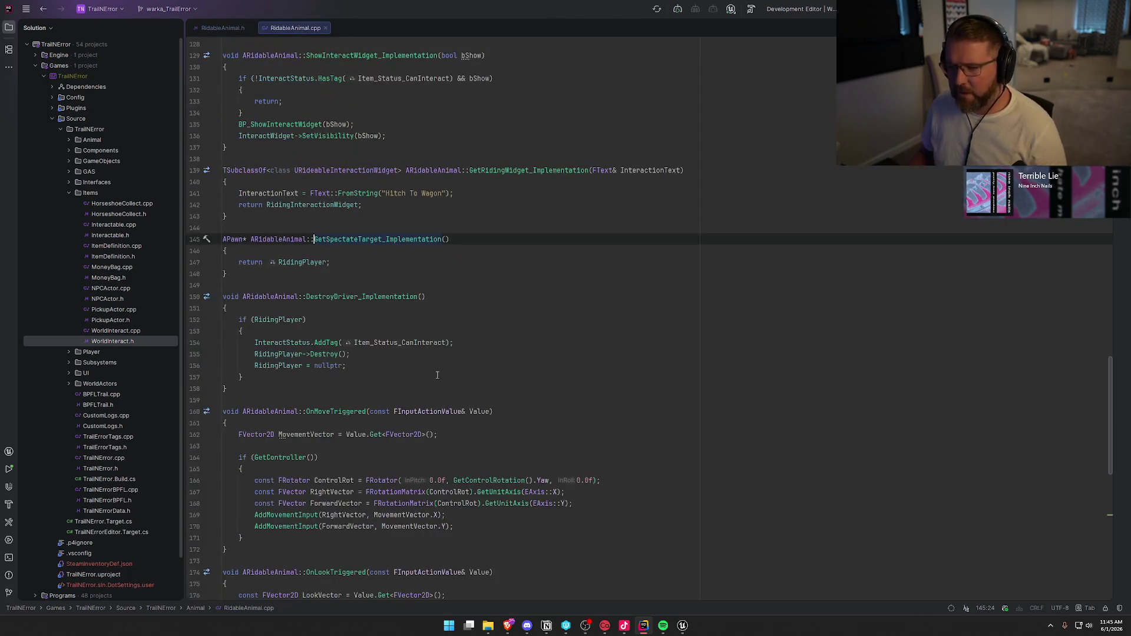
pyautogui.click(337, 264)
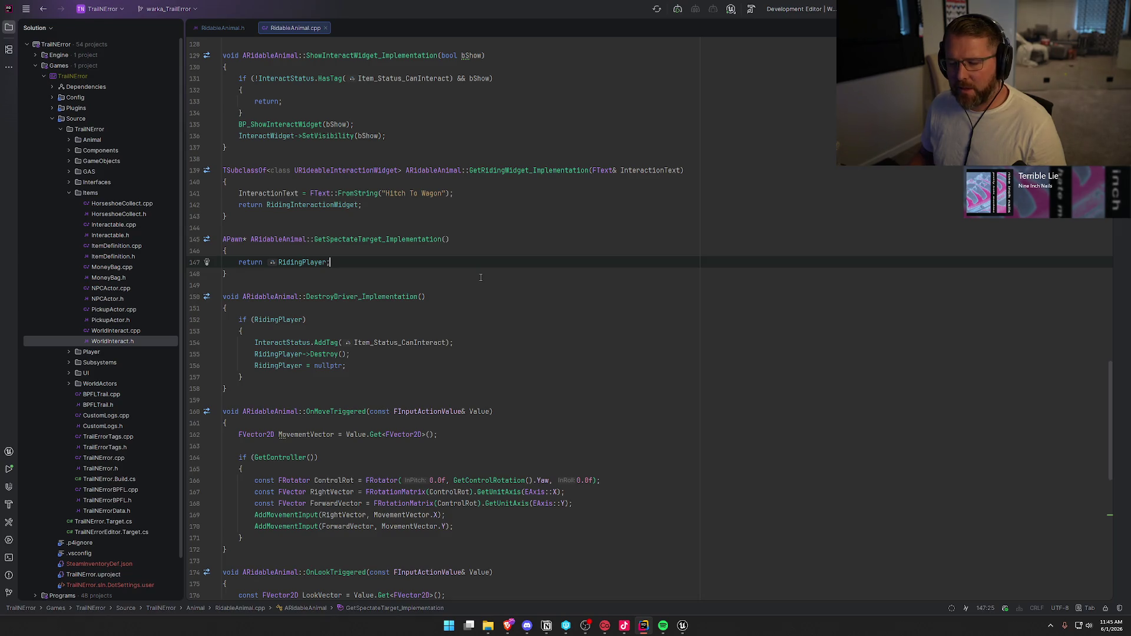
# Close both code files and return to the Unreal Editor
pyautogui.middleClick(274, 30)
pyautogui.middleClick(240, 30)
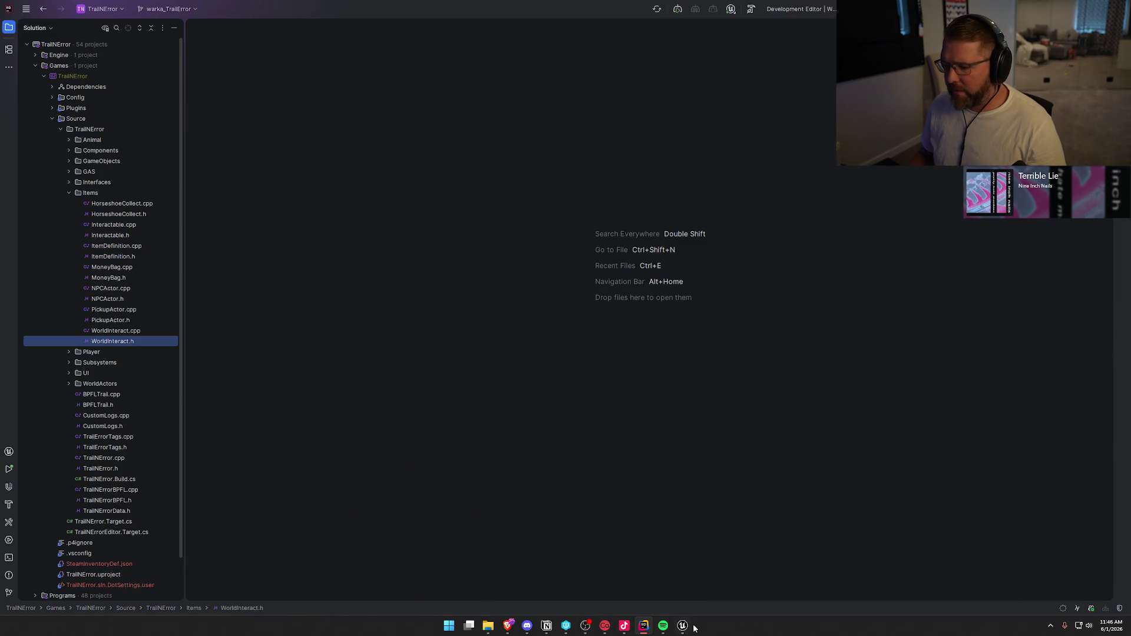
pyautogui.click(684, 626)
pyautogui.hotkey('ctrl', 'space')
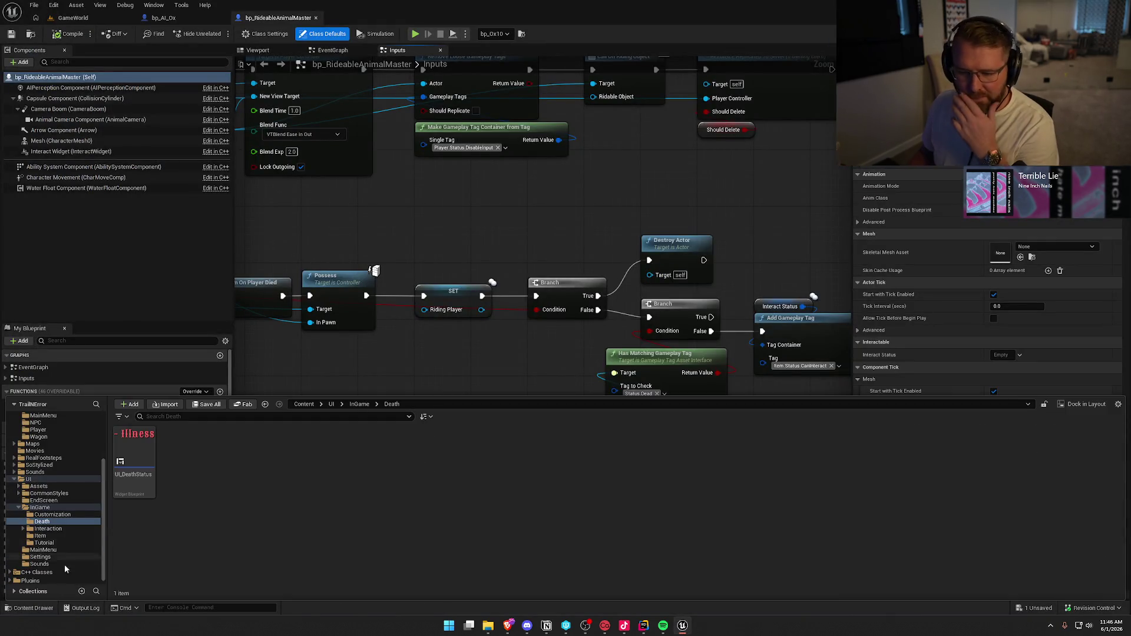
# Open bp_AVSWagon's Spectate GetSpectateTarget graph to see it returns the Driver
pyautogui.click(134, 451)
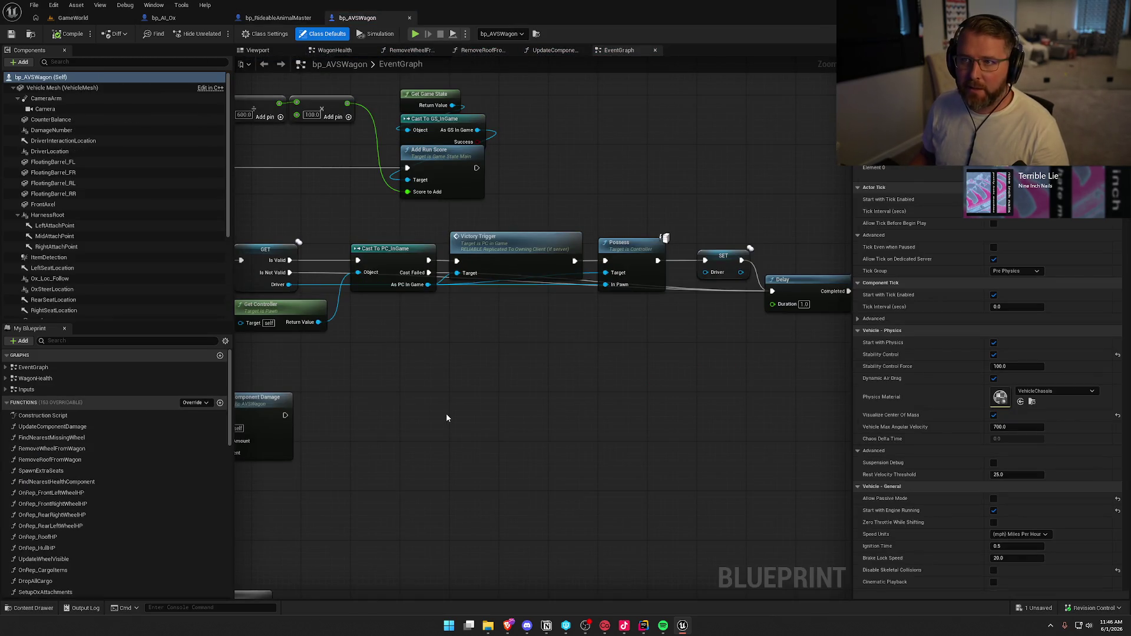
pyautogui.scroll(-5, 98, 453)
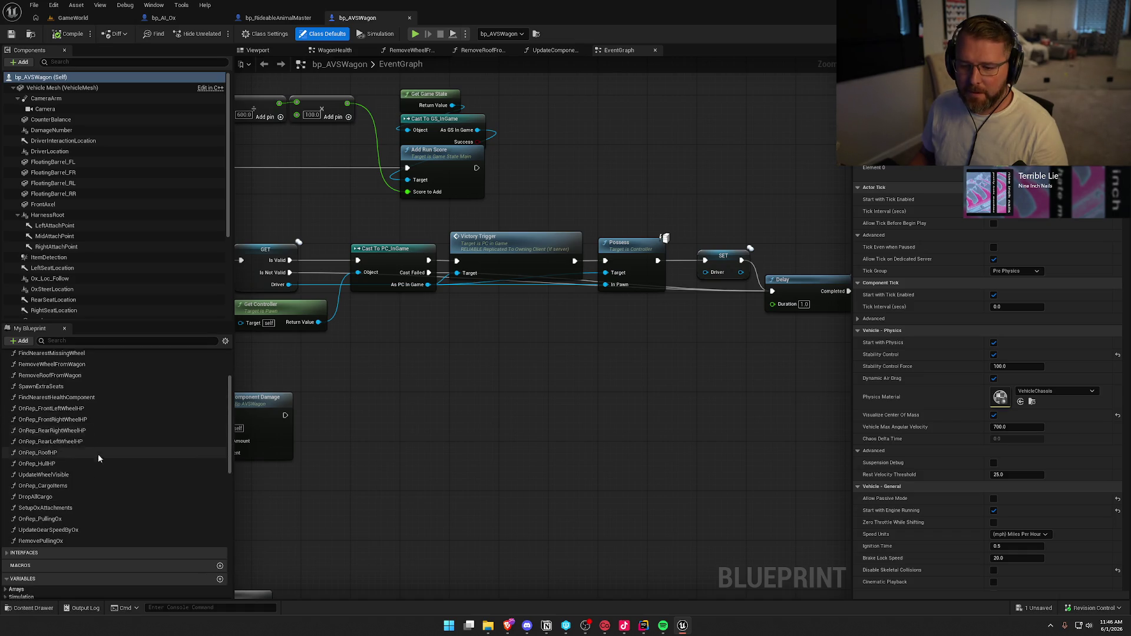
pyautogui.click(12, 468)
pyautogui.click(18, 493)
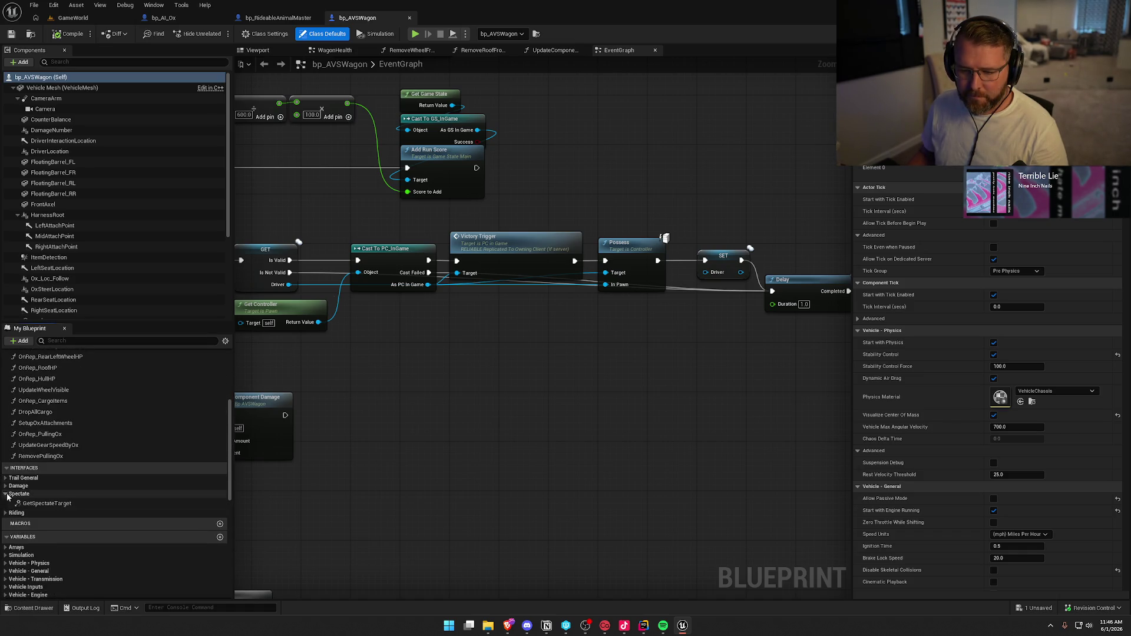
pyautogui.doubleClick(37, 503)
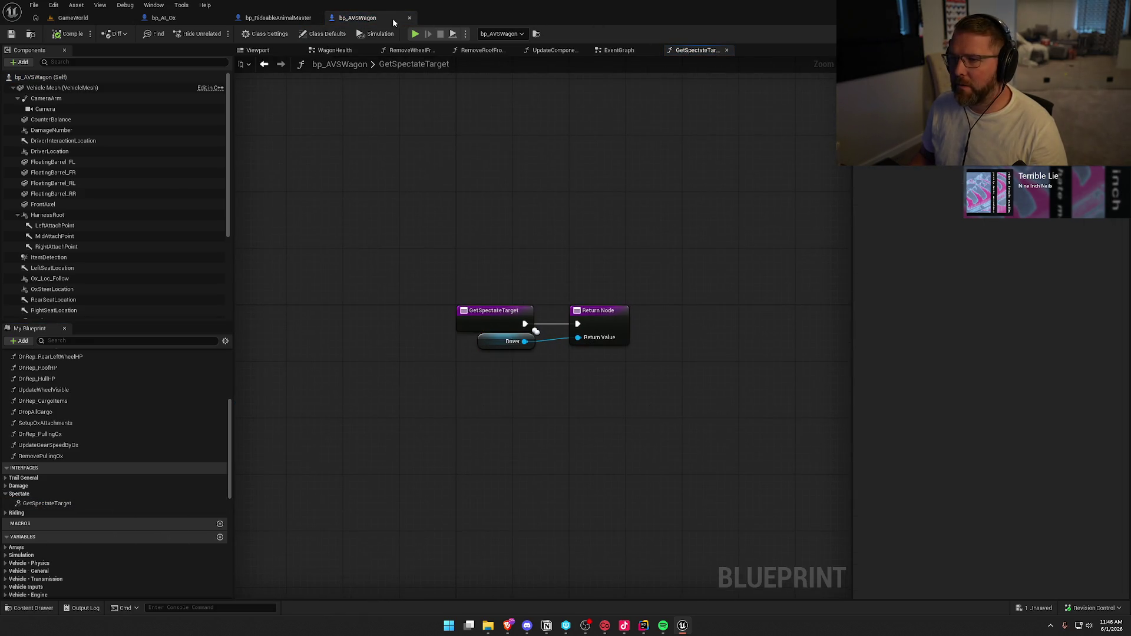
# Close bp_AVSWagon and all remaining Blueprint editors
pyautogui.middleClick(364, 22)
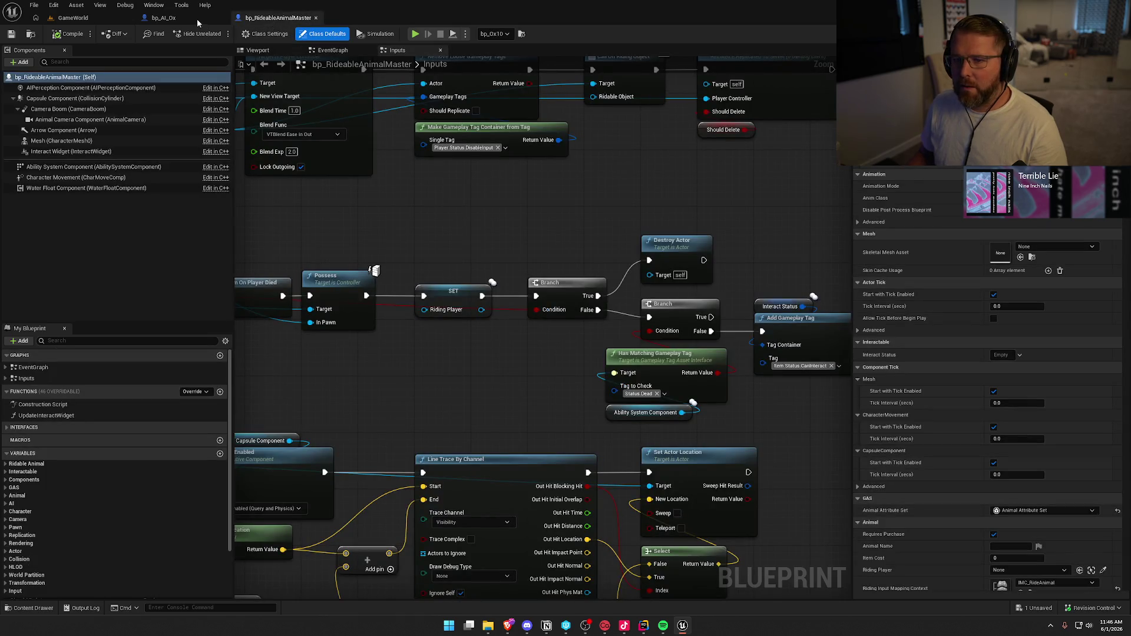
pyautogui.middleClick(197, 19)
pyautogui.middleClick(197, 19)
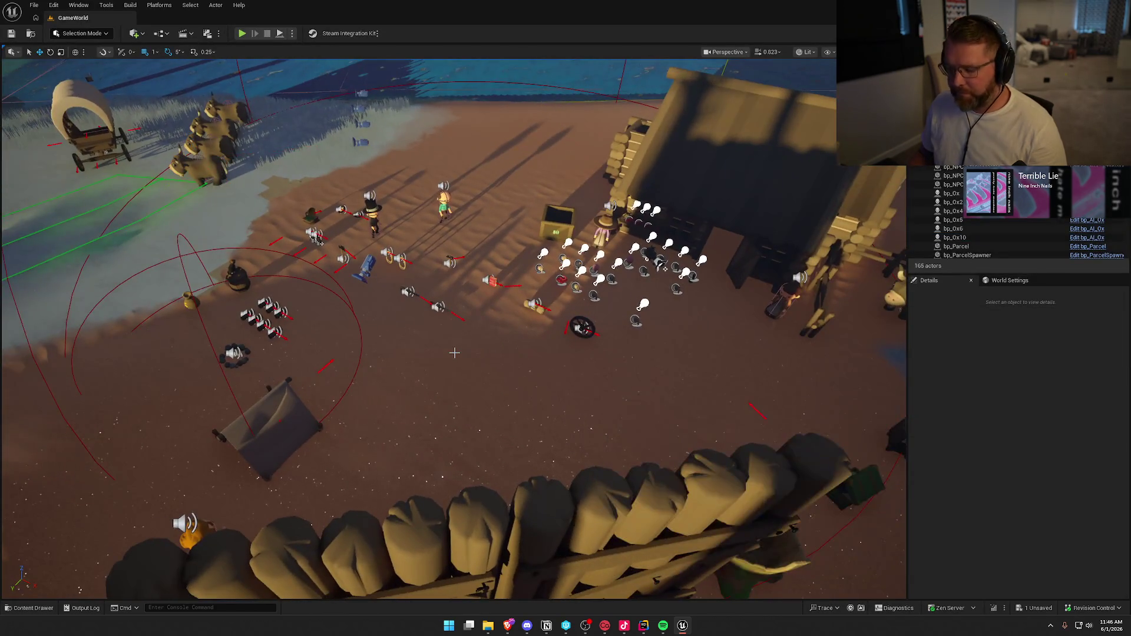
pyautogui.hotkey('ctrl', 'space')
# Add the Spectate Interface to bp_WagonSpectator's implemented interfaces
pyautogui.doubleClick(323, 454)
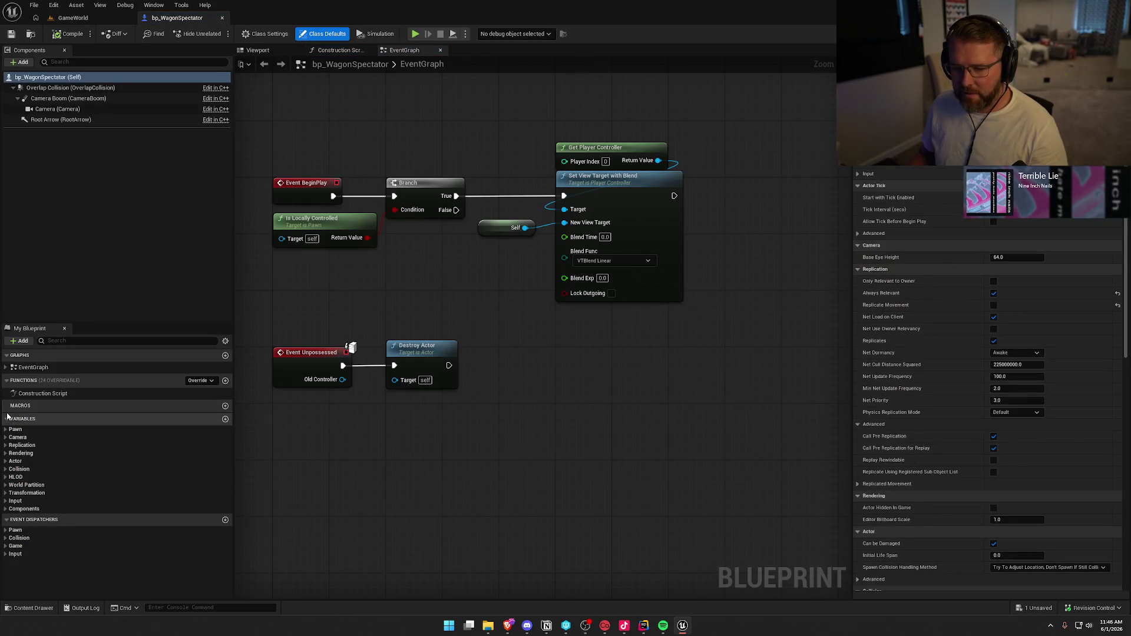
pyautogui.click(264, 34)
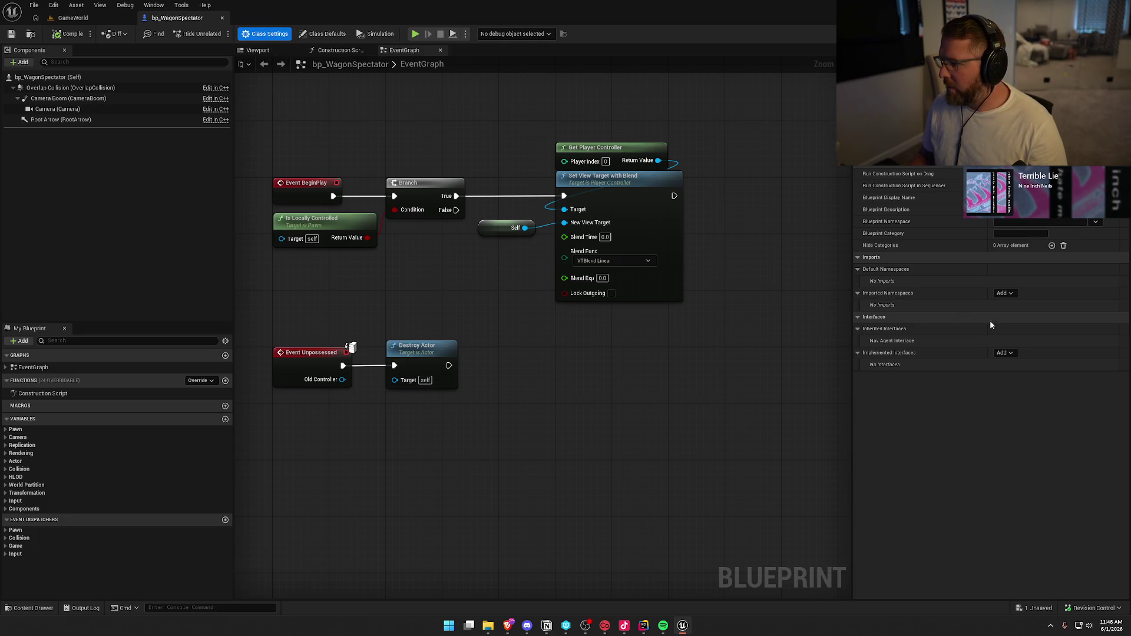
pyautogui.click(1009, 353)
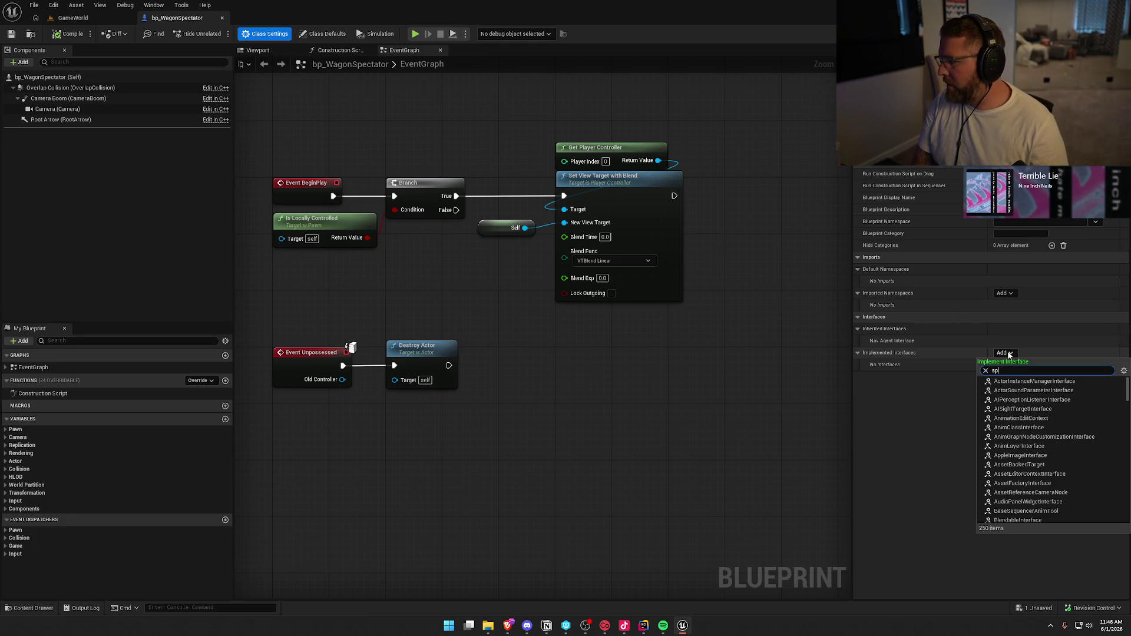
pyautogui.write('spectate')
pyautogui.click(1026, 382)
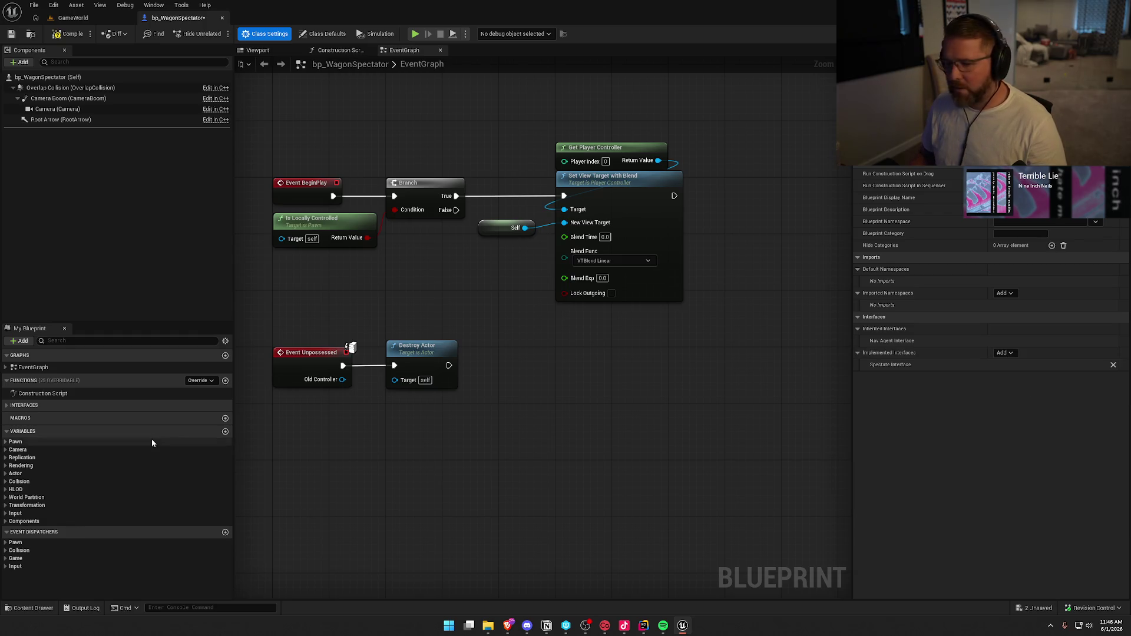
# Implement GetSpectateTarget in bp_WagonSpectator so it returns a Self reference
pyautogui.click(13, 405)
pyautogui.click(16, 417)
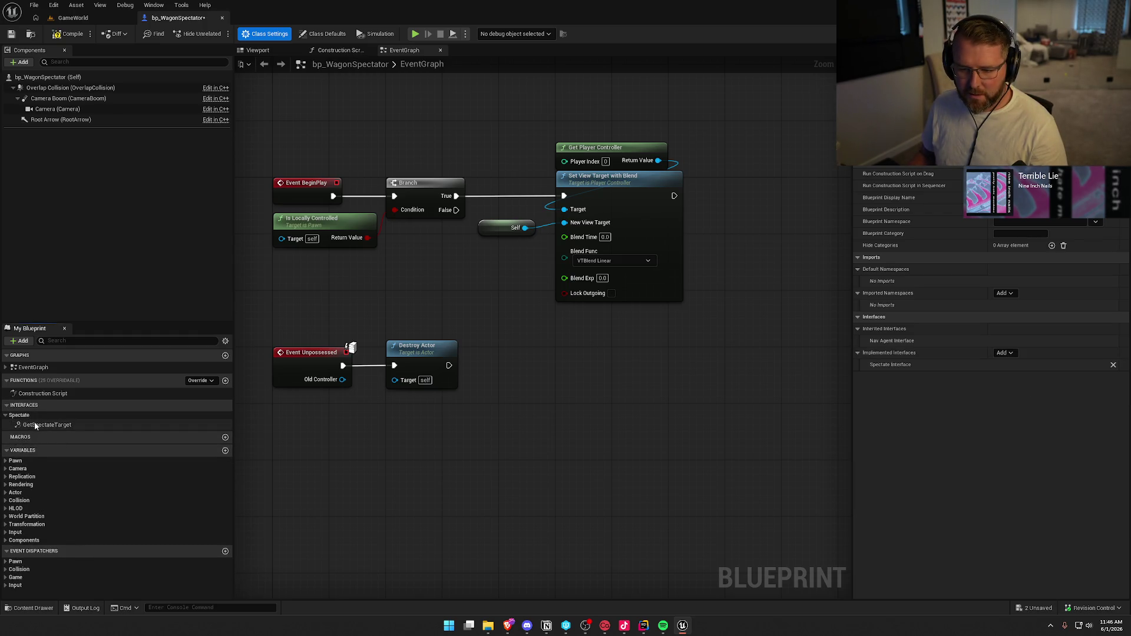
pyautogui.doubleClick(35, 425)
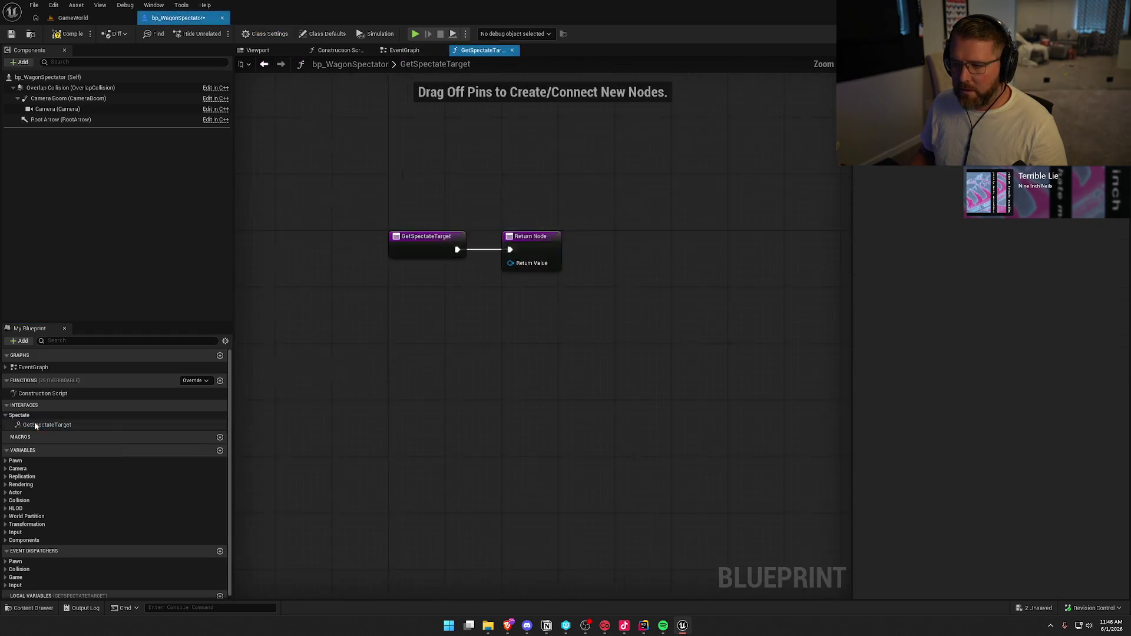
pyautogui.scroll(-1, 70, 500)
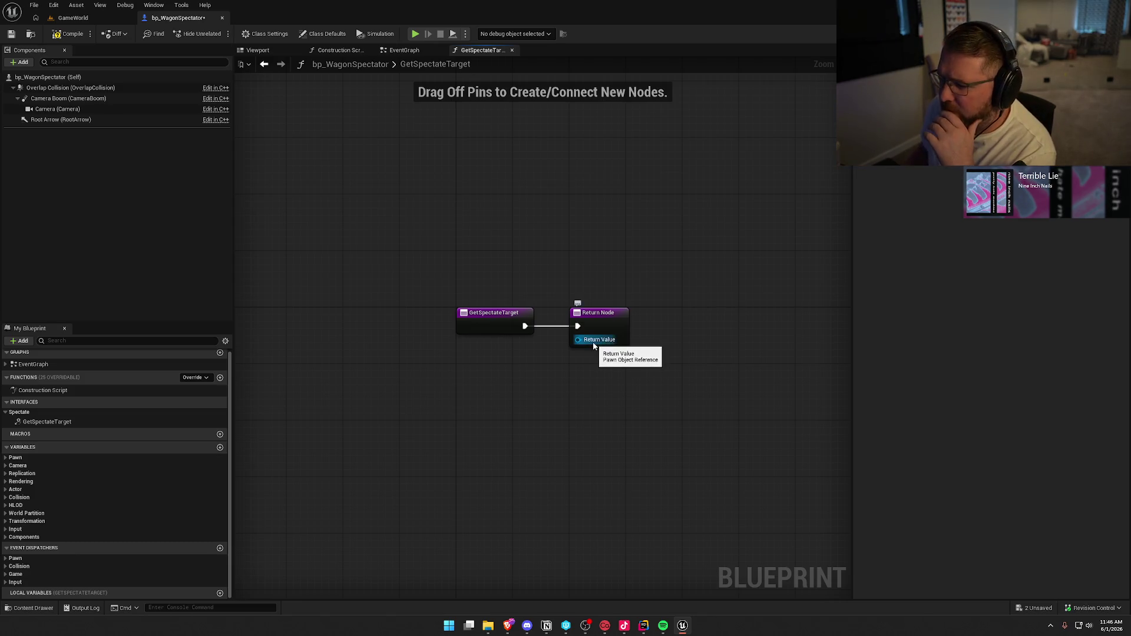
pyautogui.moveTo(585, 344); pyautogui.dragTo(549, 352)
pyautogui.write('self')
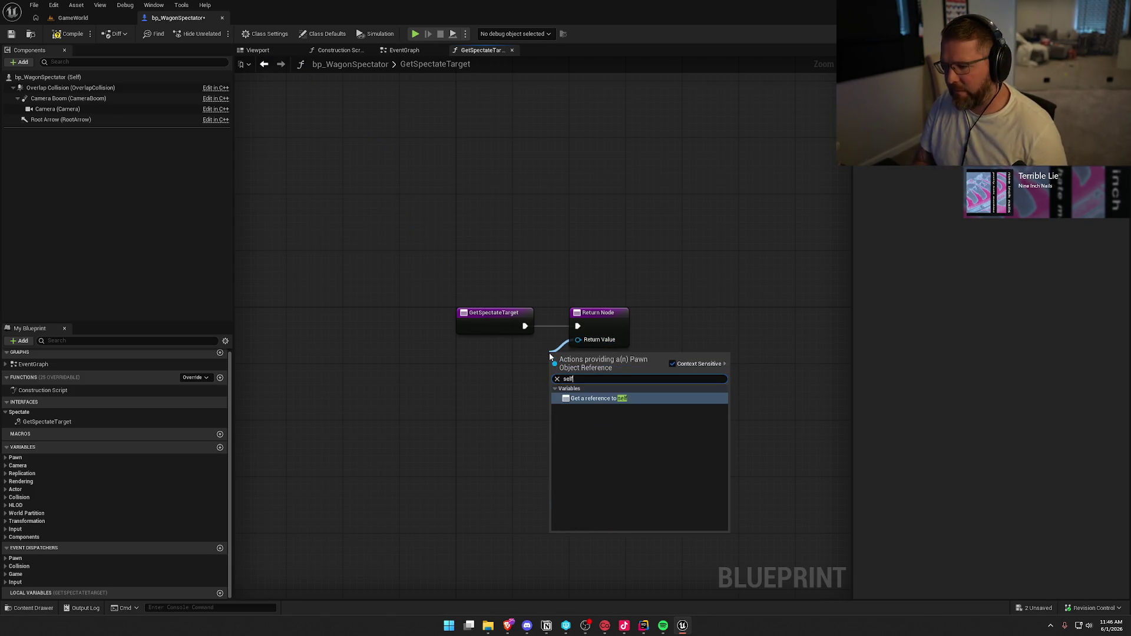
pyautogui.click(598, 400)
pyautogui.moveTo(564, 361); pyautogui.dragTo(489, 353)
pyautogui.click(525, 246)
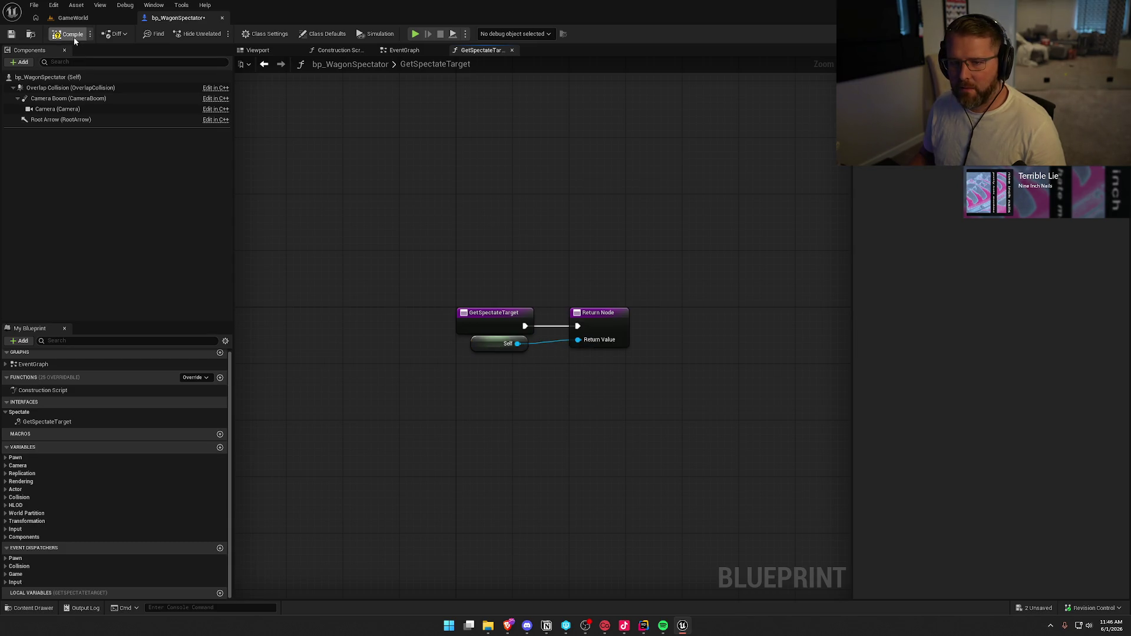
# Save bp_WagonSpectator with Save Selected and switch back to the GameWorld level
pyautogui.hotkey('ctrl', 's')
pyautogui.click(575, 409)
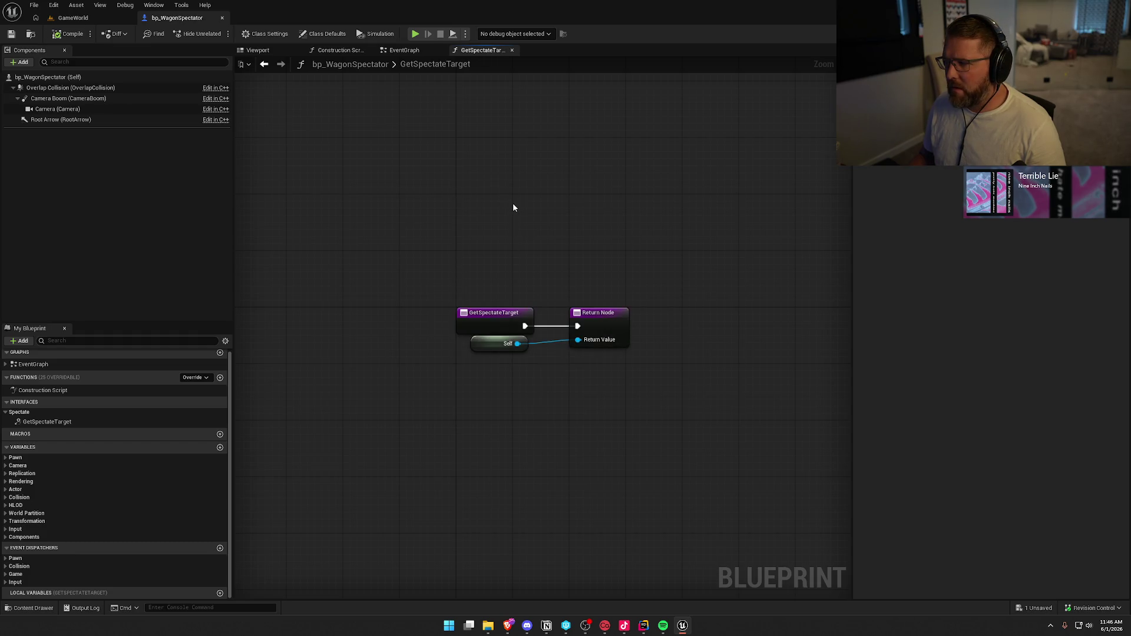
pyautogui.click(76, 19)
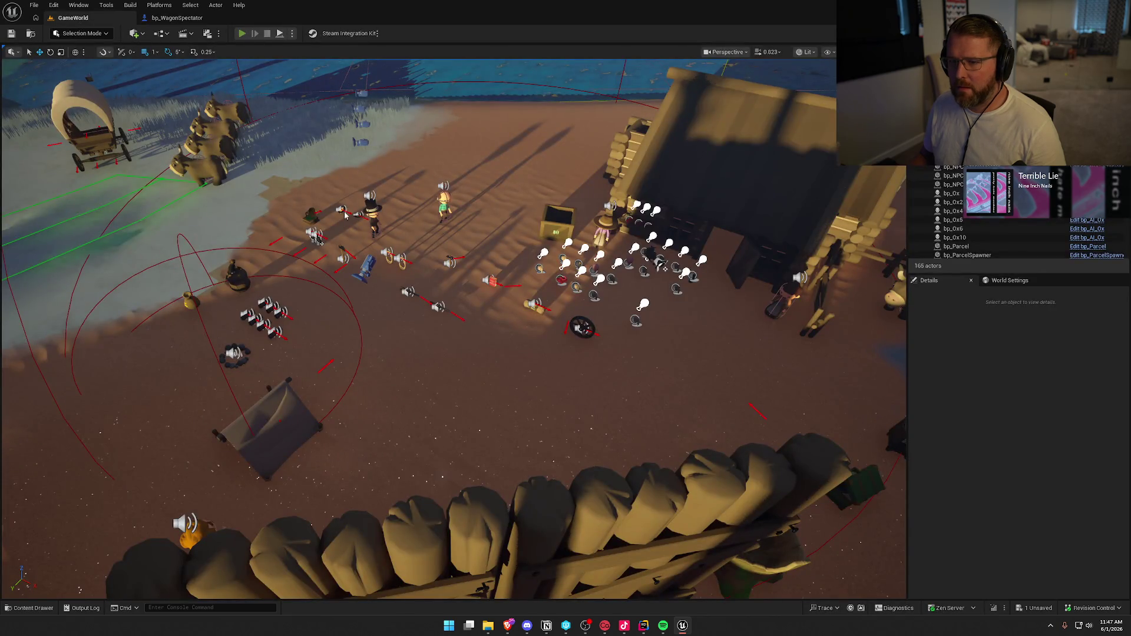
pyautogui.hotkey('alt', 'p')
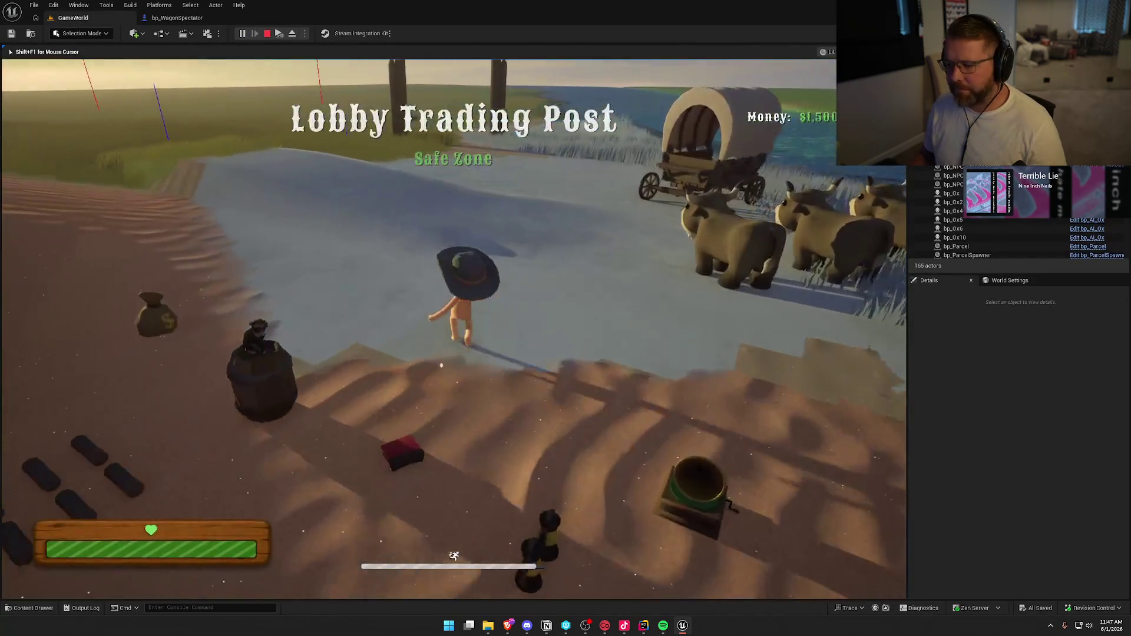
pyautogui.press('super')
pyautogui.click(329, 145)
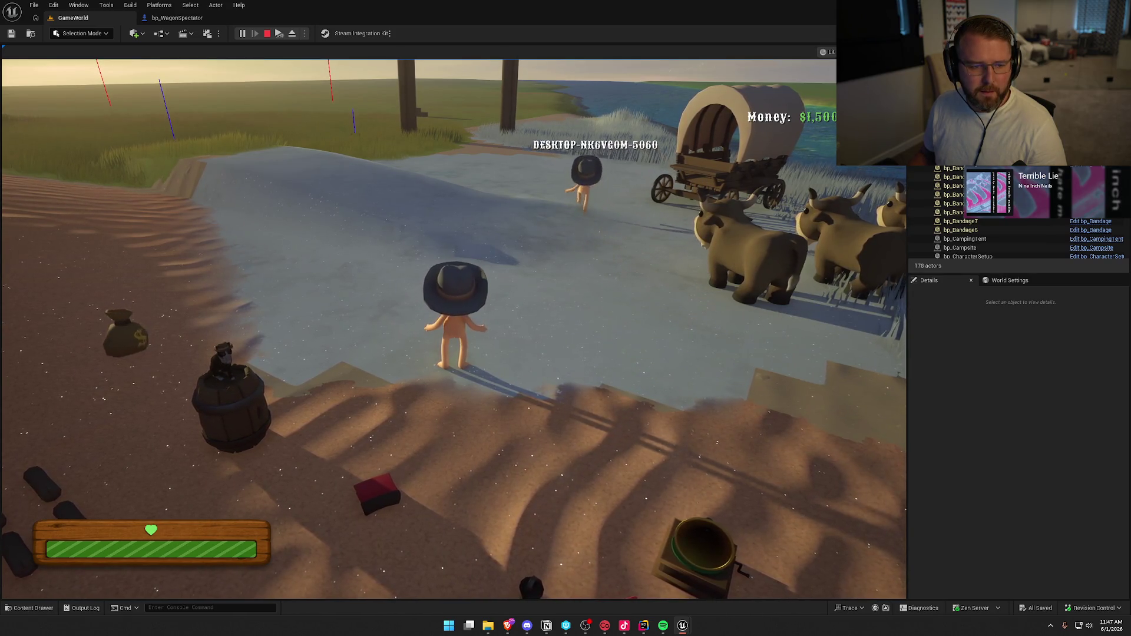
pyautogui.press('super')
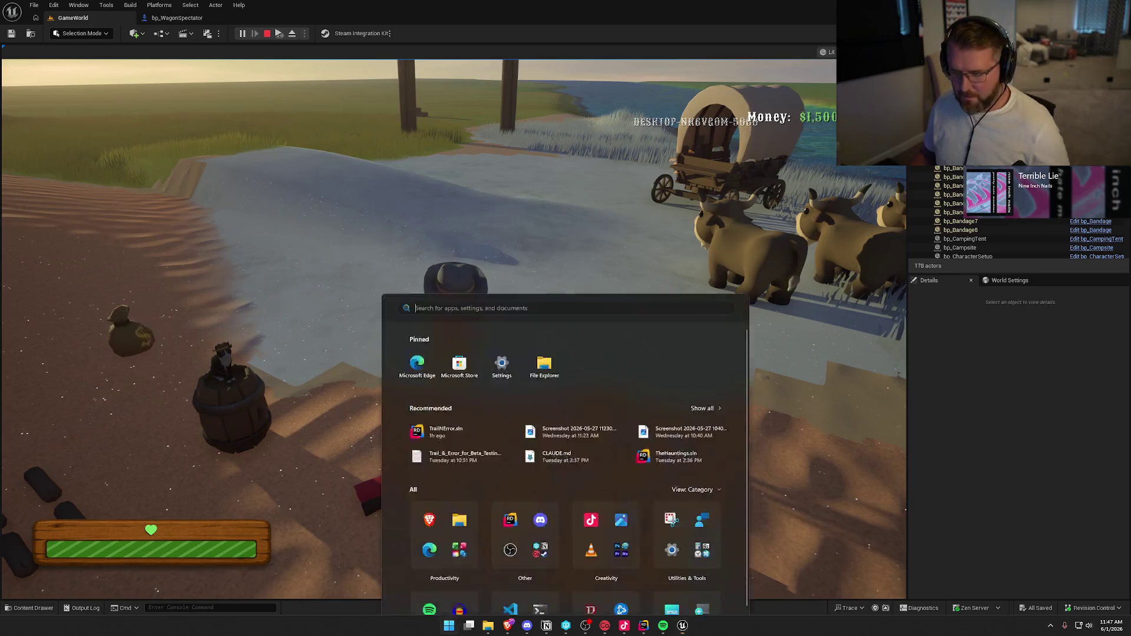
pyautogui.click(401, 200)
pyautogui.press('w')
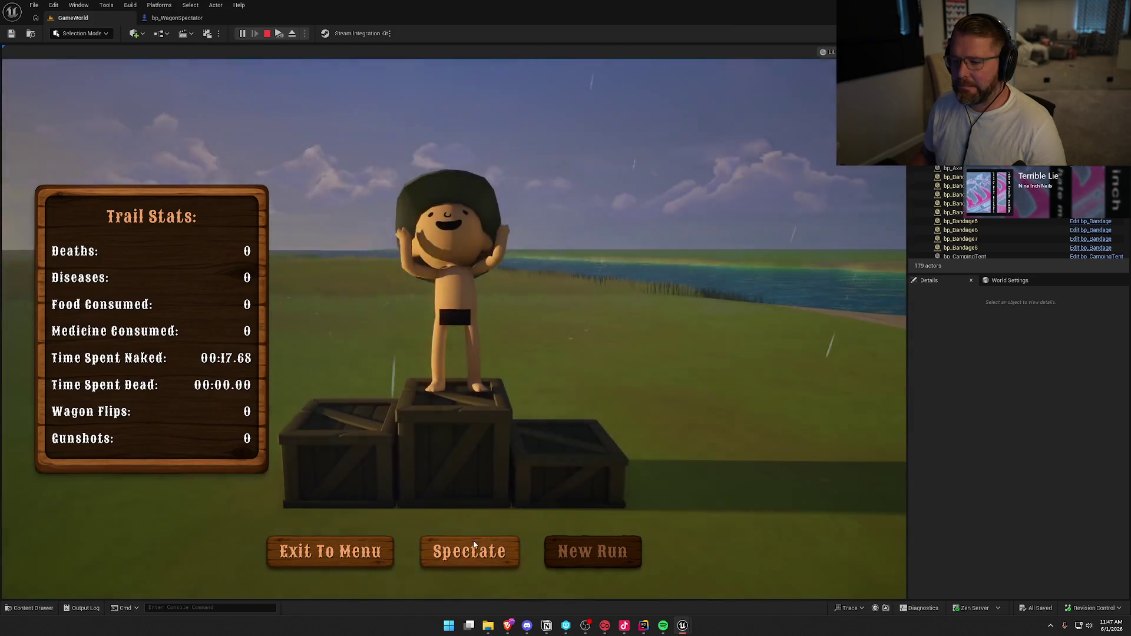
pyautogui.click(470, 550)
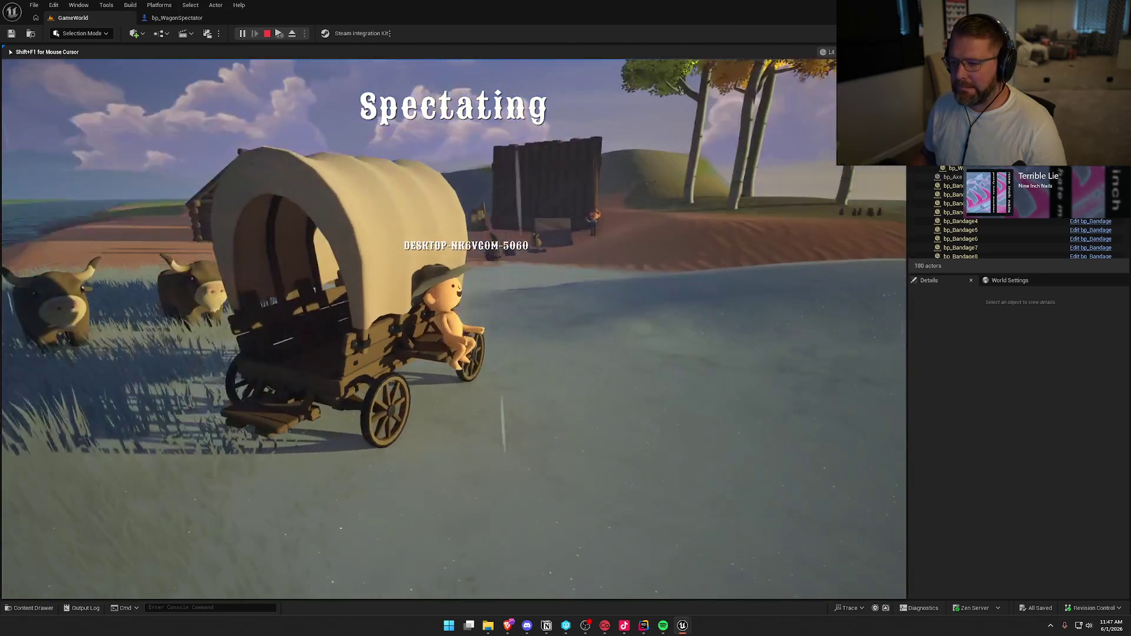
pyautogui.press('super')
pyautogui.press('super')
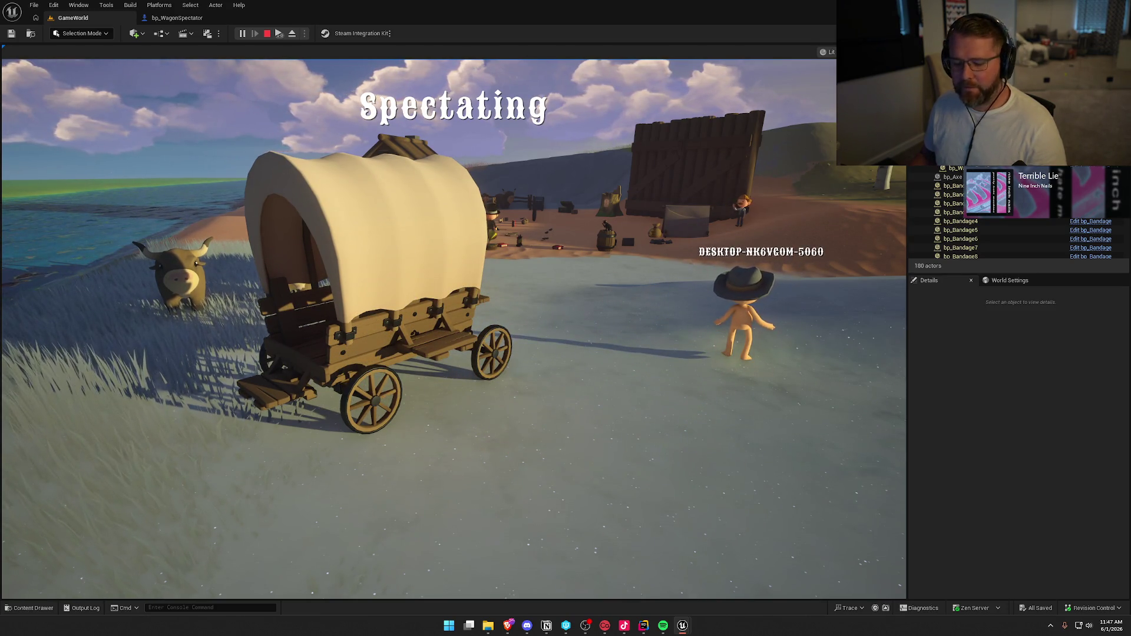
pyautogui.press('Escape')
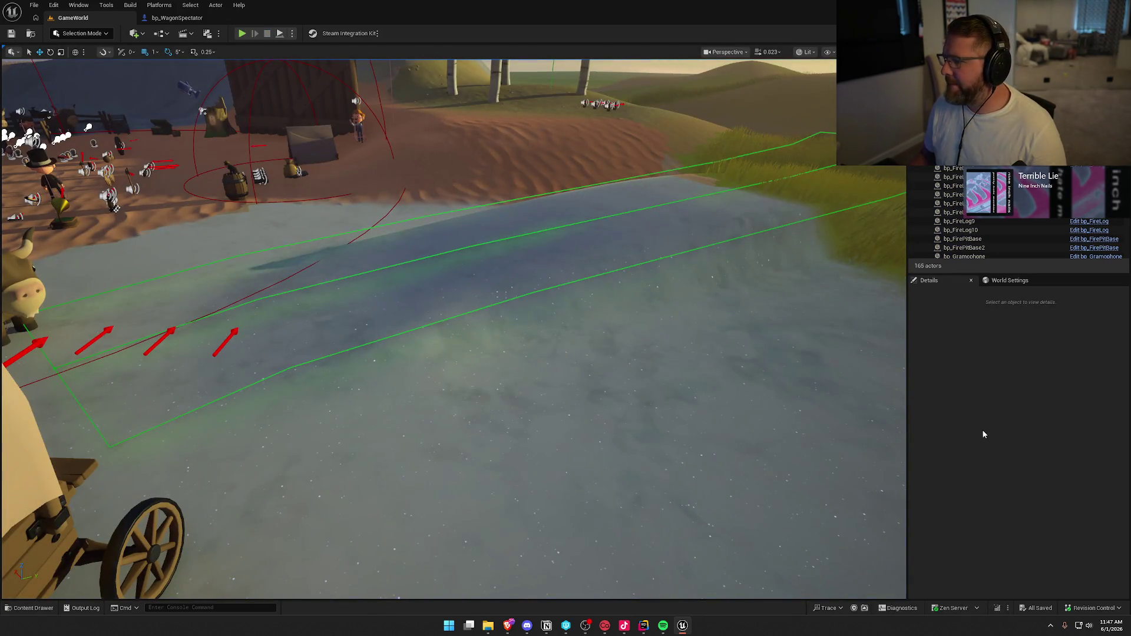
# Go back to bp_WagonSpectator's GetSpectateTarget graph and select its three nodes
pyautogui.click(206, 14)
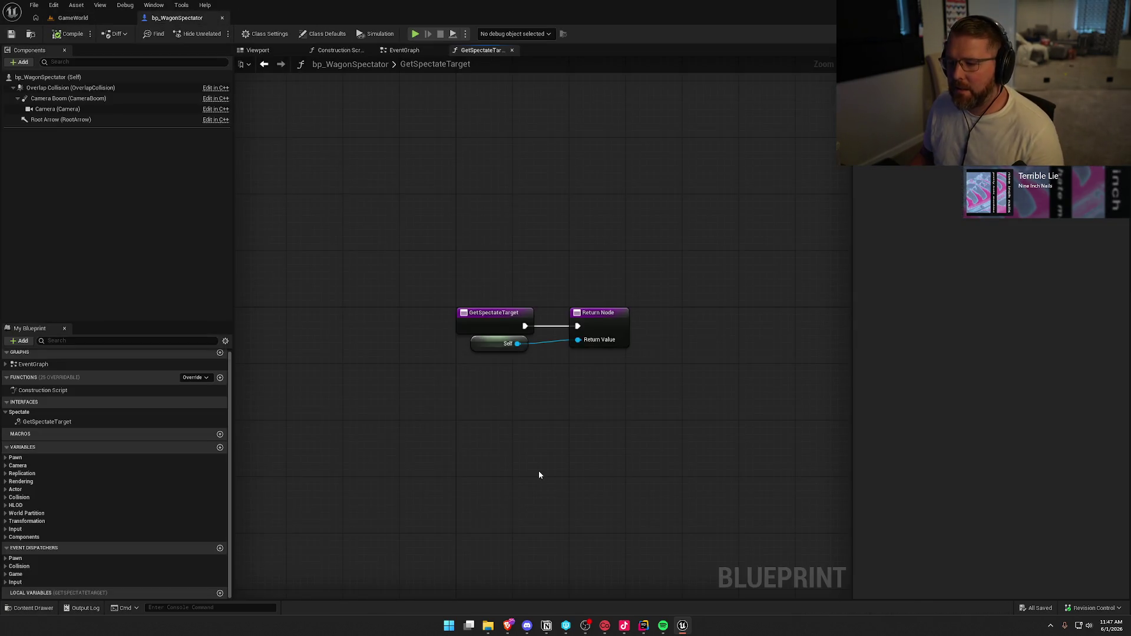
pyautogui.moveTo(654, 400); pyautogui.dragTo(490, 254)
pyautogui.moveTo(407, 244)
pyautogui.mouseDown()
pyautogui.moveTo(588, 392)
pyautogui.moveTo(660, 383)
pyautogui.mouseUp()
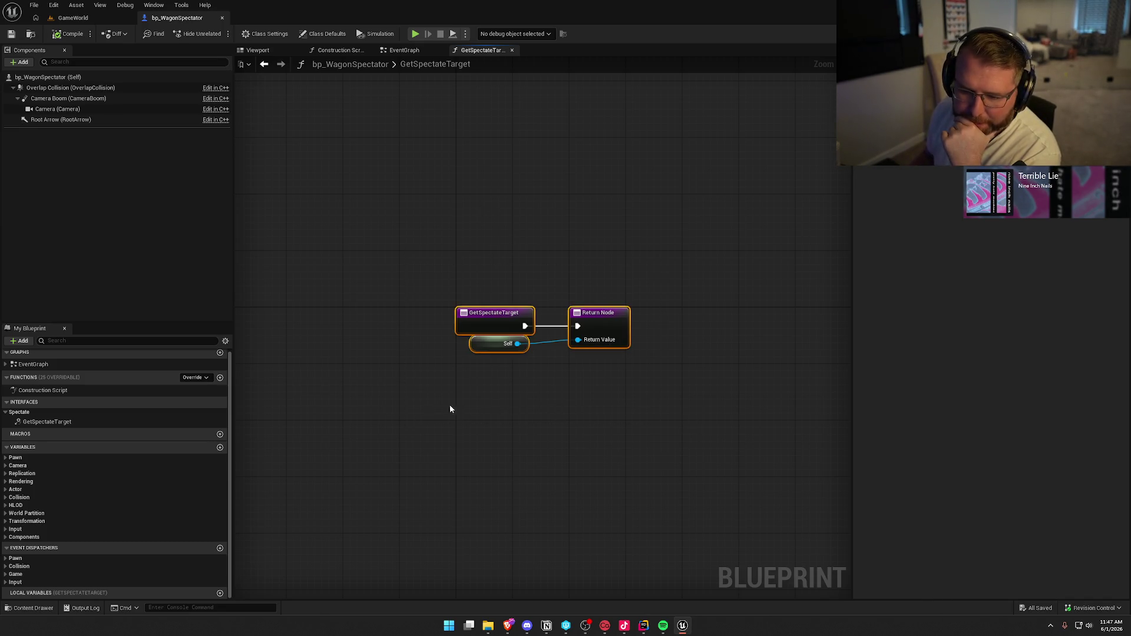
pyautogui.click(8, 458)
pyautogui.click(8, 458)
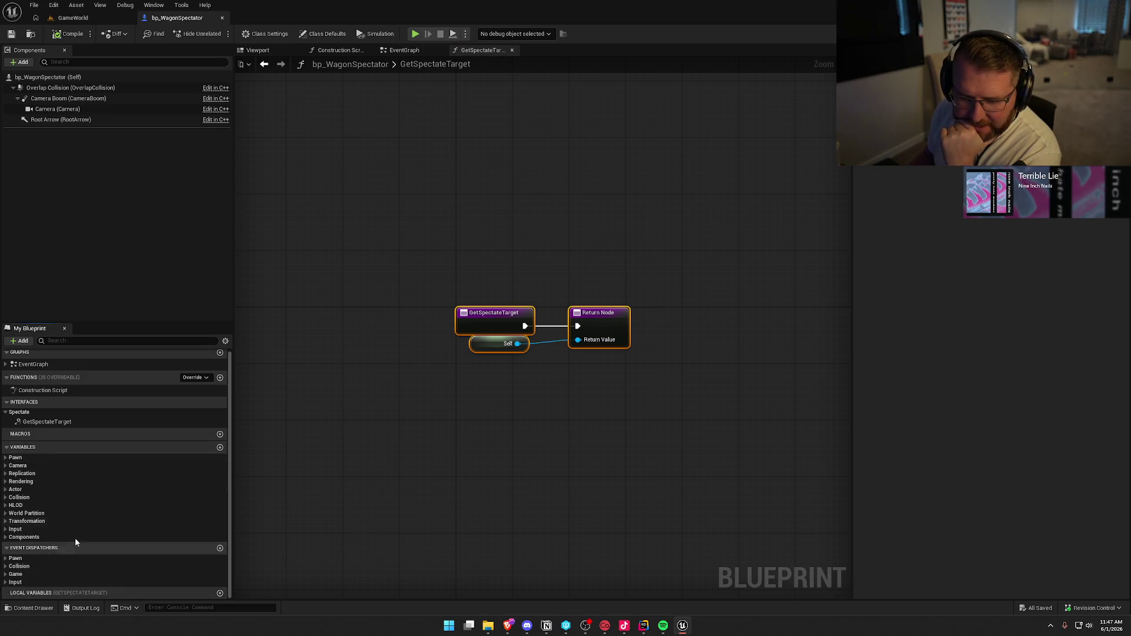
pyautogui.hotkey('alt', 'Tab')
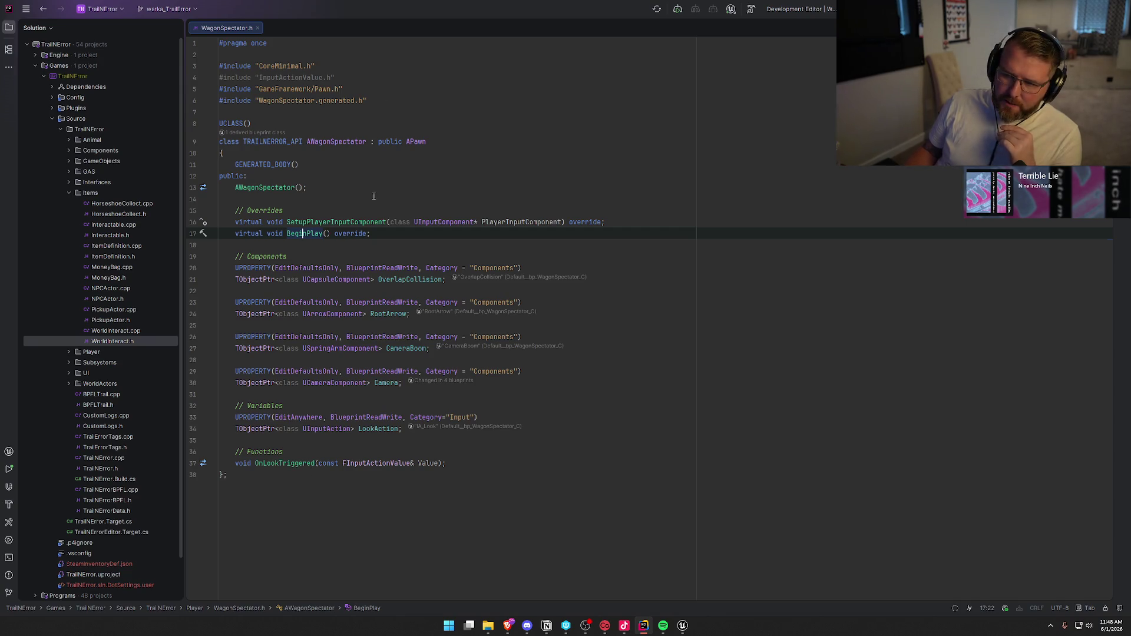
# Review WagonSpectator.h in Rider, then return to the Unreal editor
pyautogui.moveTo(678, 634)
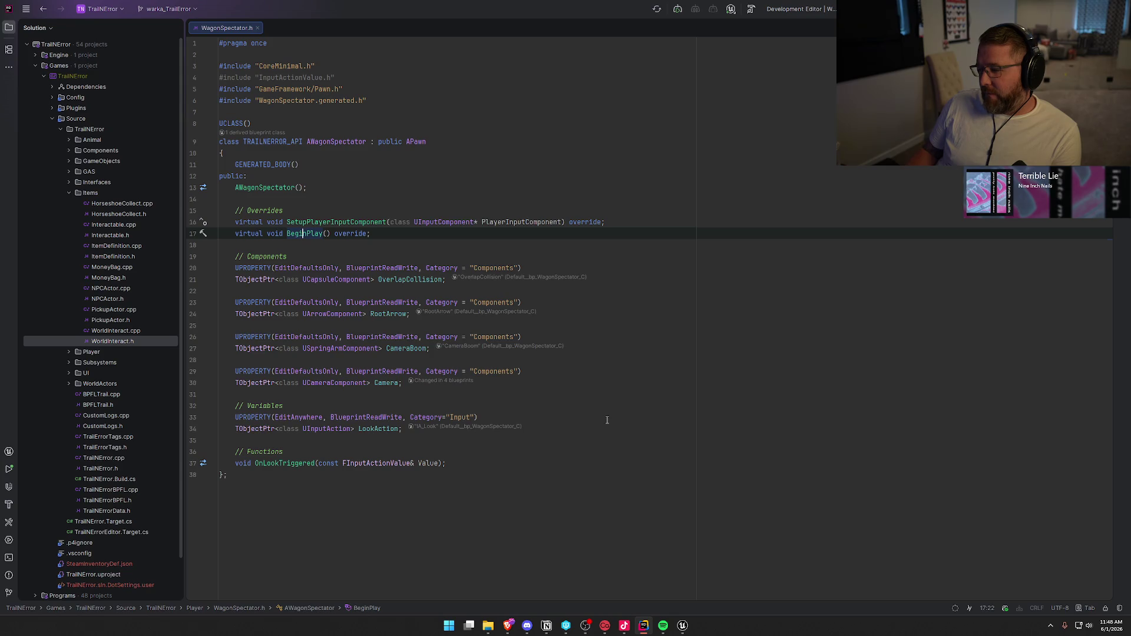
pyautogui.click(683, 625)
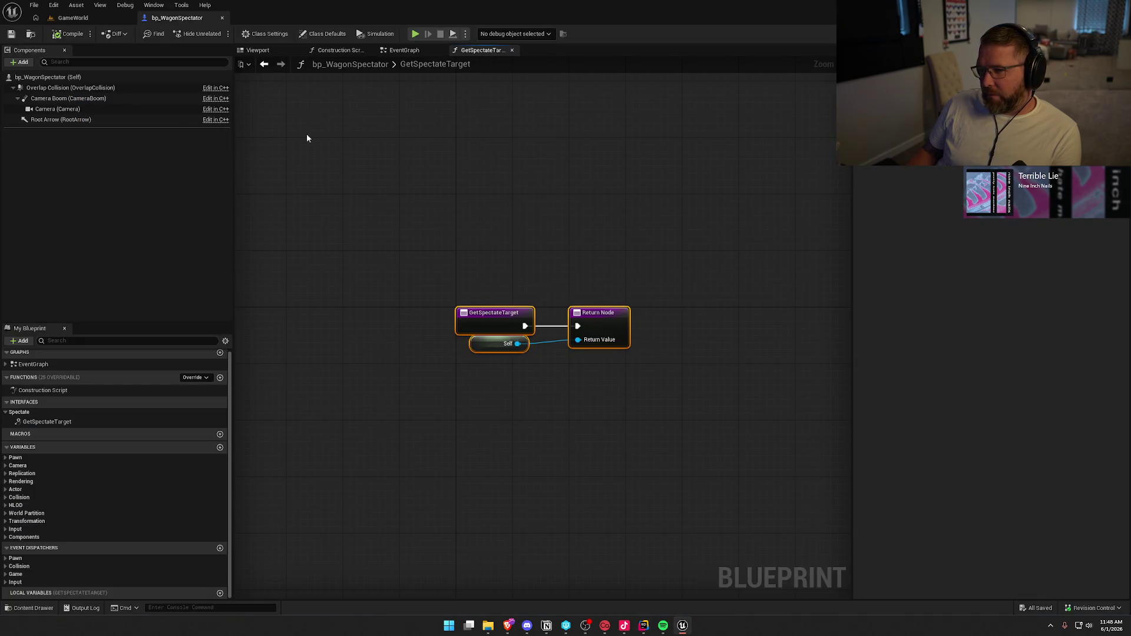
# Add a PlayerProxy variable typed as a Bp Player object reference and exposed on spawn
pyautogui.hotkey('ctrl', 'space')
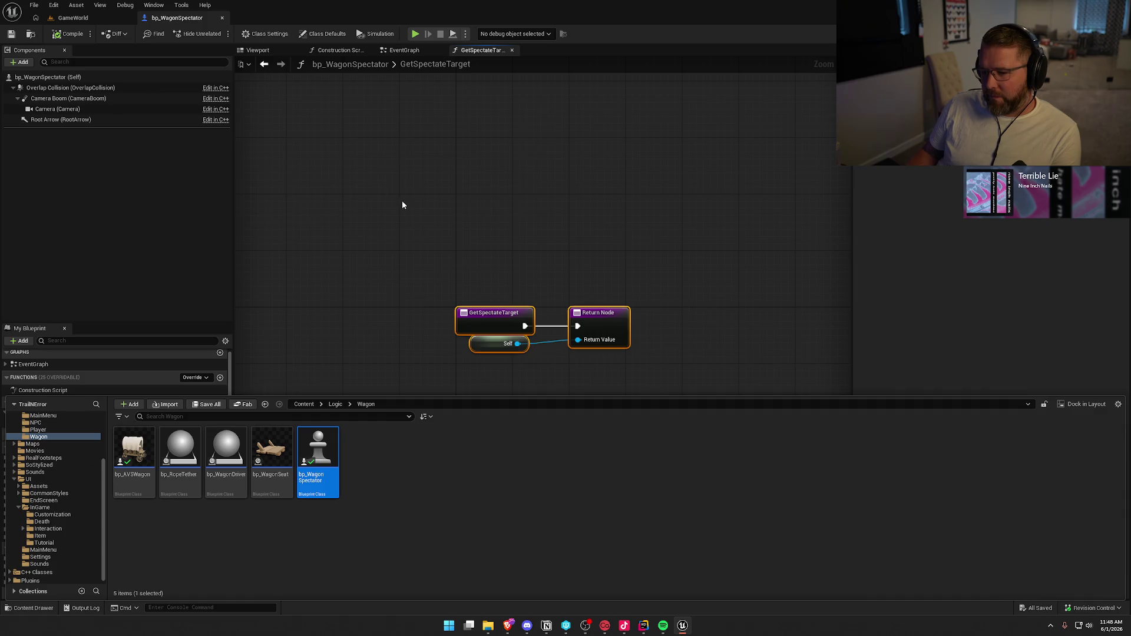
pyautogui.click(402, 203)
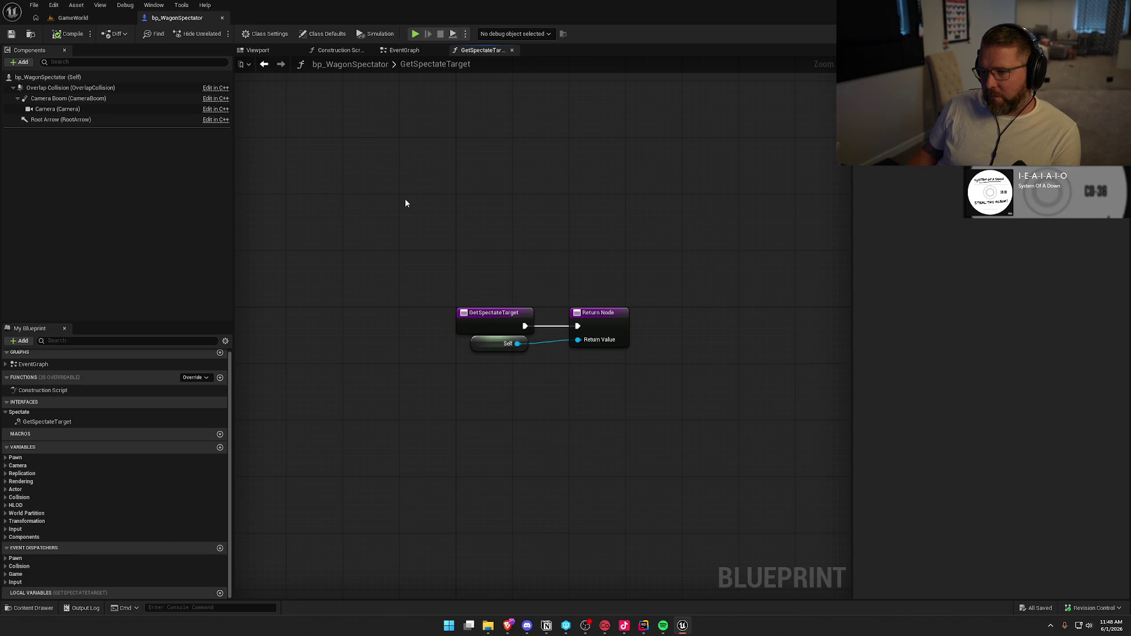
pyautogui.doubleClick(400, 60)
pyautogui.press('Escape')
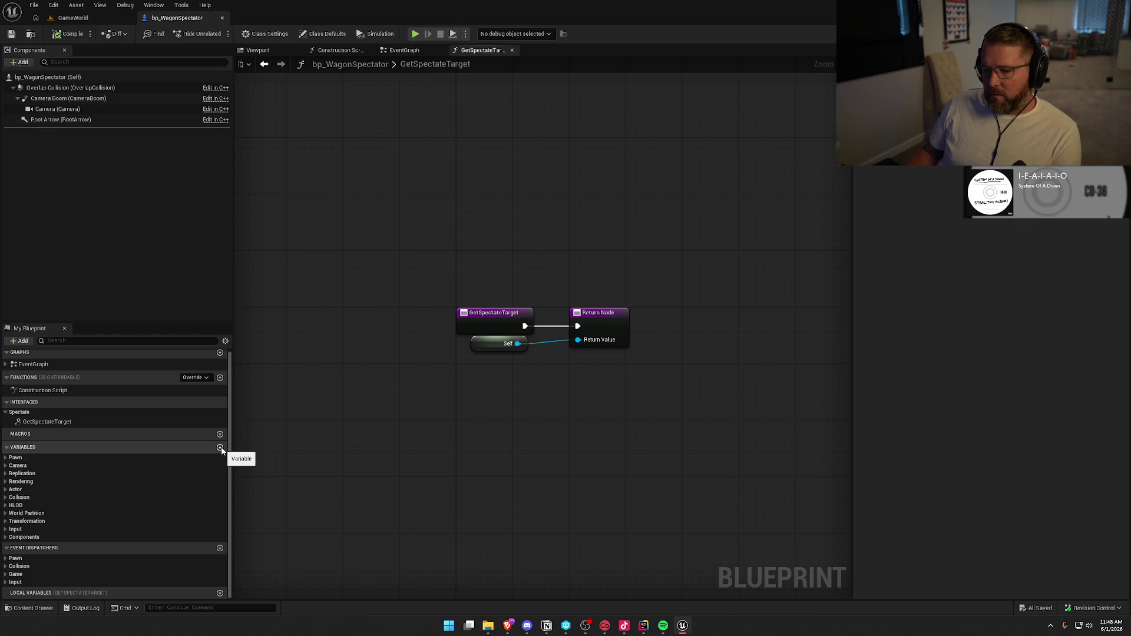
pyautogui.click(221, 448)
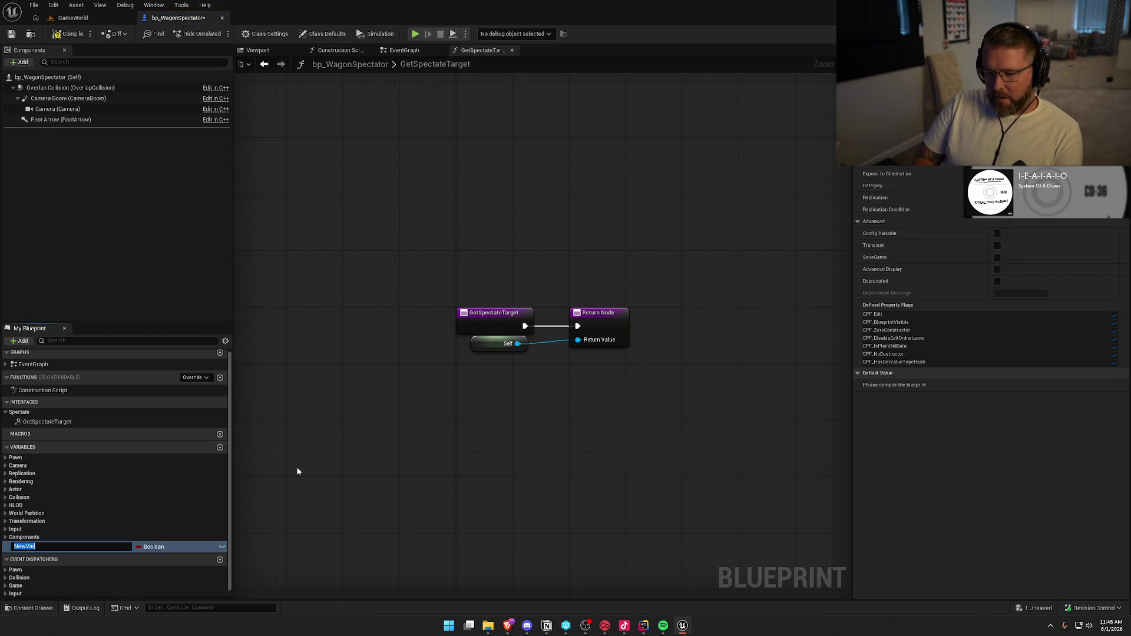
pyautogui.write('Player')
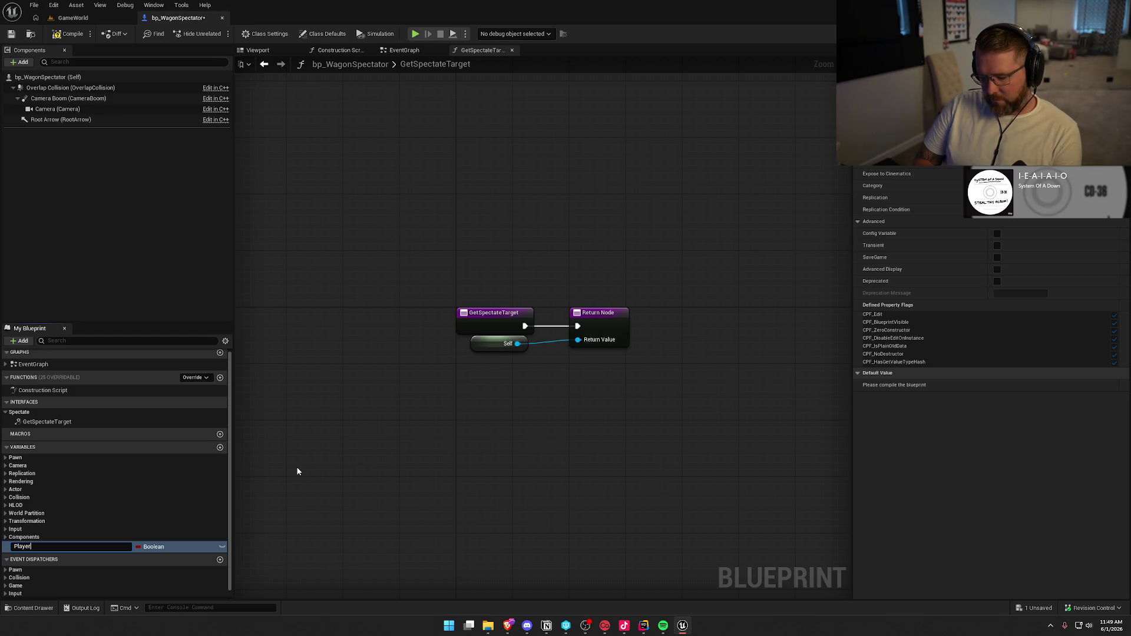
pyautogui.press('Return')
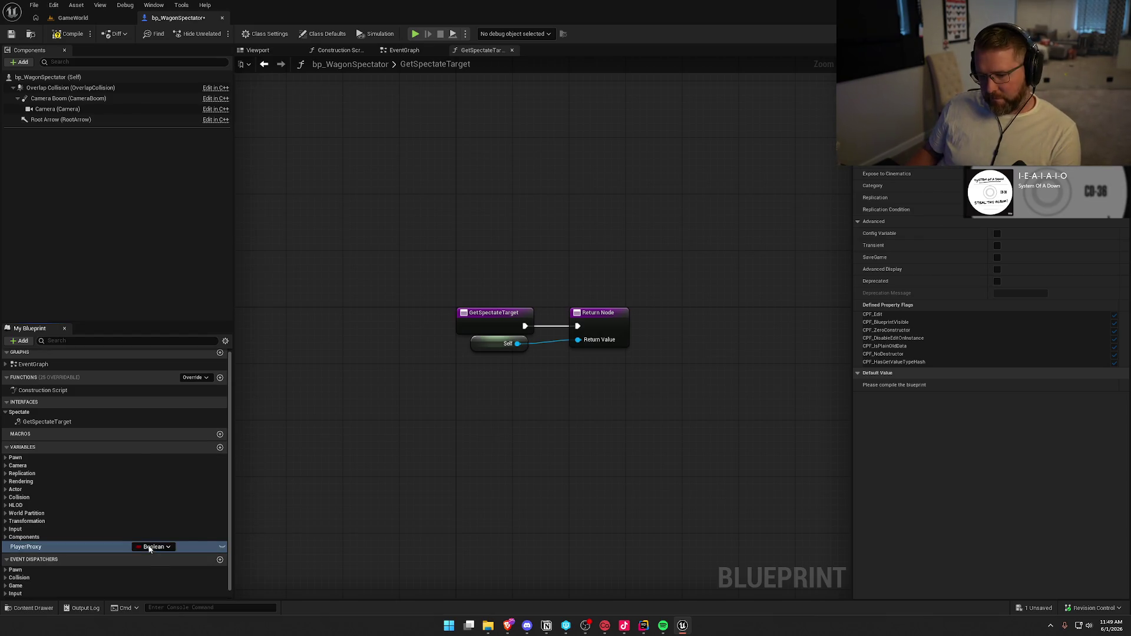
pyautogui.click(148, 547)
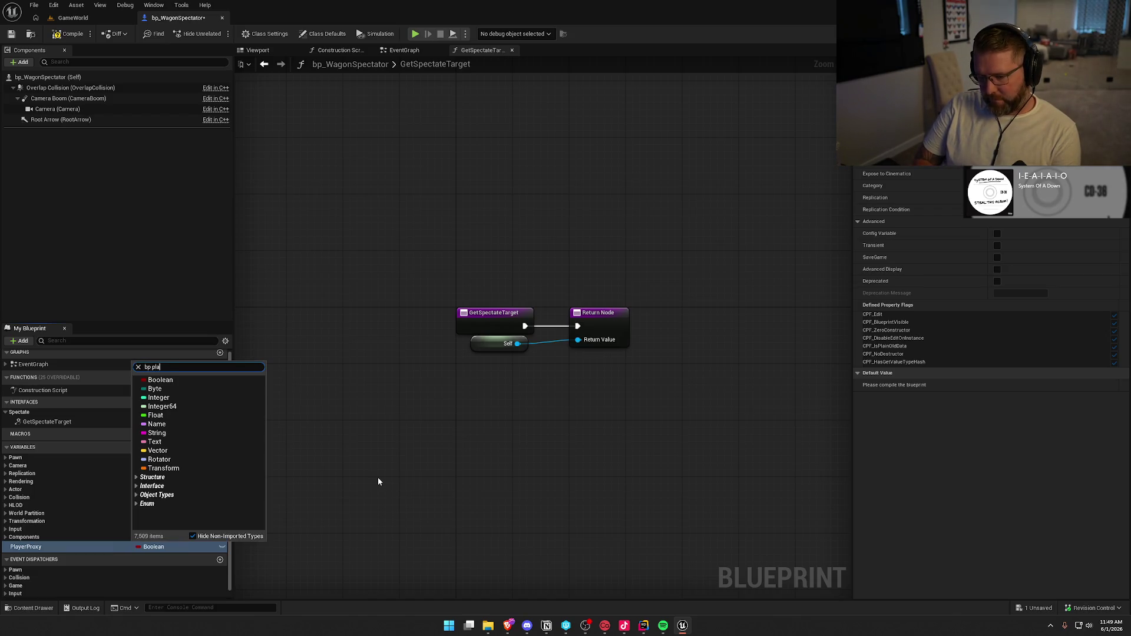
pyautogui.write('yer')
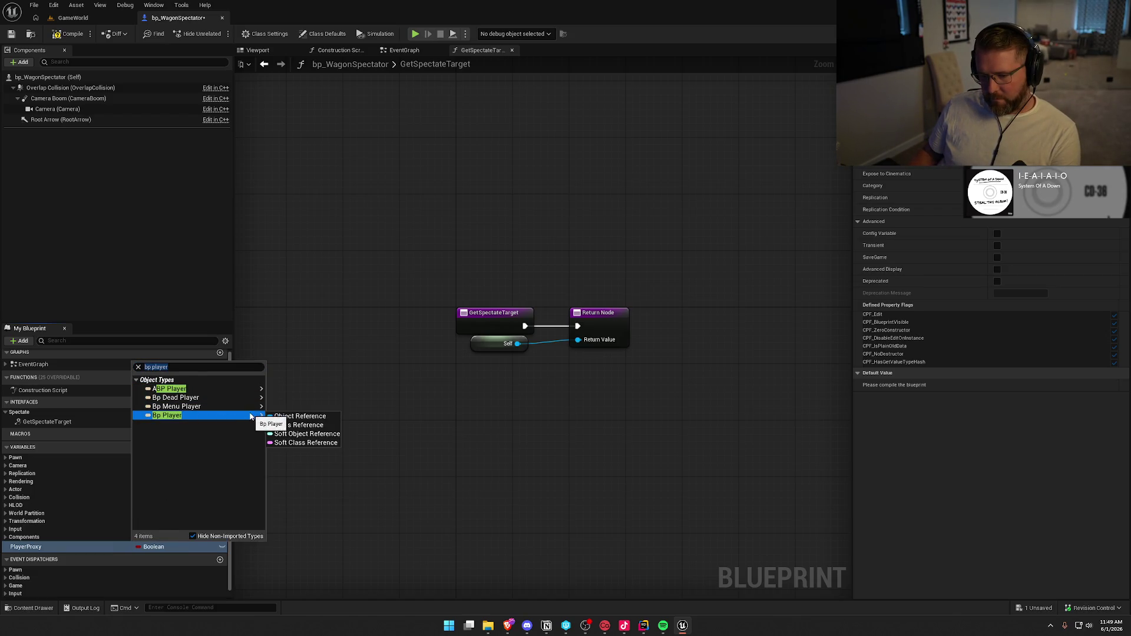
pyautogui.click(283, 417)
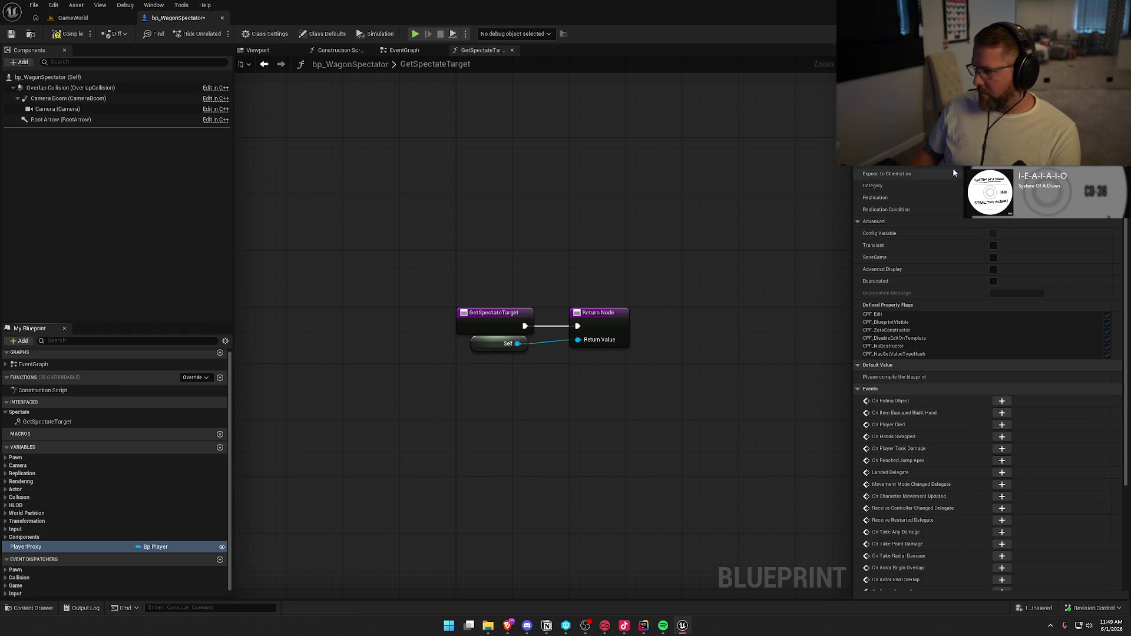
pyautogui.click(994, 150)
# Make GetSpectateTarget return the Player Proxy getter instead of Self, compile, and open bp_WagonSeat
pyautogui.moveTo(25, 547)
pyautogui.mouseDown()
pyautogui.moveTo(200, 545)
pyautogui.moveTo(568, 357)
pyautogui.moveTo(548, 382)
pyautogui.moveTo(578, 340)
pyautogui.mouseUp()
pyautogui.click(500, 344)
pyautogui.press('Delete')
pyautogui.moveTo(507, 386); pyautogui.dragTo(494, 343)
pyautogui.click(413, 354)
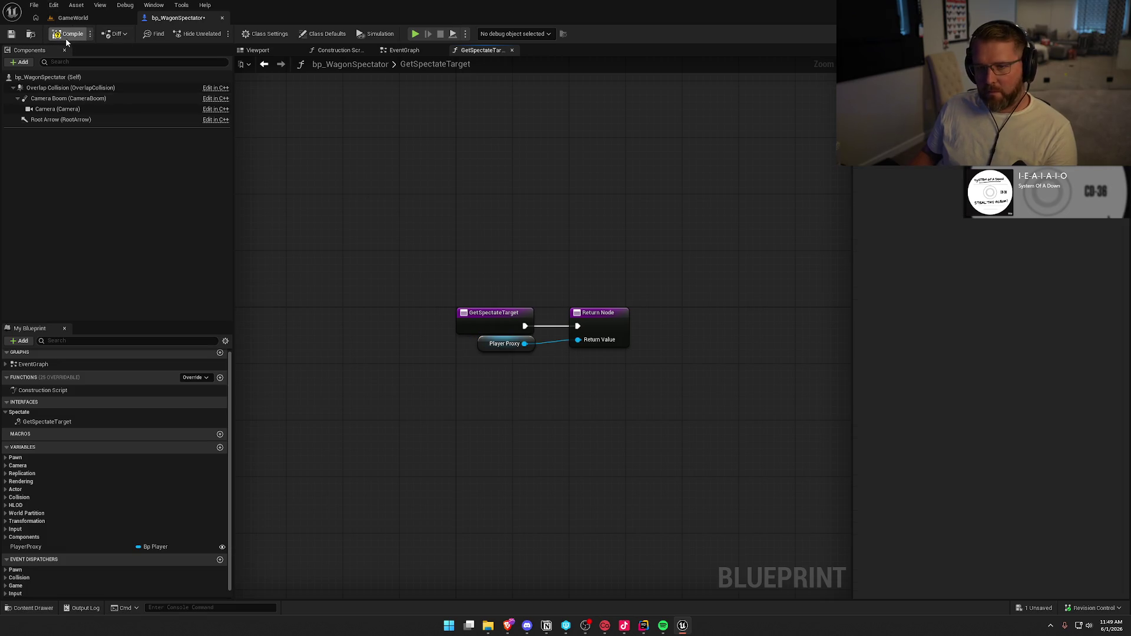
pyautogui.hotkey('ctrl', 'space')
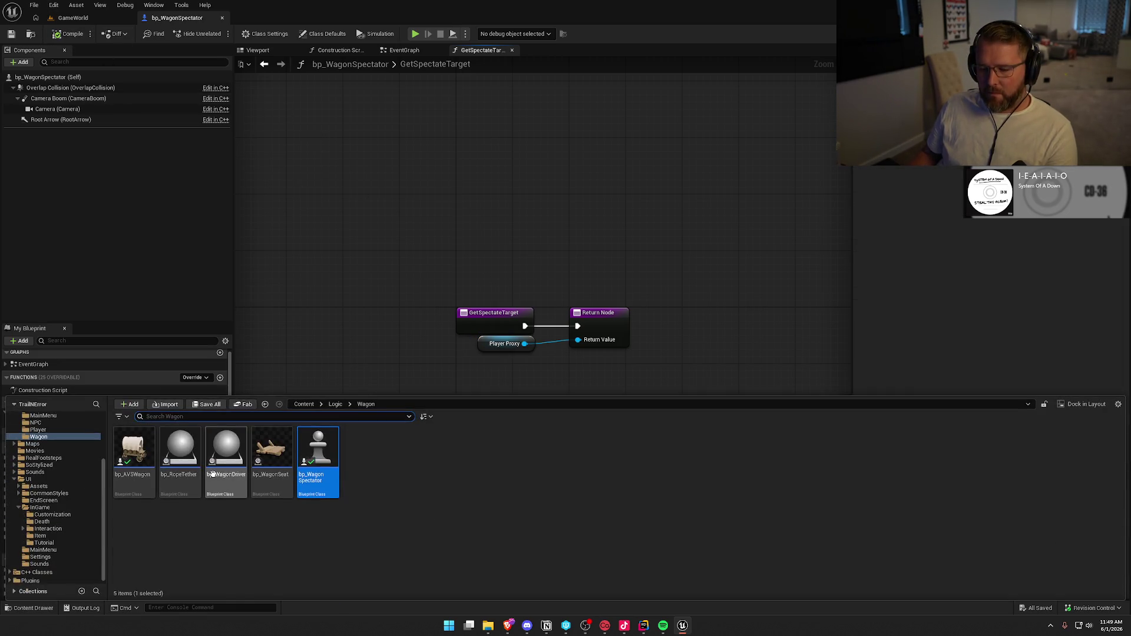
pyautogui.doubleClick(274, 458)
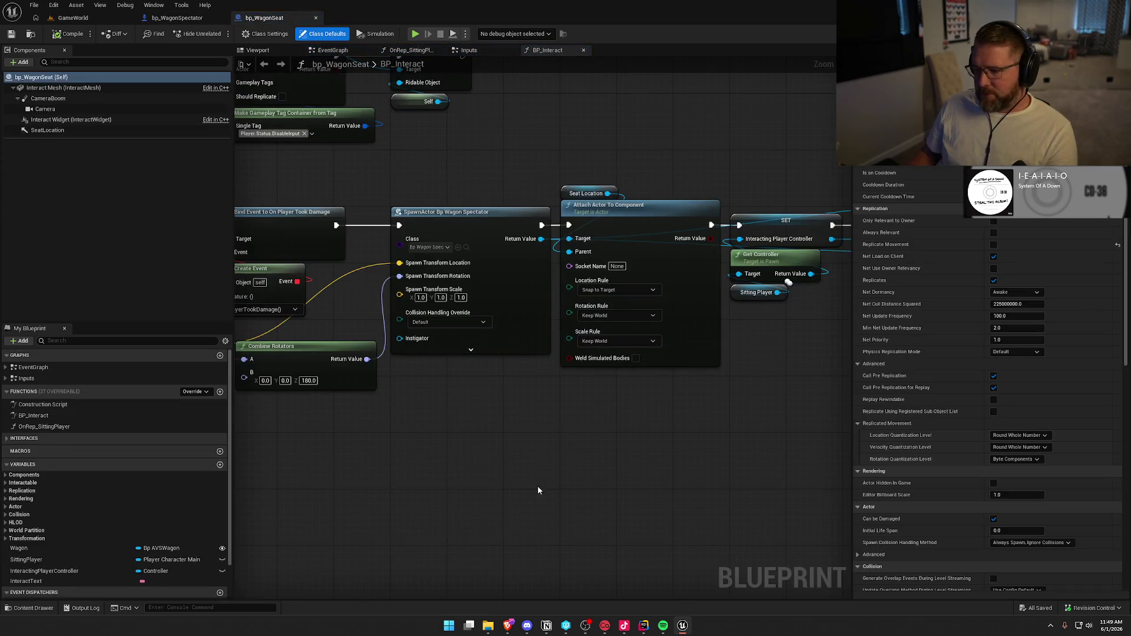
# Refresh the SpawnActor Bp Wagon Spectator node so it shows a Player Proxy input
pyautogui.hscroll(10, 420, 451)
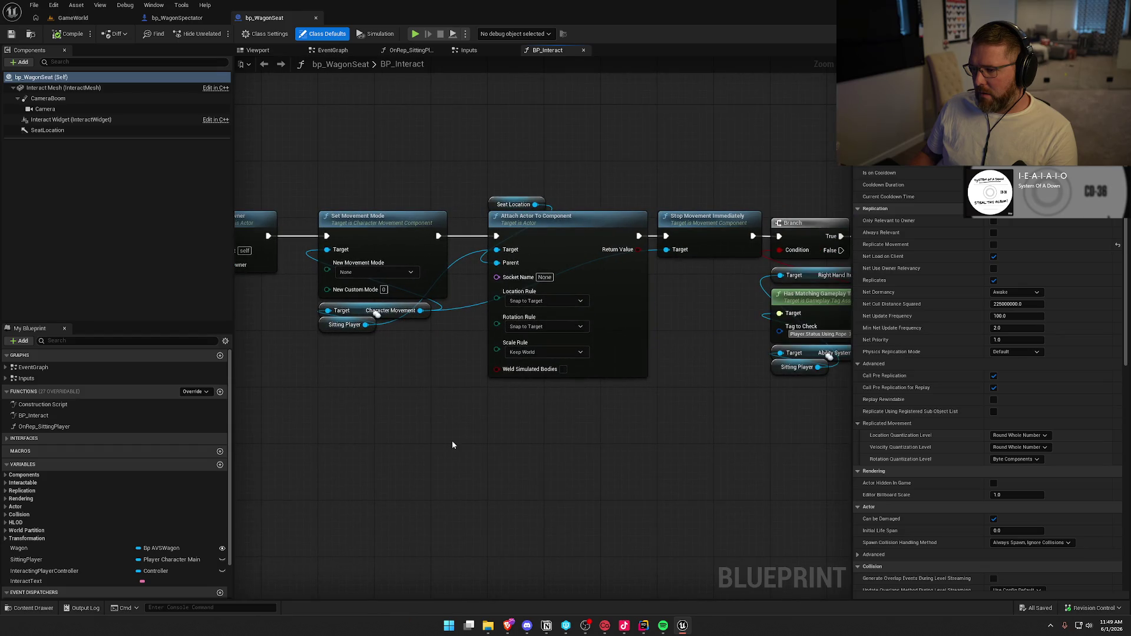
pyautogui.moveTo(452, 440)
pyautogui.mouseDown()
pyautogui.moveTo(629, 416)
pyautogui.moveTo(681, 427)
pyautogui.mouseUp()
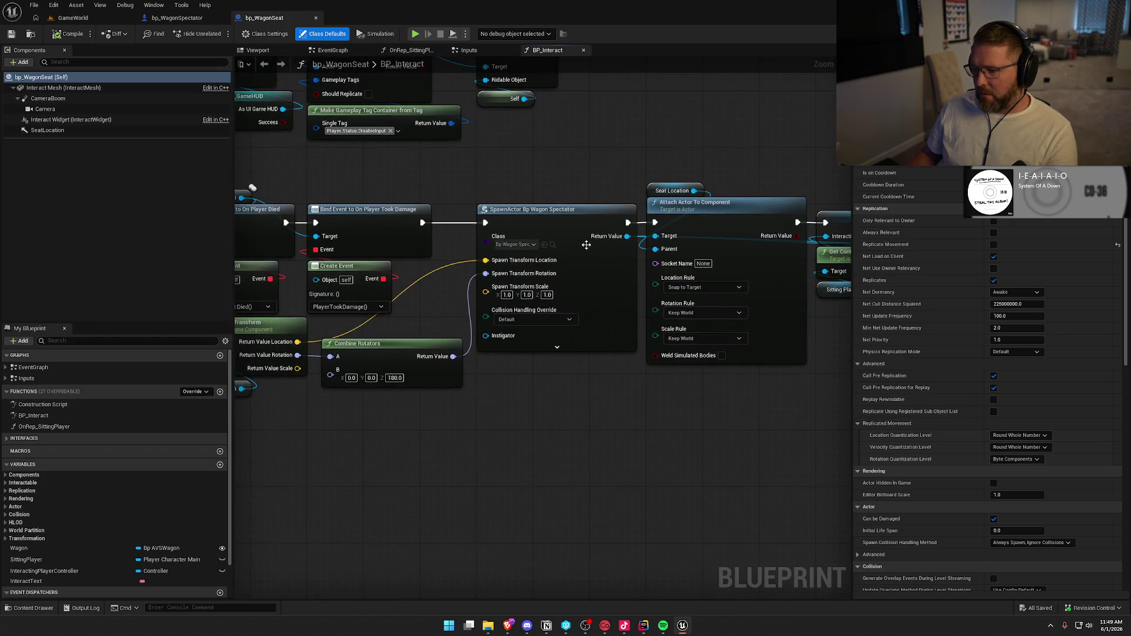
pyautogui.rightClick(563, 211)
pyautogui.click(609, 279)
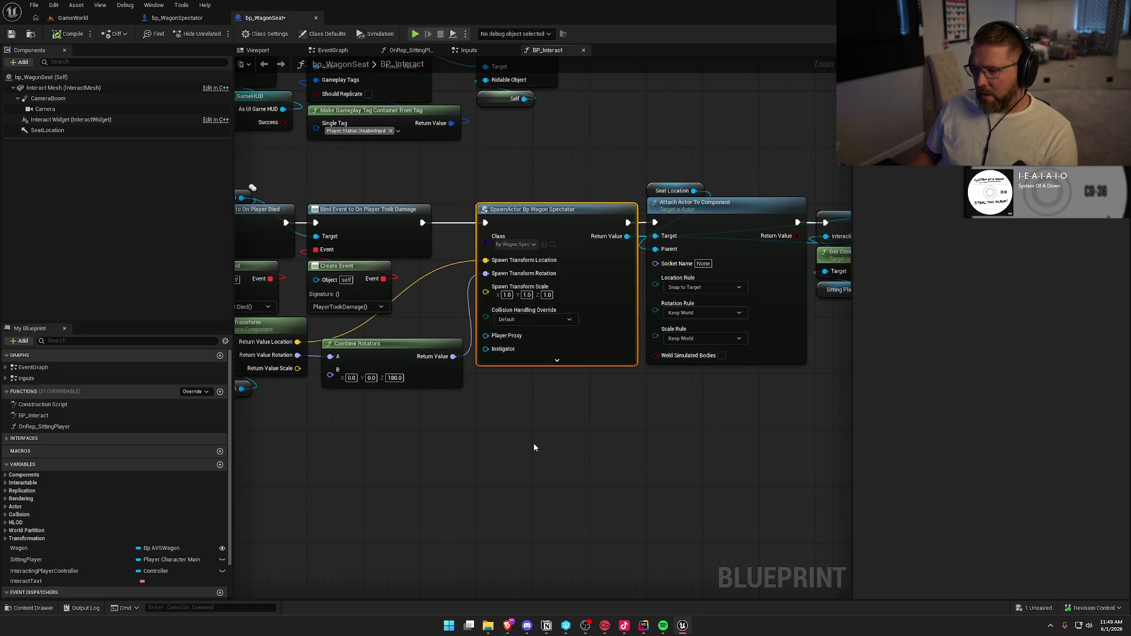
# Try linking Sitting Player to Player Proxy, then open PlayerProxy's type list in bp_WagonSpectator
pyautogui.moveTo(531, 443); pyautogui.dragTo(719, 418)
pyautogui.moveTo(449, 408)
pyautogui.mouseDown()
pyautogui.moveTo(571, 417)
pyautogui.moveTo(399, 411)
pyautogui.mouseUp()
pyautogui.moveTo(384, 178)
pyautogui.mouseDown()
pyautogui.moveTo(625, 338)
pyautogui.moveTo(631, 389)
pyautogui.moveTo(624, 315)
pyautogui.mouseUp()
pyautogui.click(576, 417)
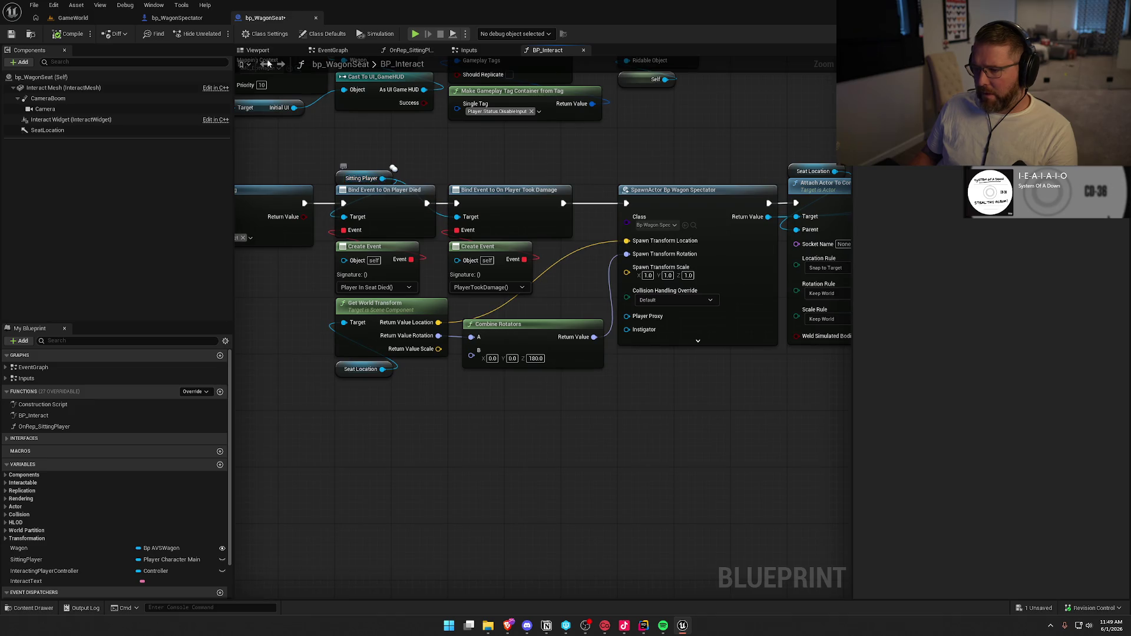
pyautogui.click(177, 18)
pyautogui.click(154, 547)
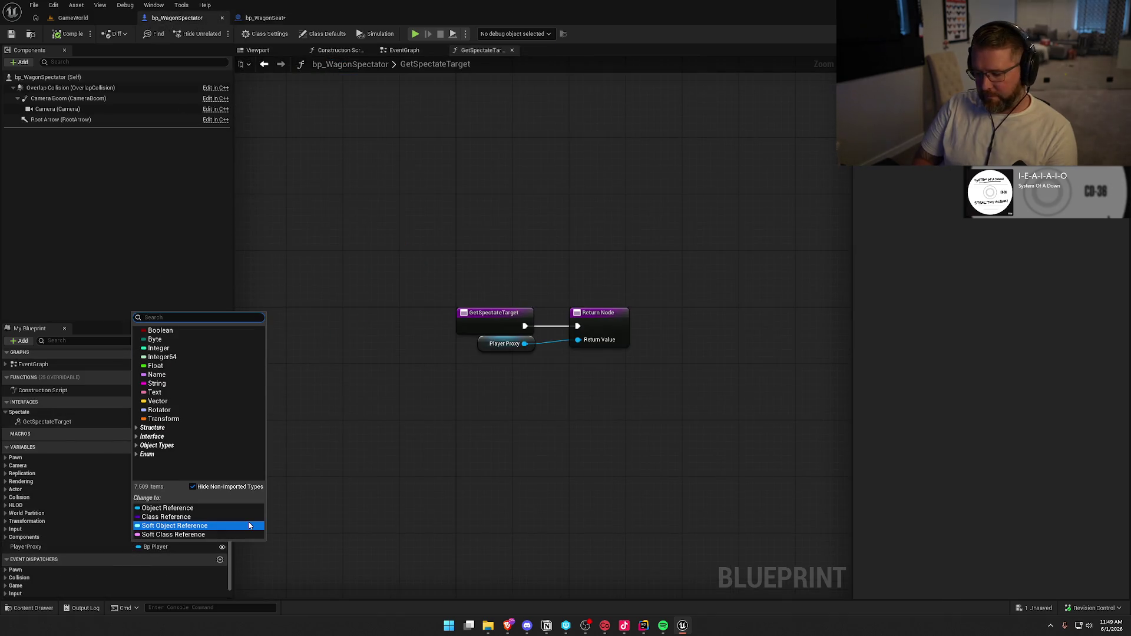
# Change PlayerProxy's type to a Player Character Main object reference and compile
pyautogui.write('playerchara')
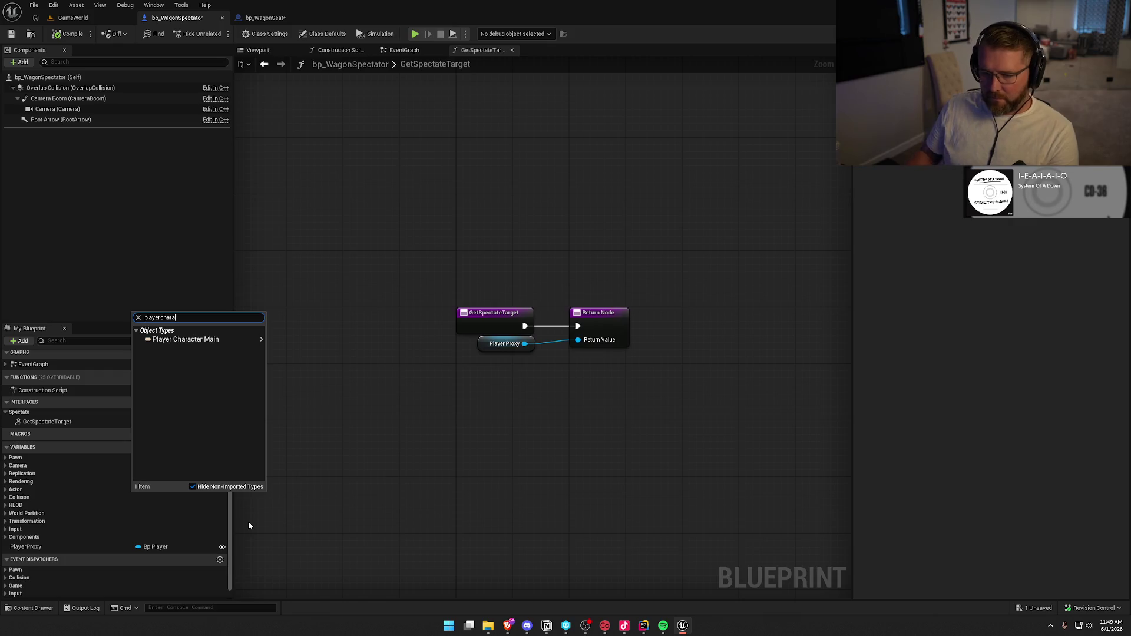
pyautogui.moveTo(236, 339)
pyautogui.click(288, 340)
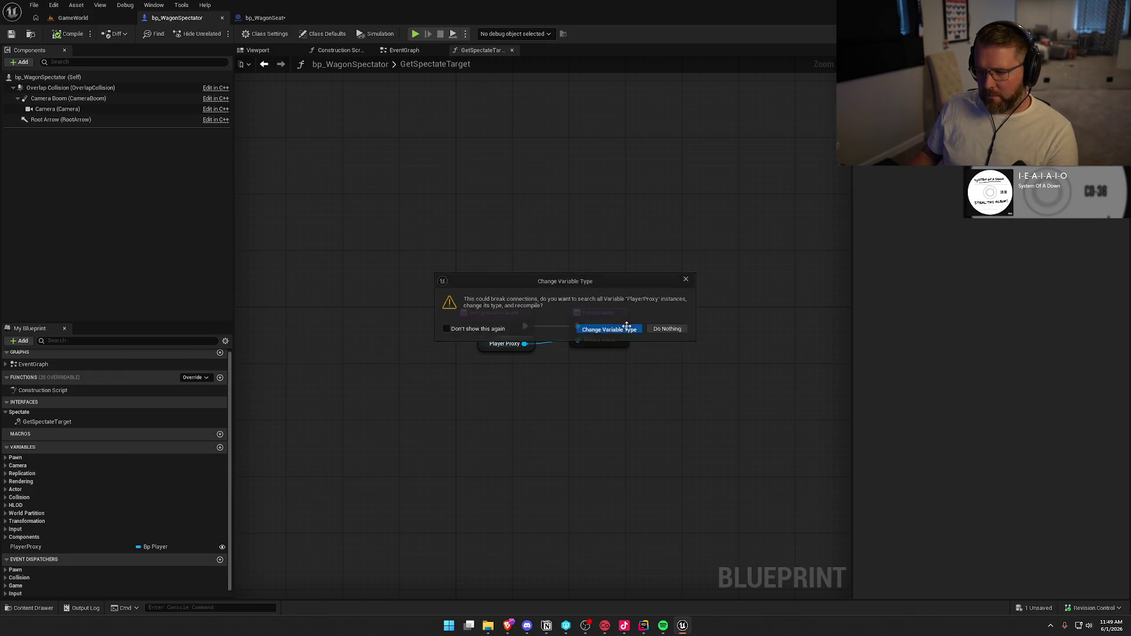
pyautogui.click(627, 327)
pyautogui.click(66, 34)
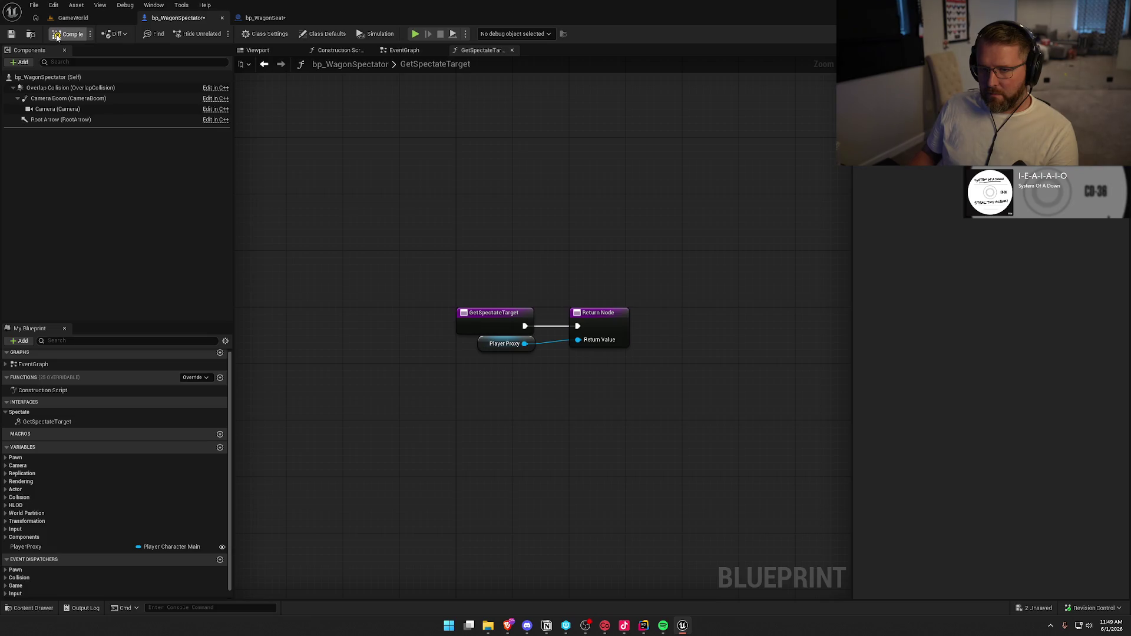
# In bp_WagonSeat, wire Sitting Player into the spawn node's Player Proxy input and save all
pyautogui.click(271, 22)
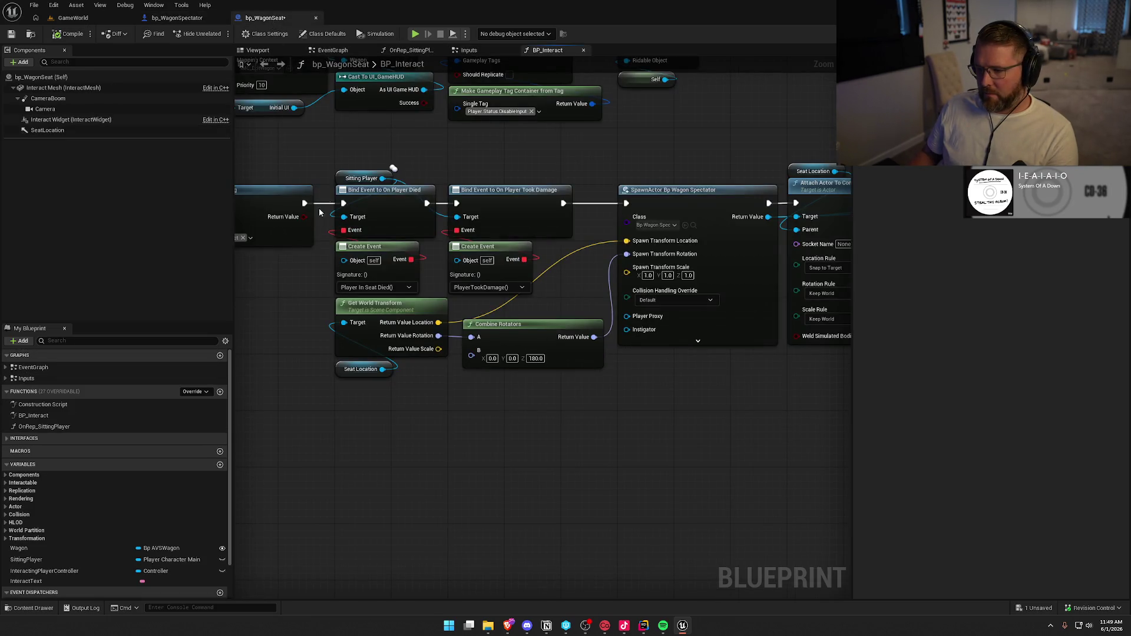
pyautogui.moveTo(382, 178)
pyautogui.mouseDown()
pyautogui.moveTo(609, 324)
pyautogui.moveTo(624, 321)
pyautogui.moveTo(384, 178)
pyautogui.mouseUp()
pyautogui.click(599, 390)
pyautogui.rightClick(733, 265)
pyautogui.press('Escape')
pyautogui.click(339, 137)
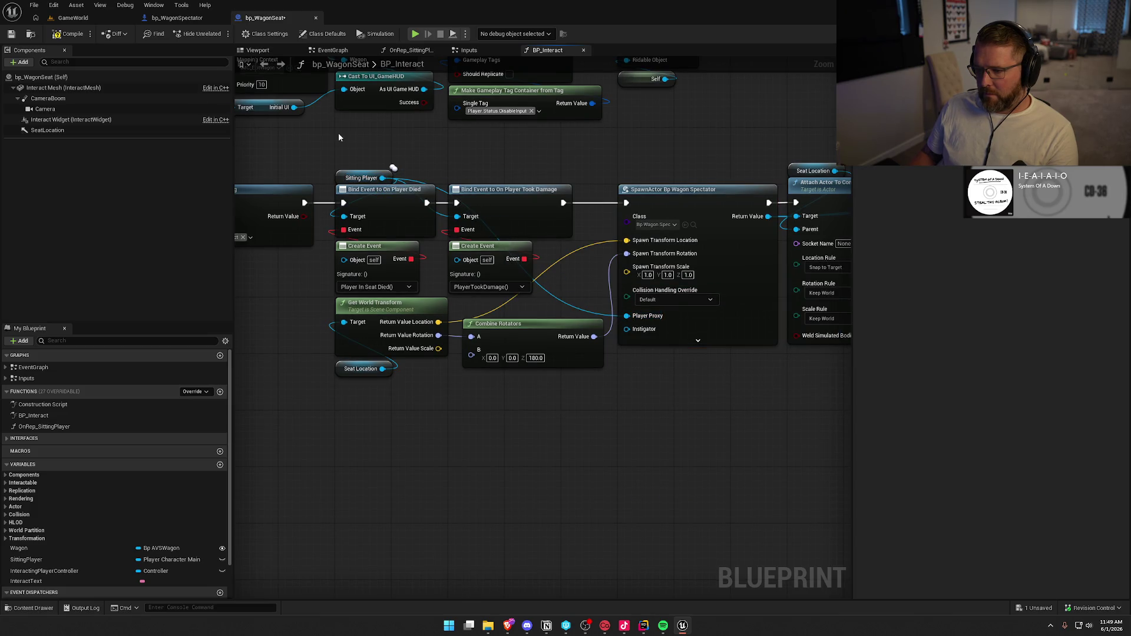
pyautogui.hotkey('ctrl', 'shift', 's')
pyautogui.press('Return')
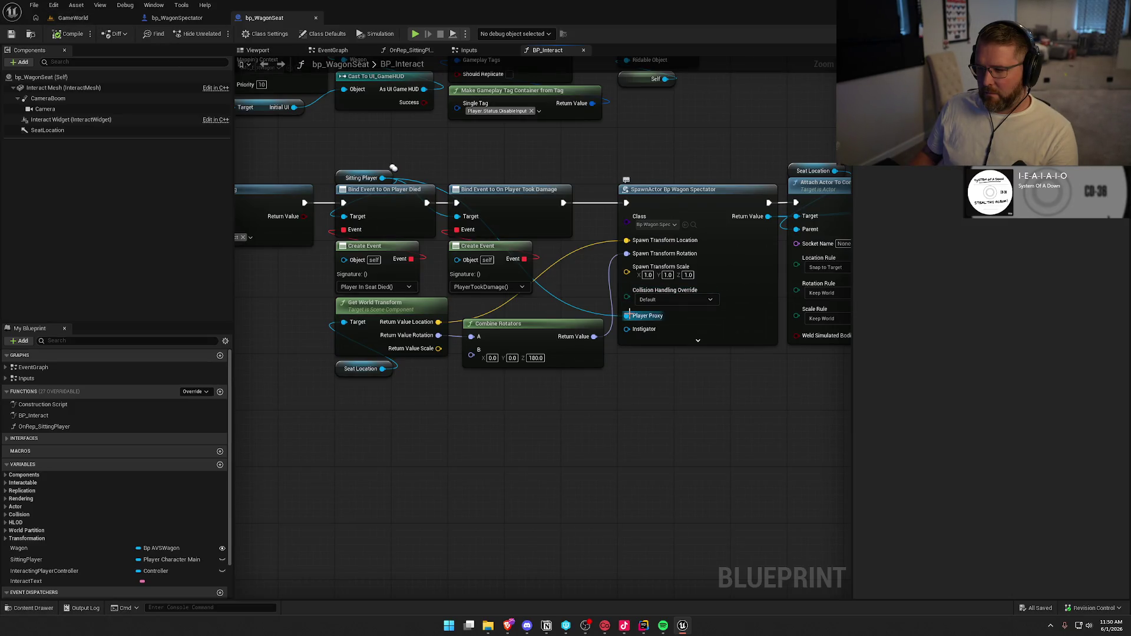
# Set PlayerProxy's replication to RepNotify and compile bp_WagonSpectator
pyautogui.click(184, 20)
pyautogui.click(504, 343)
pyautogui.click(1013, 198)
pyautogui.click(1008, 225)
pyautogui.click(352, 182)
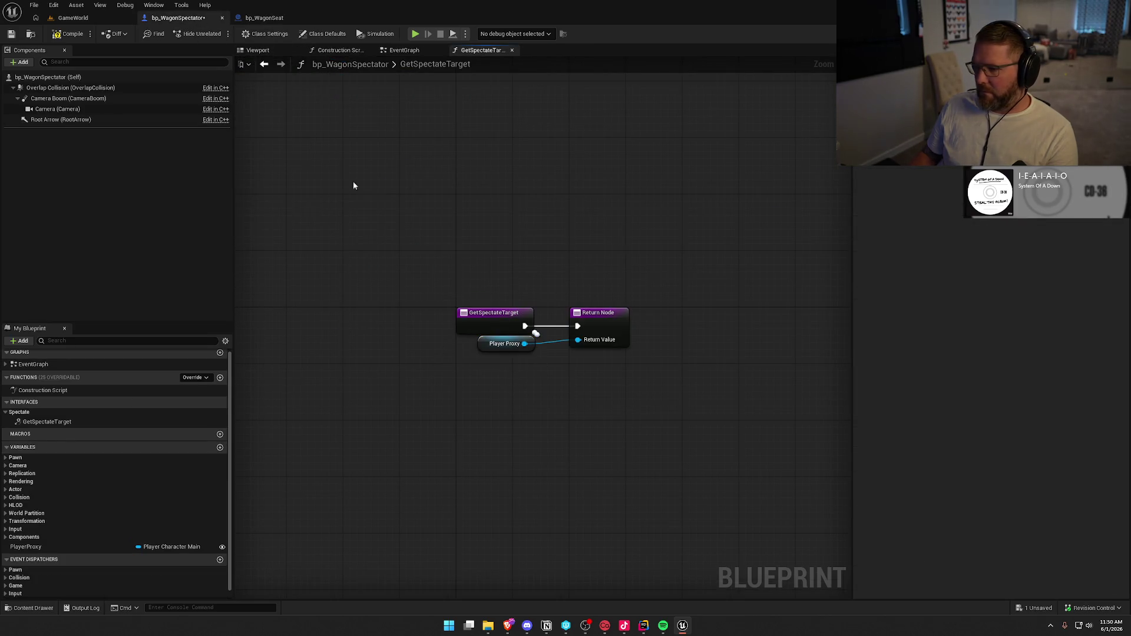
pyautogui.click(69, 33)
pyautogui.click(73, 18)
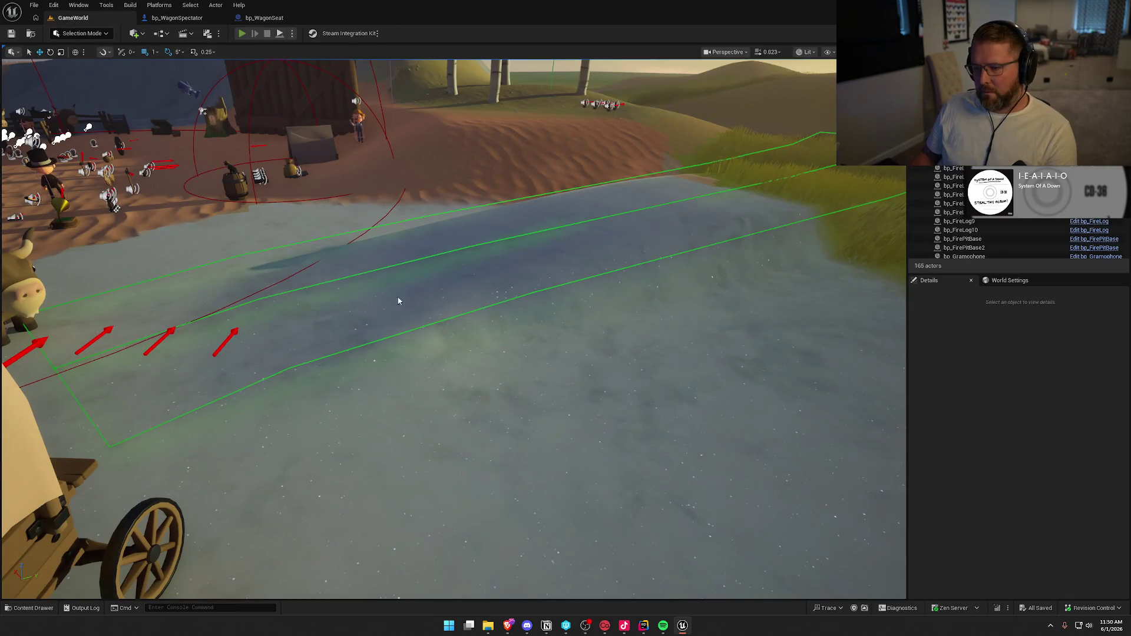
pyautogui.hotkey('alt', 'p')
pyautogui.press('super')
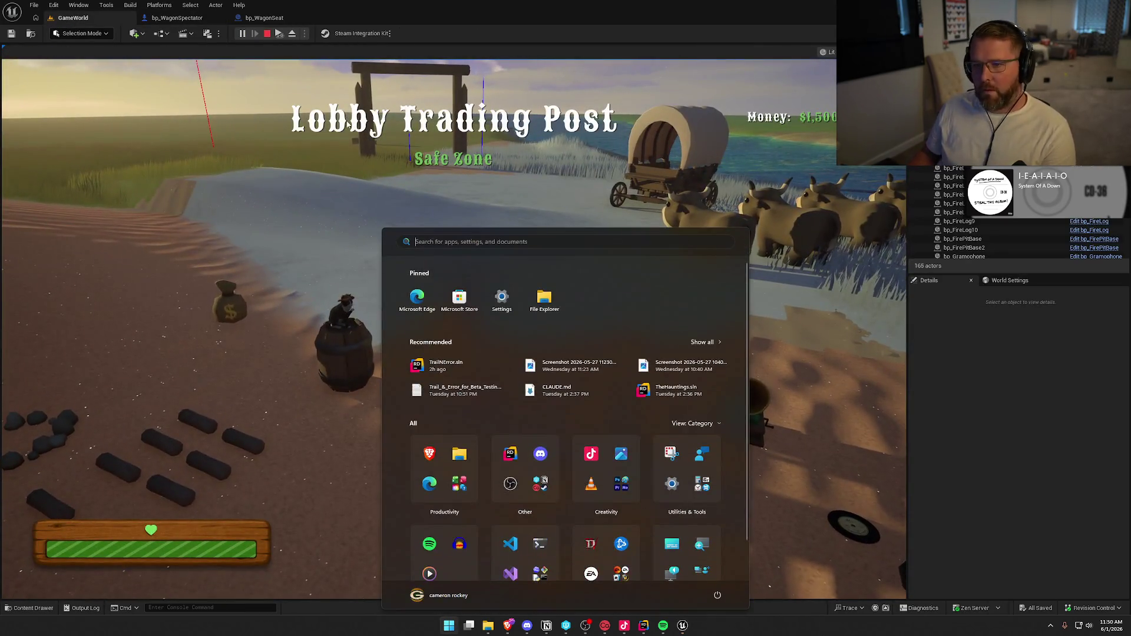
pyautogui.click(347, 124)
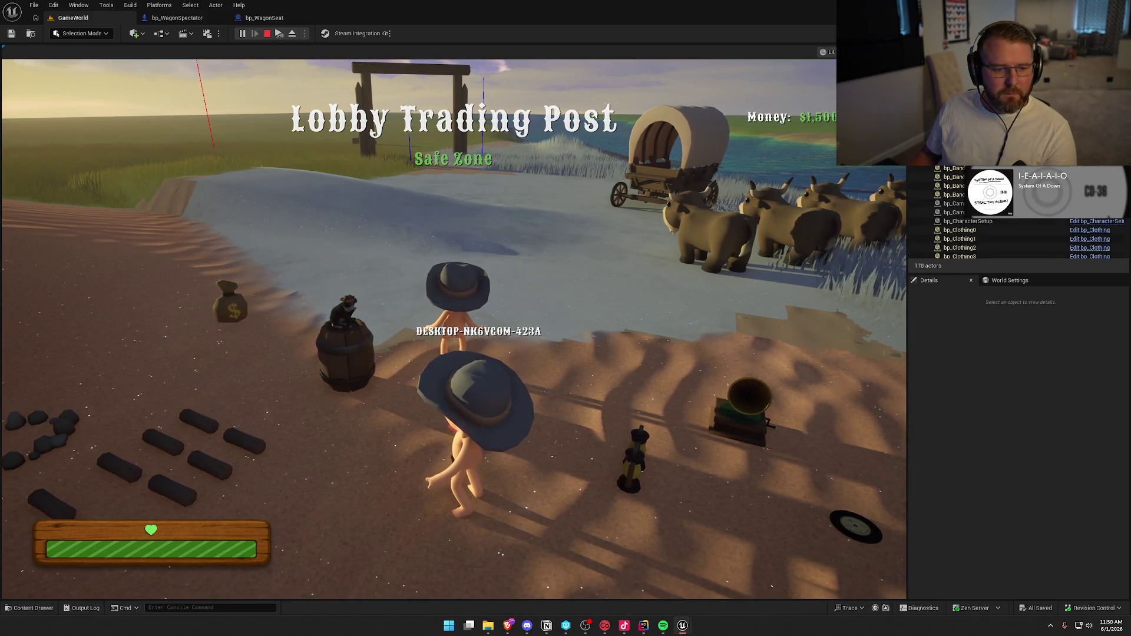
pyautogui.press('w')
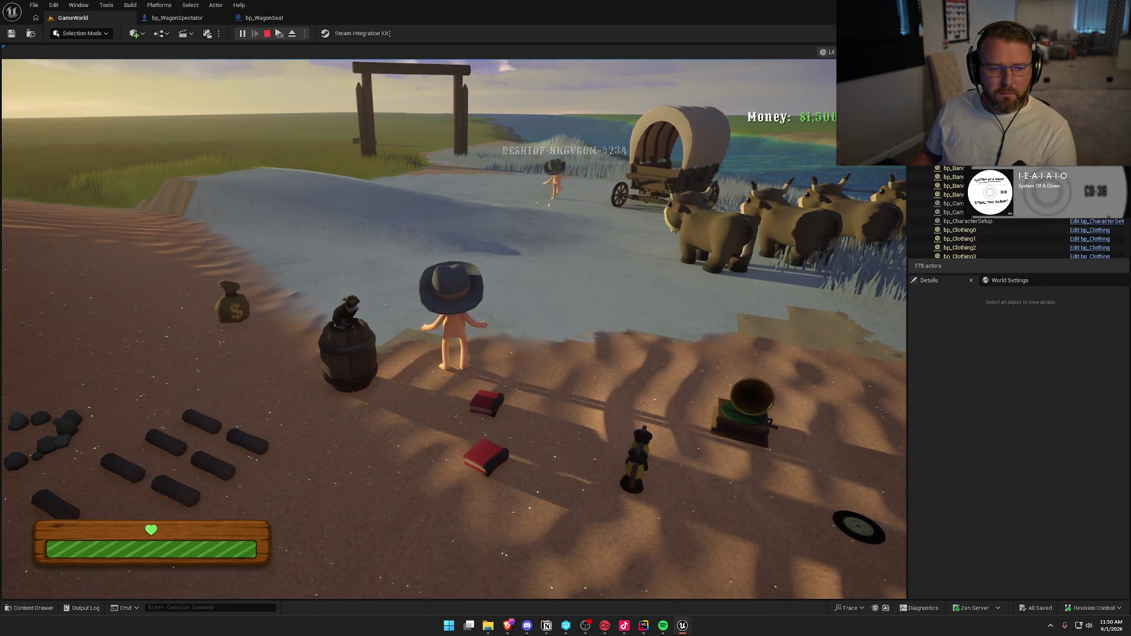
pyautogui.press('super')
pyautogui.click(448, 318)
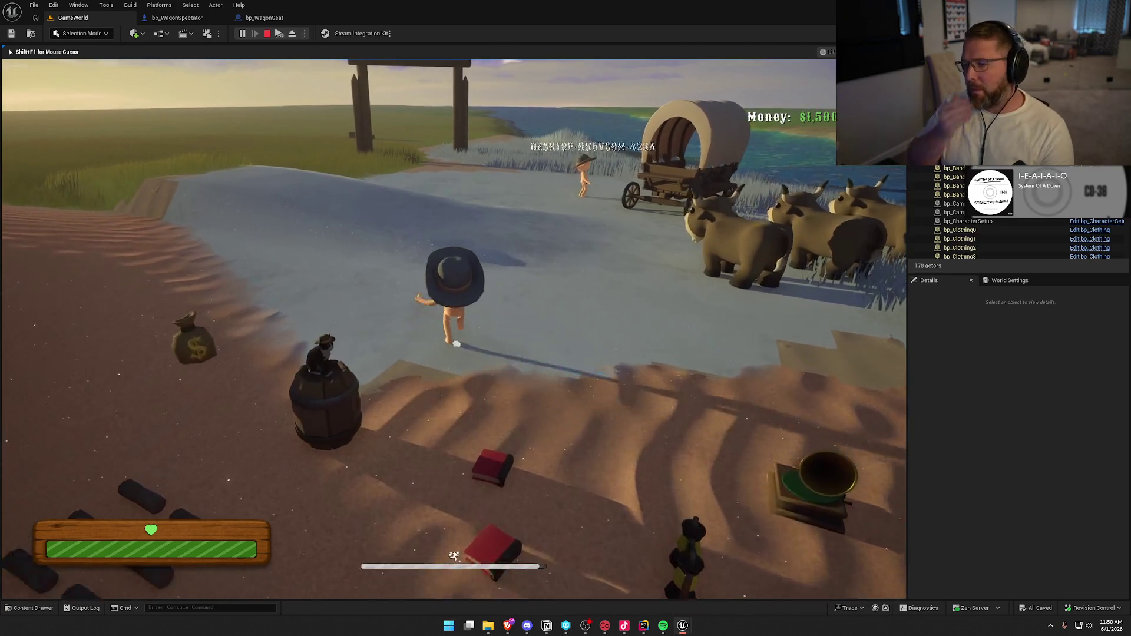
pyautogui.hotkey('shift', 'w')
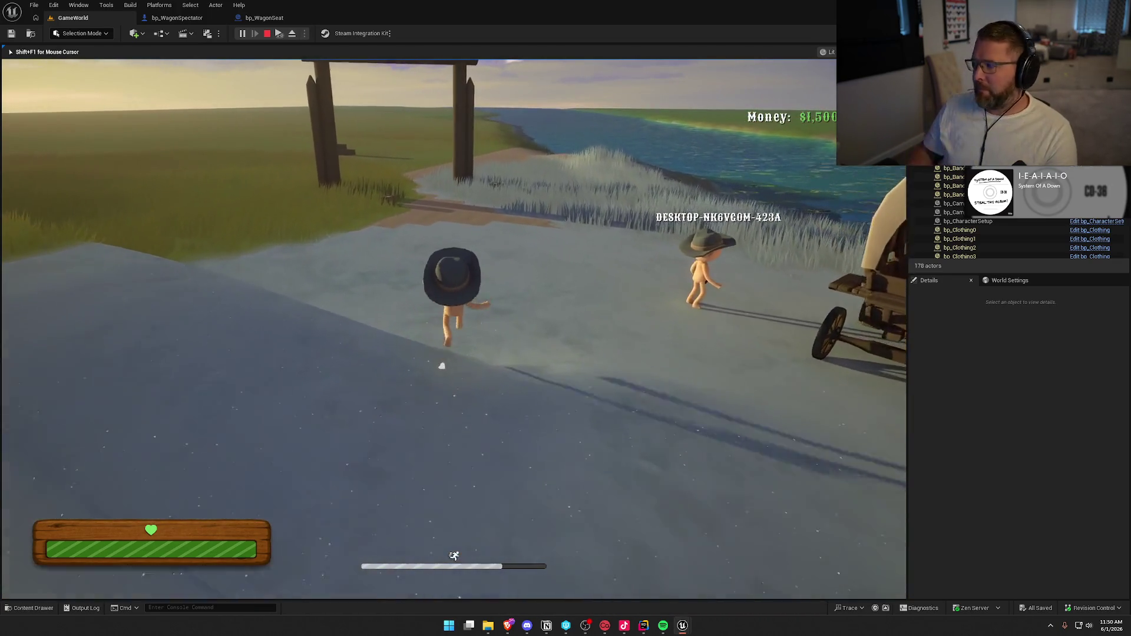
pyautogui.hotkey('shift', 'w')
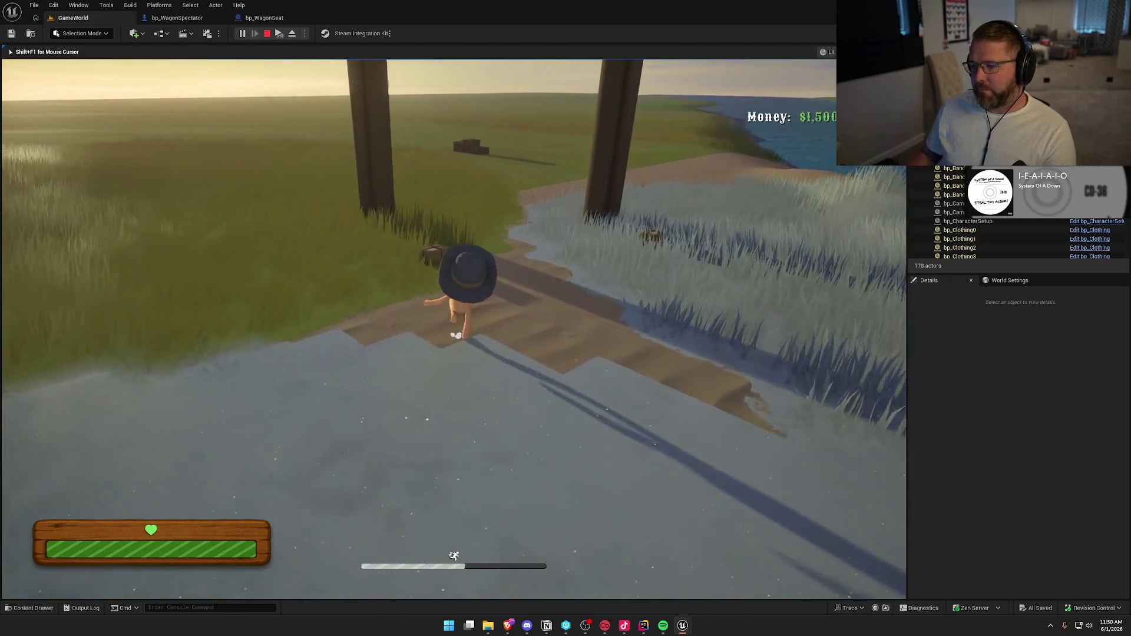
pyautogui.hotkey('shift', 'w')
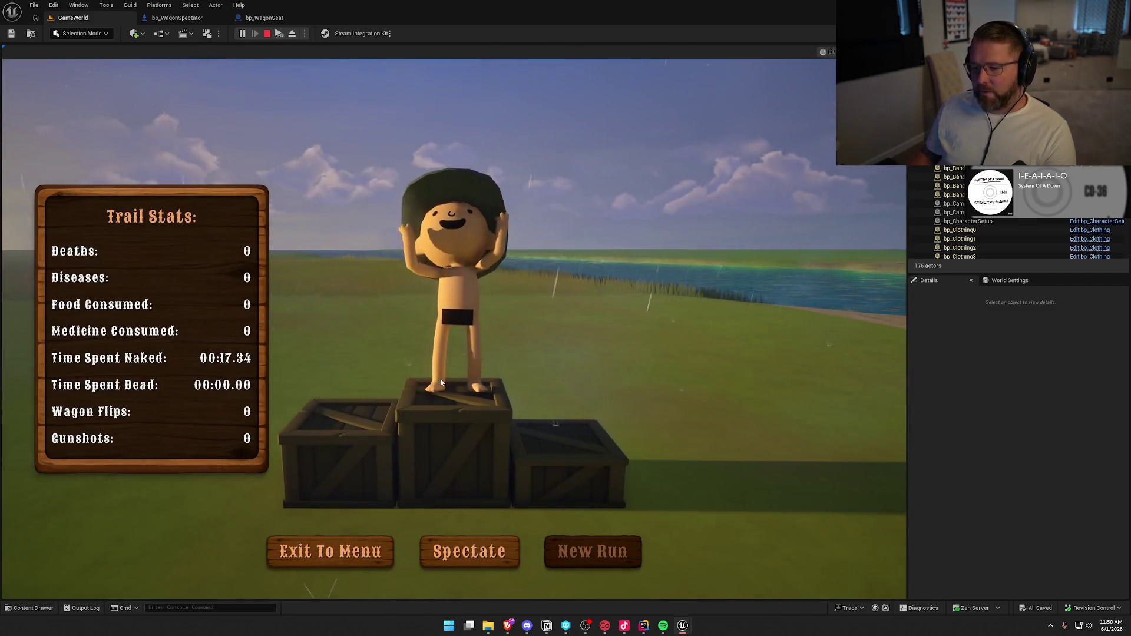
pyautogui.click(484, 552)
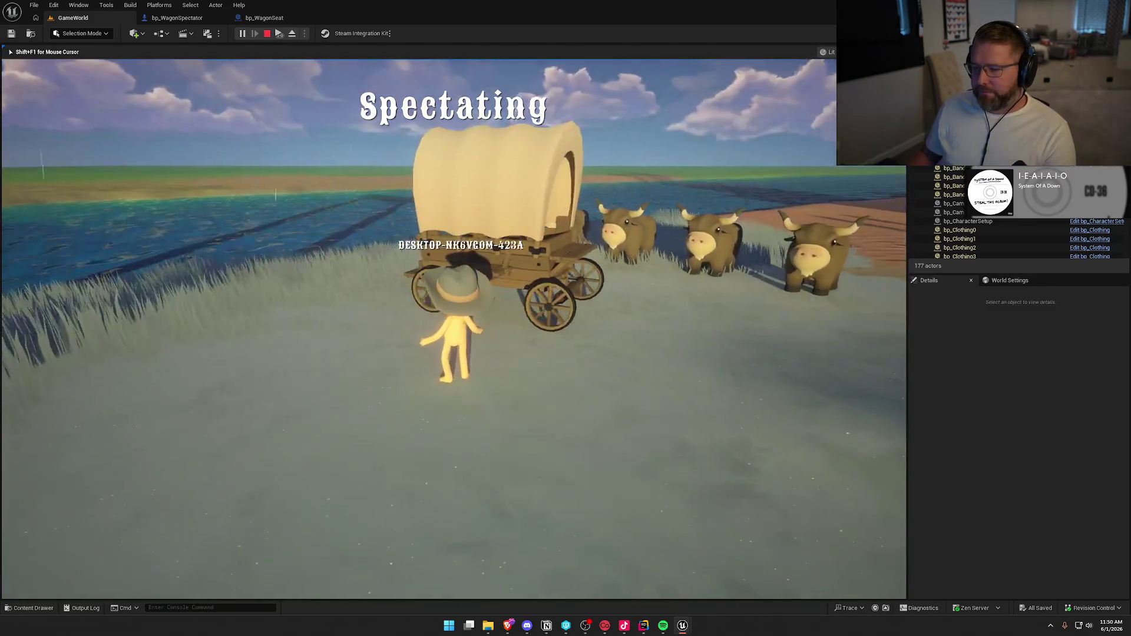
pyautogui.press('super')
pyautogui.press('super')
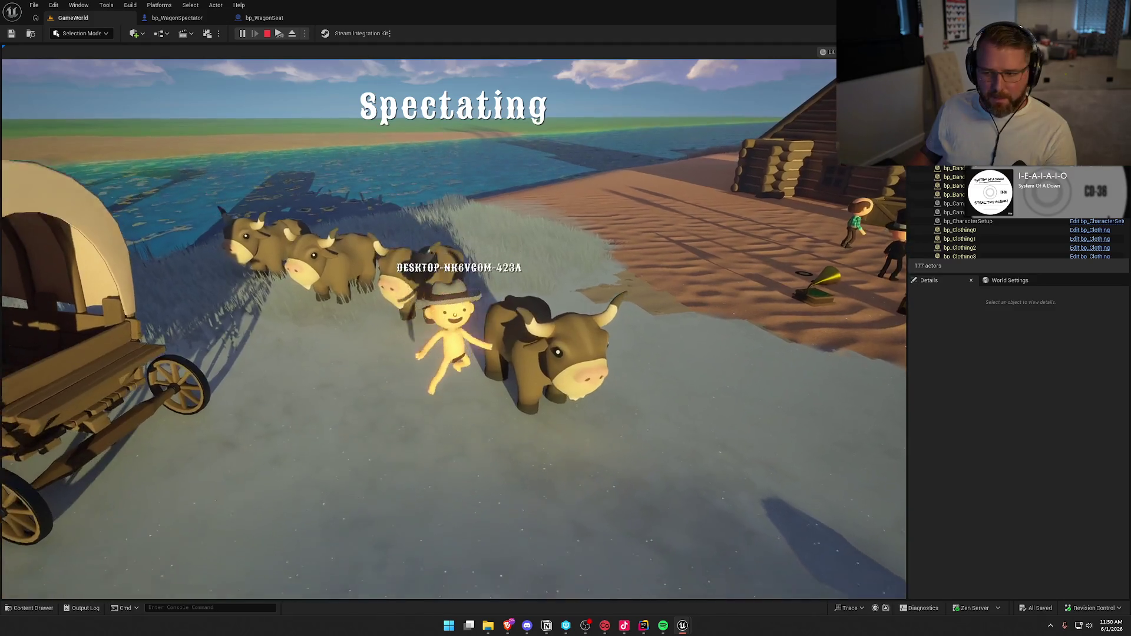
pyautogui.press('Escape')
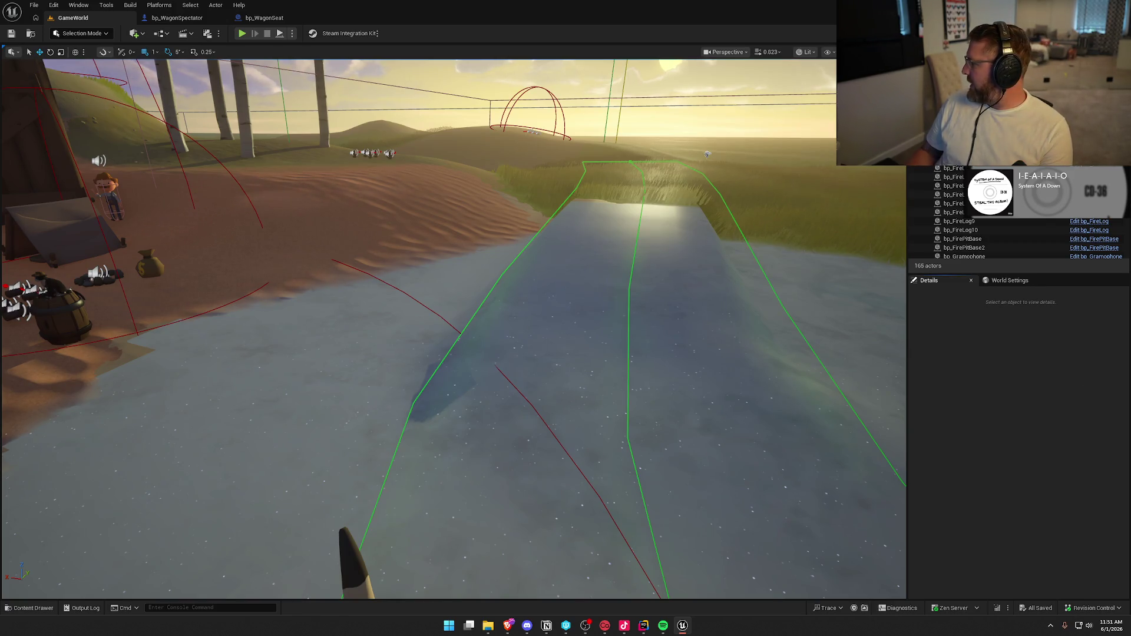
pyautogui.hotkey('alt', 'Tab')
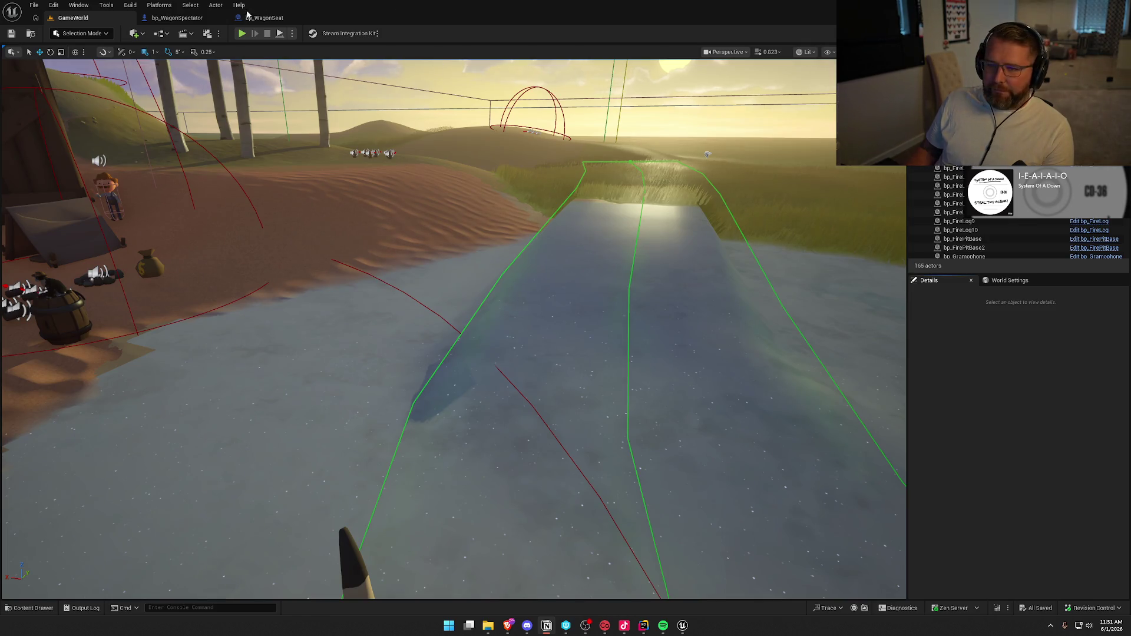
# Review the events in bp_WagonSpectator's EventGraph
pyautogui.click(172, 18)
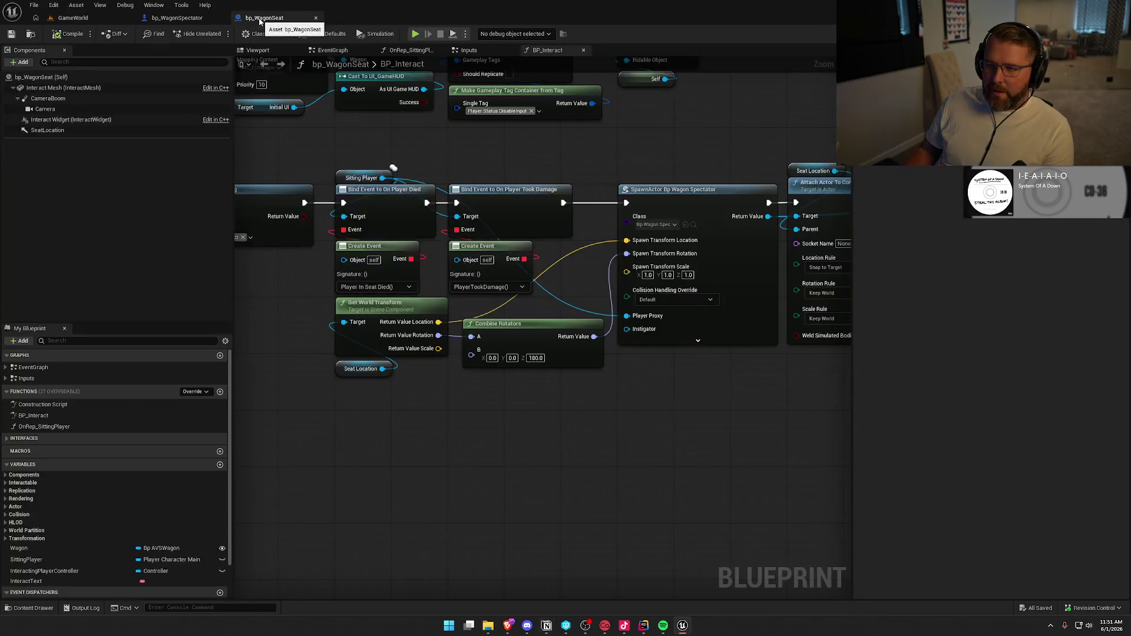
pyautogui.click(405, 50)
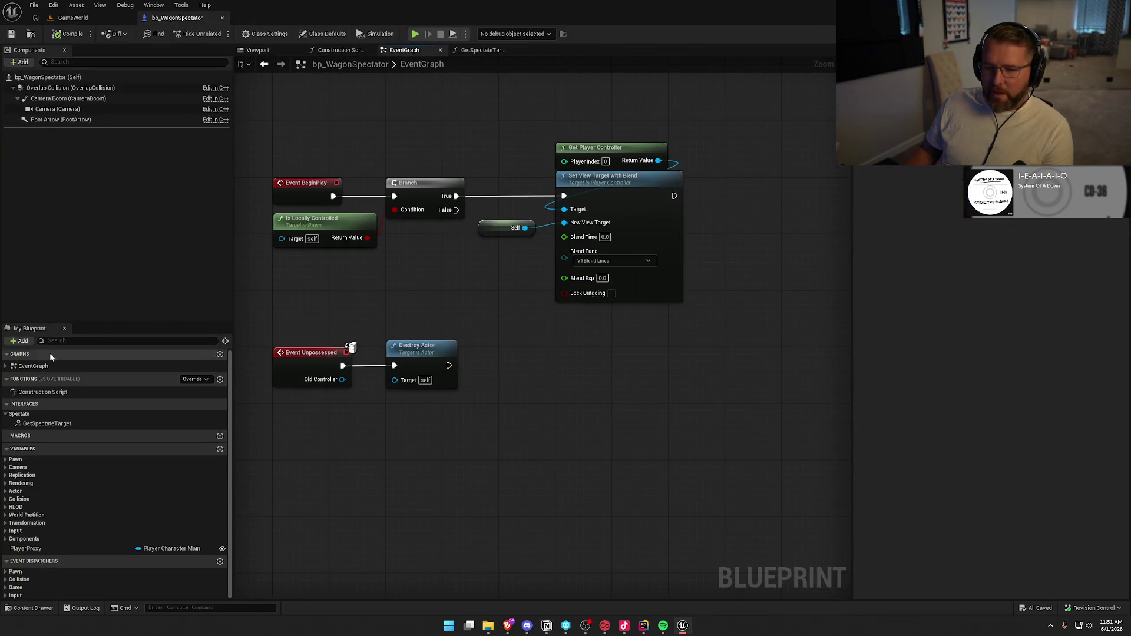
pyautogui.click(6, 366)
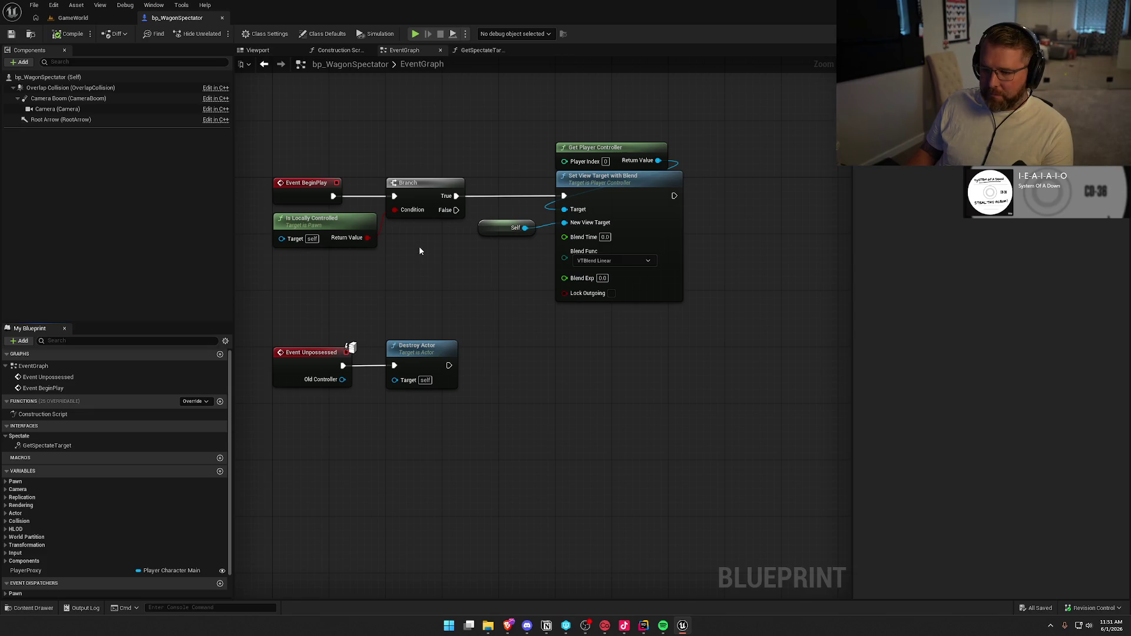
pyautogui.moveTo(521, 353); pyautogui.dragTo(528, 411)
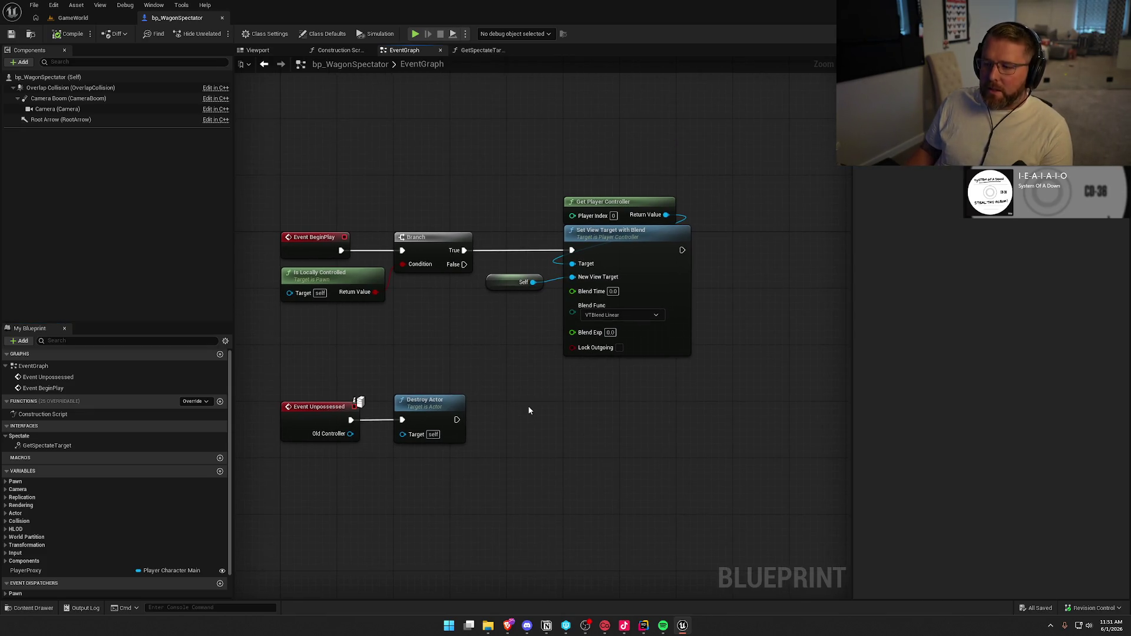
pyautogui.moveTo(528, 406)
pyautogui.mouseDown()
pyautogui.moveTo(571, 285)
pyautogui.moveTo(599, 442)
pyautogui.mouseUp()
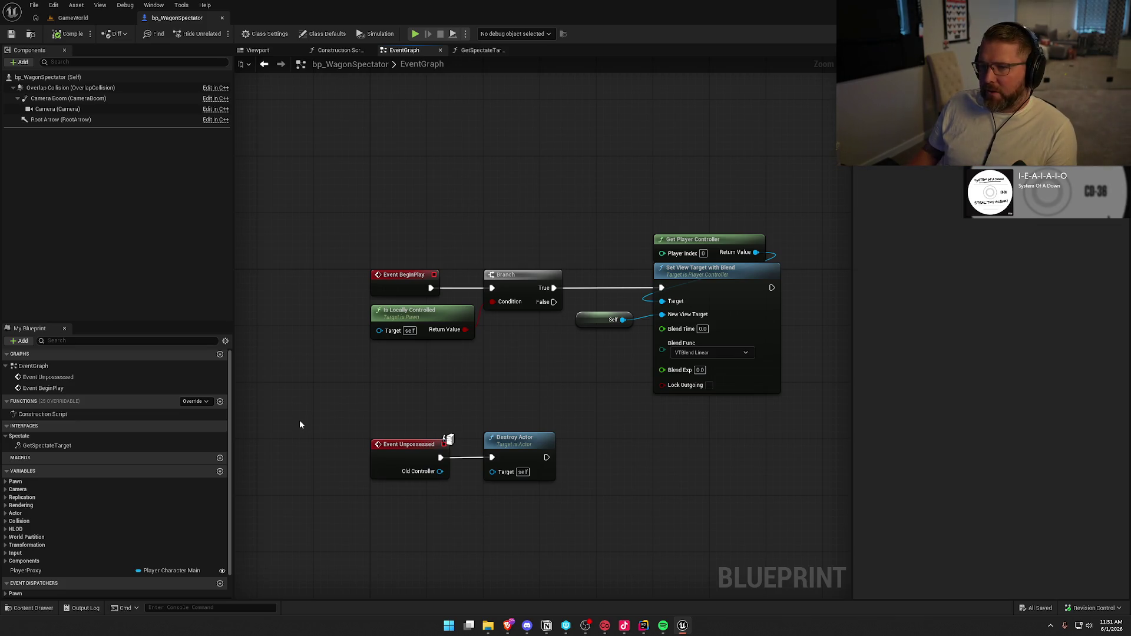
# Close bp_WagonSpectator and browse the Logic/Player folder in the Content Drawer
pyautogui.click(222, 17)
pyautogui.hotkey('ctrl', 'space')
pyautogui.click(37, 430)
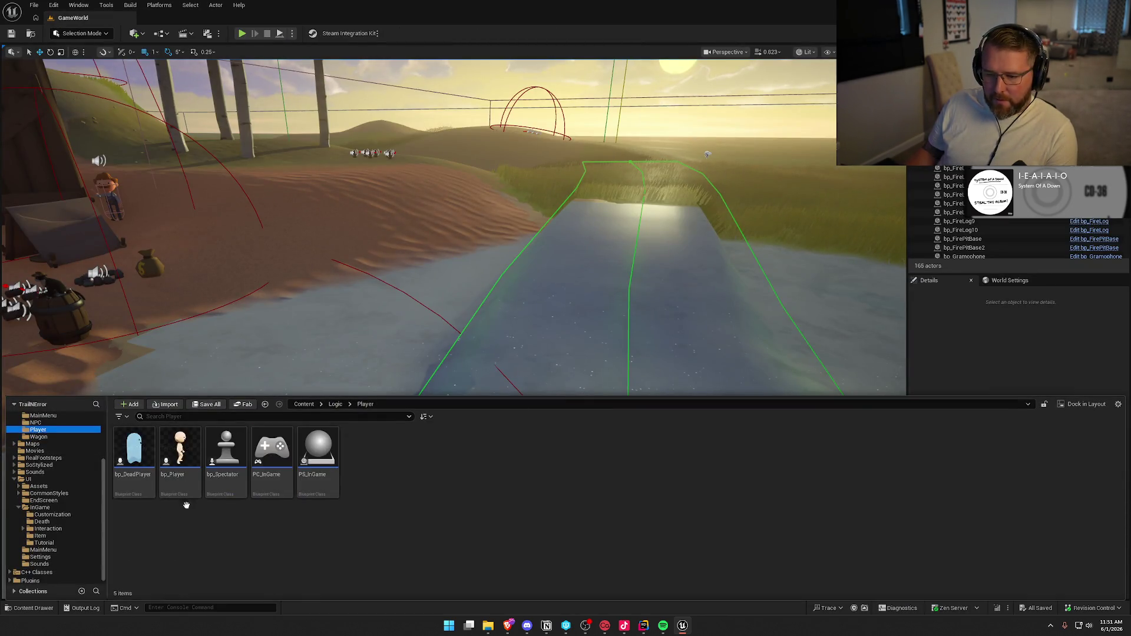
# Open bp_Spectator and confirm Look Action uses IA_Look and Exit Spectate Action uses IA_Interact
pyautogui.doubleClick(231, 455)
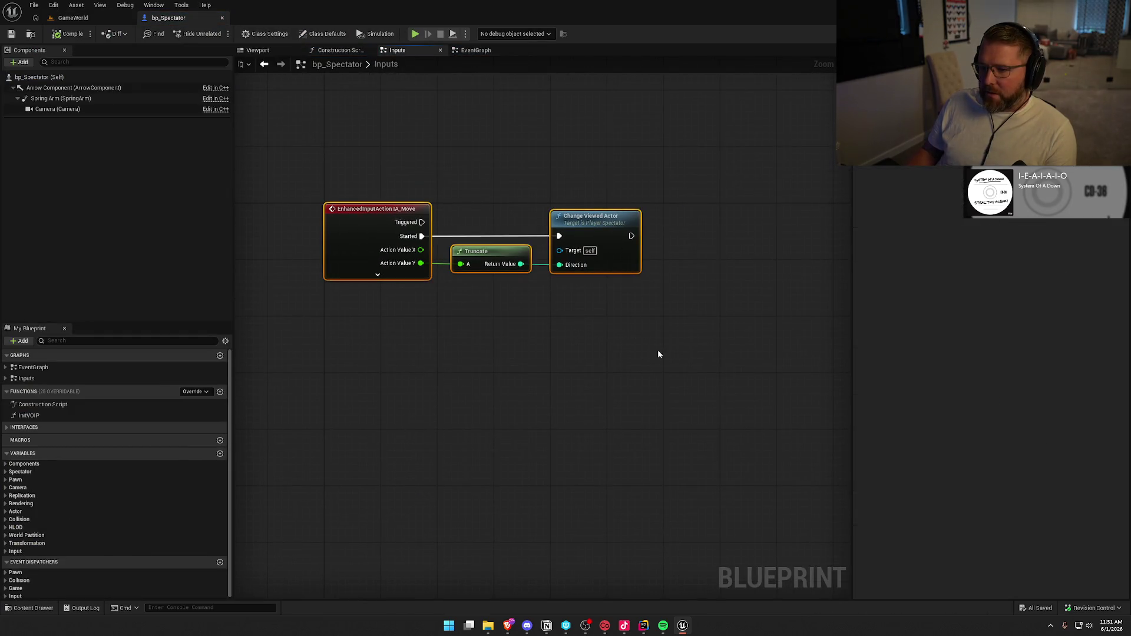
pyautogui.click(620, 456)
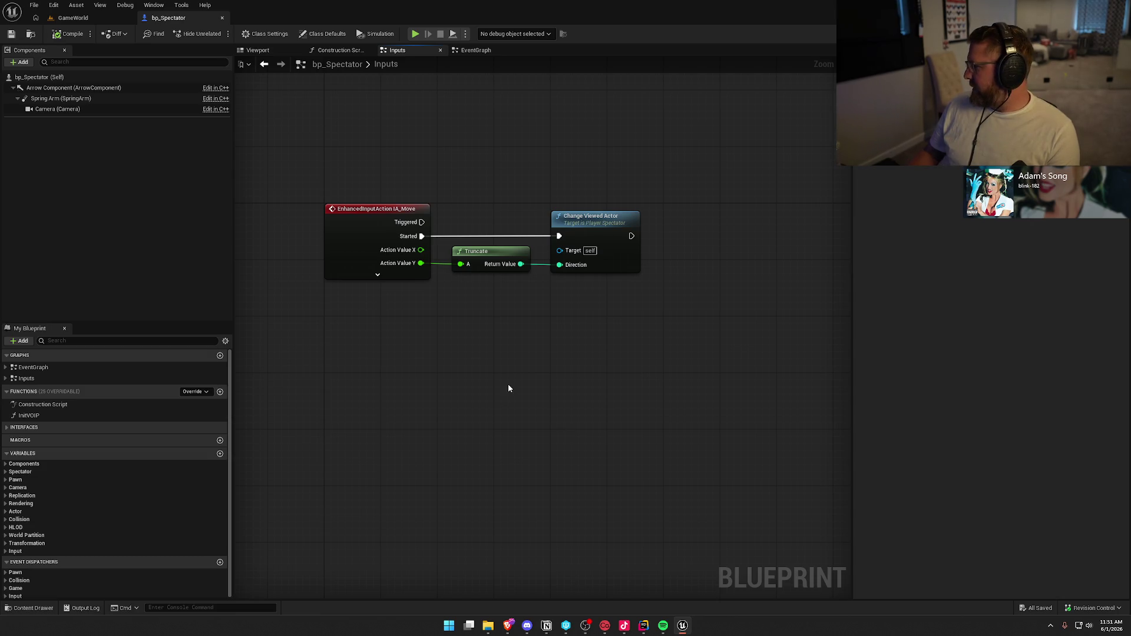
pyautogui.rightClick(339, 319)
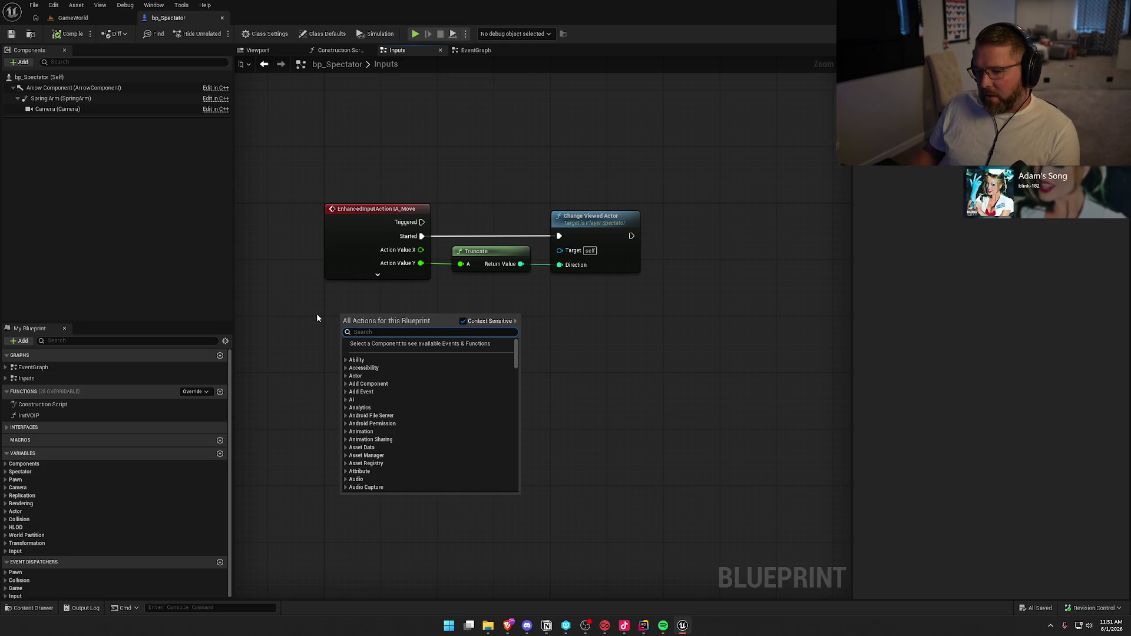
pyautogui.click(15, 552)
pyautogui.scroll(-1, 58, 546)
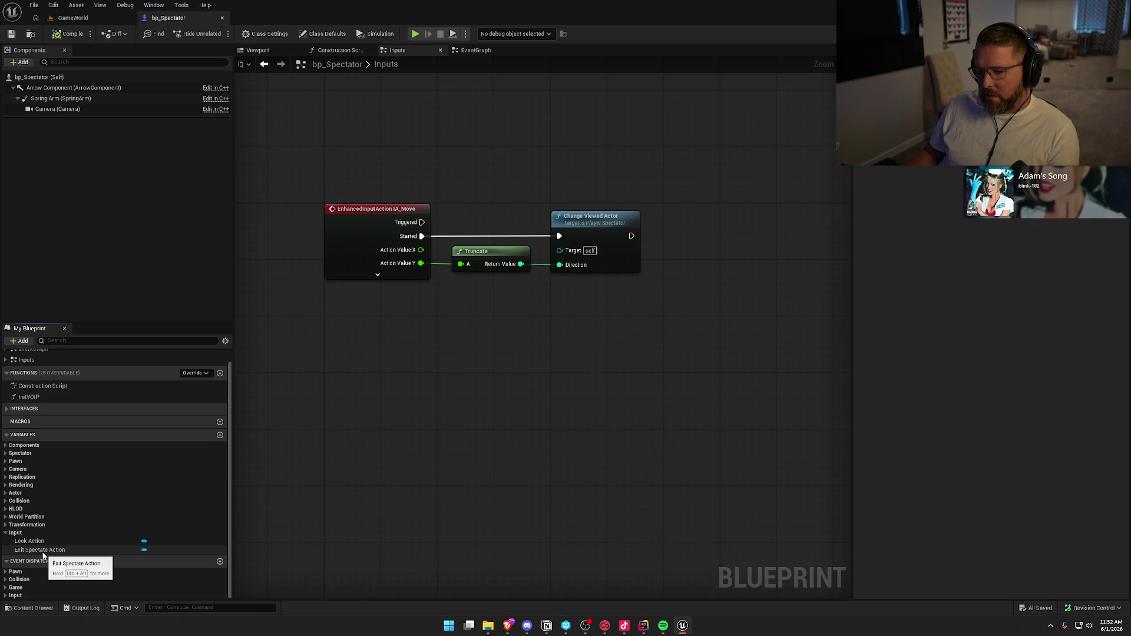
pyautogui.click(43, 552)
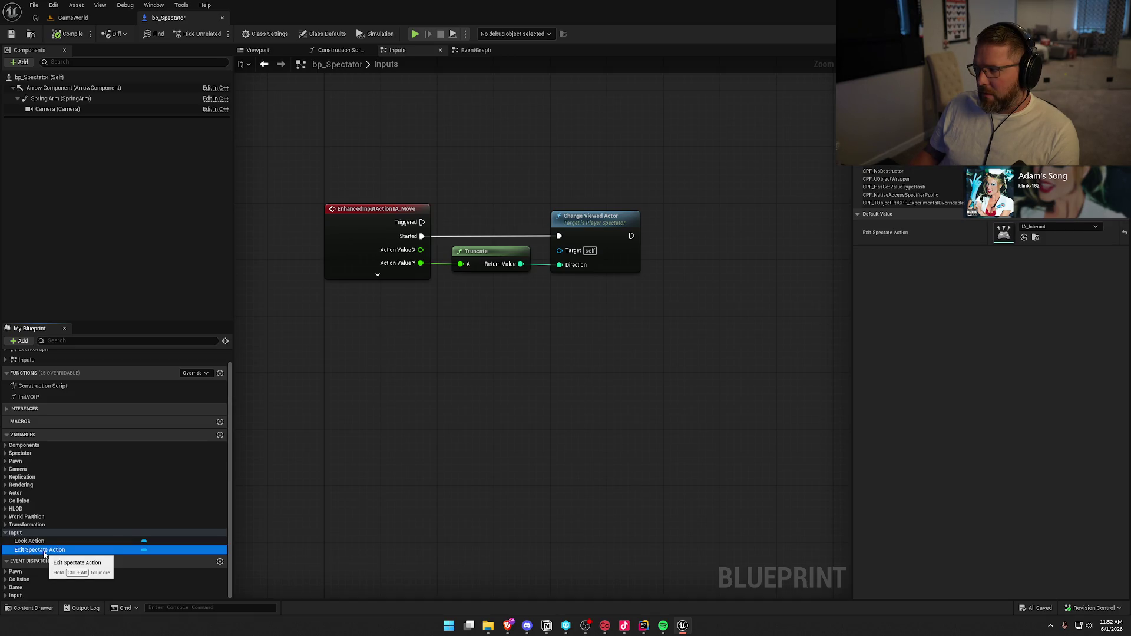
pyautogui.click(42, 543)
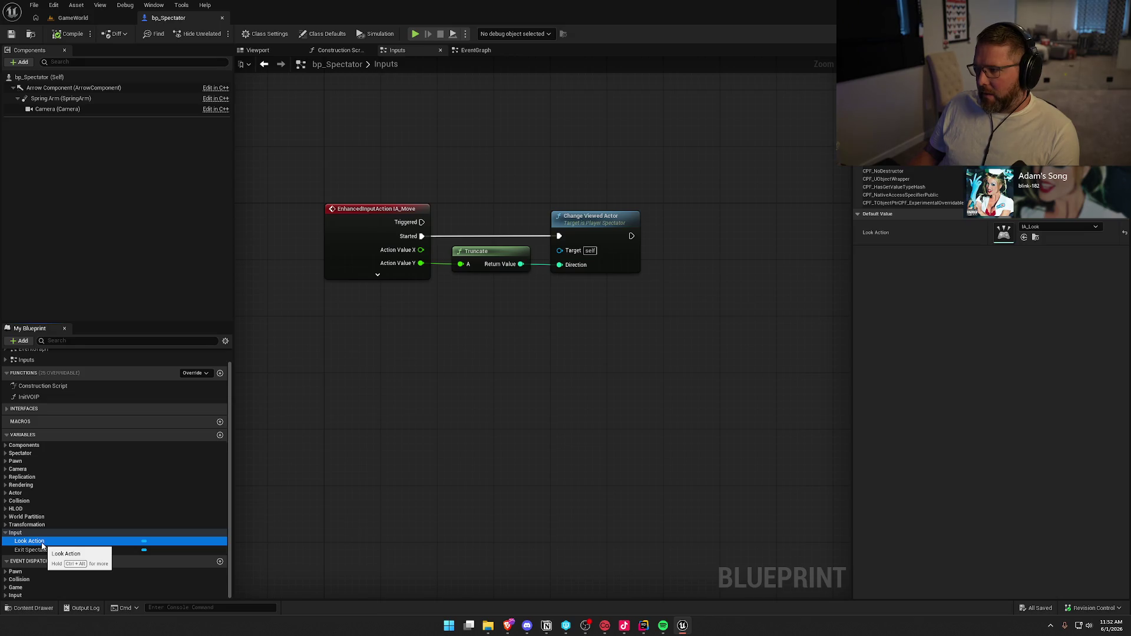
pyautogui.click(42, 552)
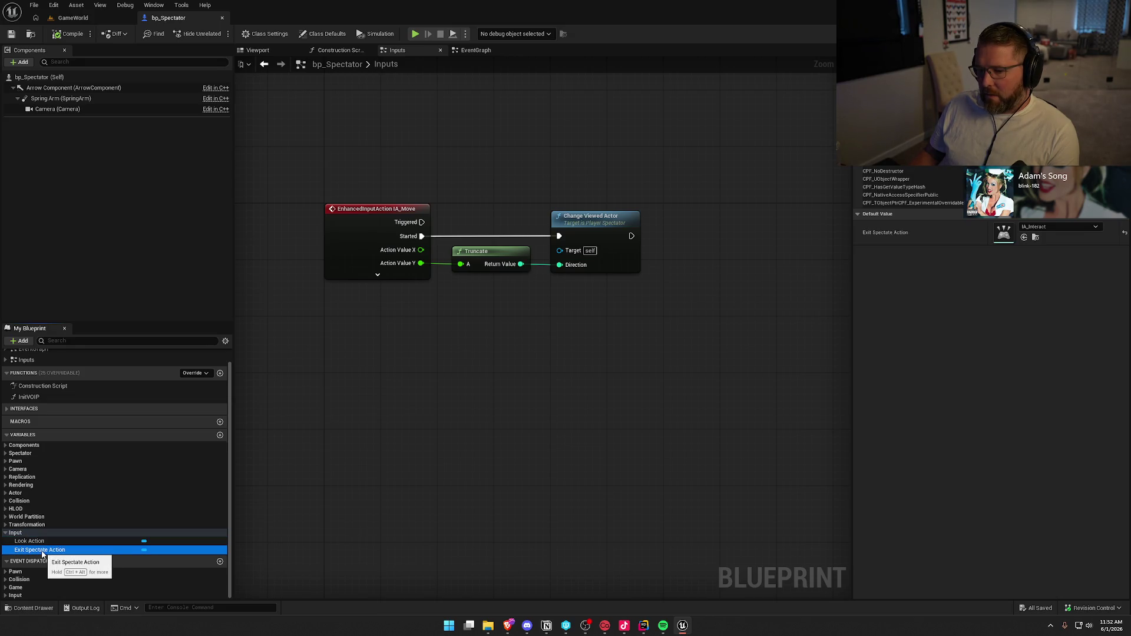
pyautogui.moveTo(412, 343); pyautogui.dragTo(369, 329)
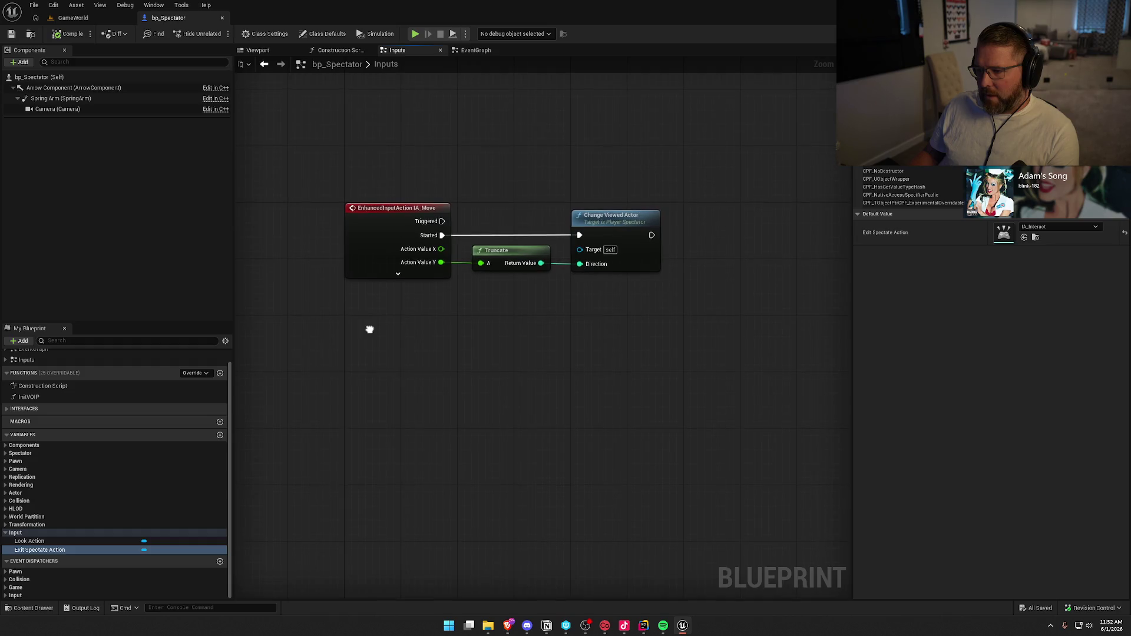
pyautogui.rightClick(368, 330)
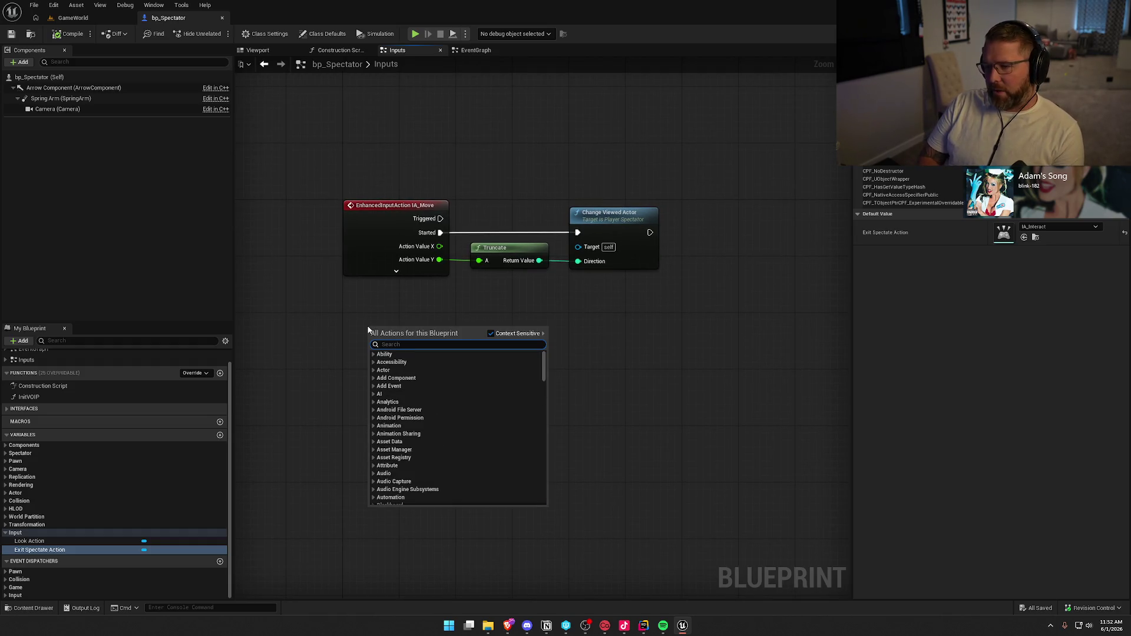
# Add a Left Mouse Button input event to bp_Spectator's Inputs graph
pyautogui.write('ia_')
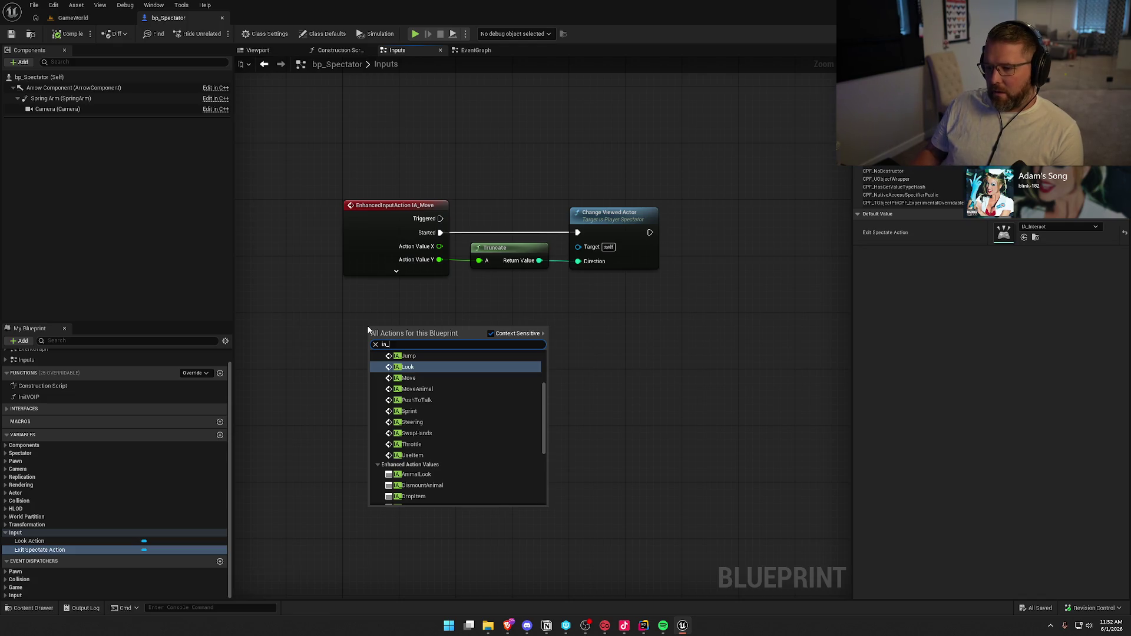
pyautogui.scroll(2, 443, 455)
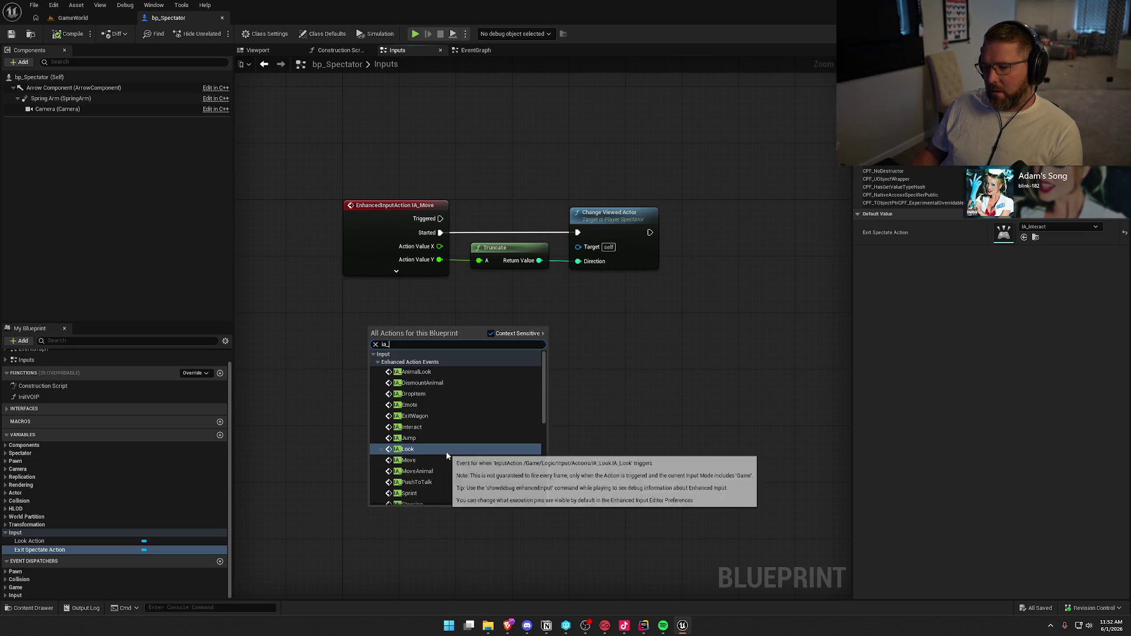
pyautogui.click(349, 298)
pyautogui.rightClick(363, 307)
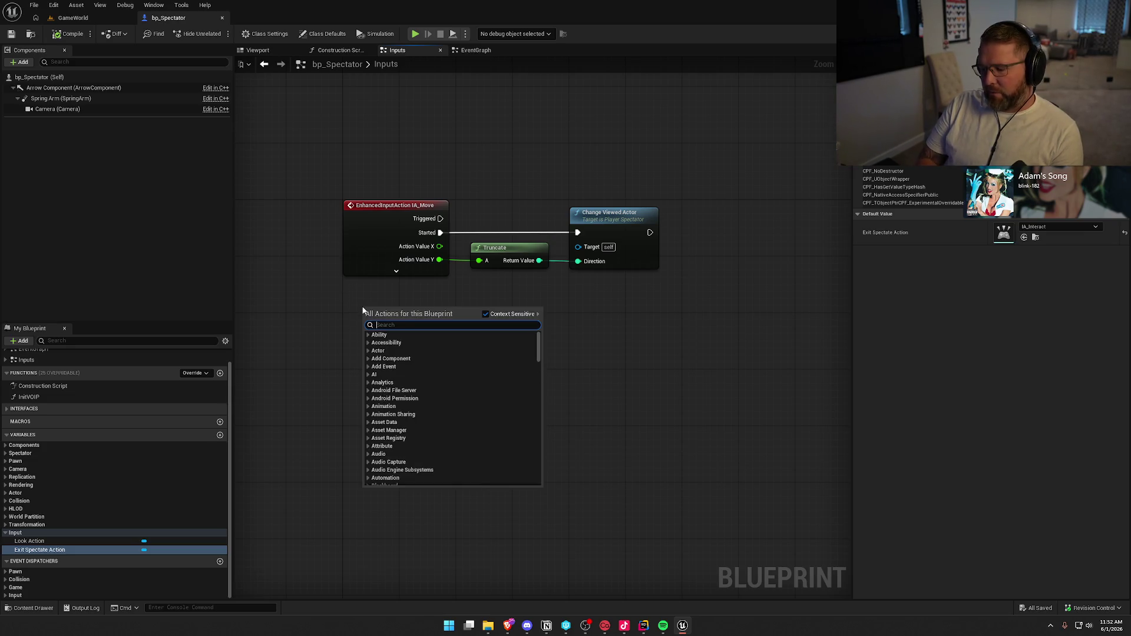
pyautogui.write('input left mou')
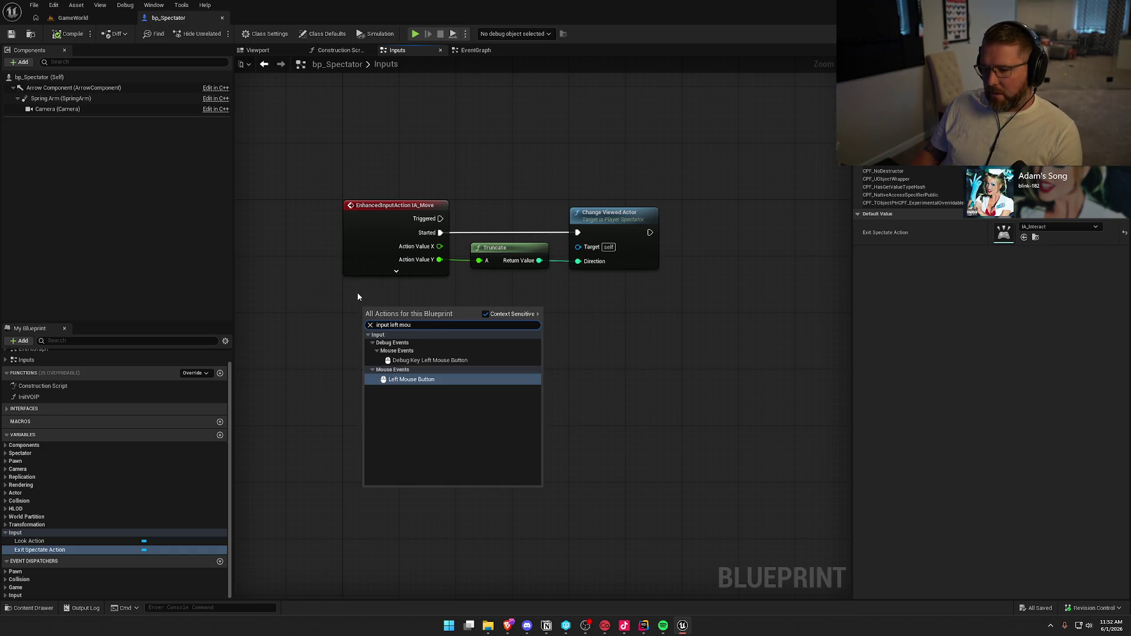
pyautogui.press('BackSpace')
pyautogui.press('BackSpace')
pyautogui.press('BackSpace')
pyautogui.press('BackSpace')
pyautogui.press('BackSpace')
pyautogui.press('BackSpace')
pyautogui.press('BackSpace')
pyautogui.press('BackSpace')
pyautogui.write('mouse')
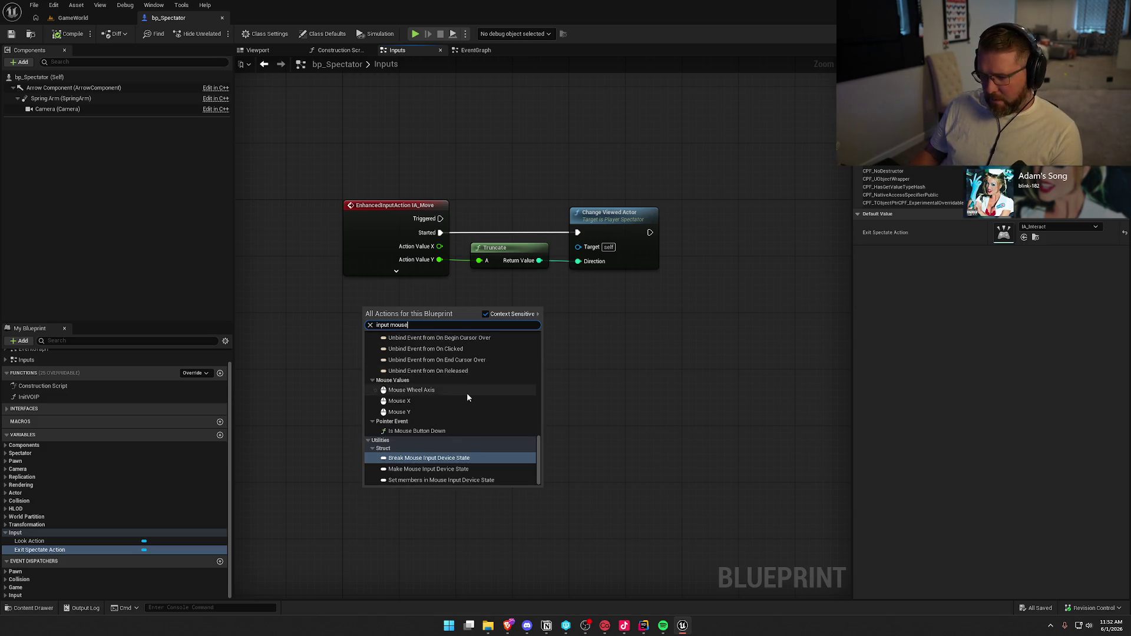
pyautogui.scroll(5, 468, 398)
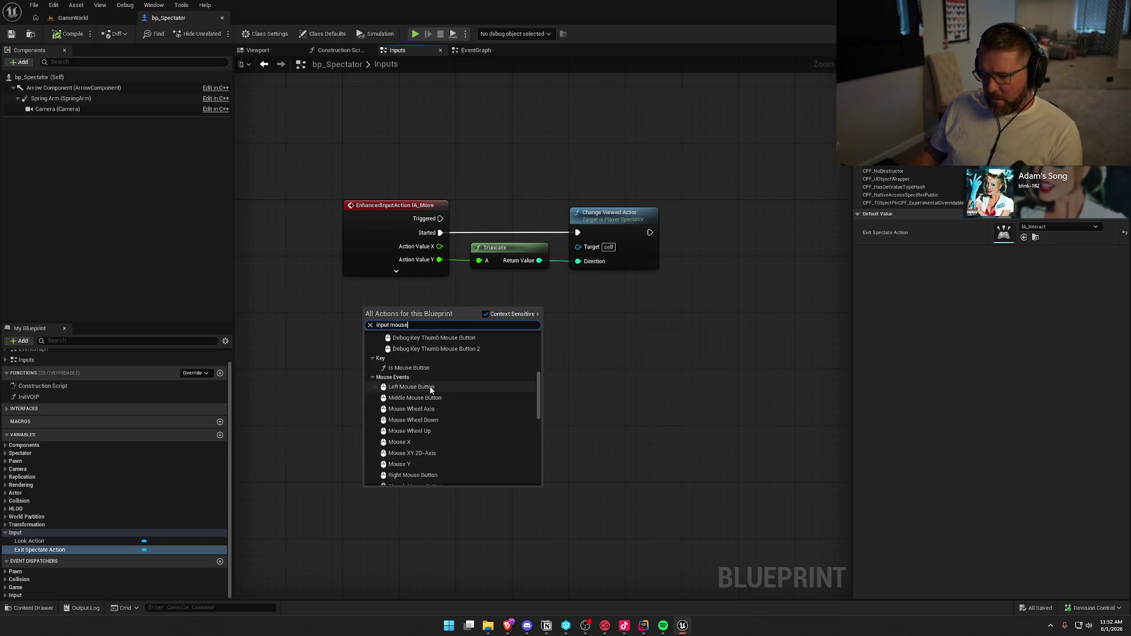
pyautogui.scroll(3, 489, 404)
pyautogui.scroll(-3, 489, 406)
pyautogui.click(412, 429)
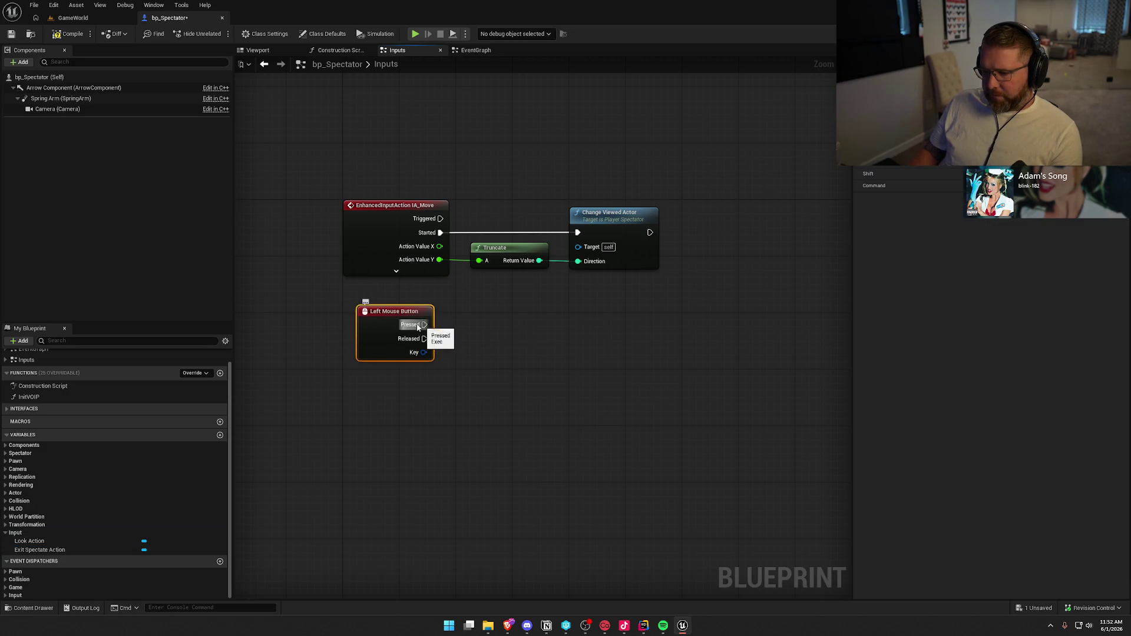
# Place a copied Change Viewed Actor call (Direction 1) beside the Left Mouse Button event
pyautogui.moveTo(381, 315); pyautogui.dragTo(366, 322)
pyautogui.click(589, 220)
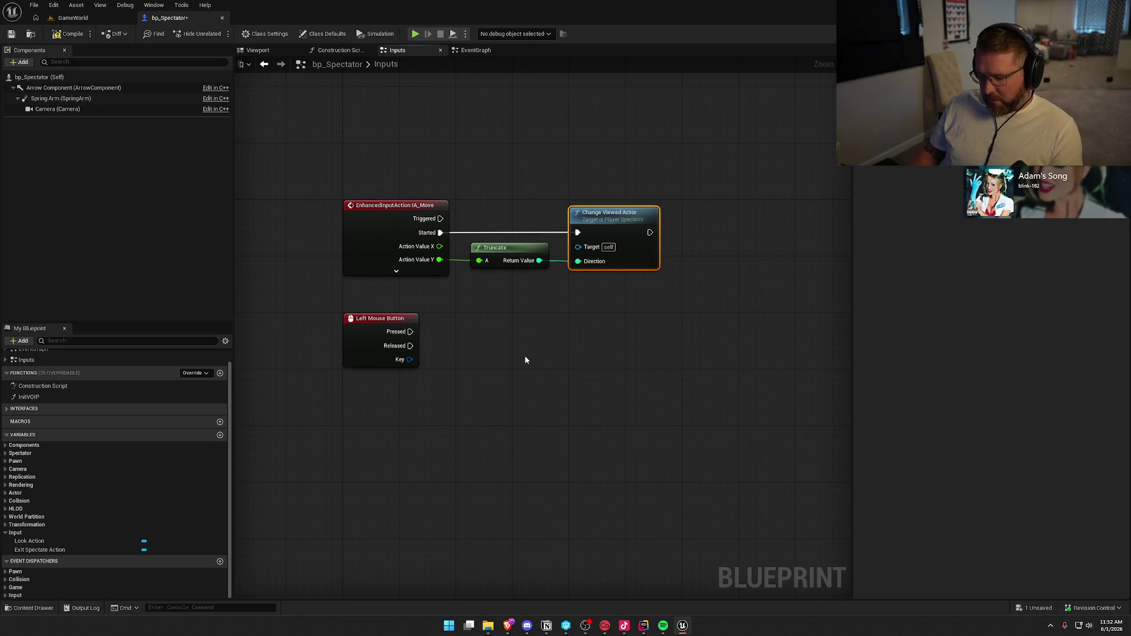
pyautogui.hotkey('ctrl', 'c')
pyautogui.hotkey('ctrl', 'v')
pyautogui.moveTo(522, 377)
pyautogui.mouseDown()
pyautogui.moveTo(456, 337)
pyautogui.moveTo(549, 320)
pyautogui.mouseUp()
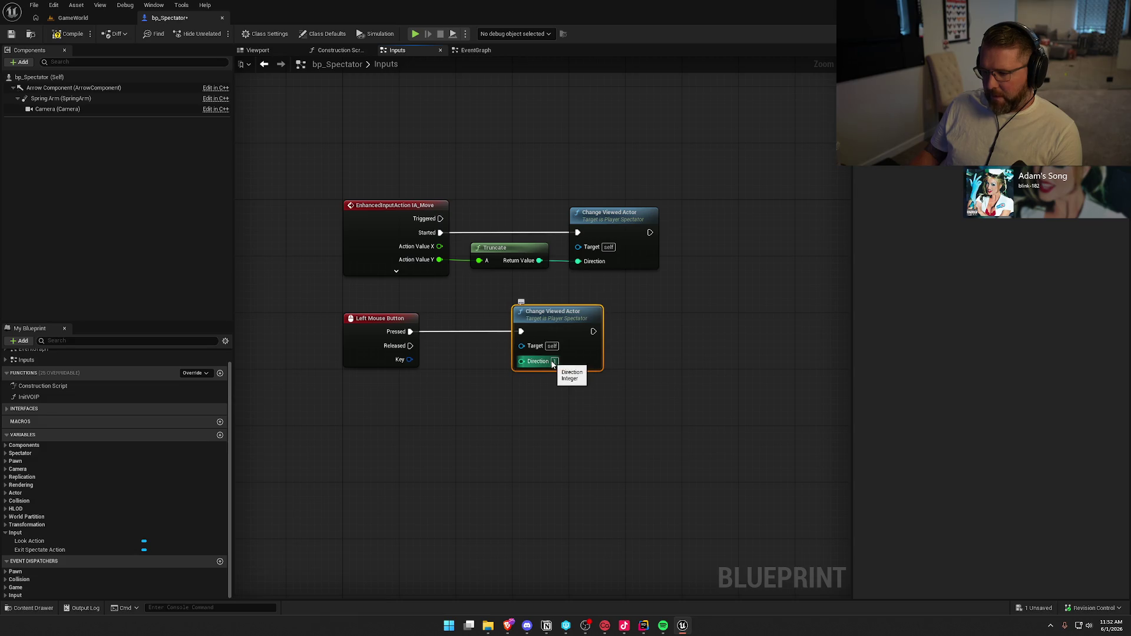
pyautogui.write('1')
# Add a Right Mouse Button event whose Pressed drives another copied Change Viewed Actor call
pyautogui.rightClick(374, 409)
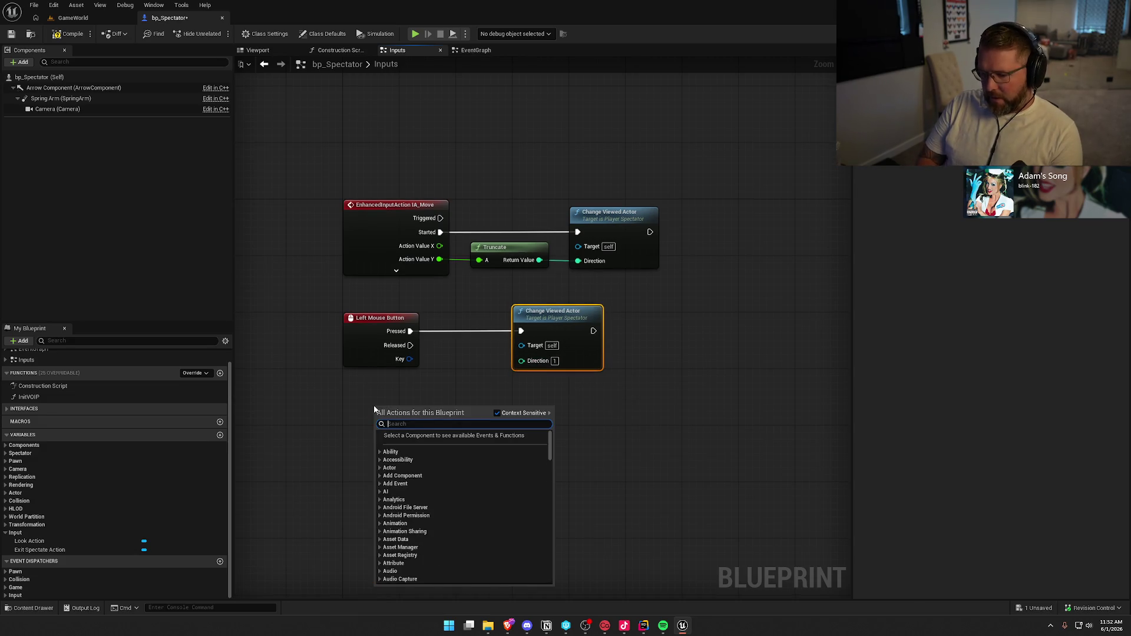
pyautogui.write('right mouse')
pyautogui.press('Return')
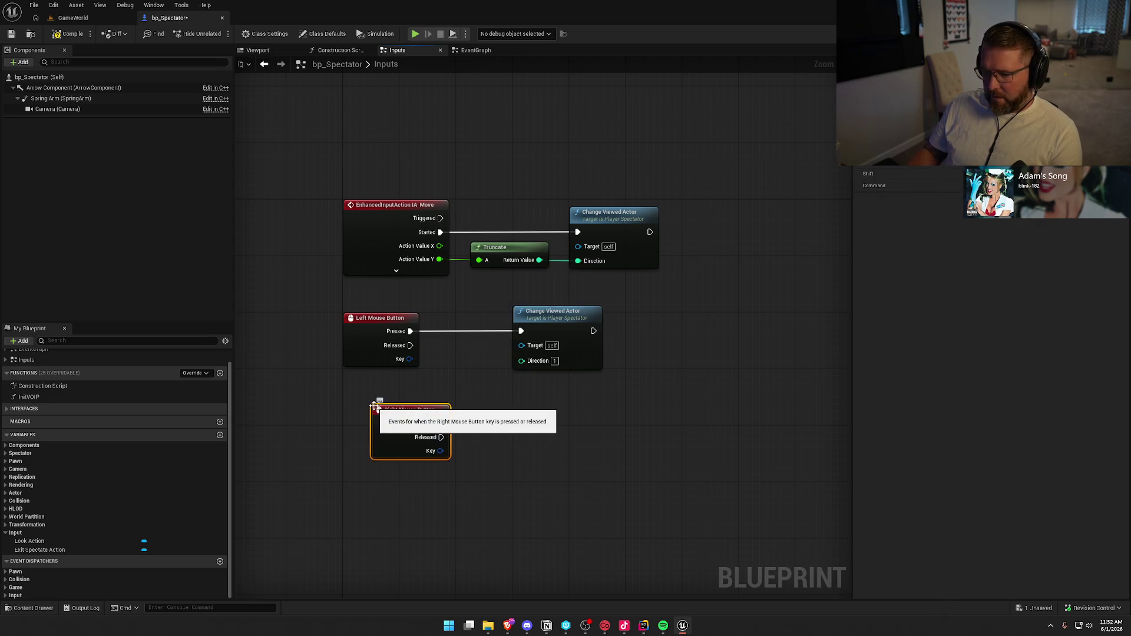
pyautogui.click(523, 361)
pyautogui.hotkey('ctrl', 'c')
pyautogui.hotkey('ctrl', 'v')
pyautogui.moveTo(528, 416)
pyautogui.mouseDown()
pyautogui.moveTo(424, 427)
pyautogui.moveTo(441, 423)
pyautogui.mouseUp()
pyautogui.moveTo(383, 416)
pyautogui.mouseDown()
pyautogui.moveTo(355, 394)
pyautogui.moveTo(355, 378)
pyautogui.mouseUp()
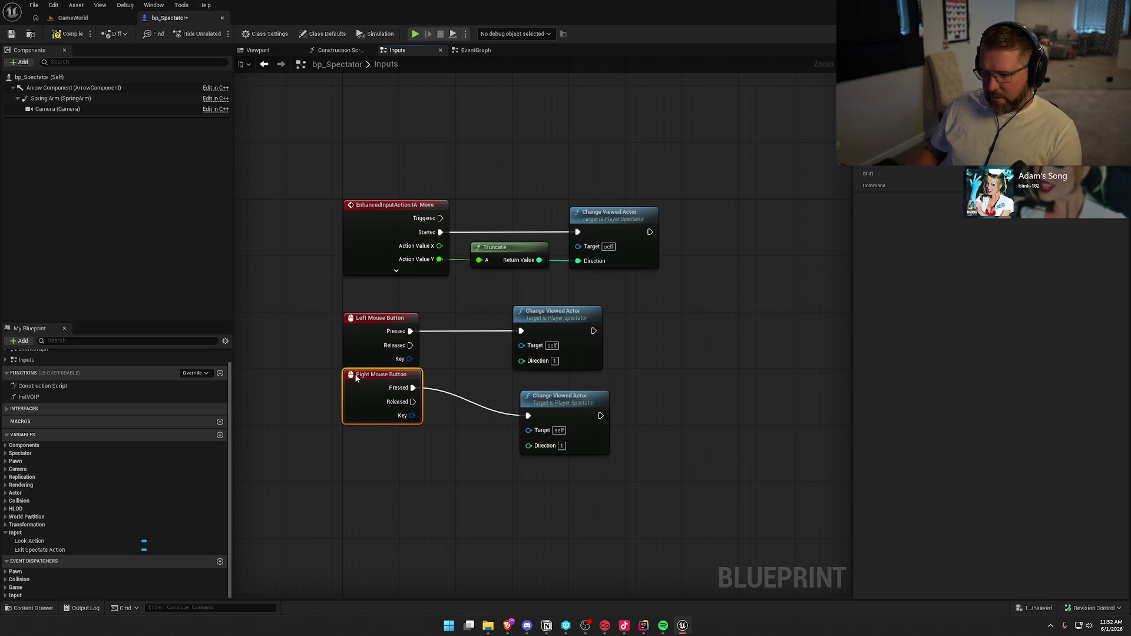
pyautogui.moveTo(540, 406)
pyautogui.mouseDown()
pyautogui.moveTo(554, 378)
pyautogui.moveTo(496, 378)
pyautogui.moveTo(552, 378)
pyautogui.mouseUp()
# Line up the two calls and set the right-click call's Direction to -1
pyautogui.keyDown('ctrl'); pyautogui.click(558, 325); pyautogui.keyUp('ctrl')
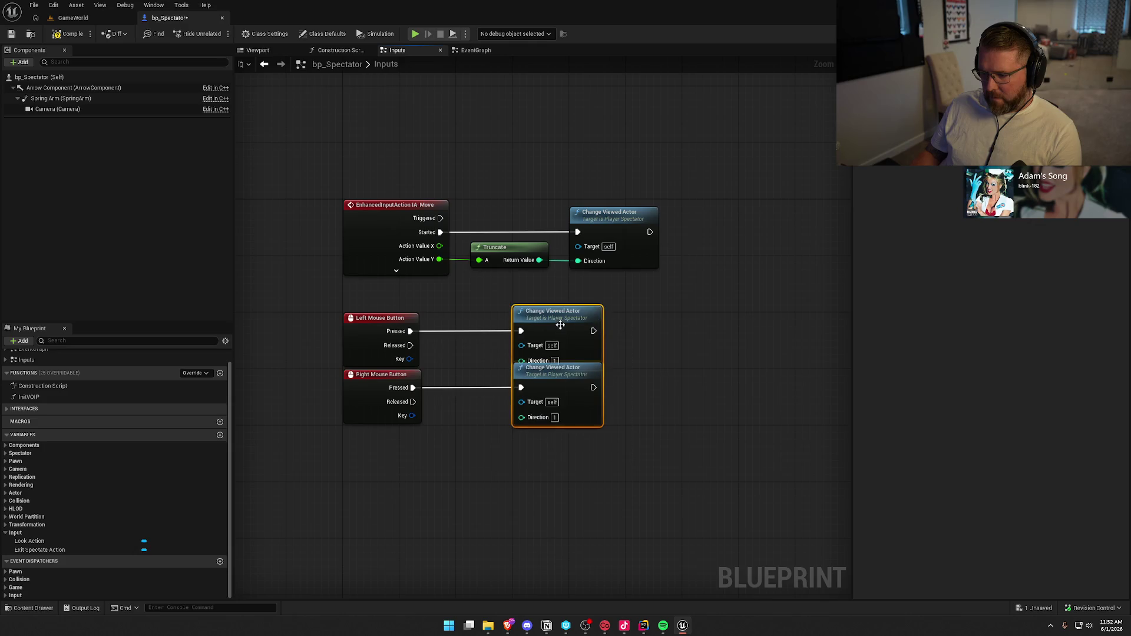
pyautogui.moveTo(558, 326); pyautogui.dragTo(502, 325)
pyautogui.moveTo(535, 480)
pyautogui.mouseDown()
pyautogui.moveTo(365, 386)
pyautogui.moveTo(366, 444)
pyautogui.mouseUp()
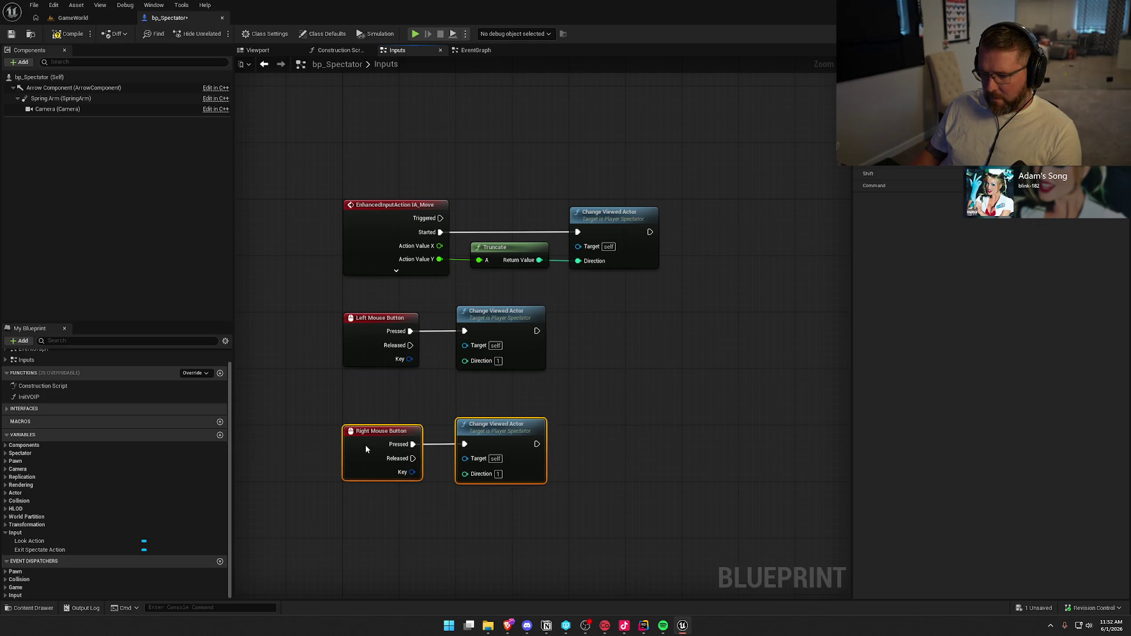
pyautogui.click(382, 401)
pyautogui.click(499, 473)
pyautogui.write('-')
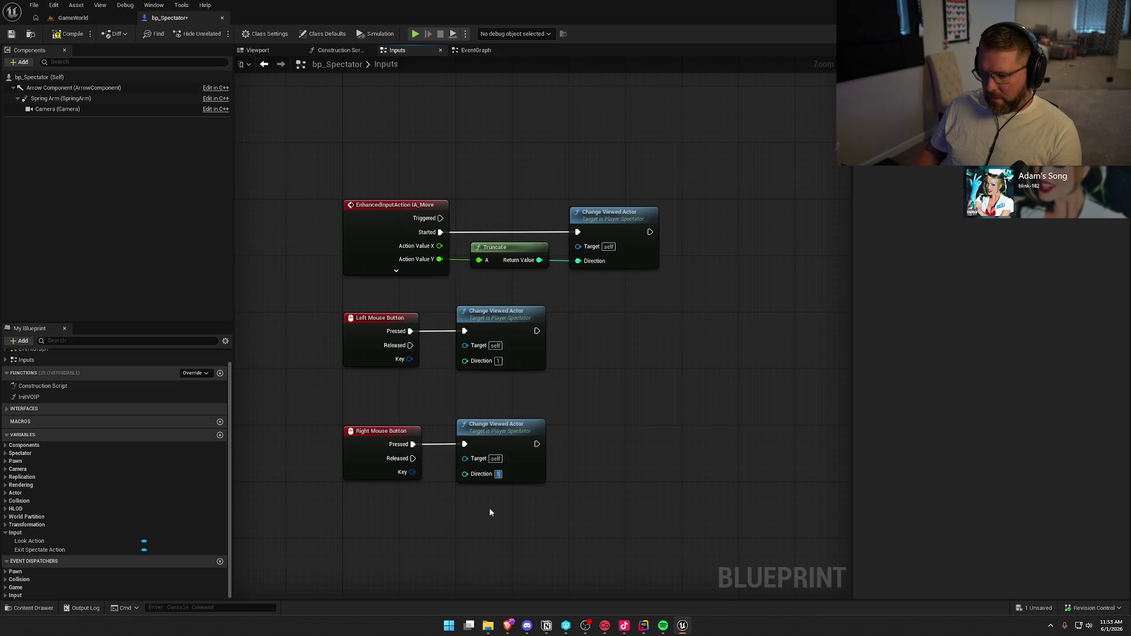
pyautogui.write('1')
pyautogui.press('Return')
# Delete the old IA_Move, Truncate and call nodes, move the mouse logic up, compile and save
pyautogui.moveTo(329, 162); pyautogui.dragTo(681, 289)
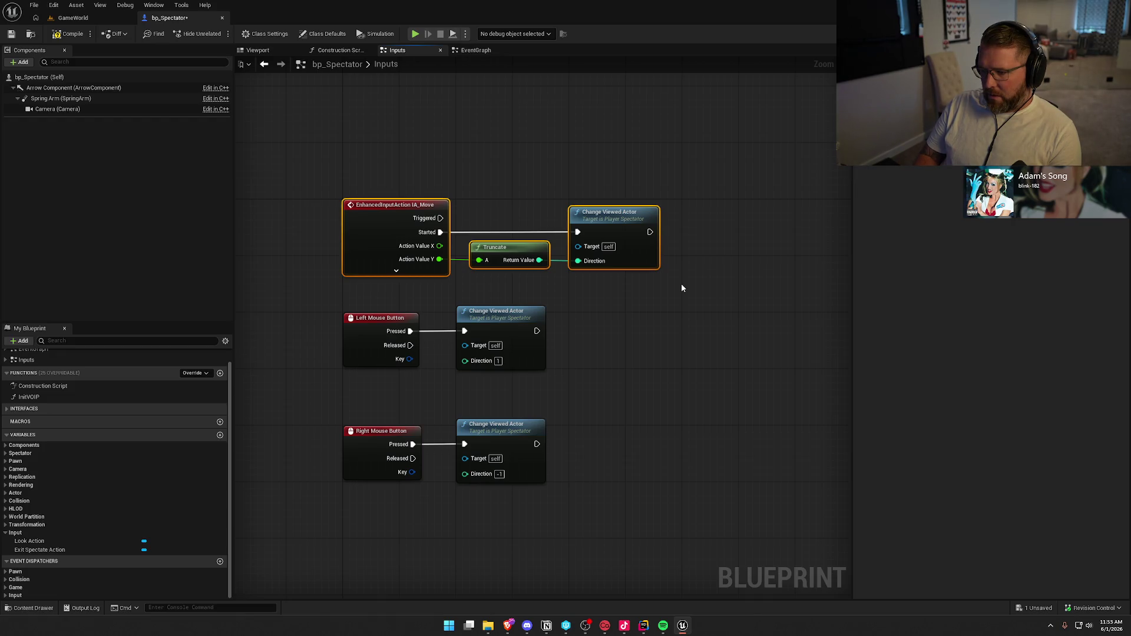
pyautogui.press('Delete')
pyautogui.moveTo(343, 247); pyautogui.dragTo(645, 526)
pyautogui.moveTo(364, 318); pyautogui.dragTo(366, 210)
pyautogui.click(379, 157)
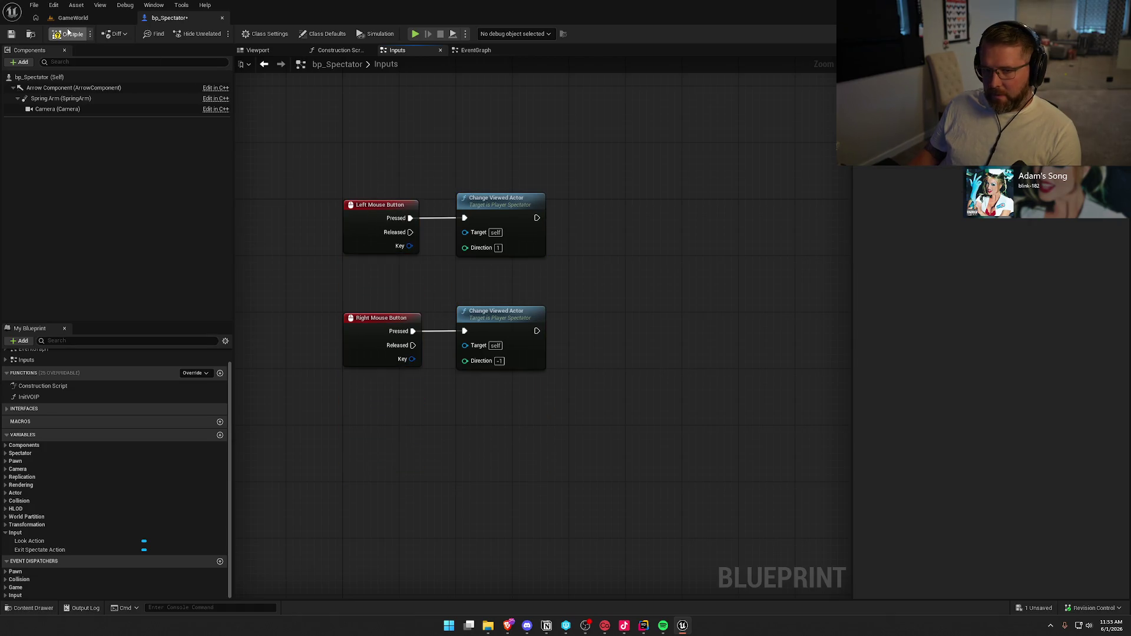
pyautogui.hotkey('ctrl', 'shift', 's')
pyautogui.click(578, 410)
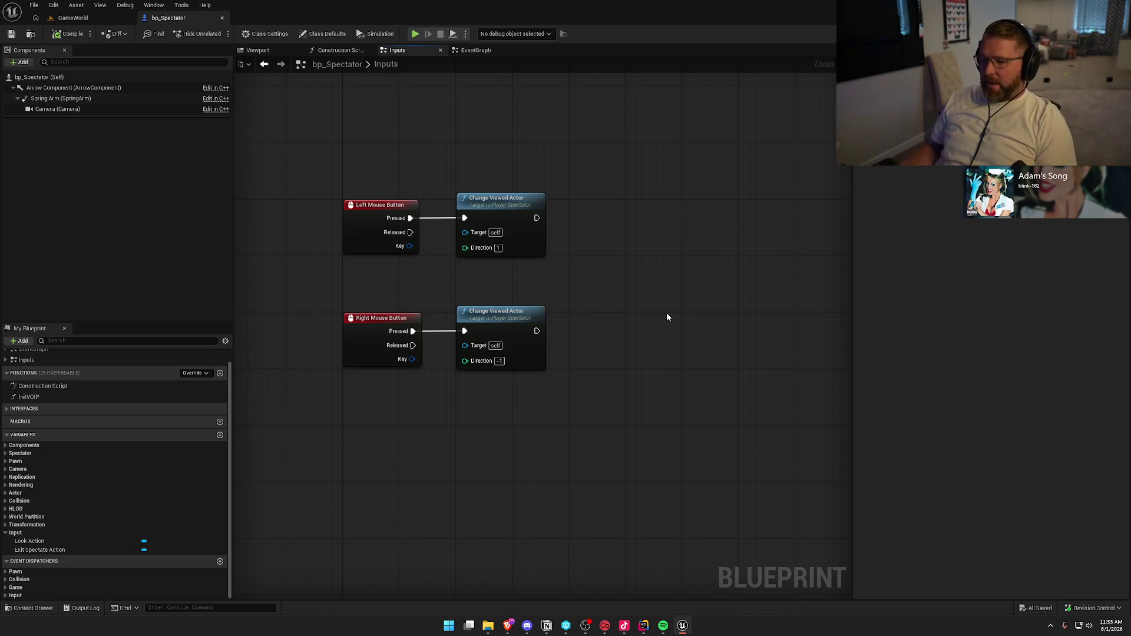
# Browse to Content/UI/EndScreen and open the UI_Spectator widget for editing
pyautogui.click(33, 608)
pyautogui.click(28, 479)
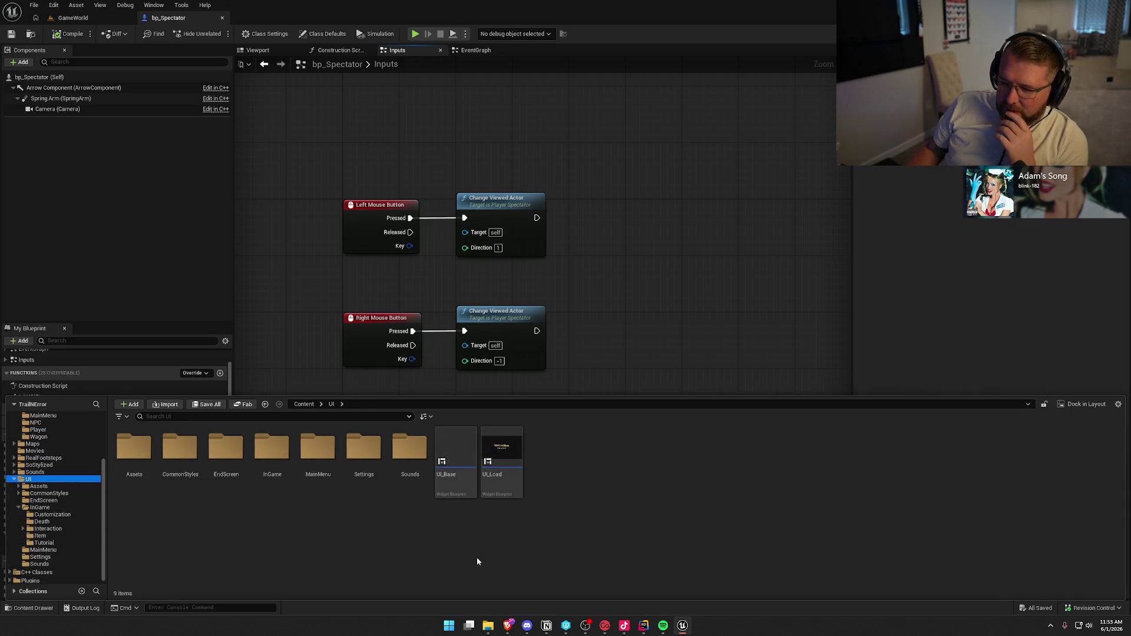
pyautogui.doubleClick(272, 449)
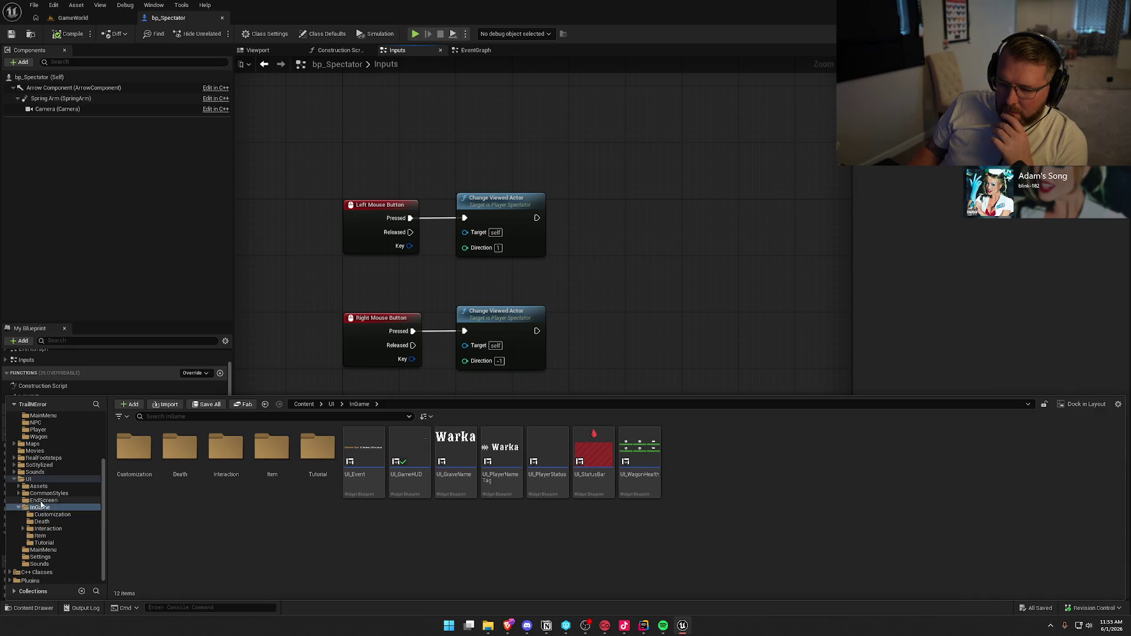
pyautogui.click(28, 479)
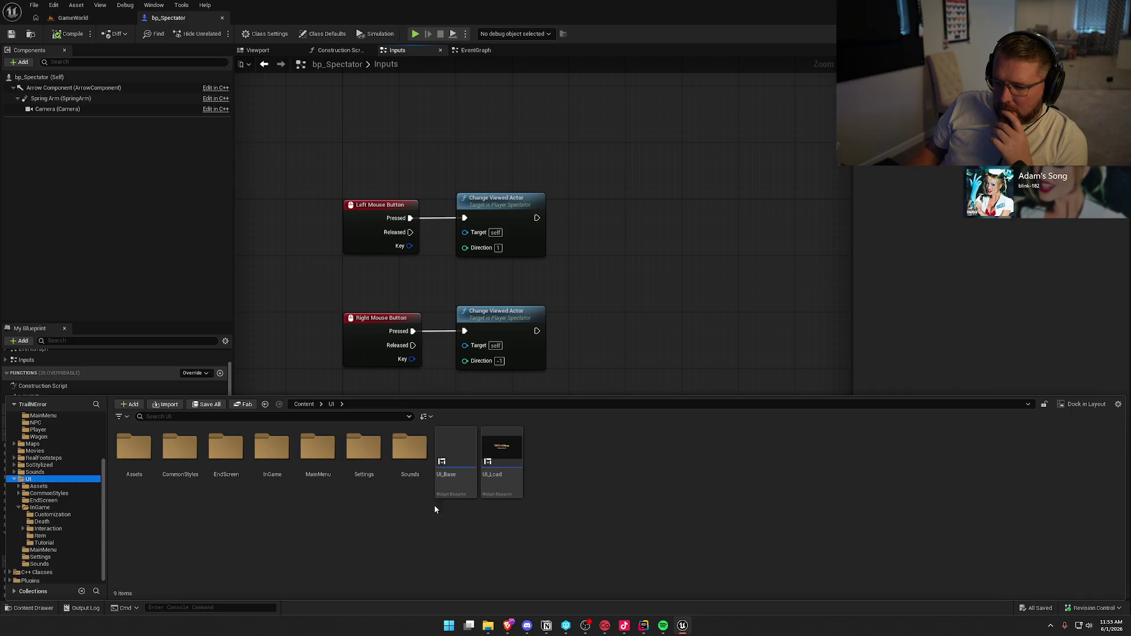
pyautogui.doubleClick(210, 450)
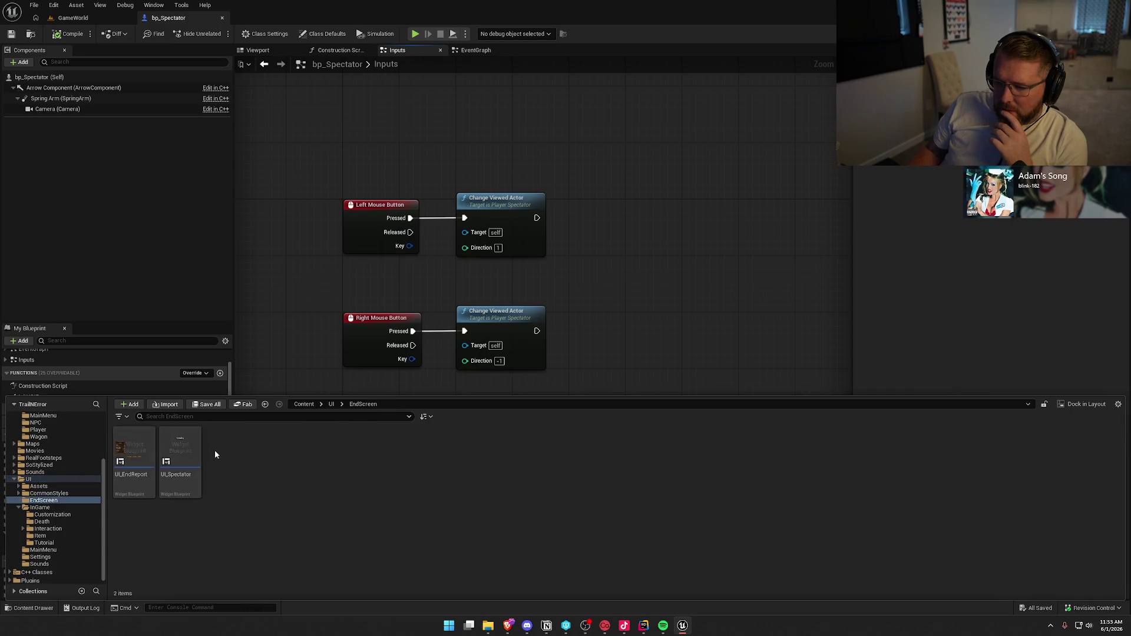
pyautogui.click(181, 469)
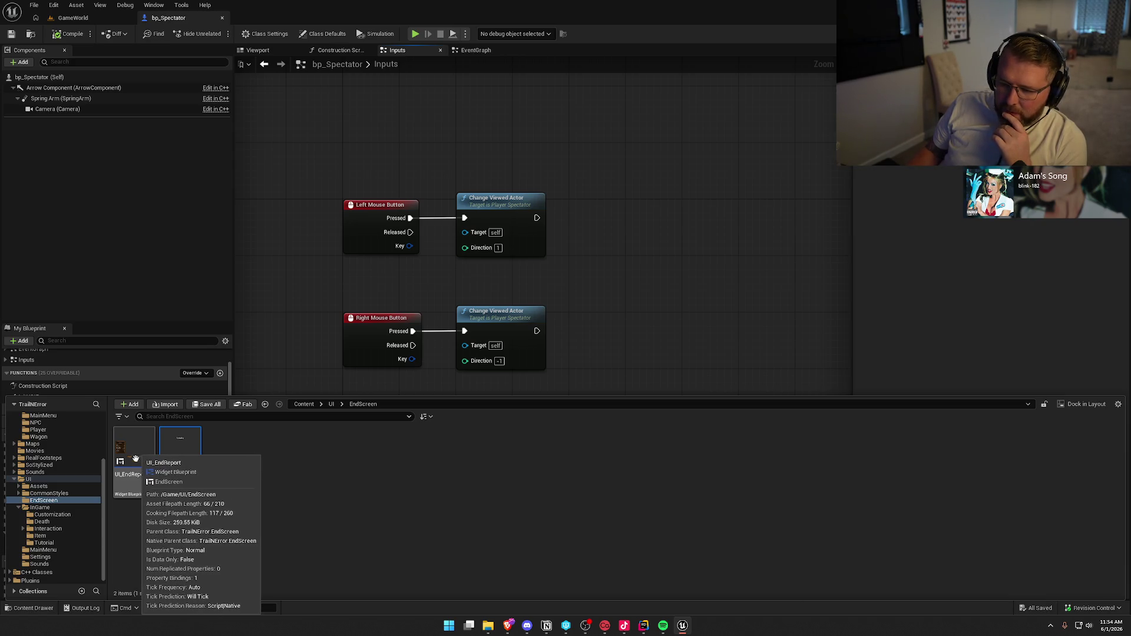
pyautogui.click(181, 445)
pyautogui.doubleClick(181, 445)
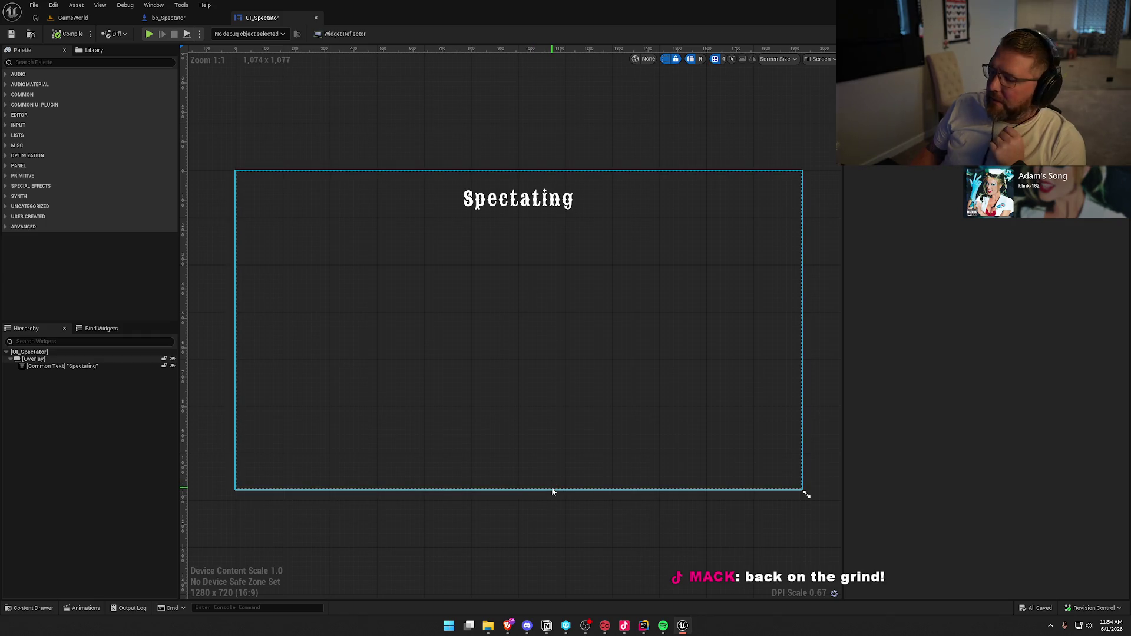
# Select the Spectating text, then open UI_EndReport from the UI/EndScreen folder
pyautogui.click(37, 366)
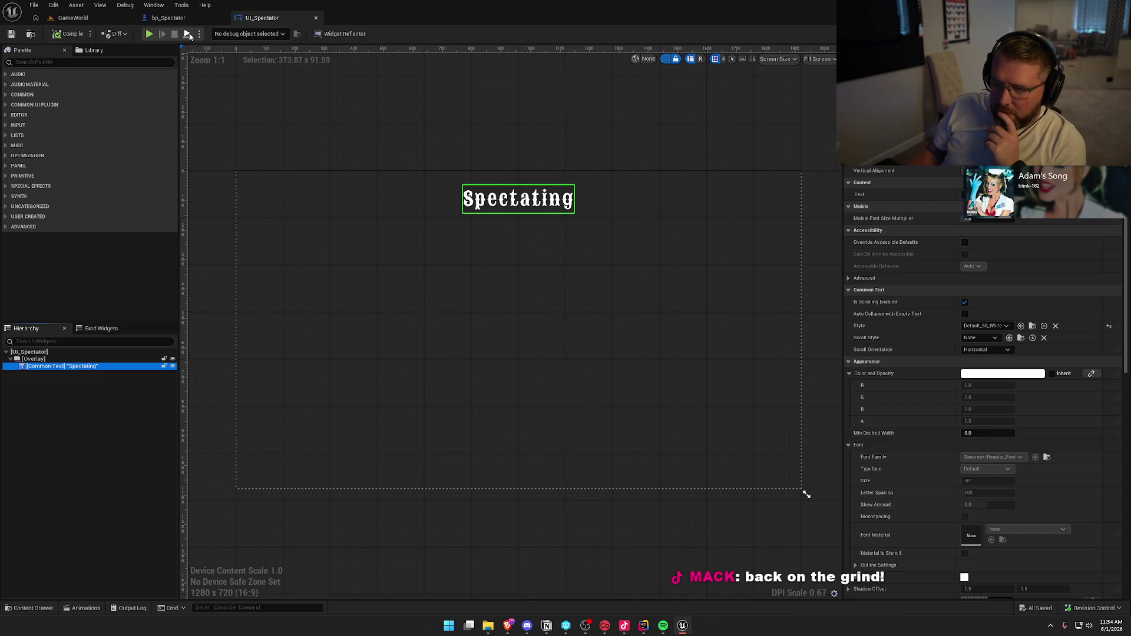
pyautogui.click(33, 608)
pyautogui.doubleClick(130, 463)
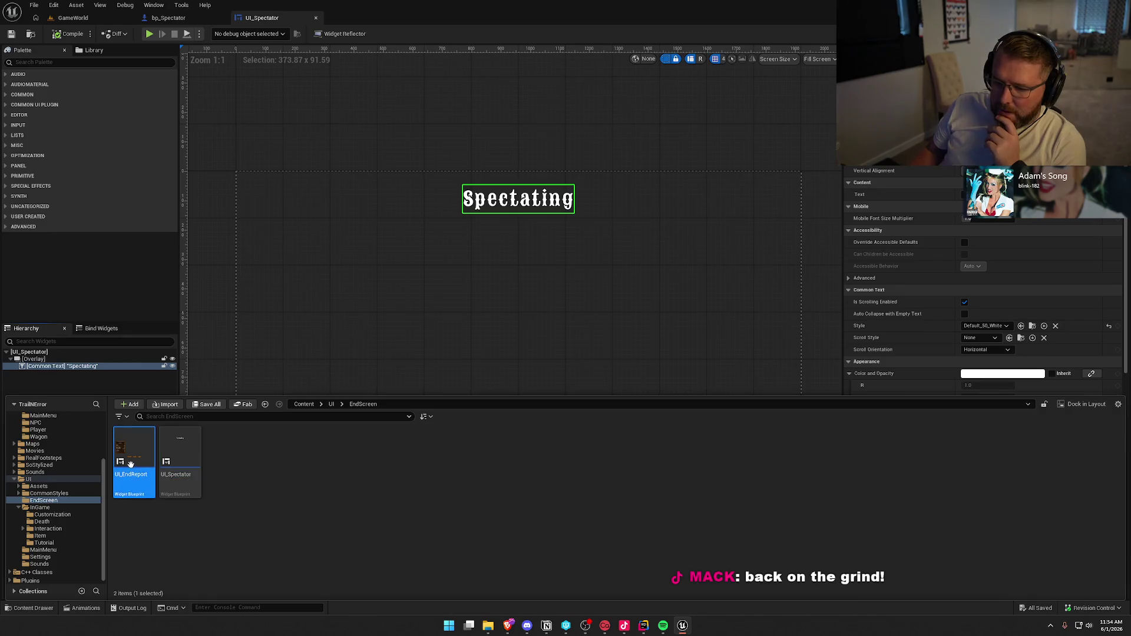
# Open StartSpectatingBtn's On Clicked graph and inspect its Request Spectator Pawn and Push New UI nodes
pyautogui.click(527, 468)
pyautogui.scroll(-15, 1002, 375)
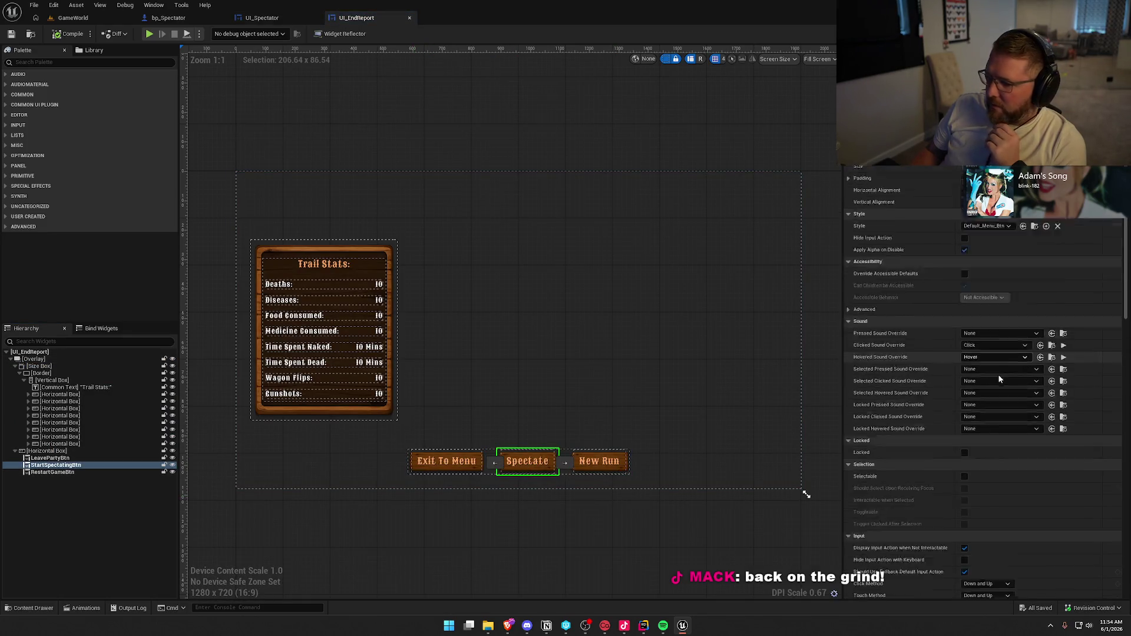
pyautogui.scroll(-5, 1052, 409)
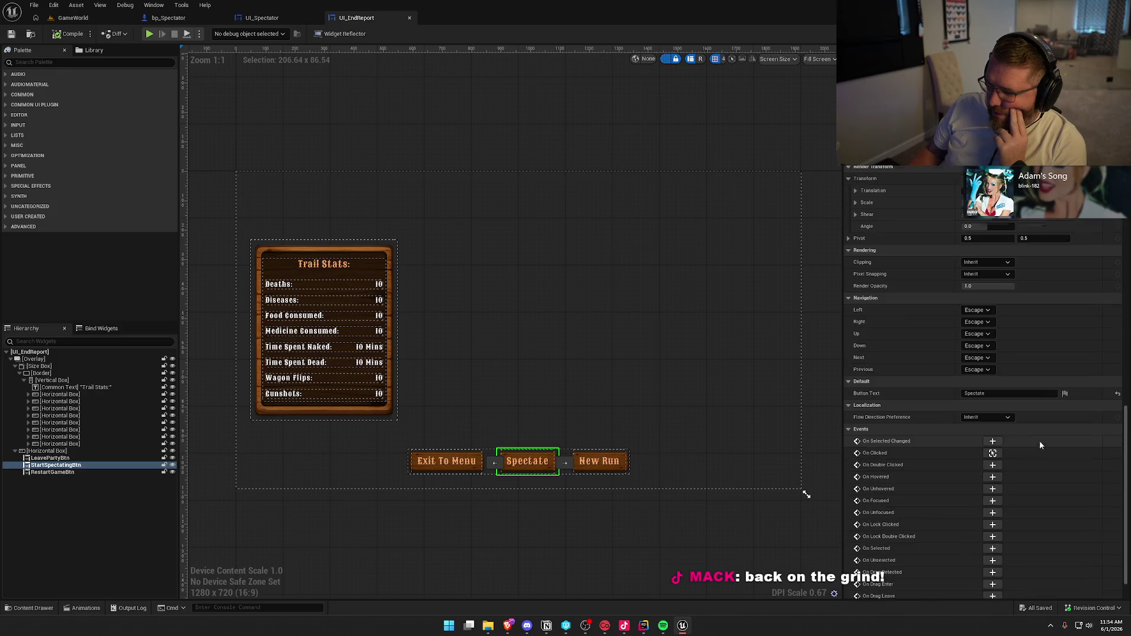
pyautogui.click(993, 456)
pyautogui.moveTo(629, 485); pyautogui.dragTo(373, 461)
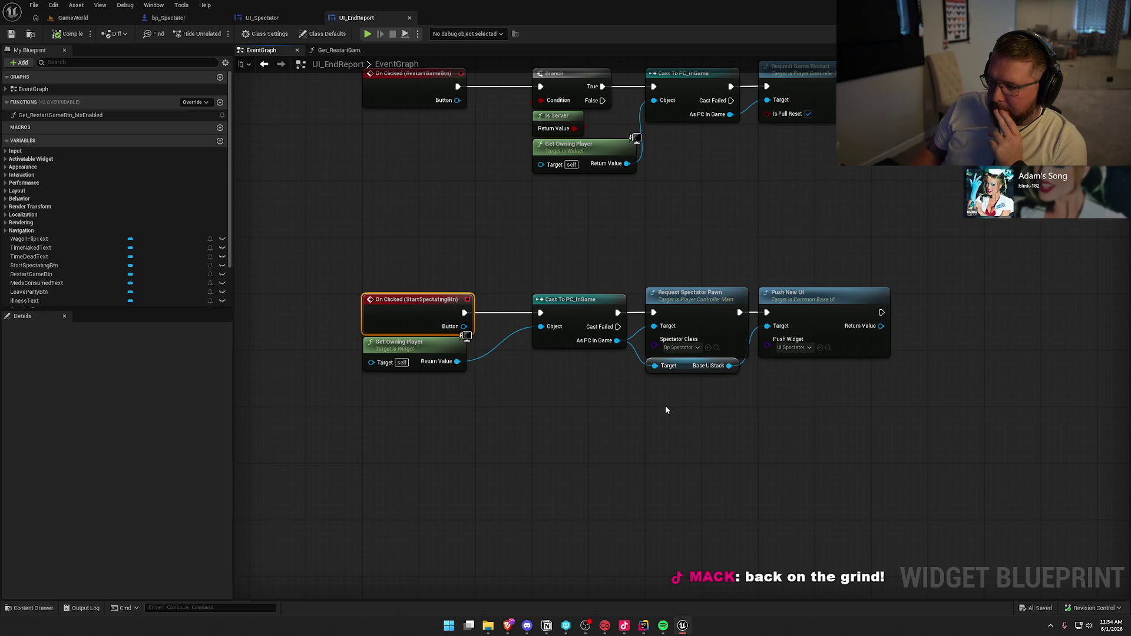
pyautogui.click(691, 306)
pyautogui.click(825, 330)
pyautogui.moveTo(940, 442)
pyautogui.mouseDown()
pyautogui.moveTo(520, 253)
pyautogui.moveTo(863, 305)
pyautogui.mouseUp()
pyautogui.click(836, 434)
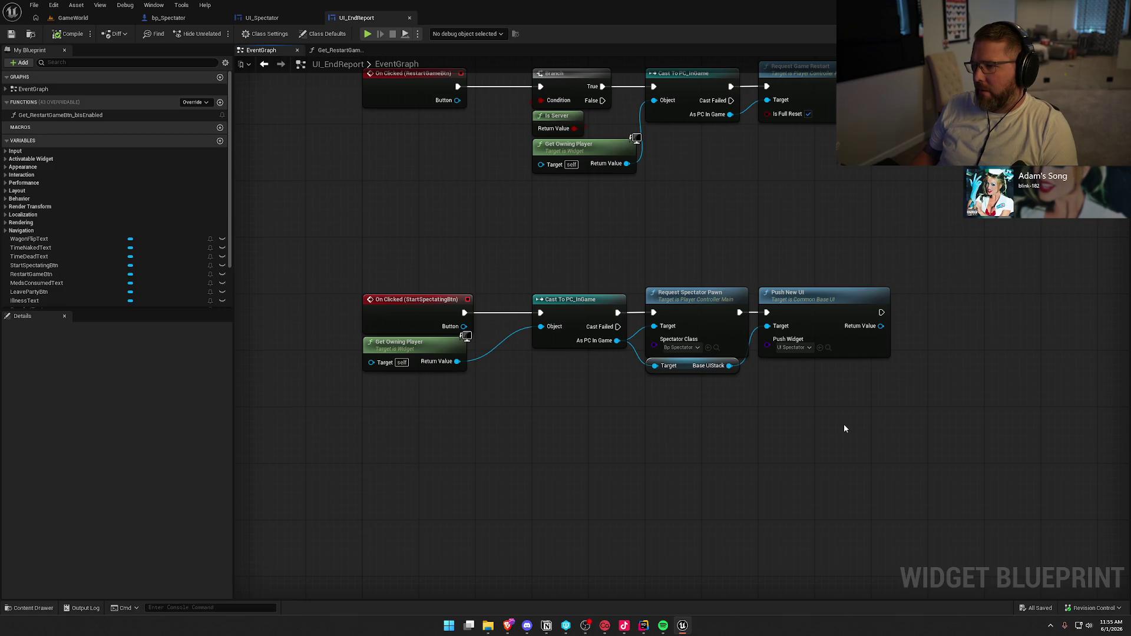
pyautogui.hotkey('ctrl', 'space')
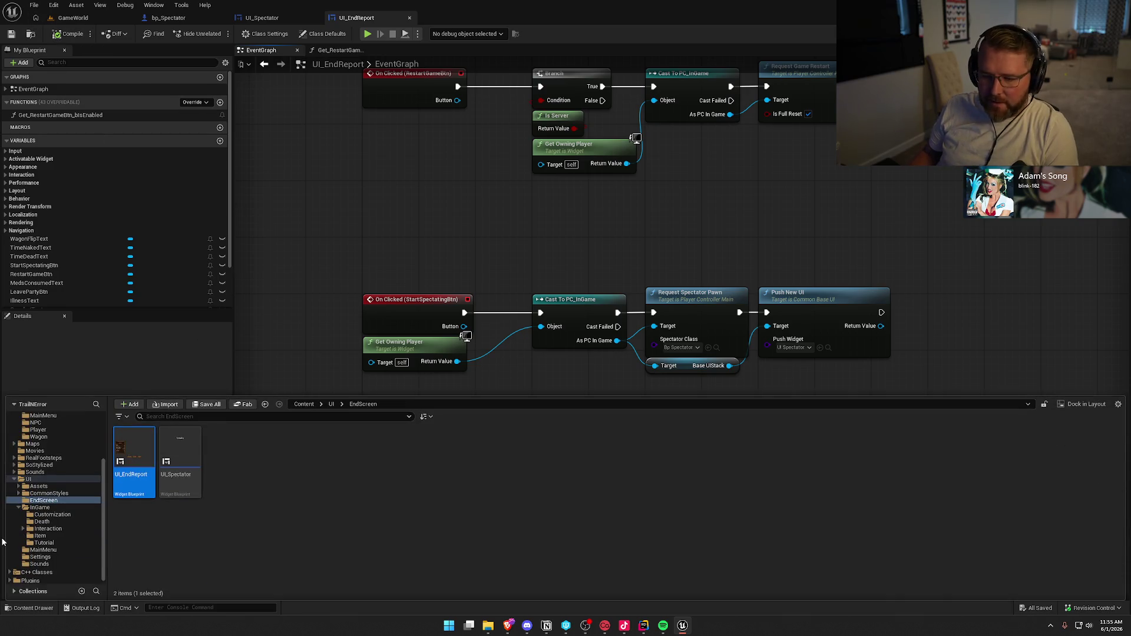
pyautogui.click(28, 479)
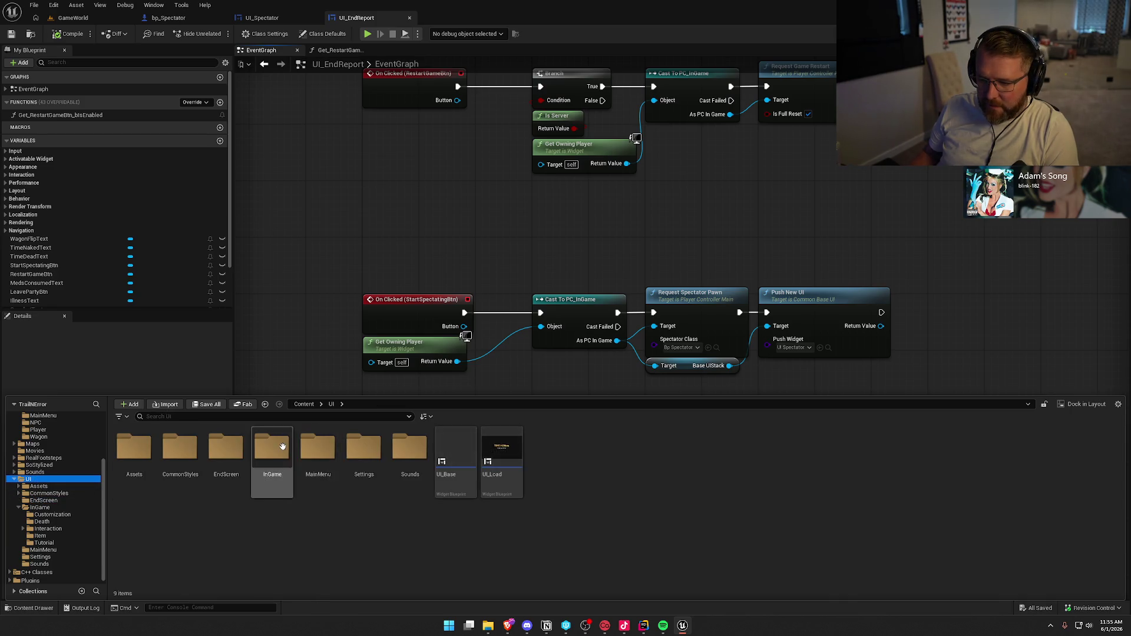
# Open UI_GameHUD from the InGame folder, inspect its UI State Switcher, then open the Widget Reflector
pyautogui.doubleClick(283, 446)
pyautogui.doubleClick(412, 450)
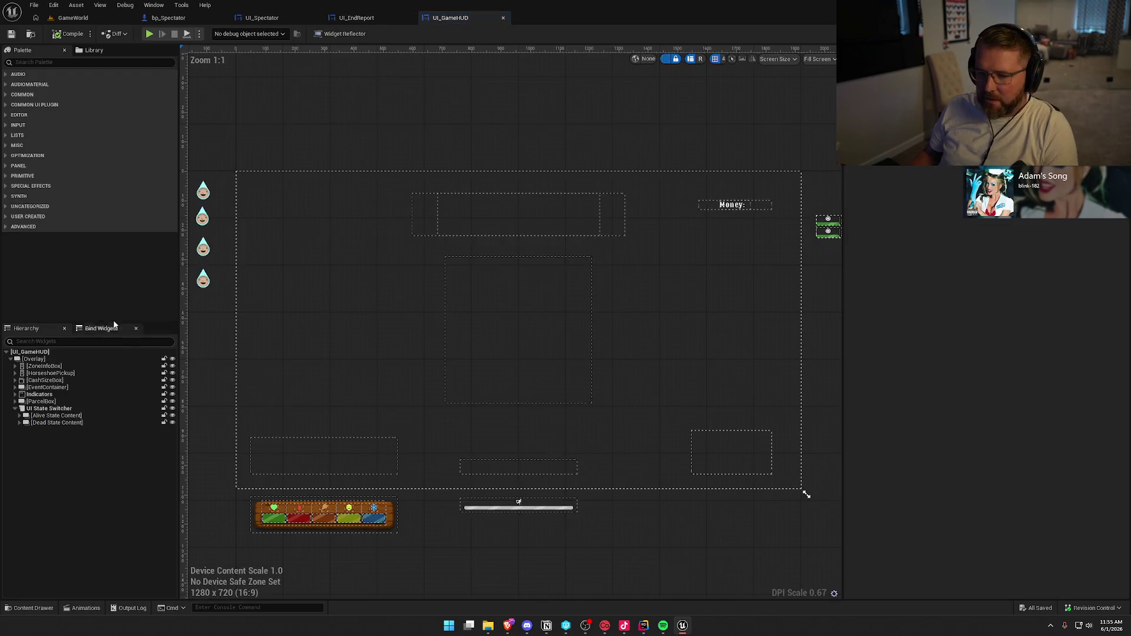
pyautogui.click(42, 409)
pyautogui.rightClick(41, 410)
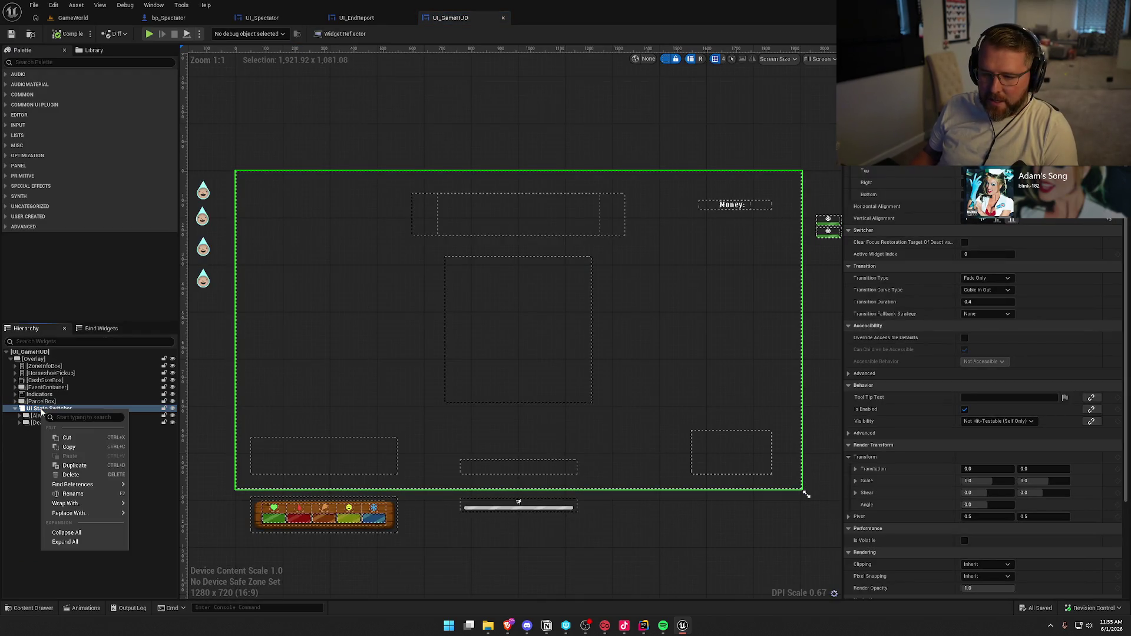
pyautogui.moveTo(108, 485)
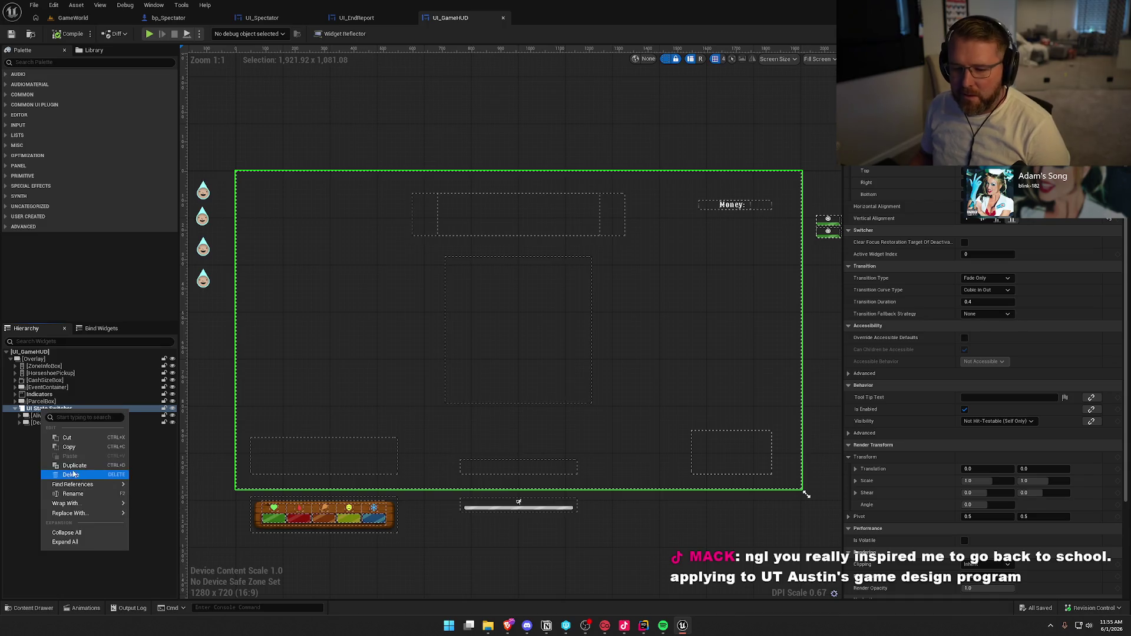
pyautogui.click(32, 463)
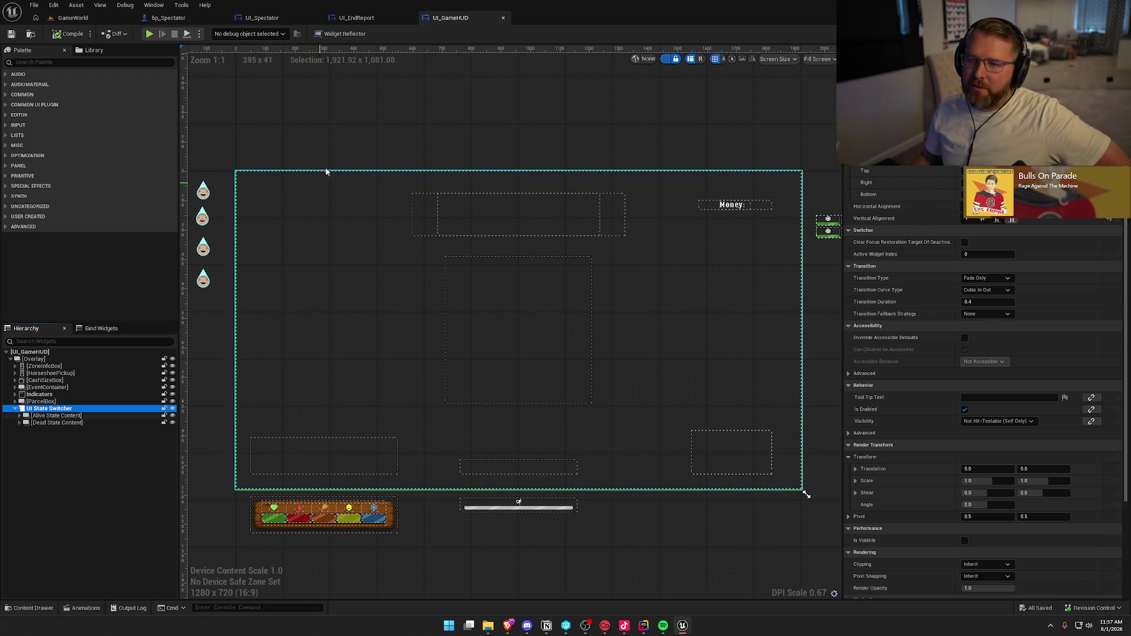
pyautogui.click(344, 33)
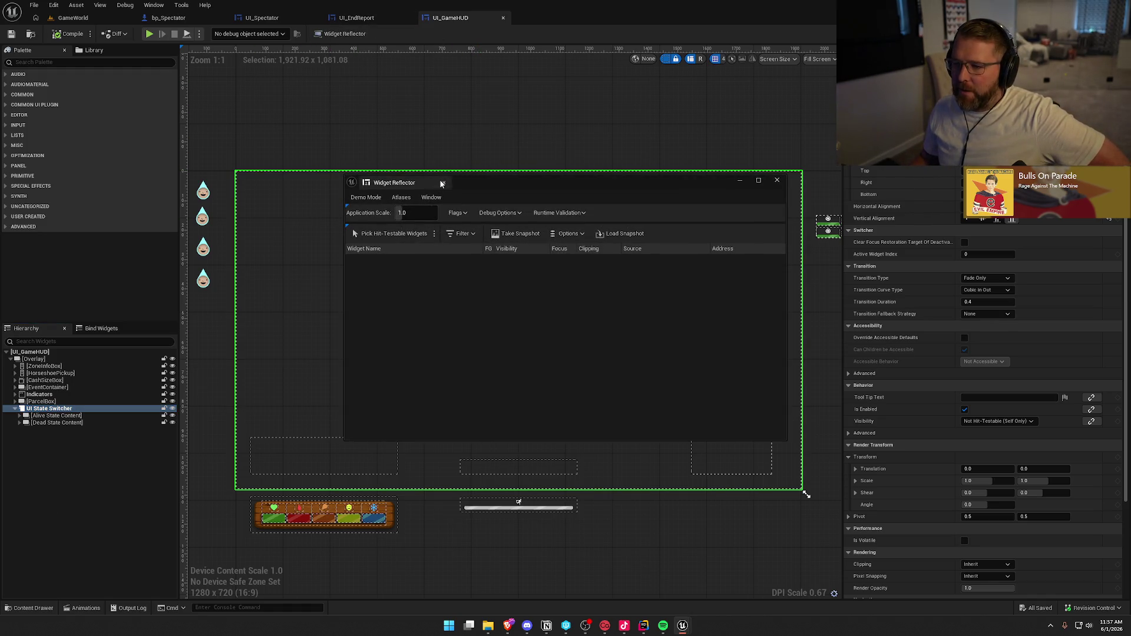
# Inspect the Spectate handler's On Clicked, Cast and Push New UI nodes in UI_EndReport's graph
pyautogui.click(356, 18)
pyautogui.moveTo(356, 252)
pyautogui.mouseDown()
pyautogui.moveTo(816, 446)
pyautogui.moveTo(938, 457)
pyautogui.mouseUp()
pyautogui.moveTo(816, 446)
pyautogui.mouseDown()
pyautogui.moveTo(938, 457)
pyautogui.moveTo(840, 437)
pyautogui.mouseUp()
pyautogui.click(840, 437)
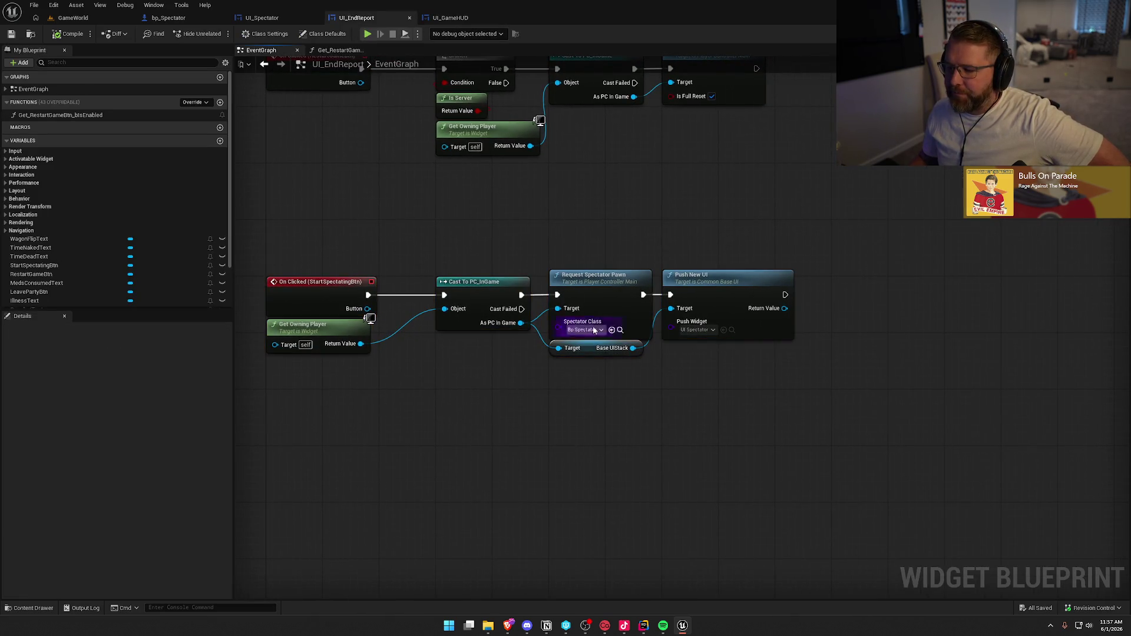
pyautogui.moveTo(500, 239); pyautogui.dragTo(545, 340)
pyautogui.moveTo(633, 342); pyautogui.dragTo(626, 342)
pyautogui.moveTo(787, 390)
pyautogui.mouseDown()
pyautogui.moveTo(680, 257)
pyautogui.moveTo(672, 376)
pyautogui.moveTo(621, 416)
pyautogui.mouseUp()
pyautogui.click(733, 211)
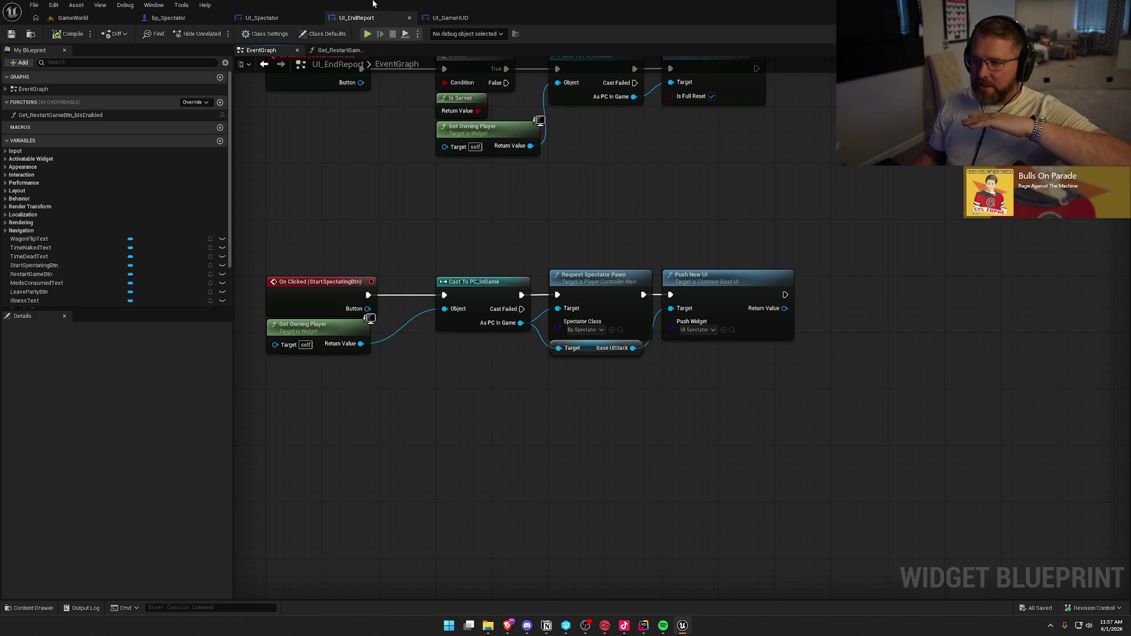
# Compare the UI_GameHUD layout, UI_EndReport's Spectate button layout and the UI_Spectator widget
pyautogui.click(451, 17)
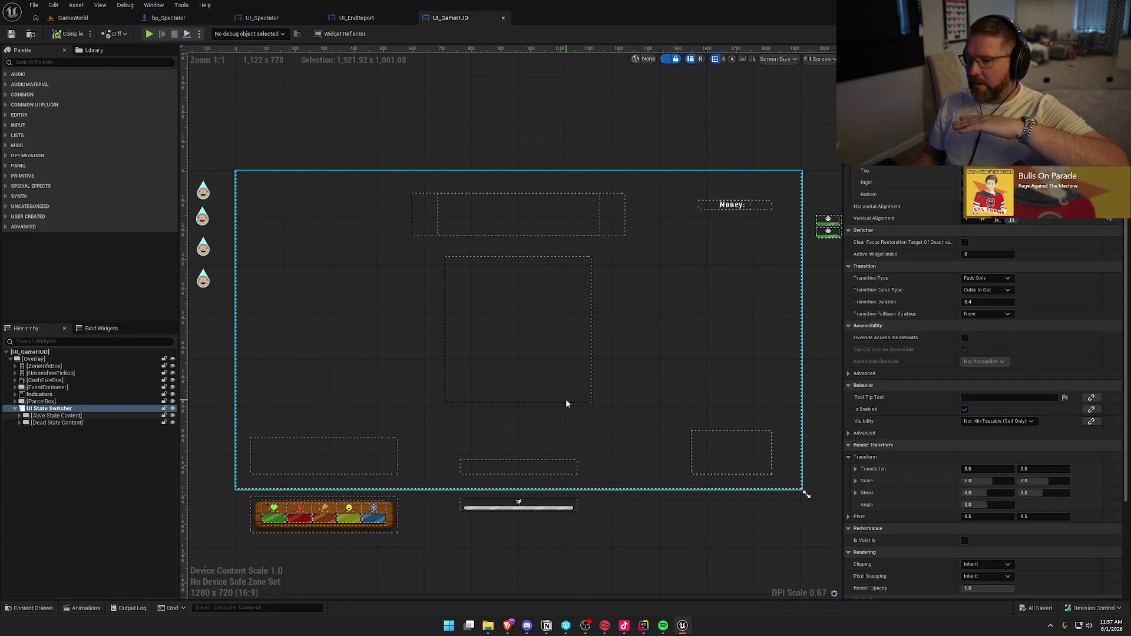
pyautogui.click(351, 19)
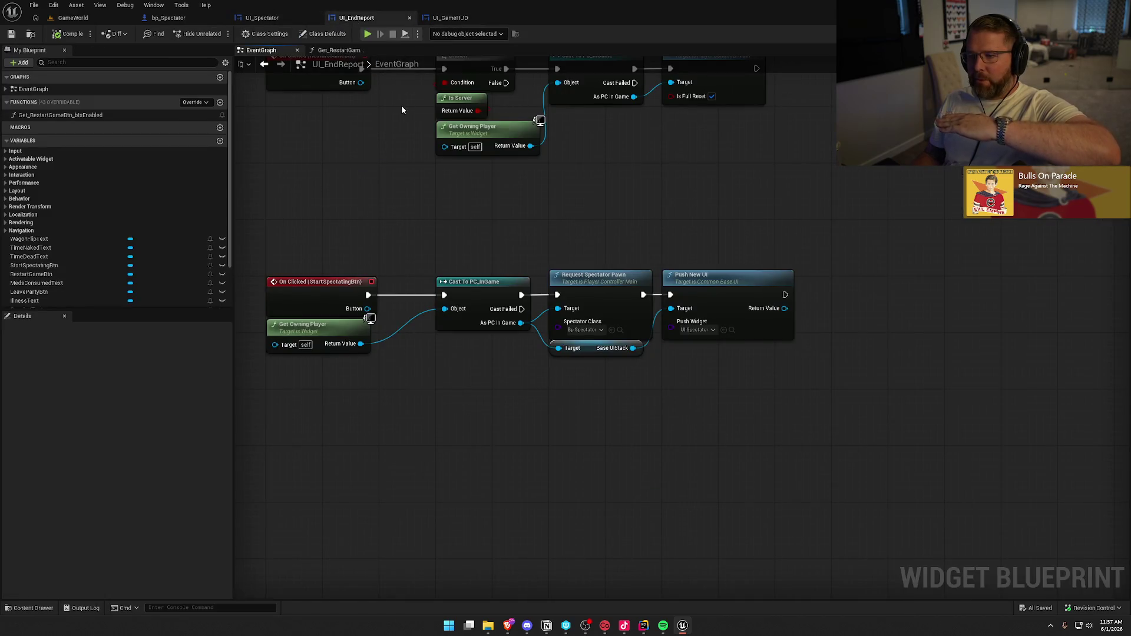
pyautogui.click(1092, 33)
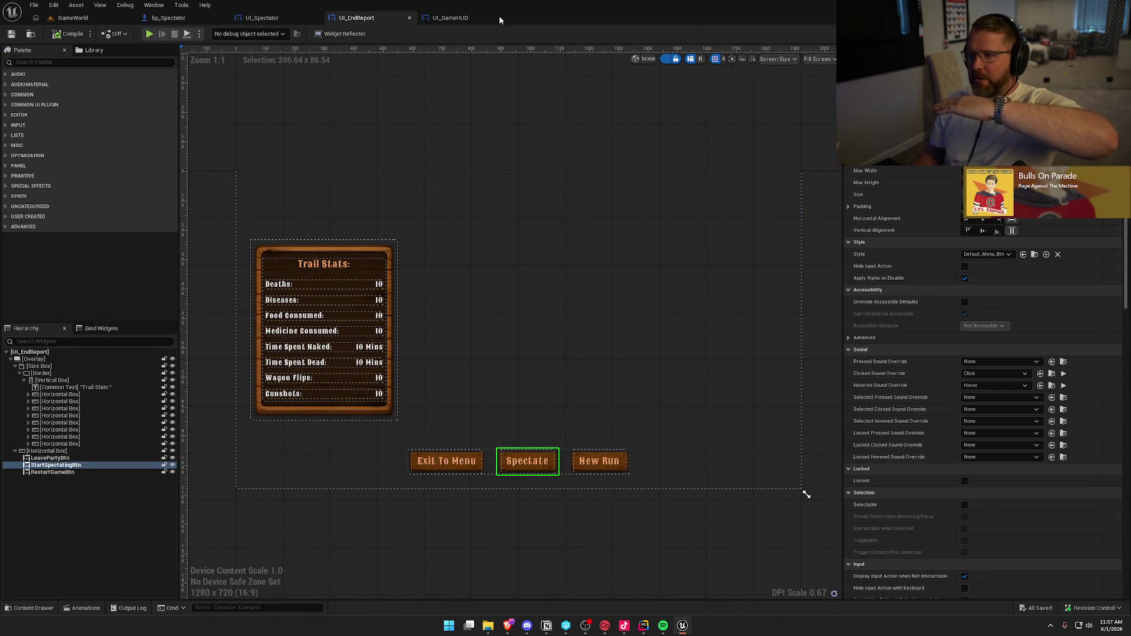
pyautogui.click(299, 23)
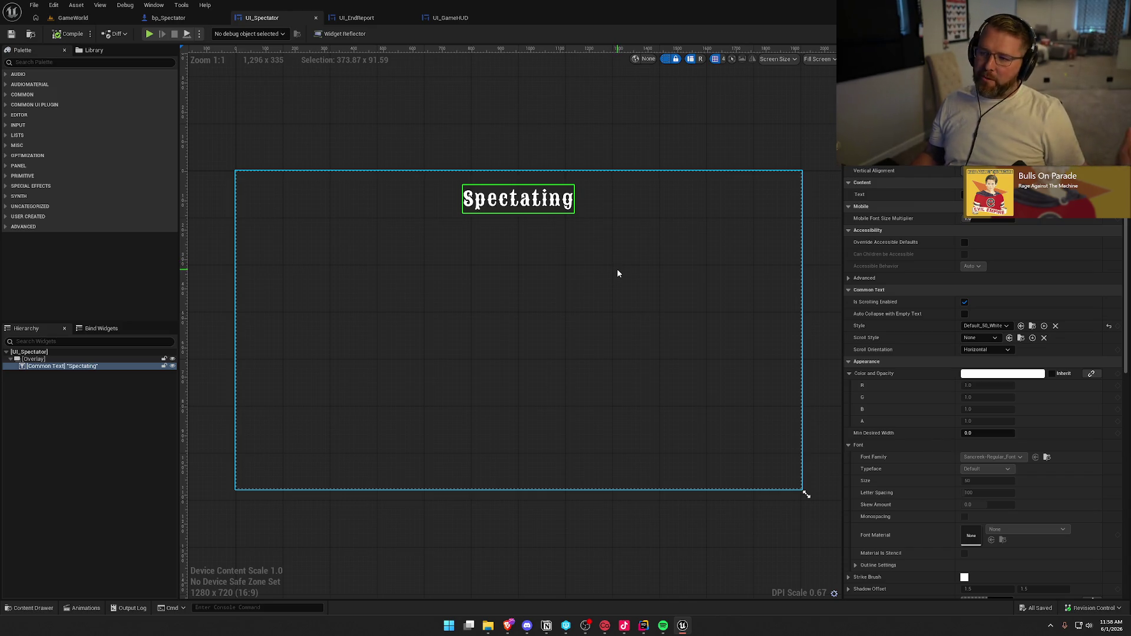
pyautogui.click(370, 18)
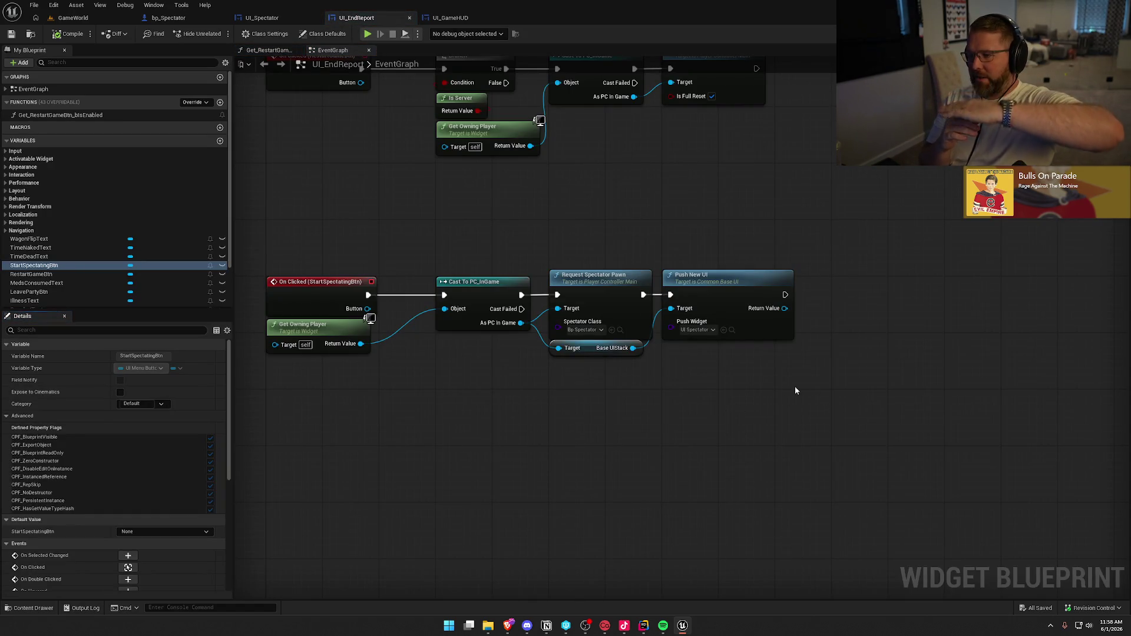
pyautogui.click(500, 14)
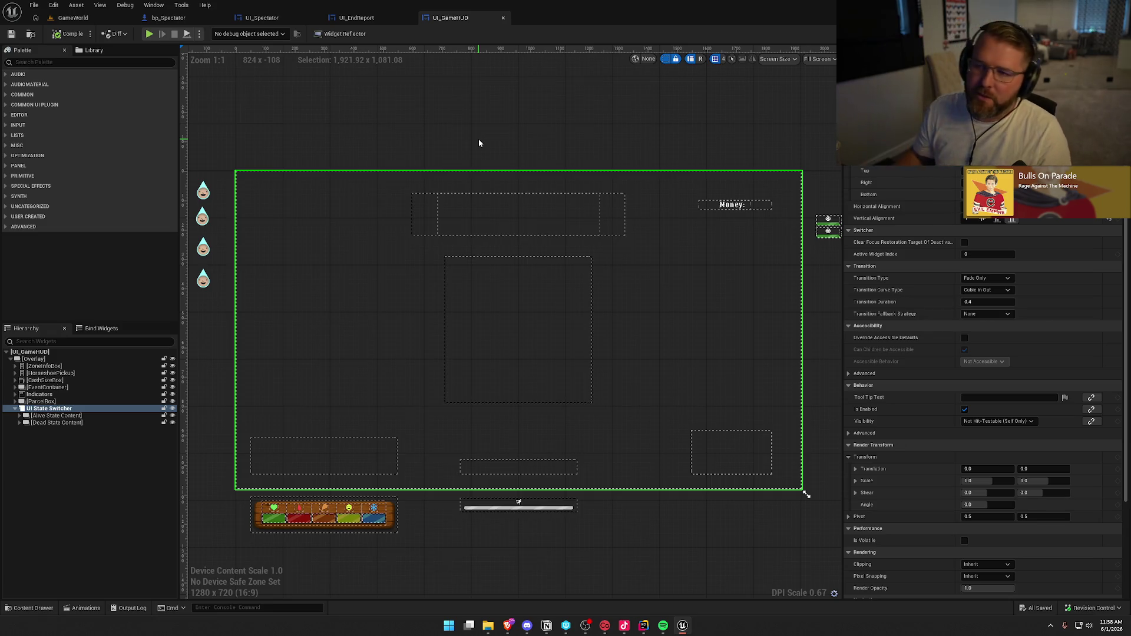
pyautogui.click(378, 19)
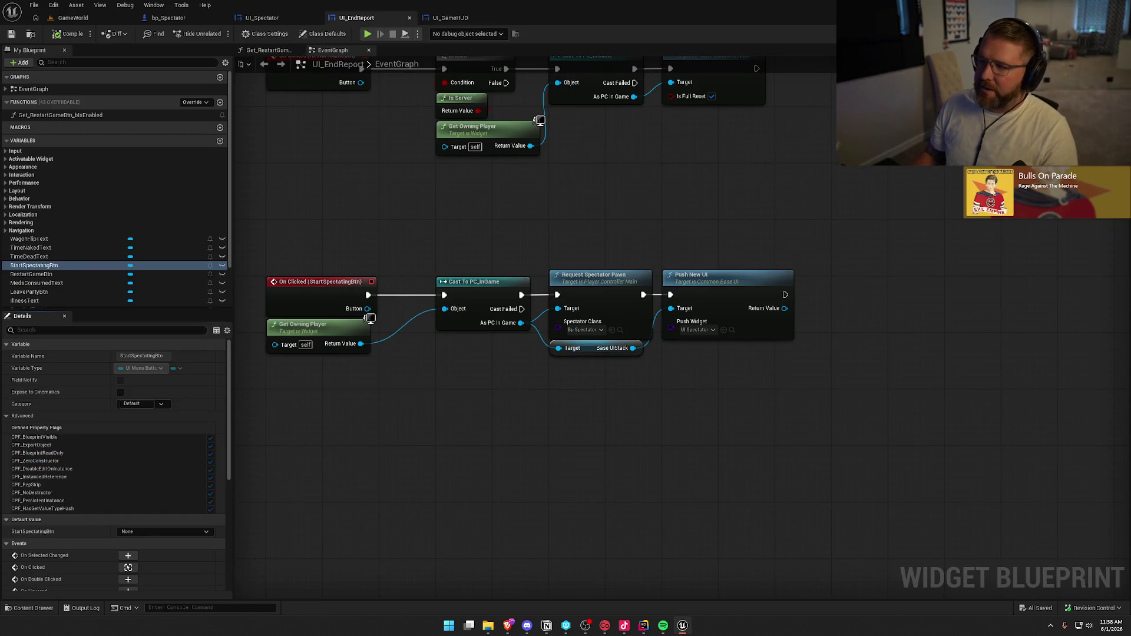
# Back in UI_EndReport's graph, bring the LeavePartyBtn and RestartGameBtn chains into view
pyautogui.moveTo(841, 408); pyautogui.dragTo(679, 234)
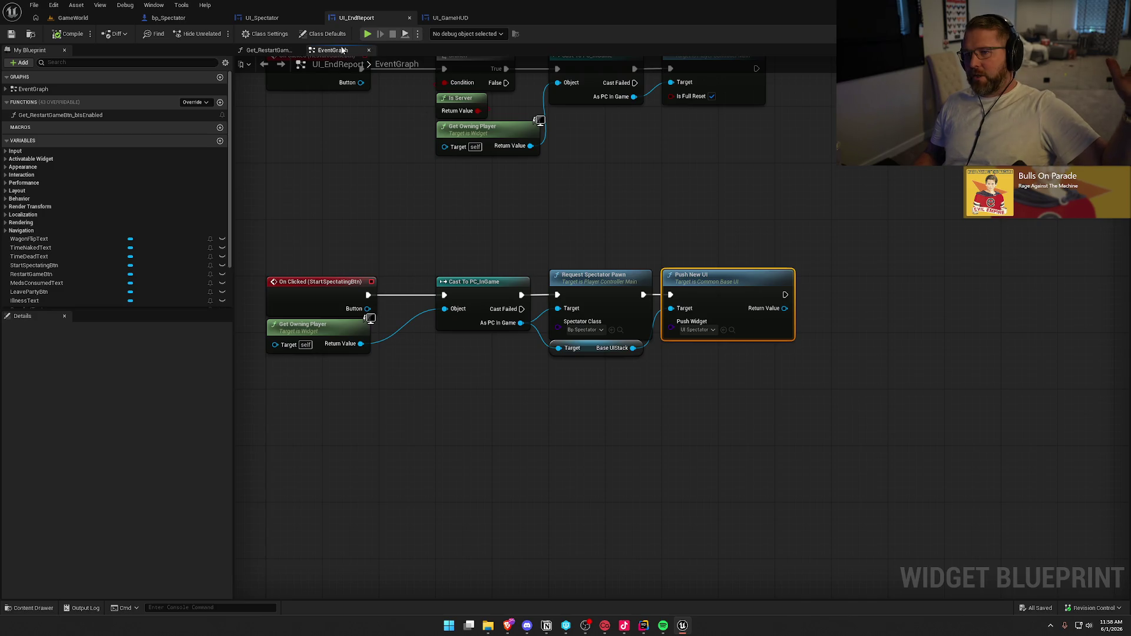
pyautogui.click(451, 18)
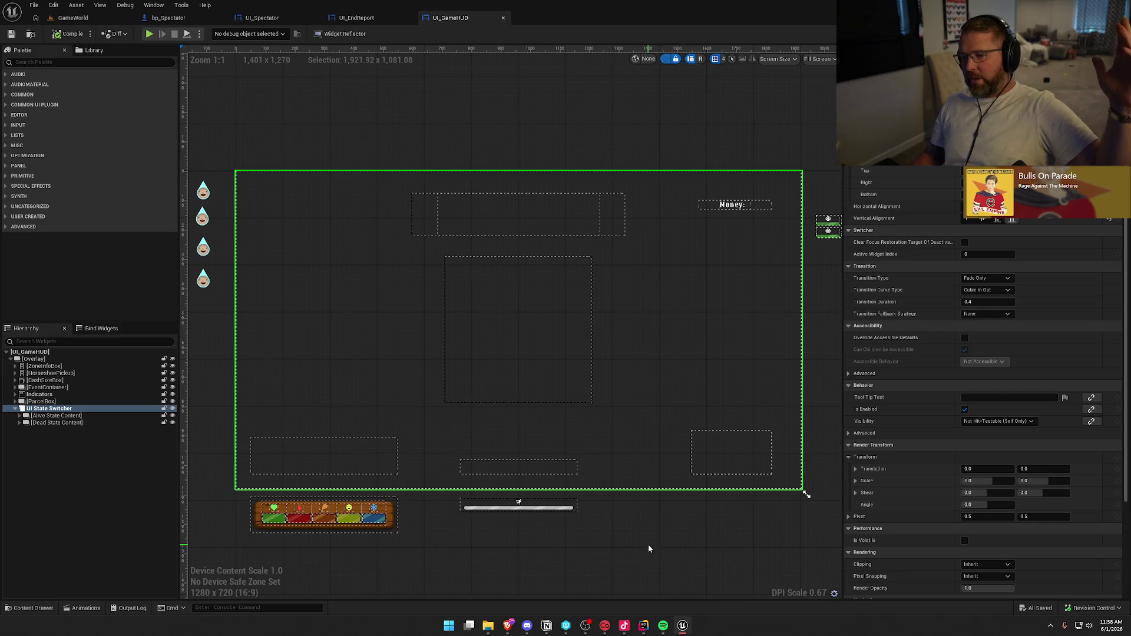
pyautogui.click(356, 18)
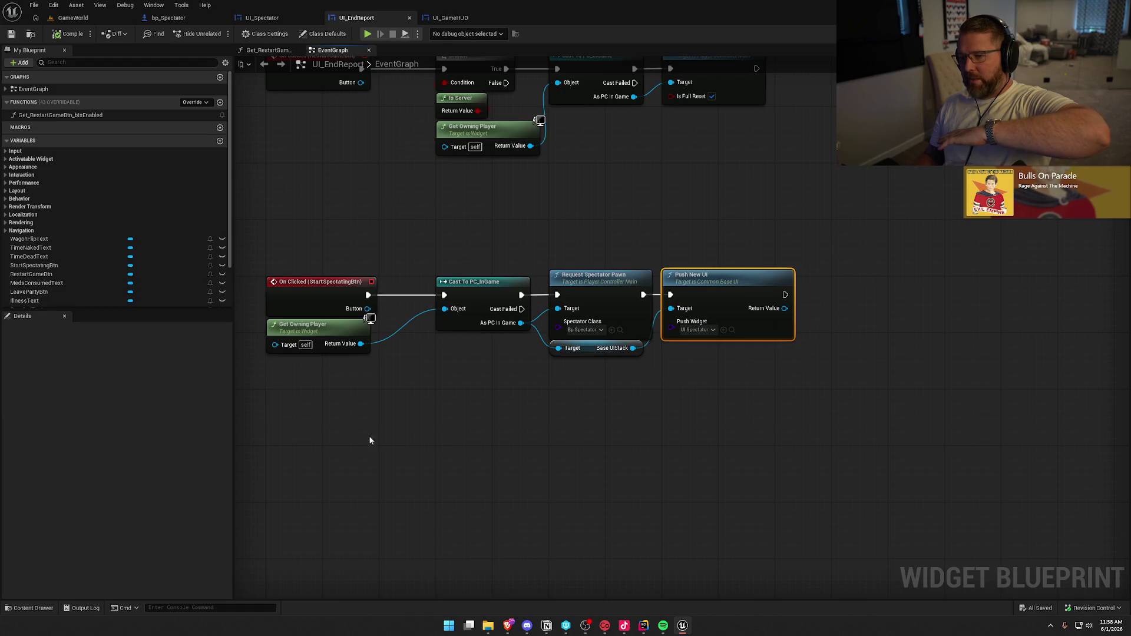
pyautogui.moveTo(483, 211)
pyautogui.mouseDown()
pyautogui.moveTo(514, 413)
pyautogui.moveTo(438, 290)
pyautogui.mouseUp()
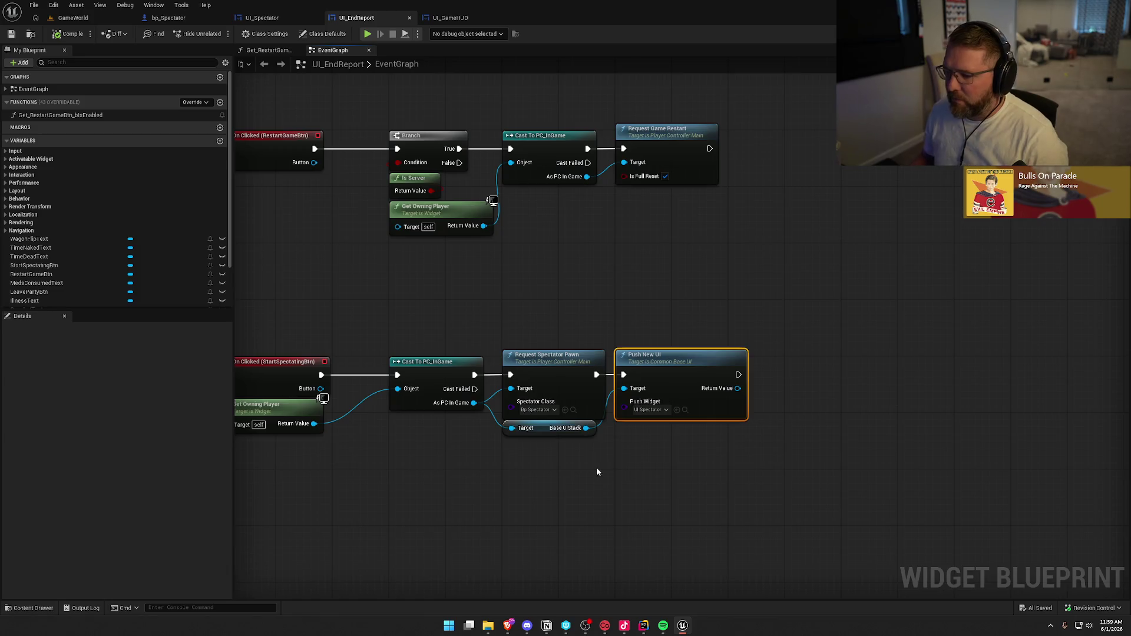
# Delete the Push New UI and Base UIStack nodes from the StartSpectatingBtn chain
pyautogui.moveTo(596, 467); pyautogui.dragTo(560, 351)
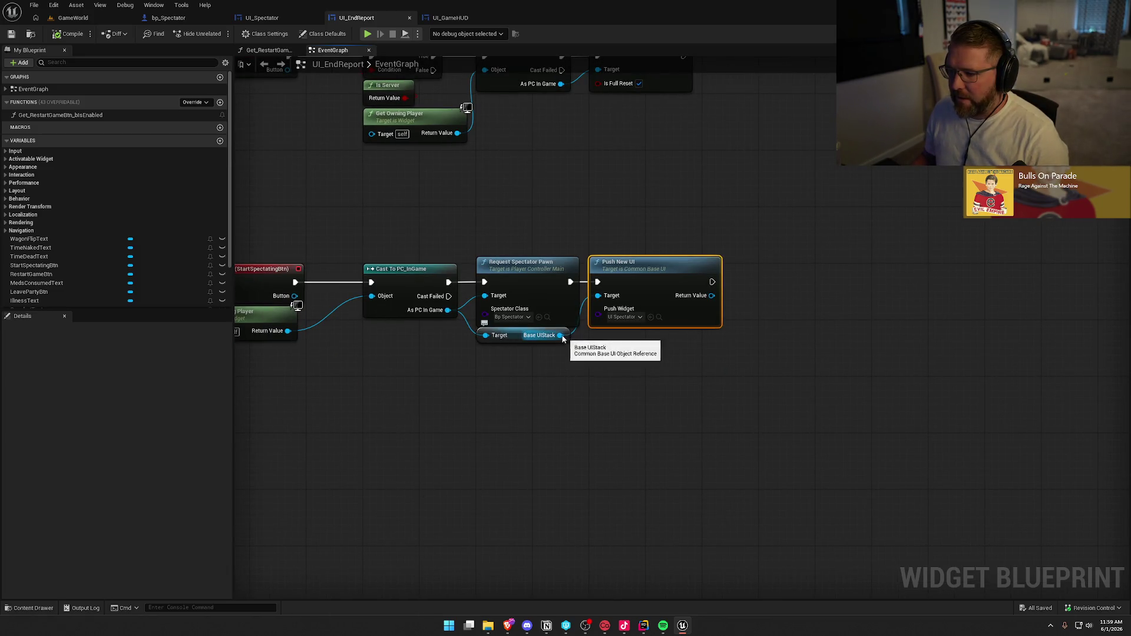
pyautogui.click(596, 340)
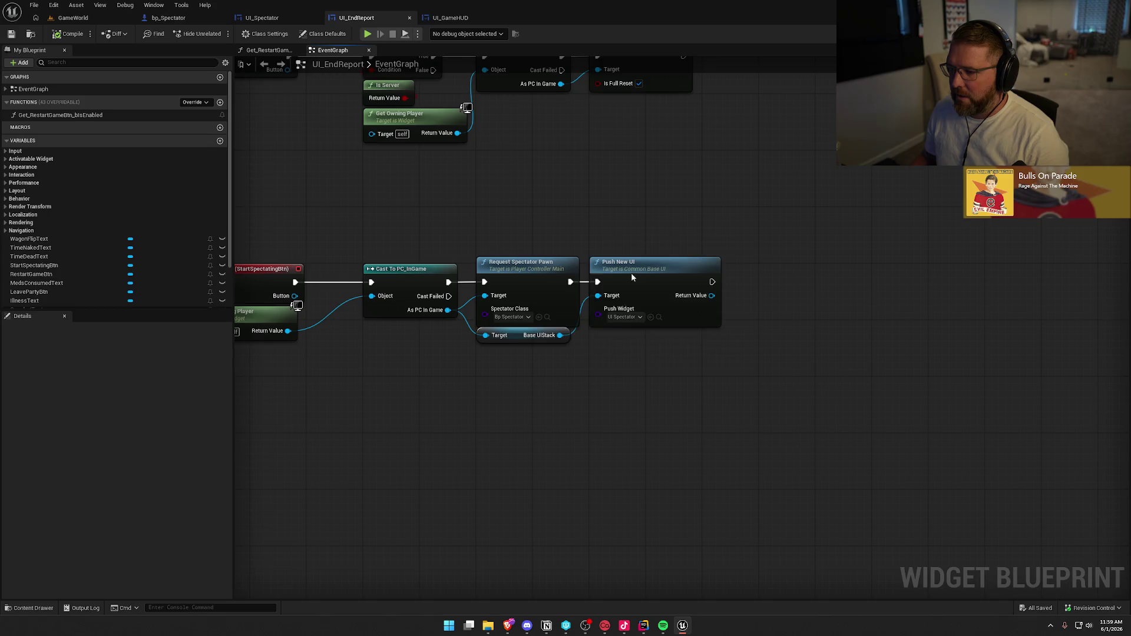
pyautogui.moveTo(631, 273); pyautogui.dragTo(647, 341)
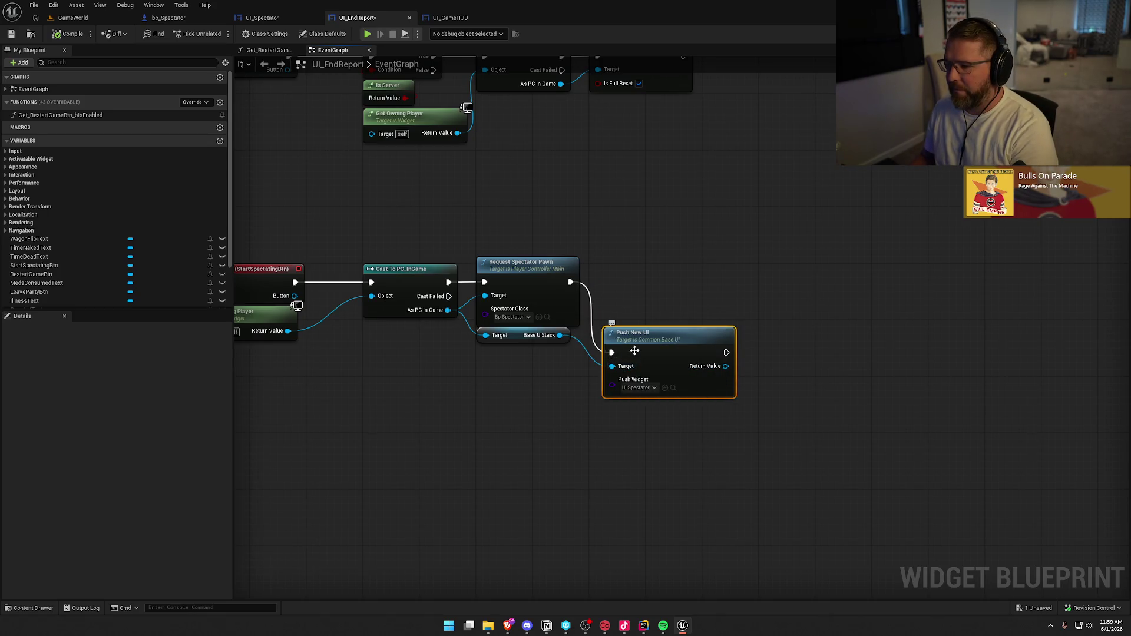
pyautogui.press('Delete')
pyautogui.moveTo(600, 363)
pyautogui.mouseDown()
pyautogui.moveTo(488, 339)
pyautogui.moveTo(478, 354)
pyautogui.mouseUp()
pyautogui.press('Delete')
# Cast the controller's Get Initial UI to UI_GameHUD after Request Spectator Pawn, then view UI_GameHUD
pyautogui.write('get initi')
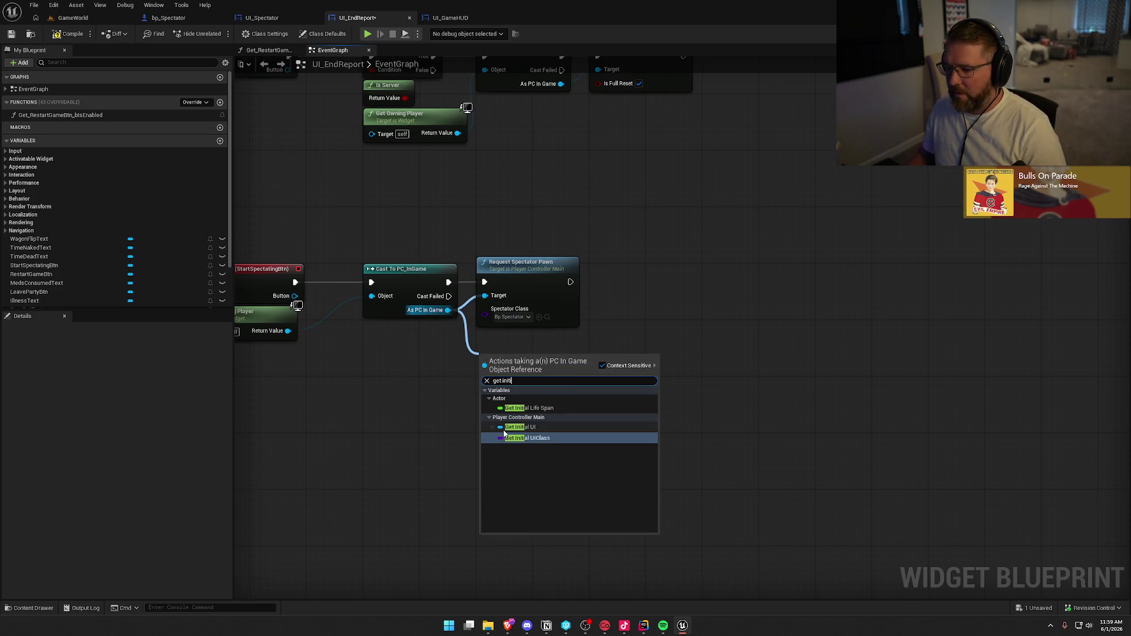
pyautogui.click(506, 429)
pyautogui.moveTo(549, 356); pyautogui.dragTo(578, 359)
pyautogui.write('cast to')
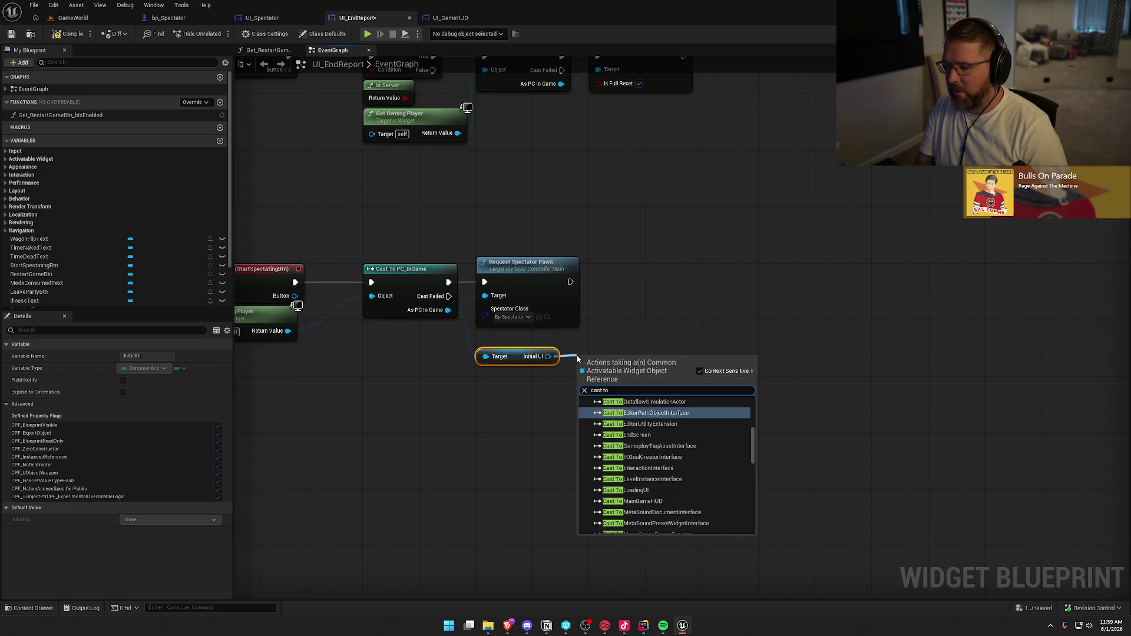
pyautogui.write(' ui game')
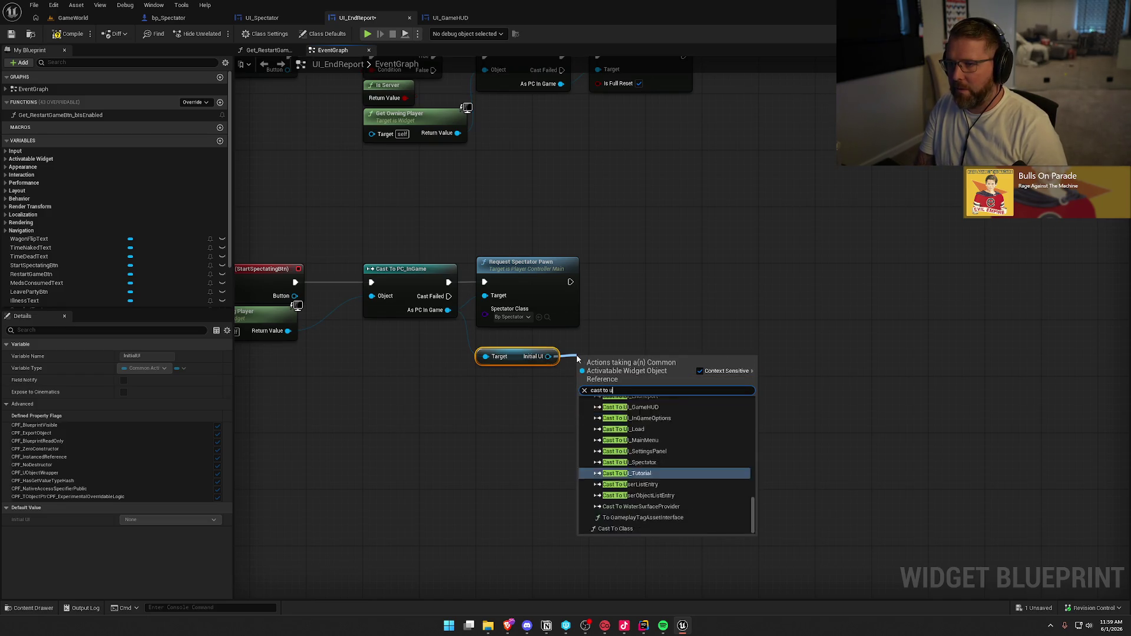
pyautogui.click(630, 421)
pyautogui.moveTo(570, 281)
pyautogui.mouseDown()
pyautogui.moveTo(589, 367)
pyautogui.moveTo(640, 274)
pyautogui.moveTo(624, 288)
pyautogui.mouseUp()
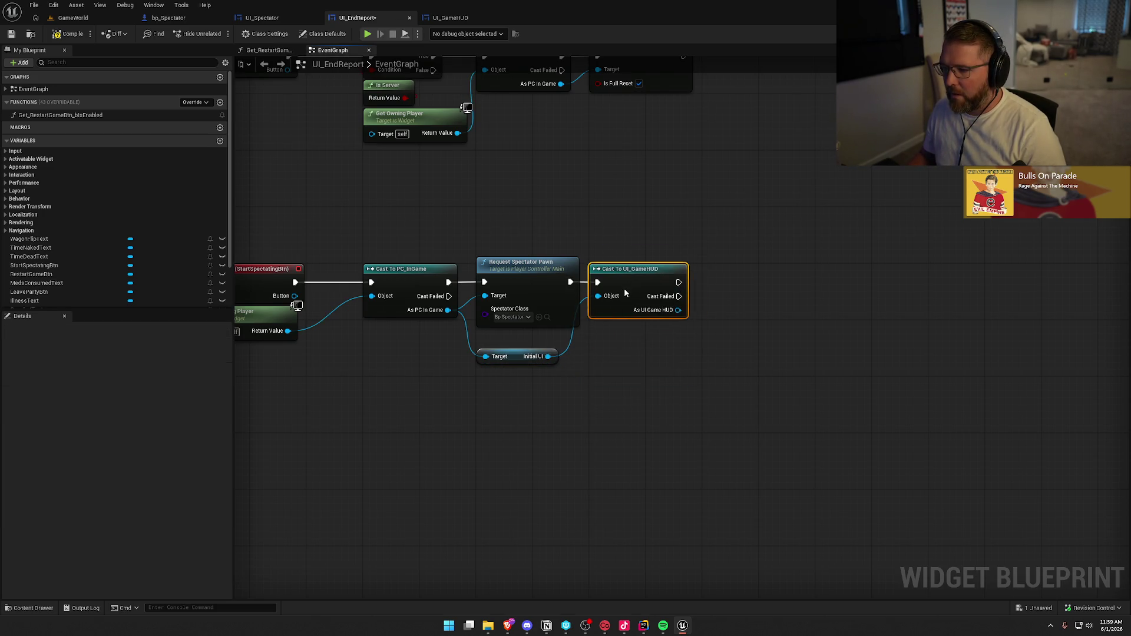
pyautogui.moveTo(517, 361); pyautogui.dragTo(536, 339)
pyautogui.click(625, 389)
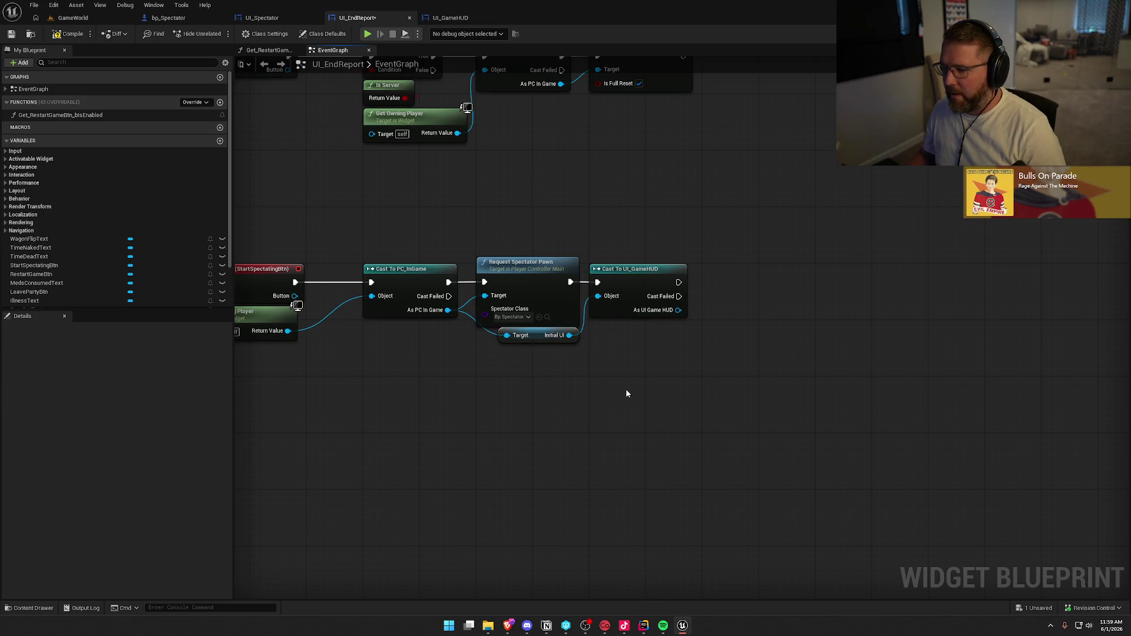
pyautogui.moveTo(626, 389); pyautogui.dragTo(586, 387)
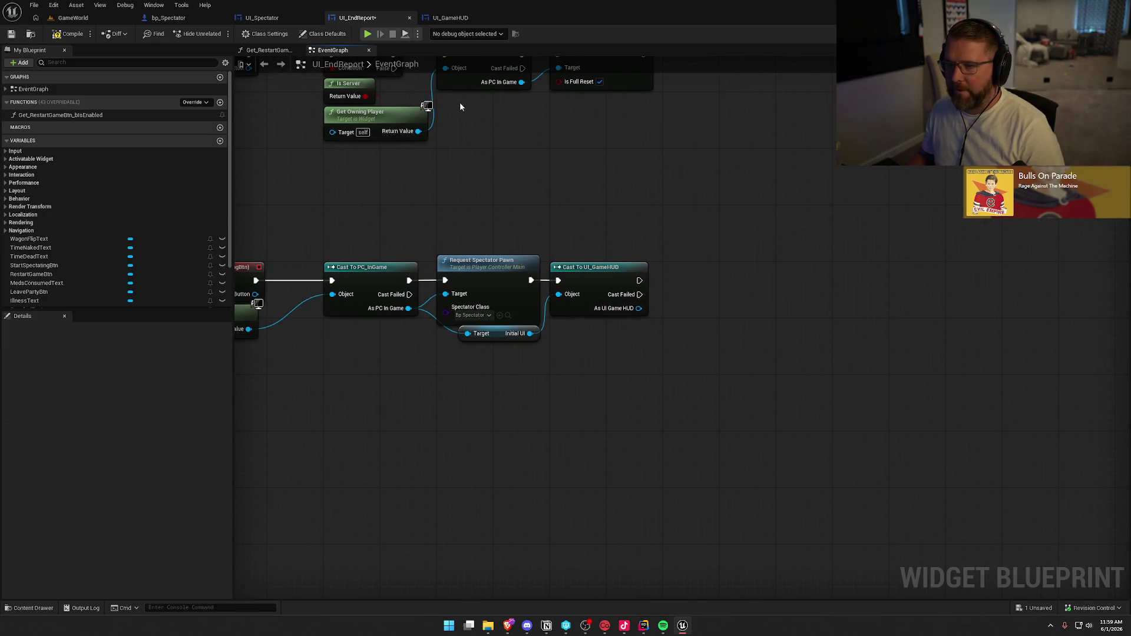
pyautogui.click(450, 18)
pyautogui.click(582, 126)
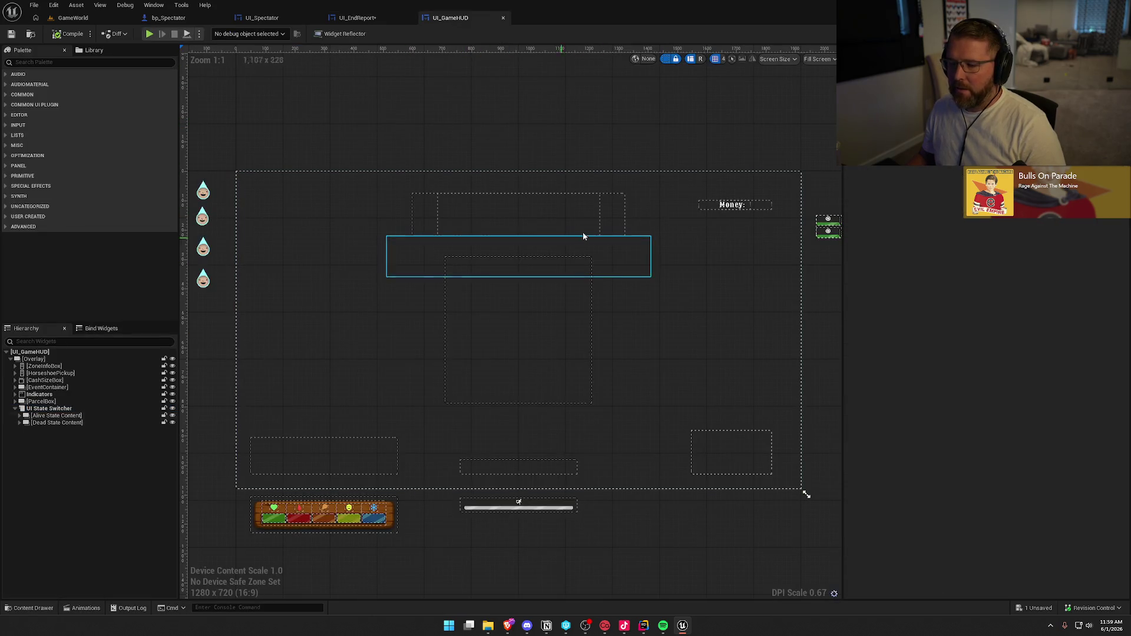
# Add a Spectator graph to UI_GameHUD containing a StartSpectating custom event
pyautogui.click(1102, 34)
pyautogui.scroll(-5, 666, 419)
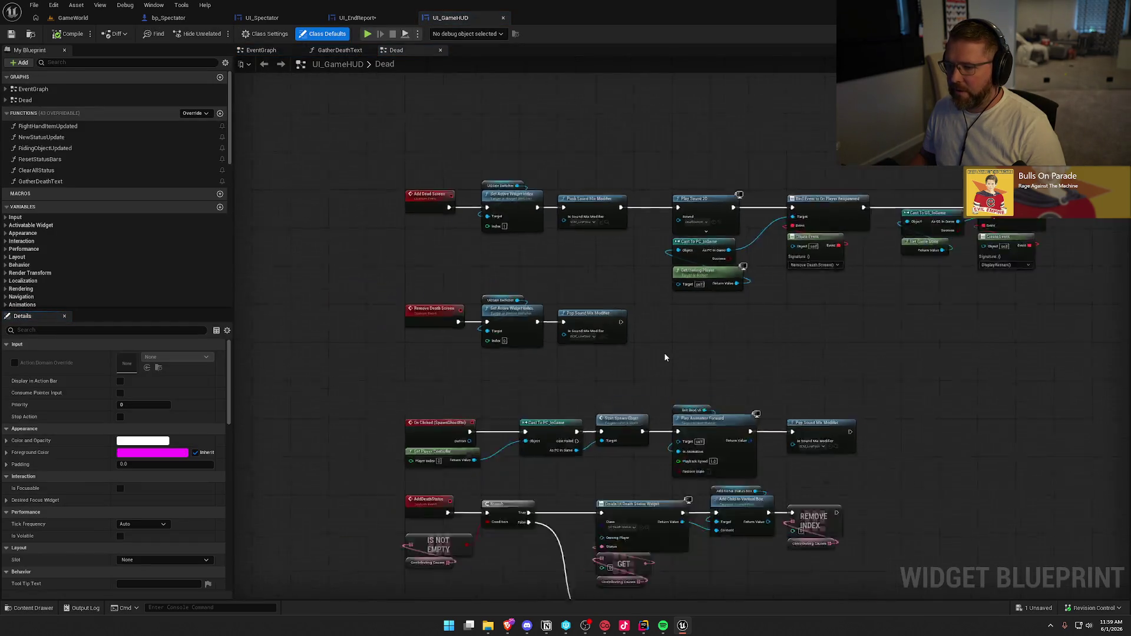
pyautogui.moveTo(667, 419); pyautogui.dragTo(554, 372)
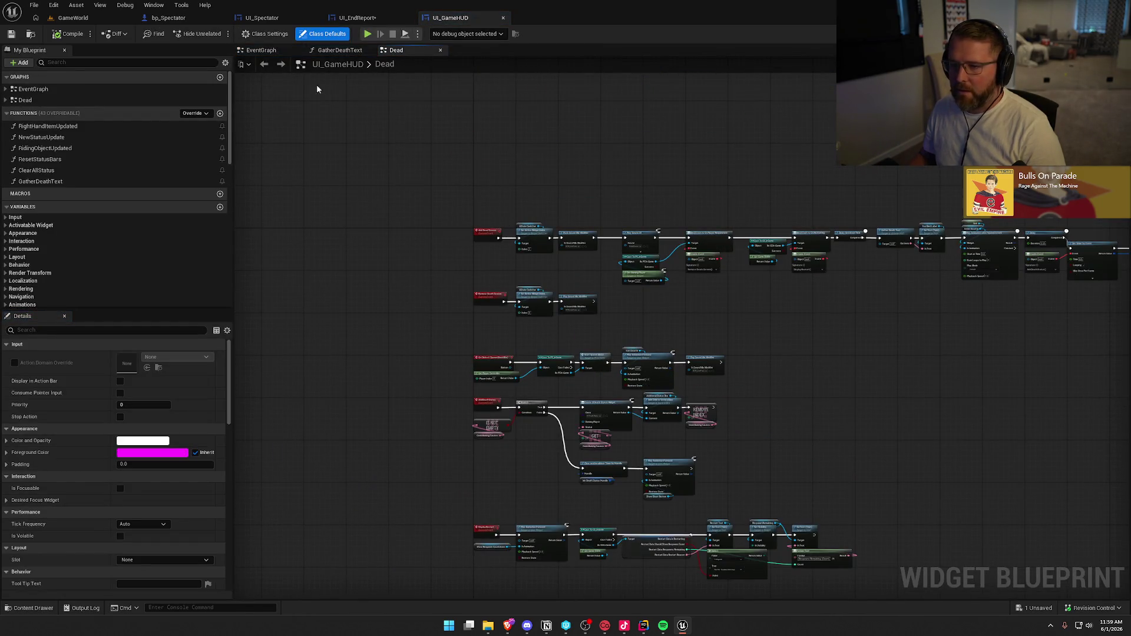
pyautogui.click(219, 77)
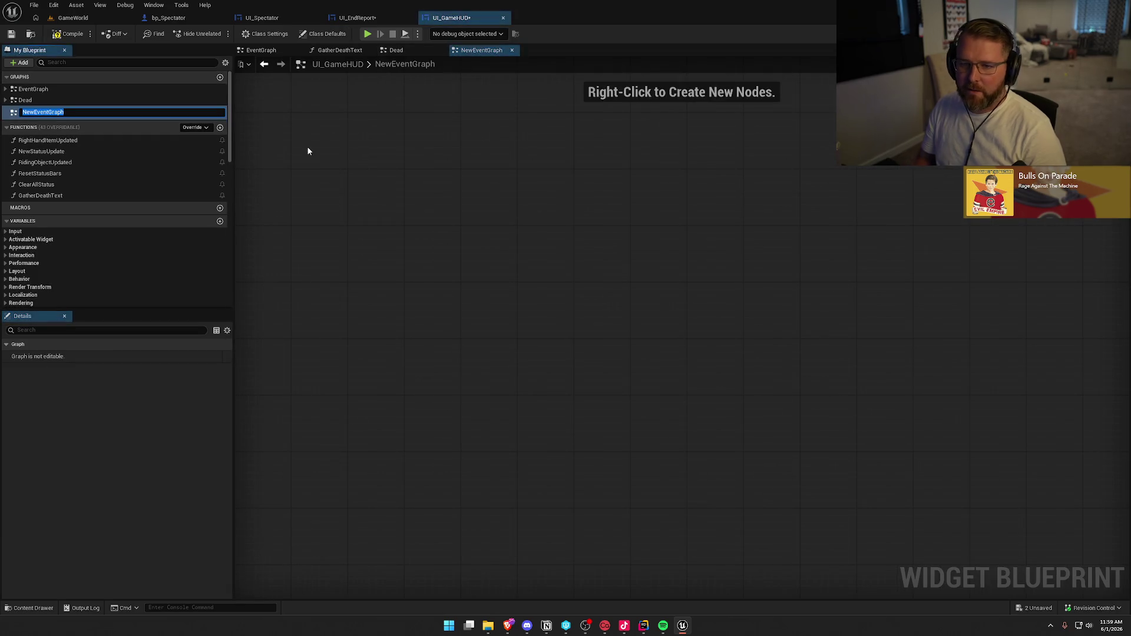
pyautogui.write('SPe')
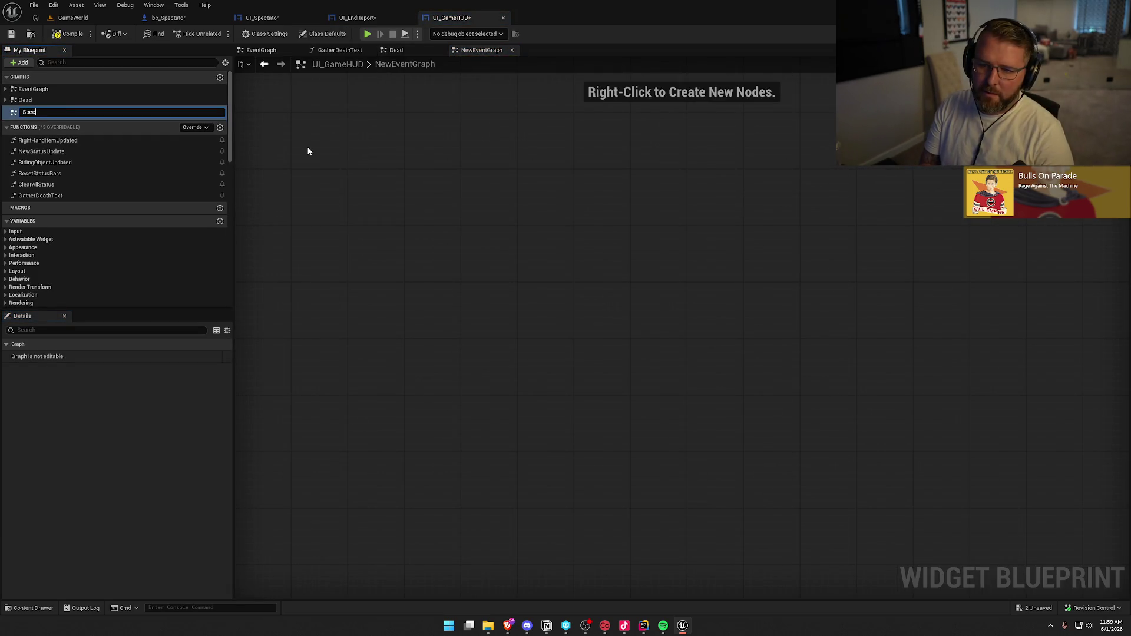
pyautogui.write('tor')
pyautogui.press('Return')
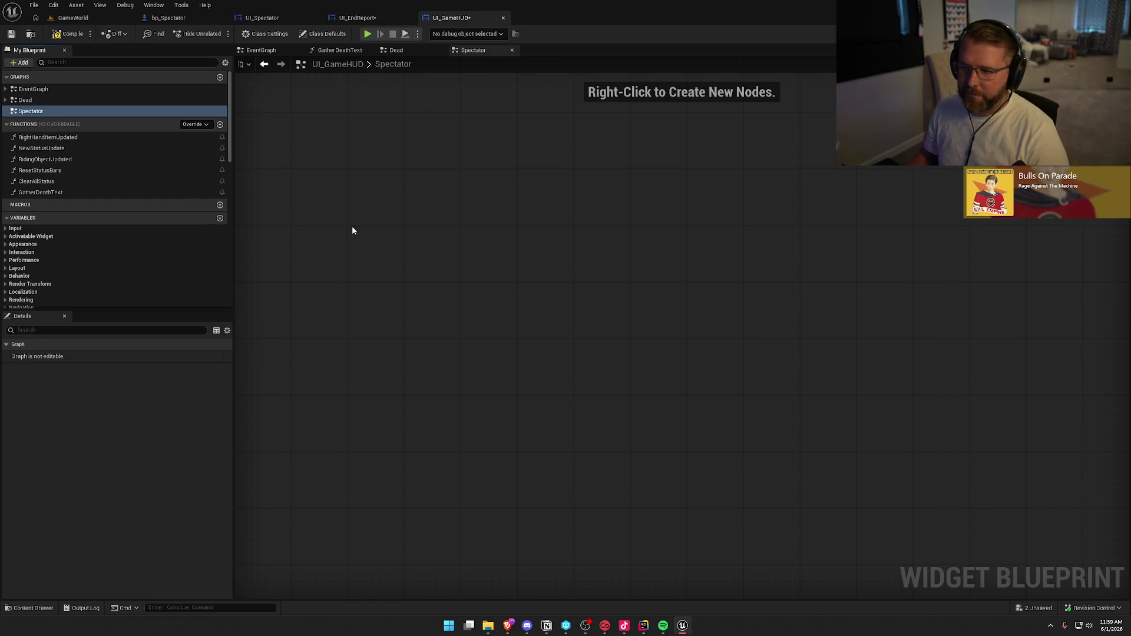
pyautogui.rightClick(410, 221)
pyautogui.write('custom')
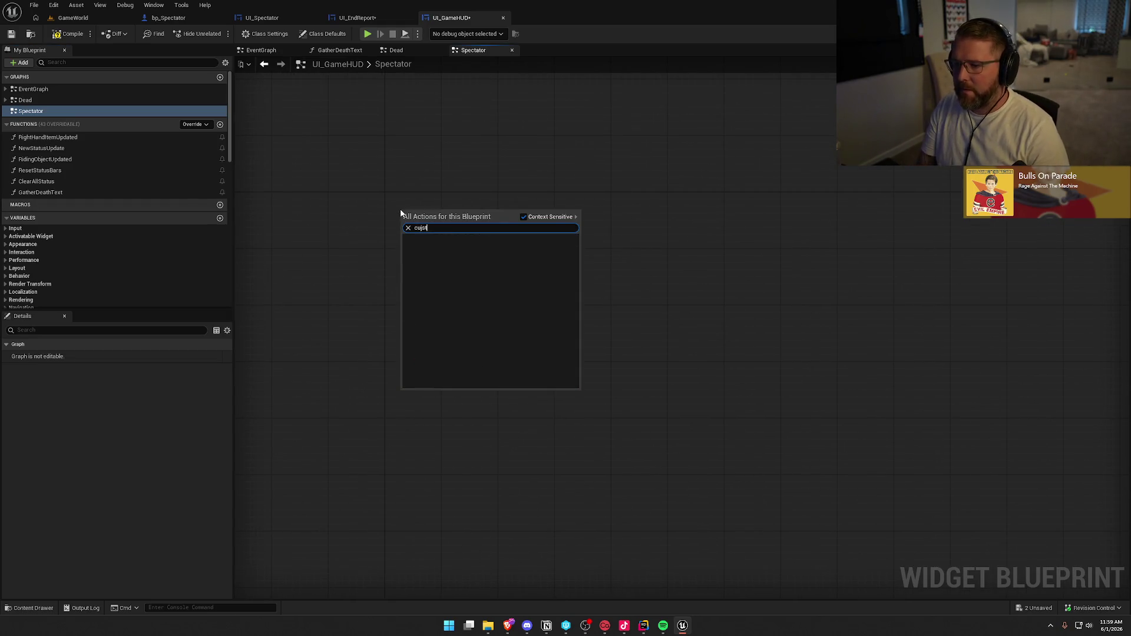
pyautogui.press('Return')
pyautogui.write('Star')
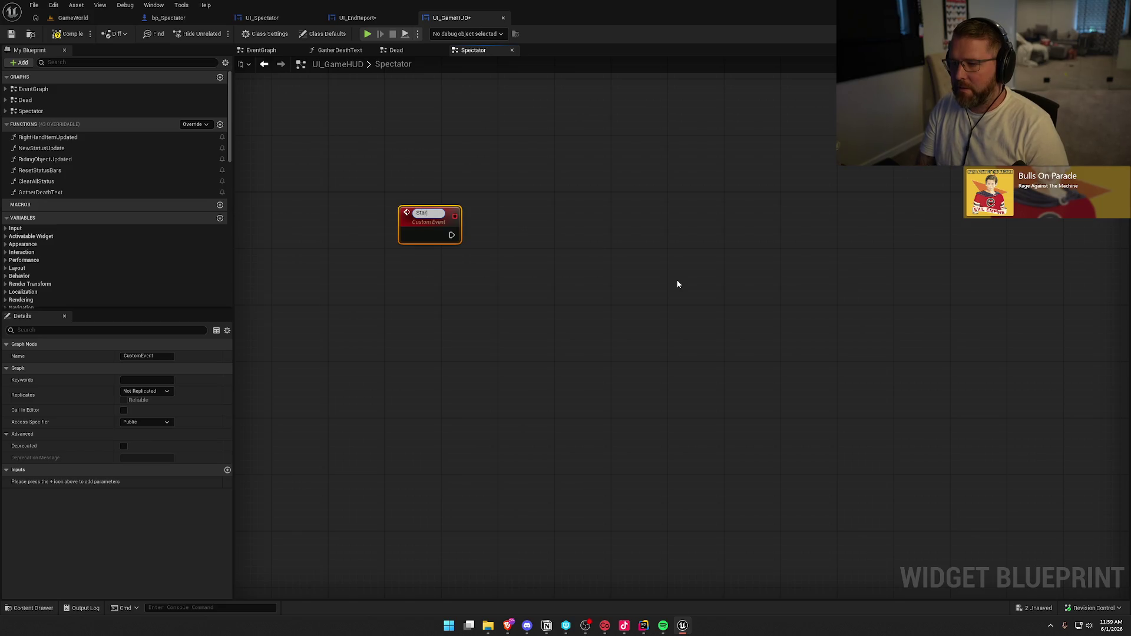
pyautogui.write('tSpectating')
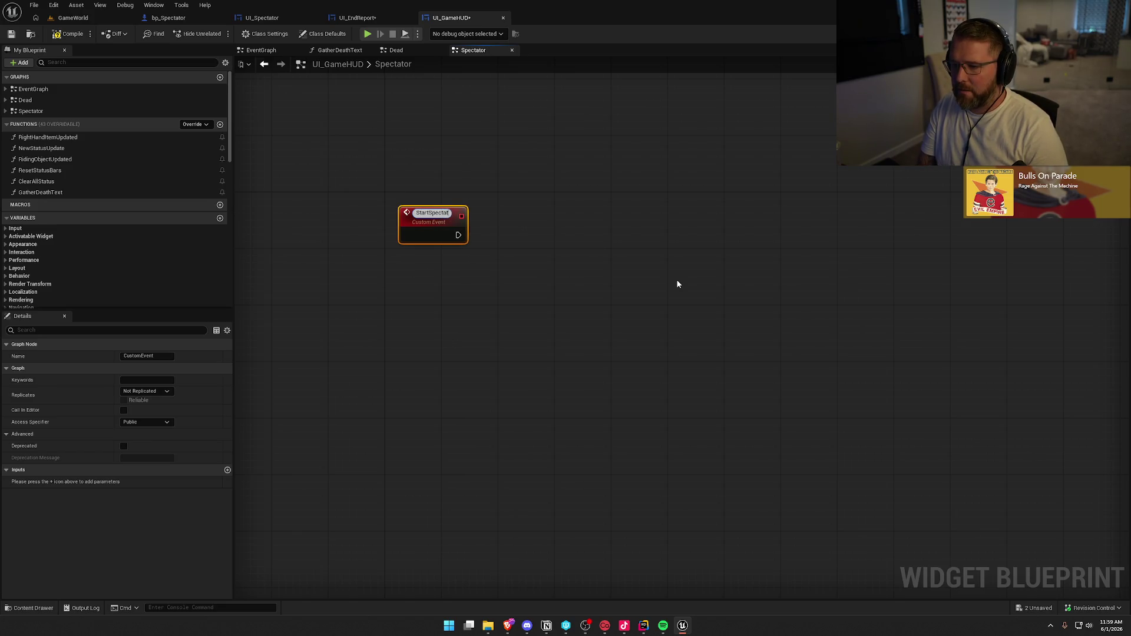
pyautogui.press('Return')
pyautogui.scroll(-1, 518, 288)
pyautogui.click(408, 250)
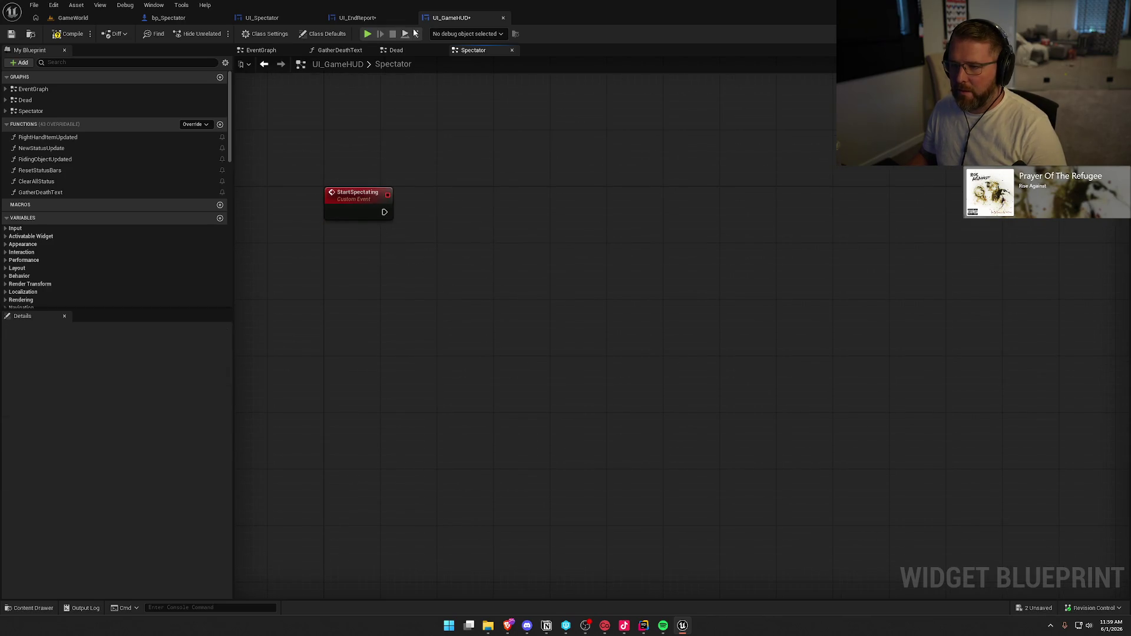
# In UI_EndReport, call Start Spectating from the As UI Game HUD cast output
pyautogui.click(358, 18)
pyautogui.moveTo(639, 308); pyautogui.dragTo(708, 317)
pyautogui.write('start spectating')
pyautogui.press('Return')
pyautogui.moveTo(704, 293)
pyautogui.mouseDown()
pyautogui.moveTo(692, 276)
pyautogui.moveTo(794, 298)
pyautogui.mouseUp()
pyautogui.click(711, 354)
# Add a Deactivate Widget node after Start Spectating
pyautogui.write('deactivate')
pyautogui.press('Return')
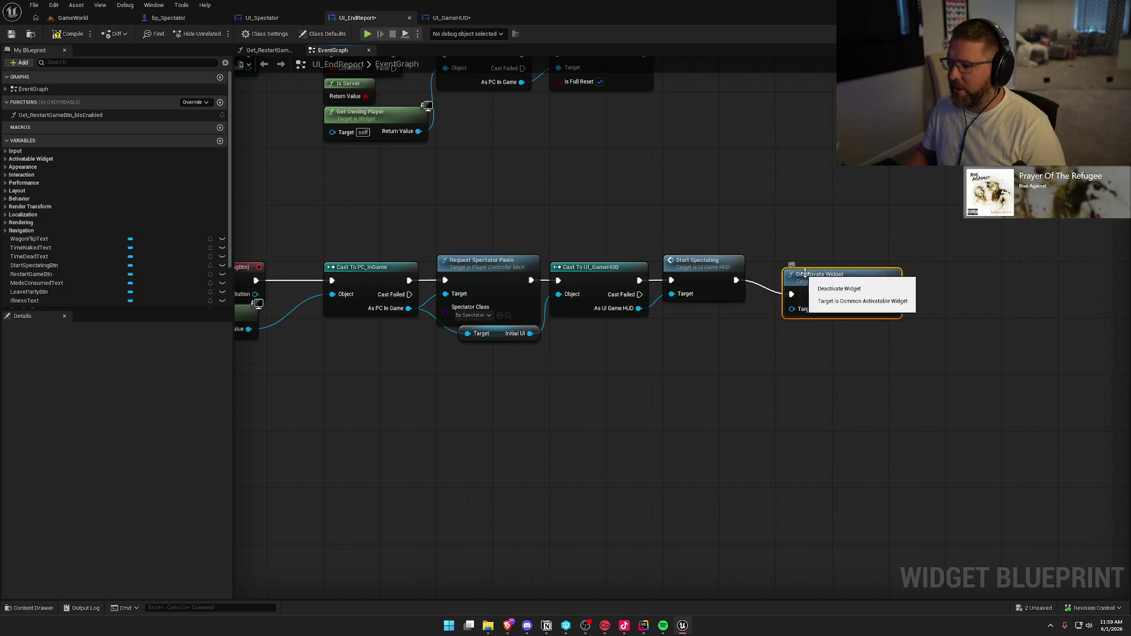
pyautogui.moveTo(811, 275); pyautogui.dragTo(877, 263)
pyautogui.moveTo(724, 216); pyautogui.dragTo(790, 323)
# Compile UI_EndReport and save all changed assets
pyautogui.click(789, 323)
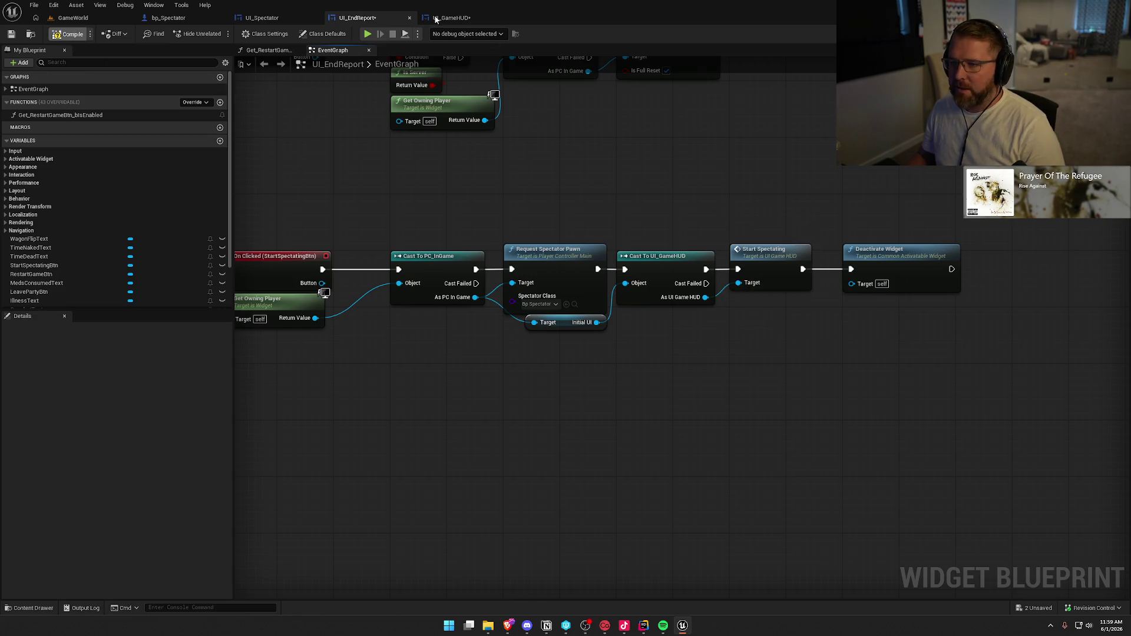
pyautogui.hotkey('ctrl', 'shift', 's')
pyautogui.click(578, 414)
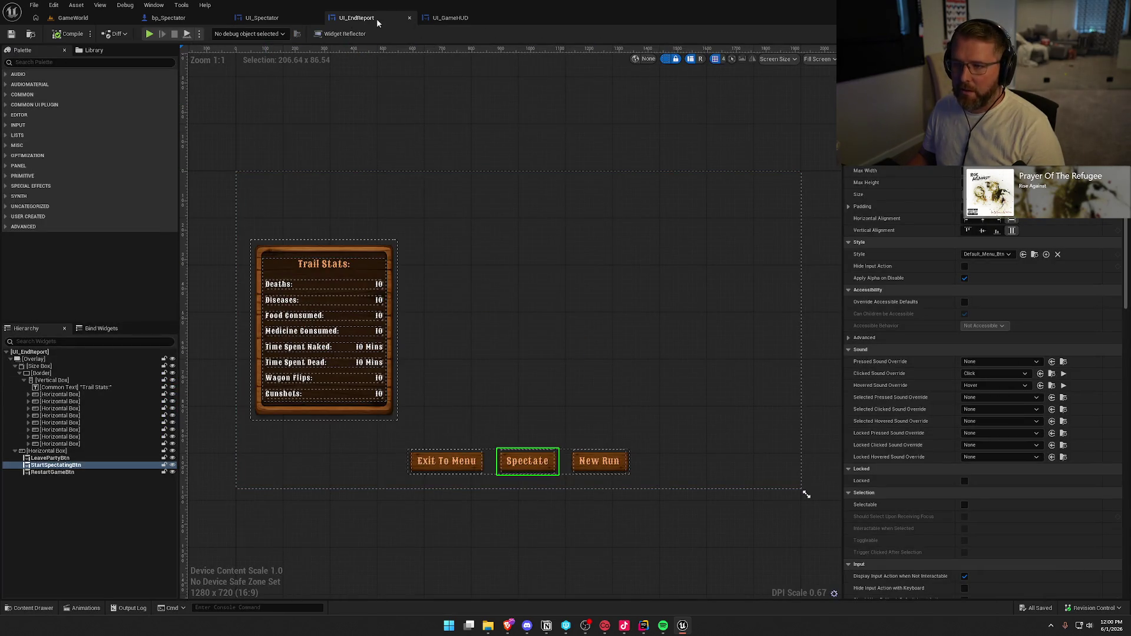
# Add an Overlay named Spectator State Content under the UI State Switcher in UI_GameHUD
pyautogui.click(466, 18)
pyautogui.click(596, 251)
pyautogui.click(64, 62)
pyautogui.write('Co')
pyautogui.press('BackSpace')
pyautogui.press('BackSpace')
pyautogui.press('BackSpace')
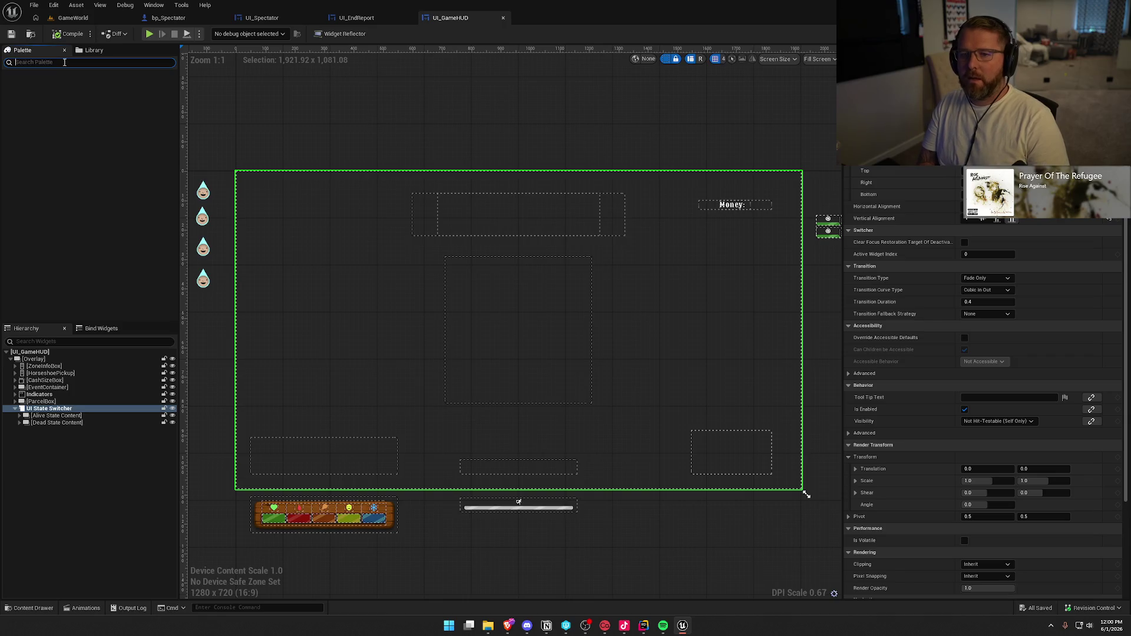
pyautogui.write('Over')
pyautogui.moveTo(37, 84)
pyautogui.mouseDown()
pyautogui.moveTo(53, 265)
pyautogui.moveTo(43, 430)
pyautogui.mouseUp()
pyautogui.press('F2')
pyautogui.write('Spectator State COn')
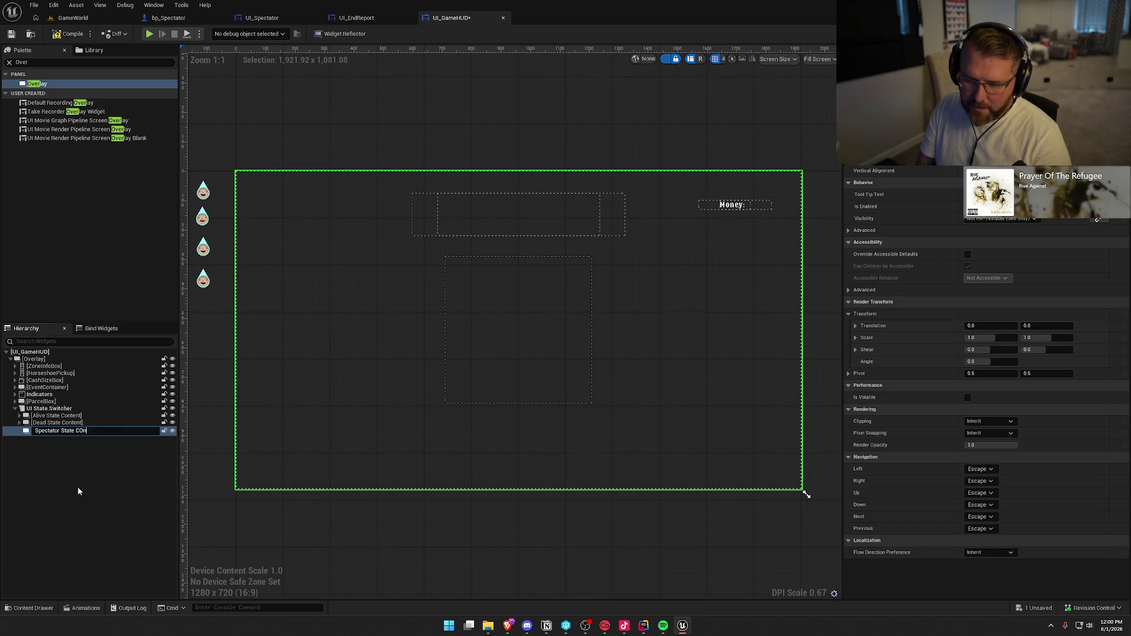
pyautogui.write('ten')
pyautogui.press('Return')
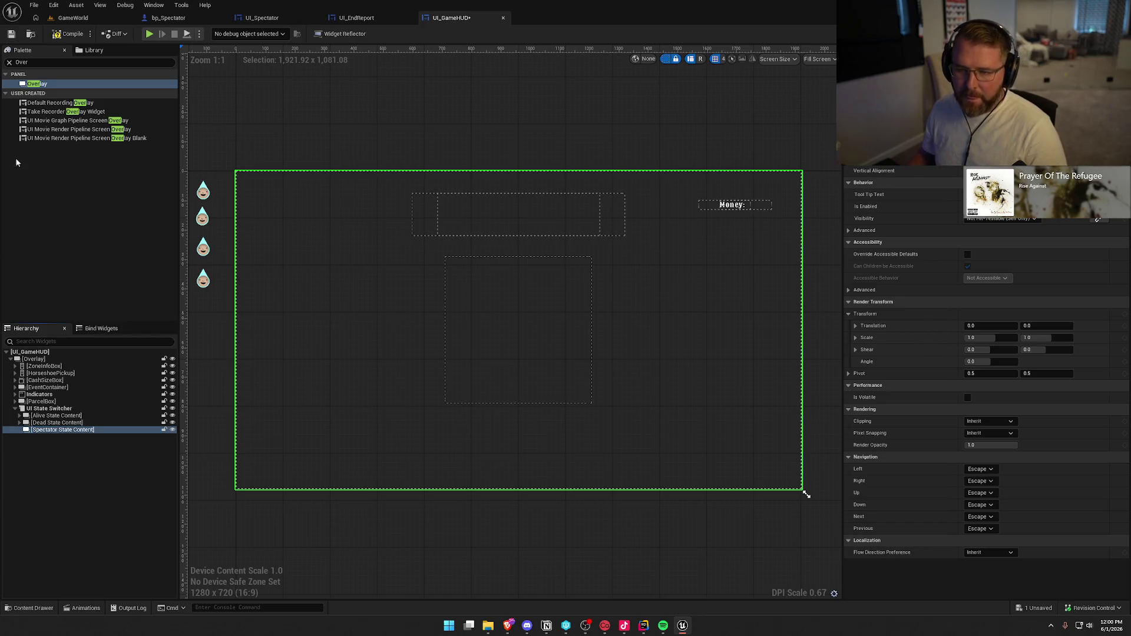
# Copy the Spectating text from UI_Spectator and paste it into the spectator panel
pyautogui.click(22, 63)
pyautogui.write('comm')
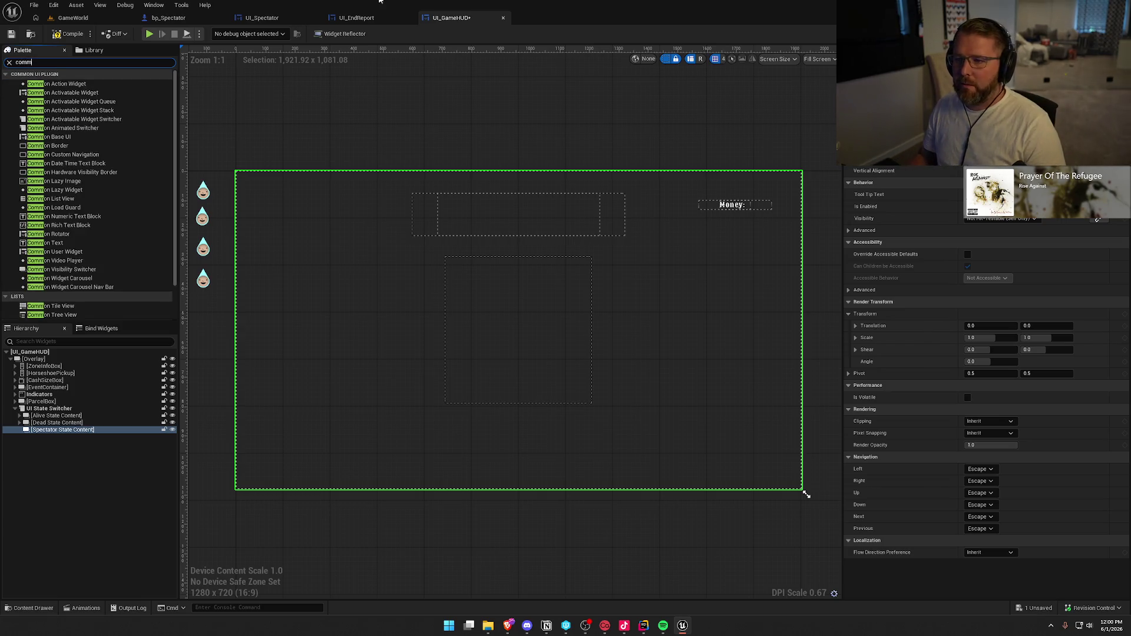
pyautogui.click(261, 18)
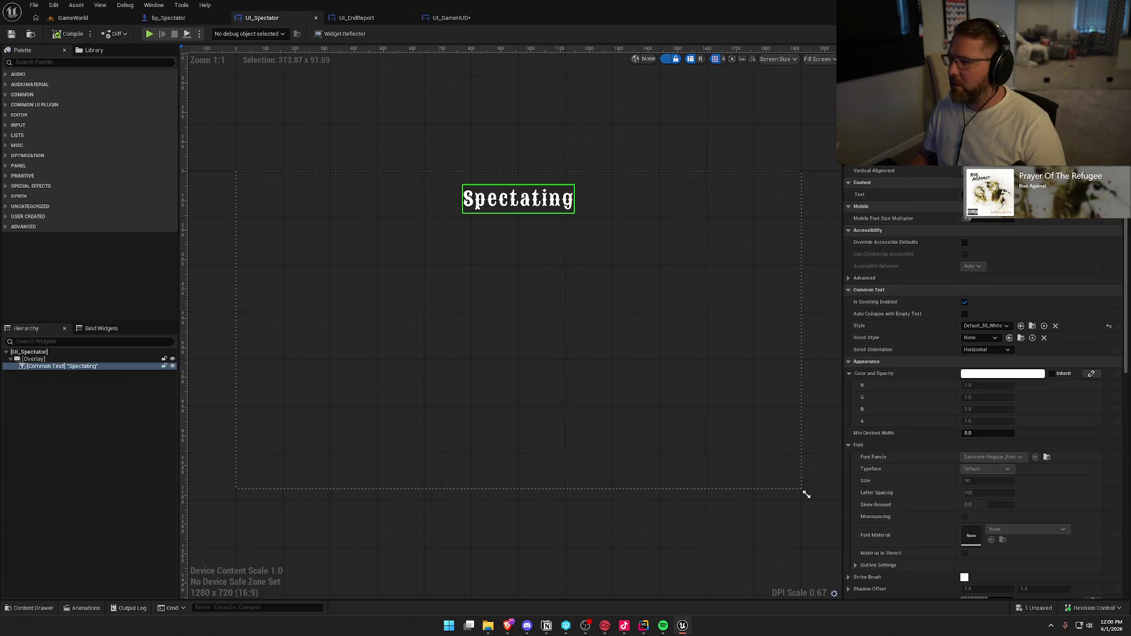
pyautogui.click(40, 367)
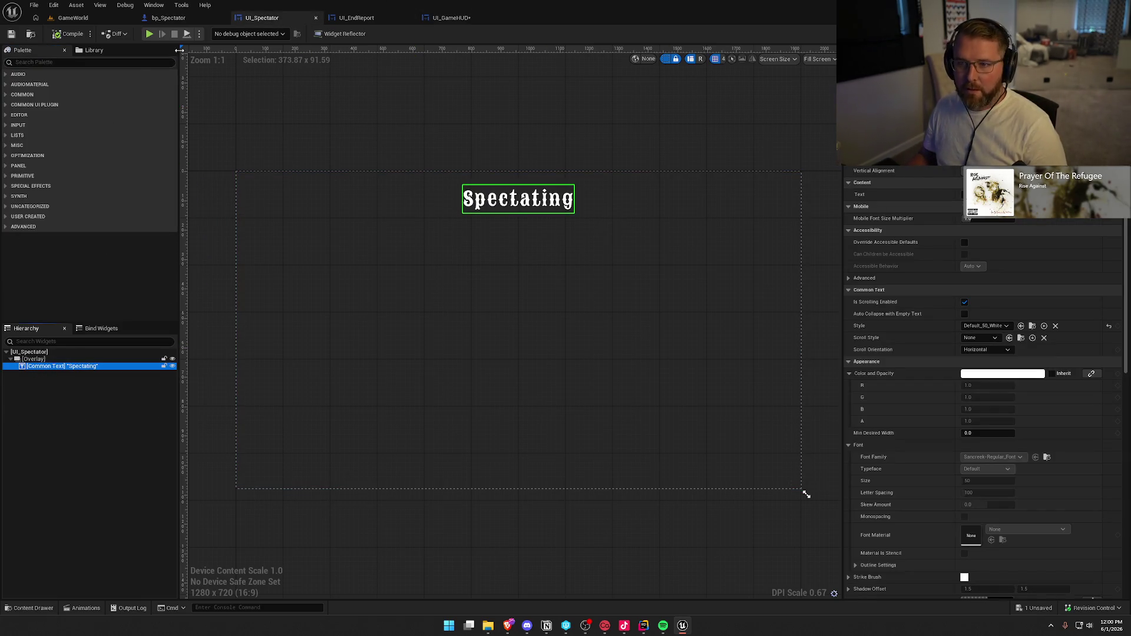
pyautogui.click(169, 17)
pyautogui.click(356, 18)
pyautogui.click(459, 18)
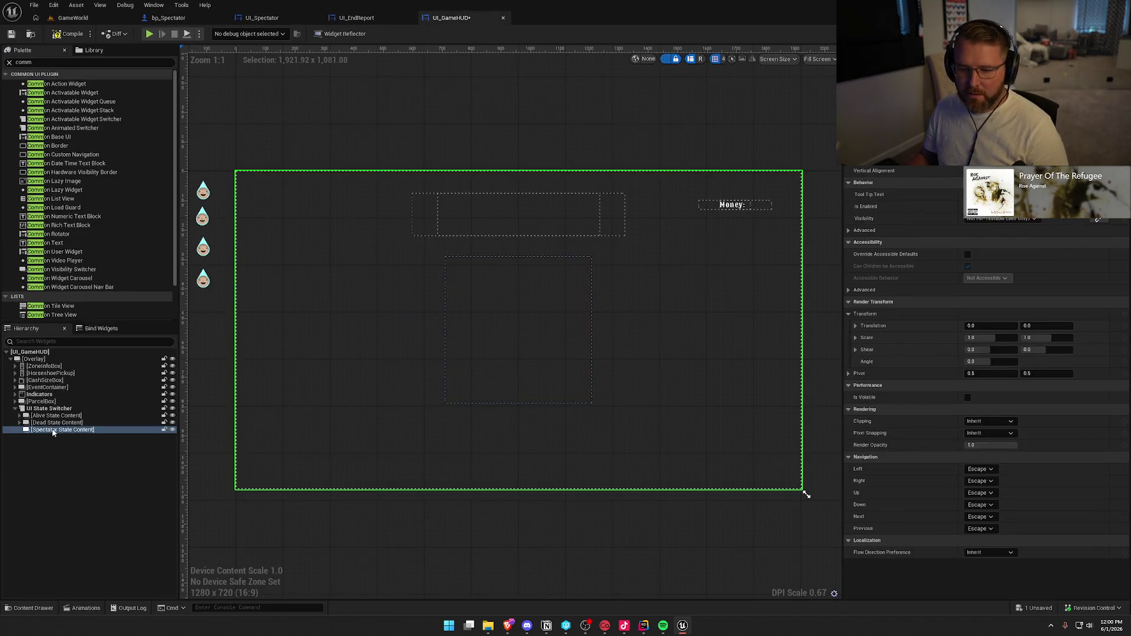
pyautogui.hotkey('ctrl', 'v')
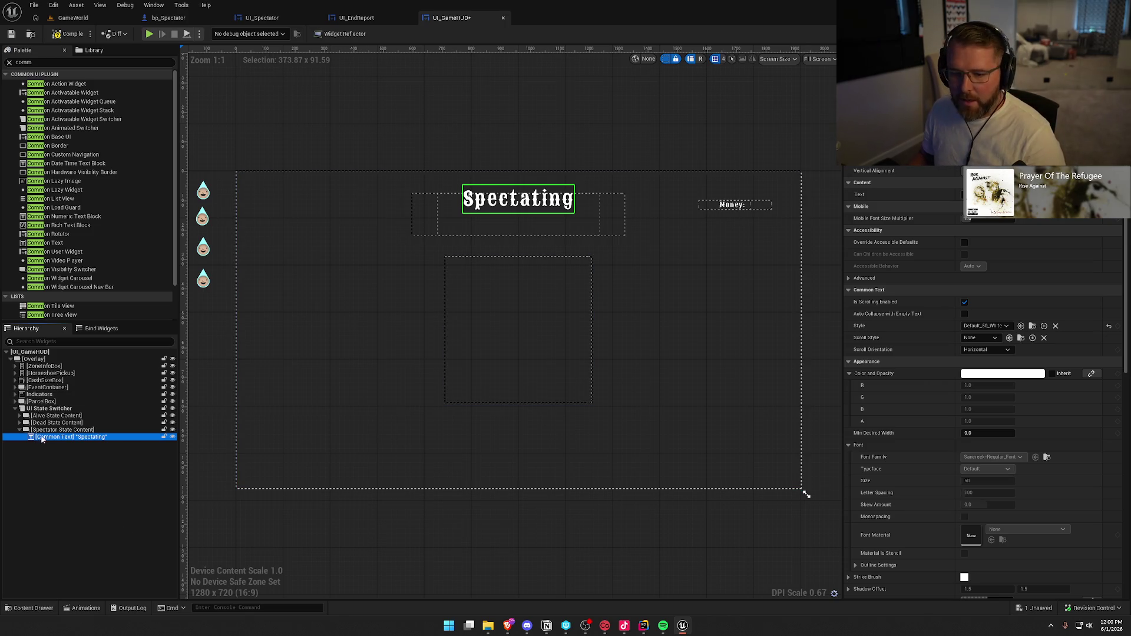
# Copy the ghost button hint text from Dead State Content into Spectator State Content
pyautogui.click(53, 422)
pyautogui.click(19, 422)
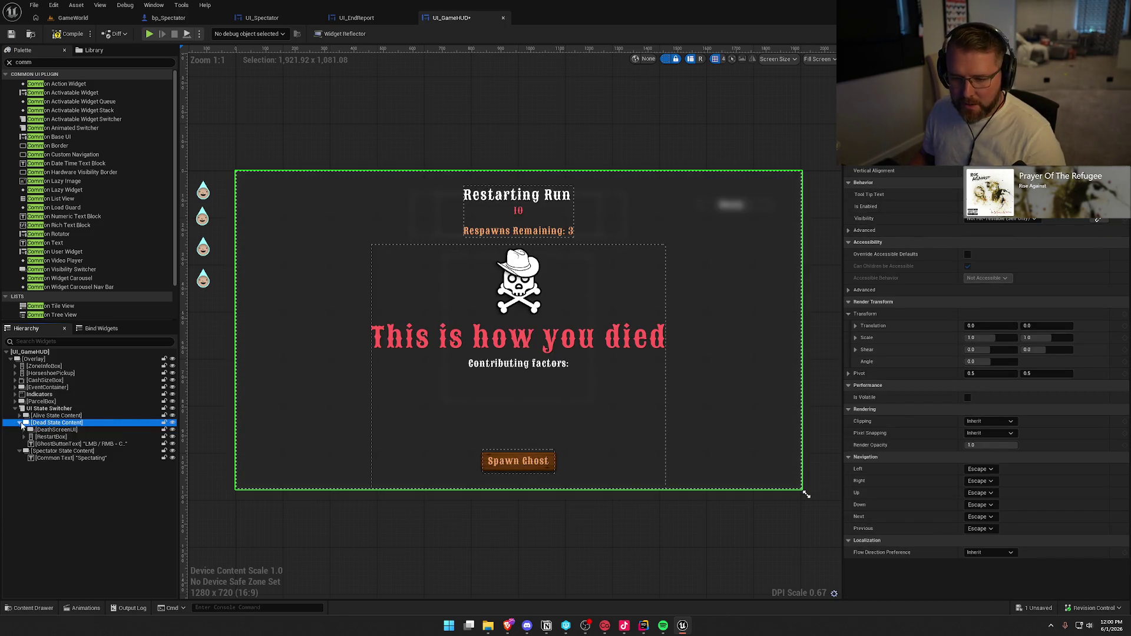
pyautogui.click(59, 445)
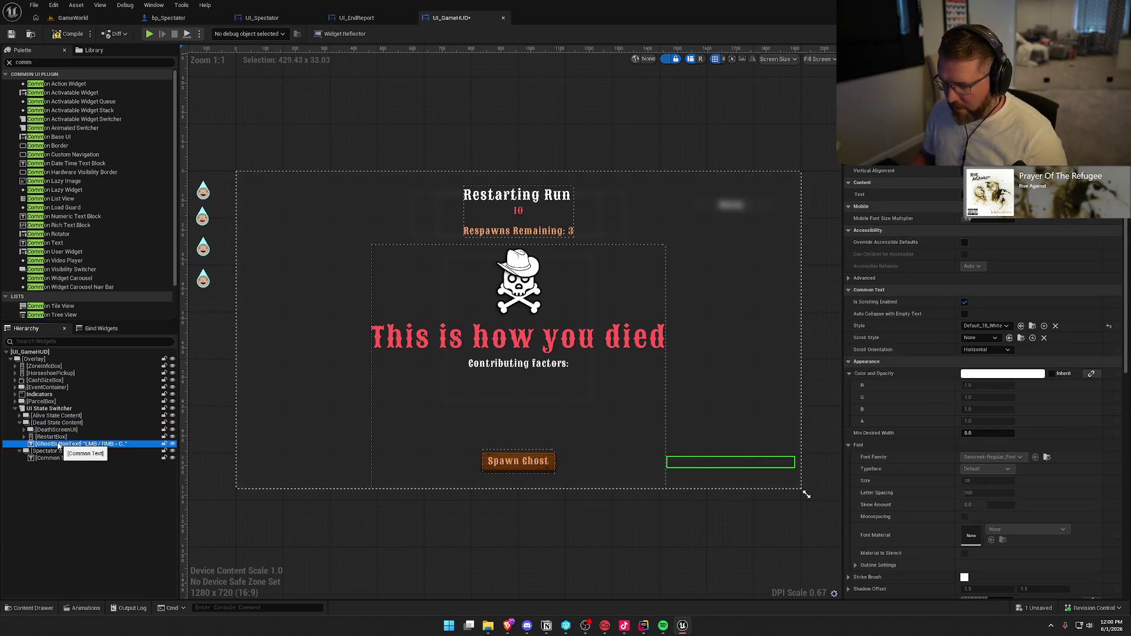
pyautogui.hotkey('ctrl', 'c')
pyautogui.click(47, 451)
pyautogui.hotkey('ctrl', 'v')
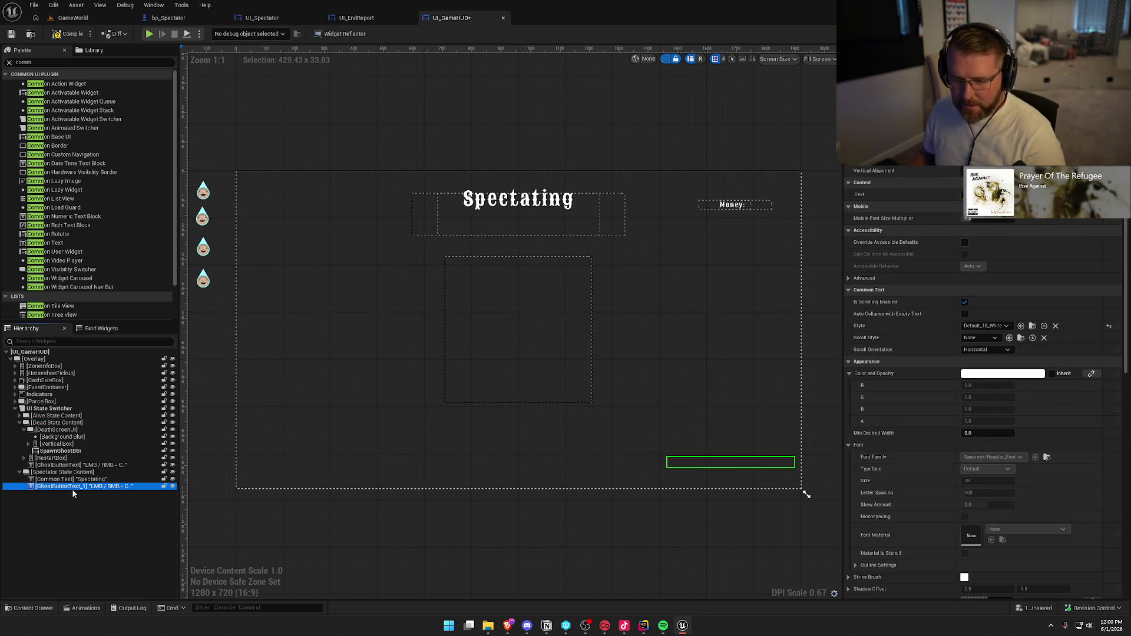
# Rename the pasted hint text widget to SpectatorButtonText
pyautogui.click(20, 423)
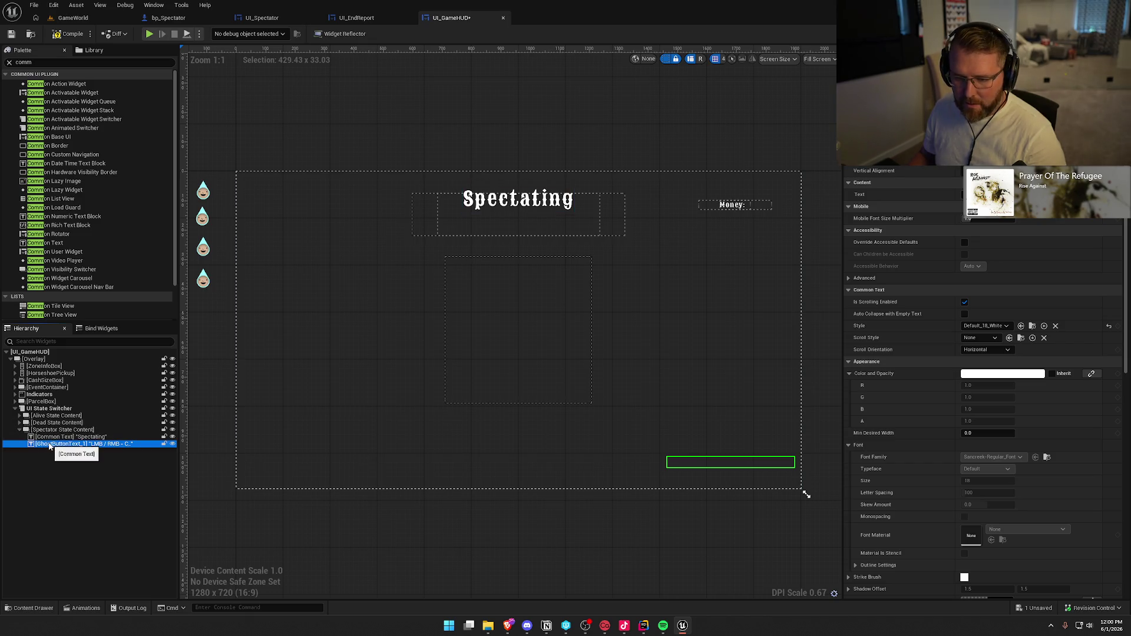
pyautogui.press('F2')
pyautogui.write('S')
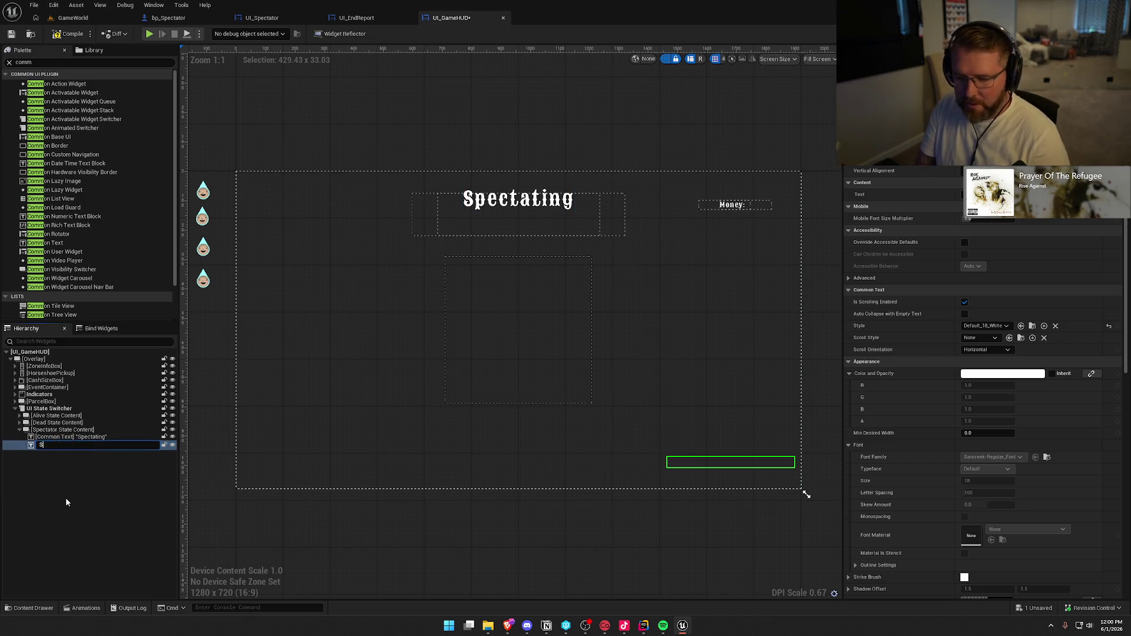
pyautogui.write('pectatorButtonC')
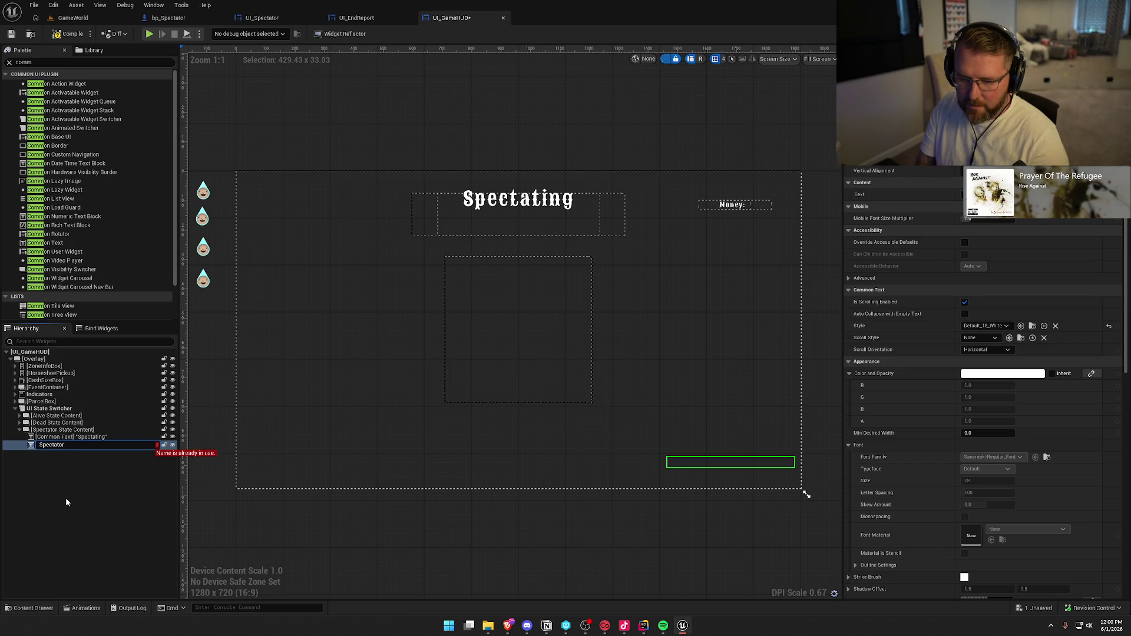
pyautogui.press('BackSpace')
pyautogui.write('Text')
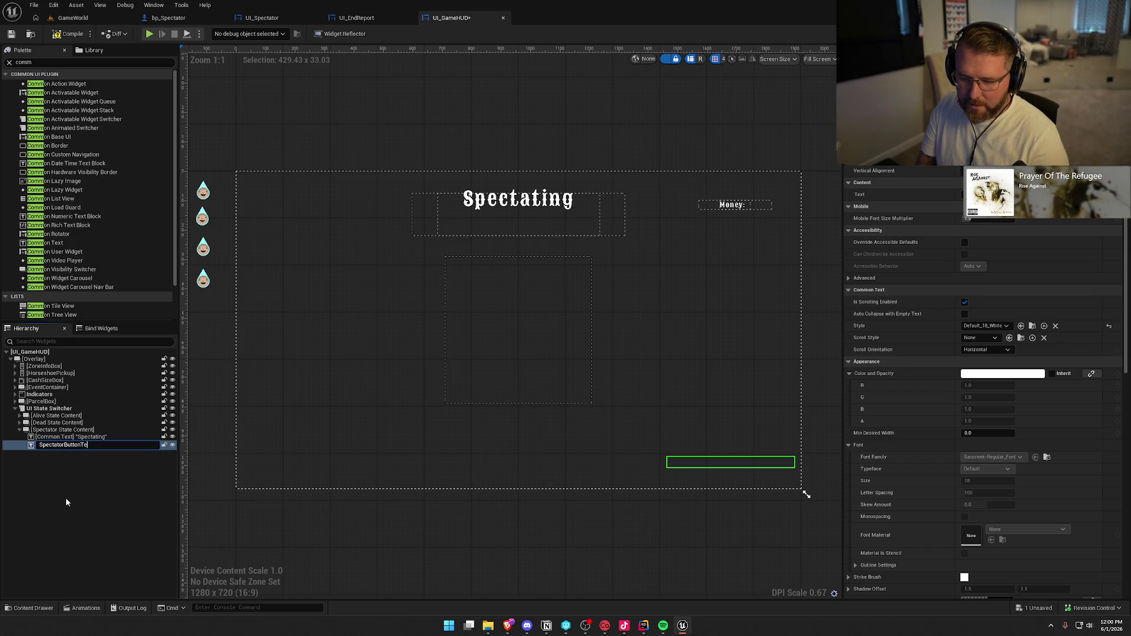
pyautogui.press('Return')
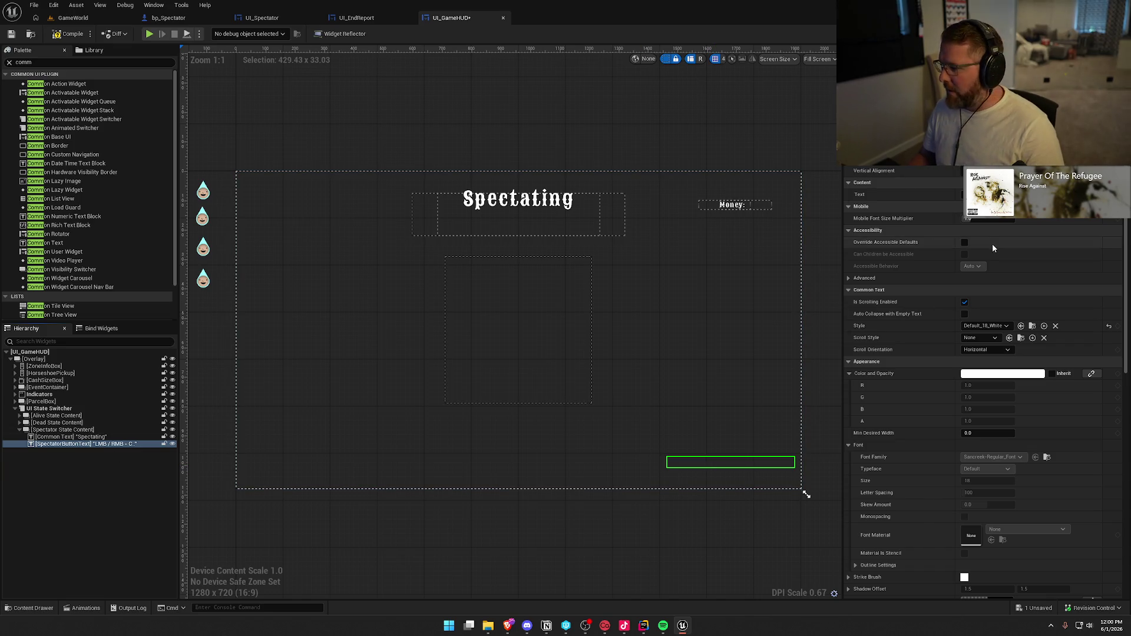
# Reset the hint text's Render Opacity to 1.0, save UI_GameHUD and collapse Spectator State Content
pyautogui.scroll(-4, 1032, 406)
pyautogui.scroll(-12, 1036, 419)
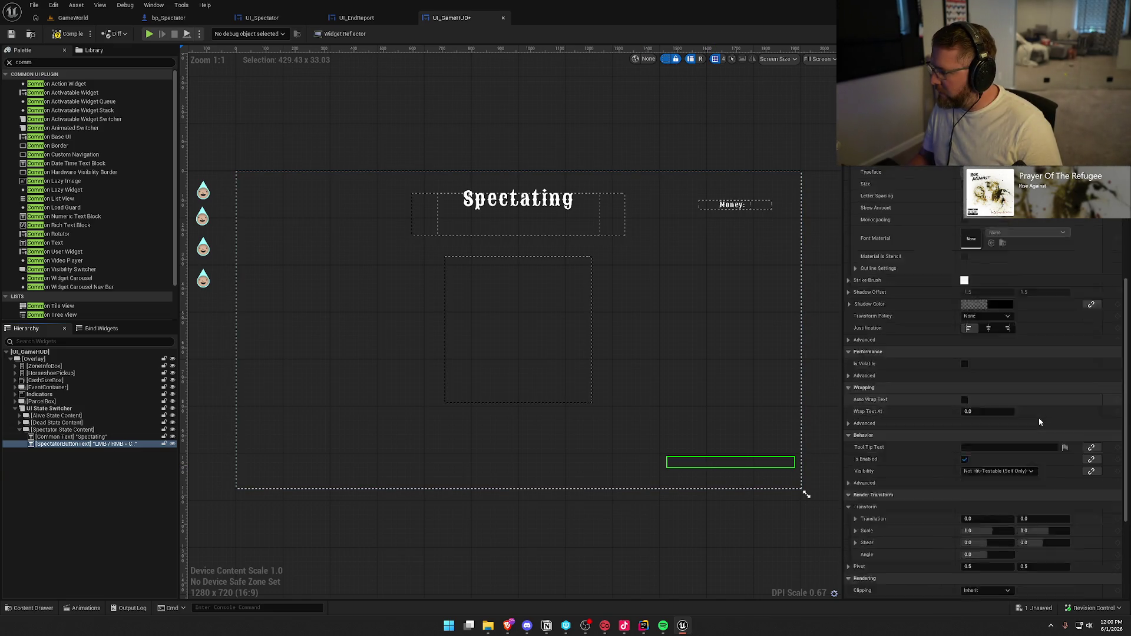
pyautogui.click(1110, 463)
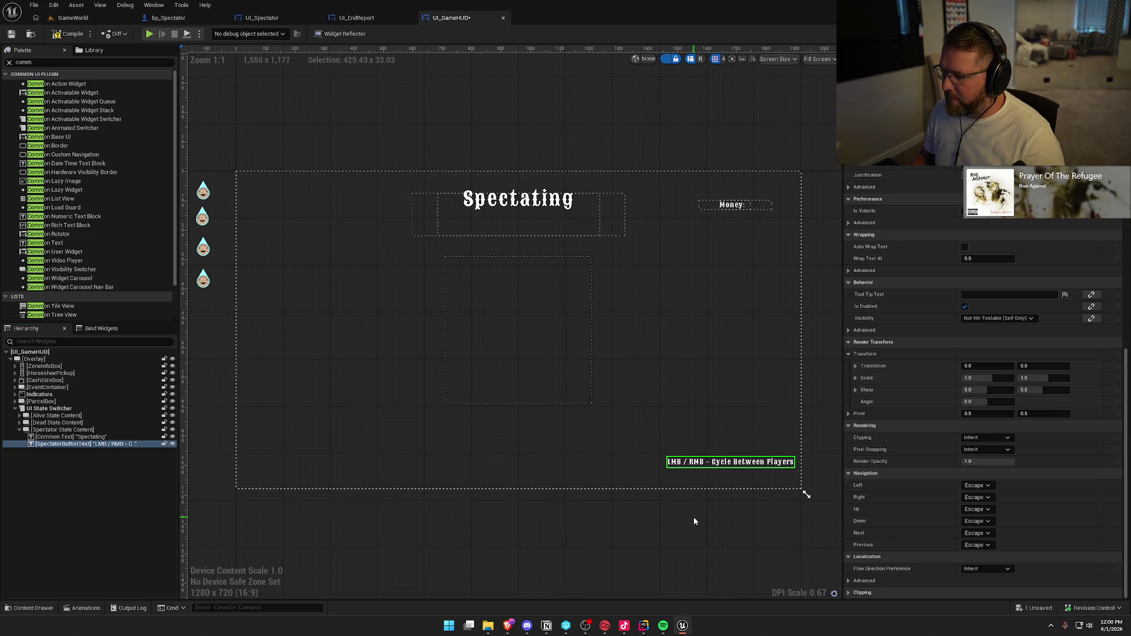
pyautogui.hotkey('ctrl', 's')
pyautogui.click(73, 471)
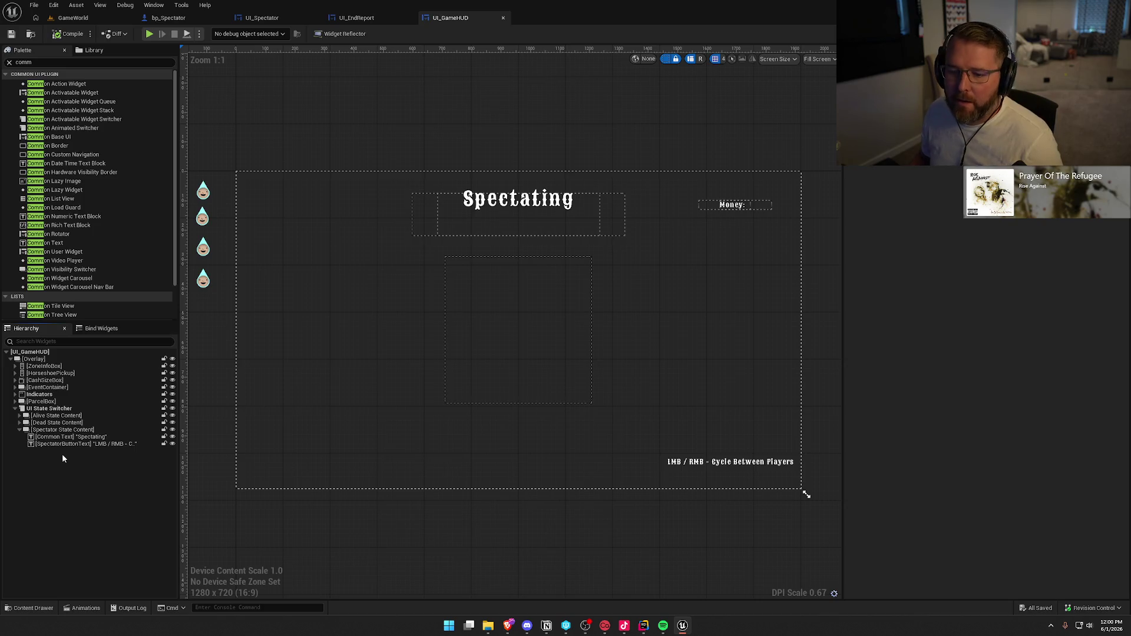
pyautogui.click(19, 430)
pyautogui.click(62, 430)
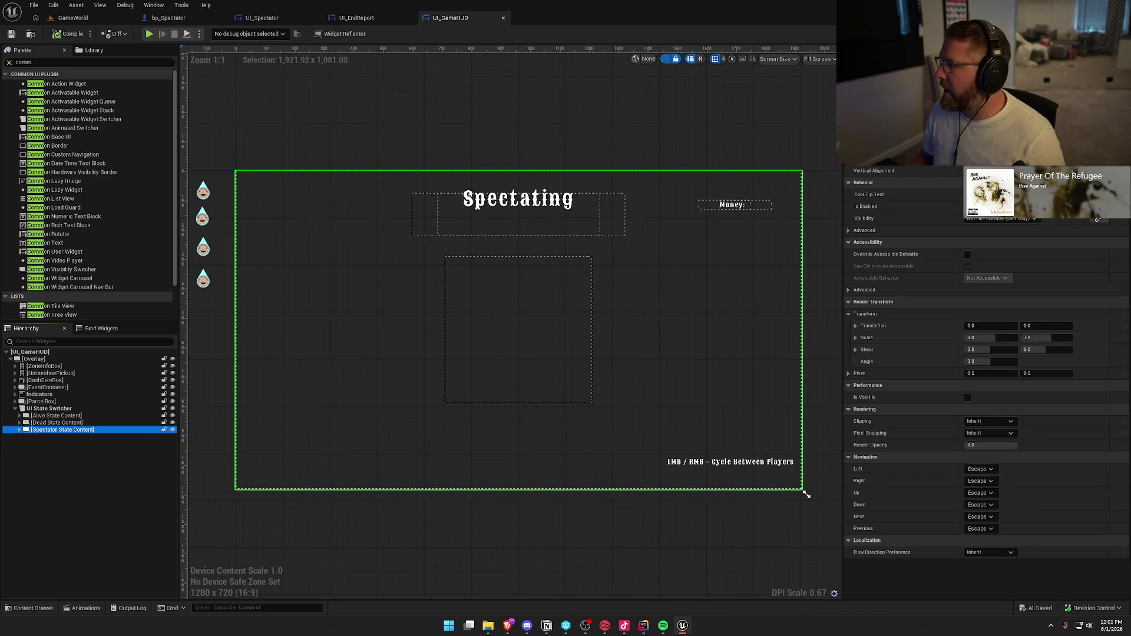
pyautogui.hotkey('ctrl', 'shift', 'g')
# Add a UI State Switcher reference and a Set Active Widget Index node to the Spectator graph
pyautogui.click(361, 361)
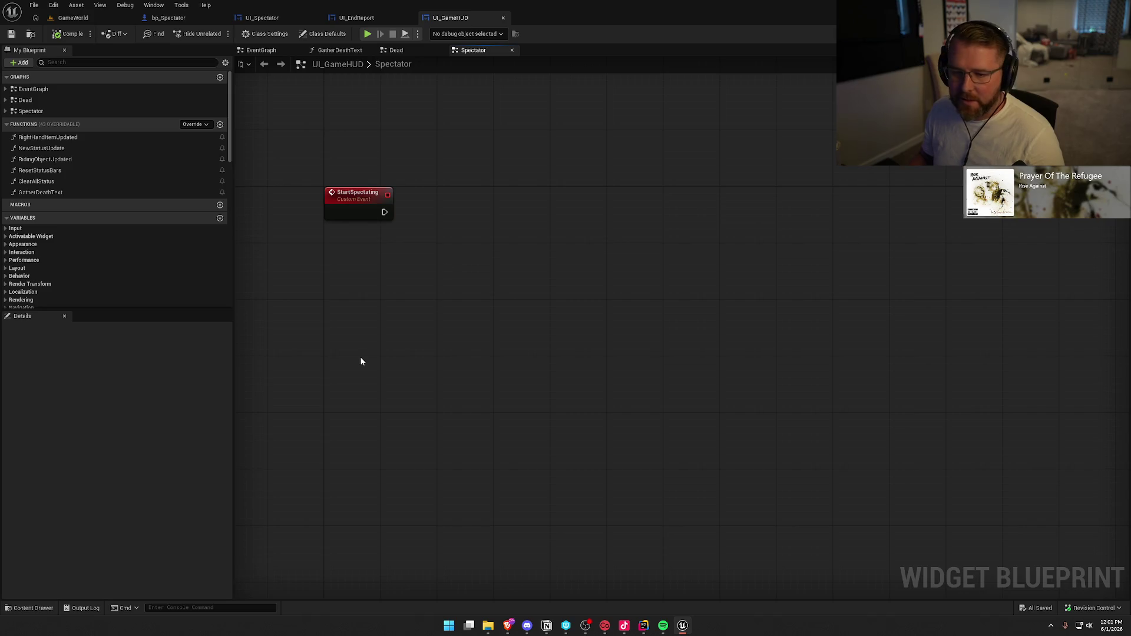
pyautogui.moveTo(366, 288); pyautogui.dragTo(392, 291)
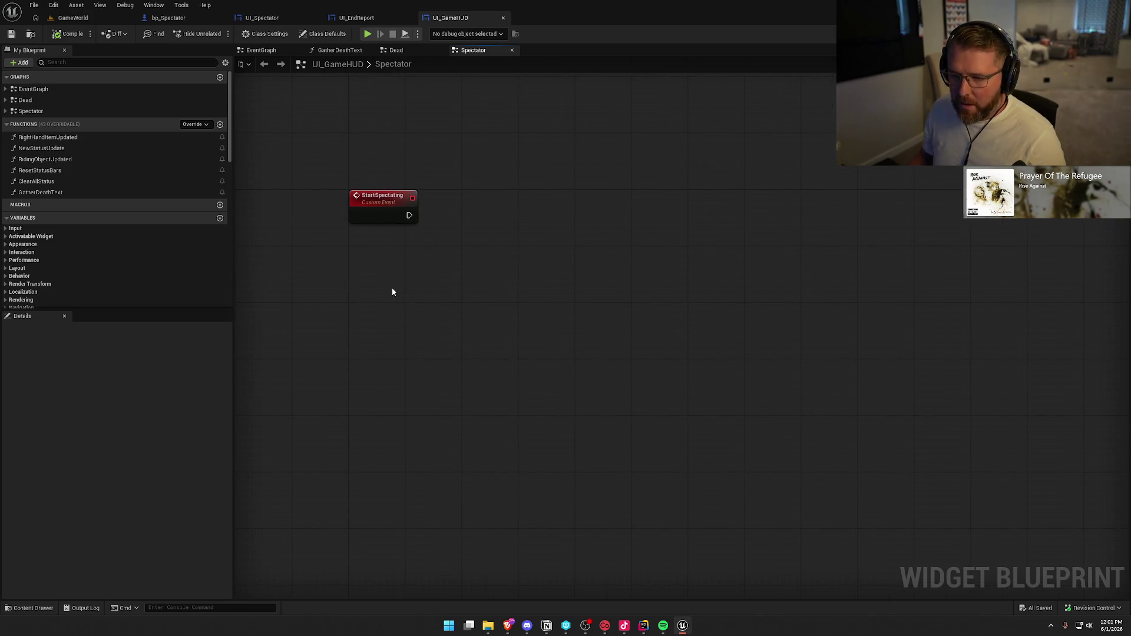
pyautogui.scroll(-1, 152, 262)
pyautogui.hotkey('ctrl', 'shift', 'd')
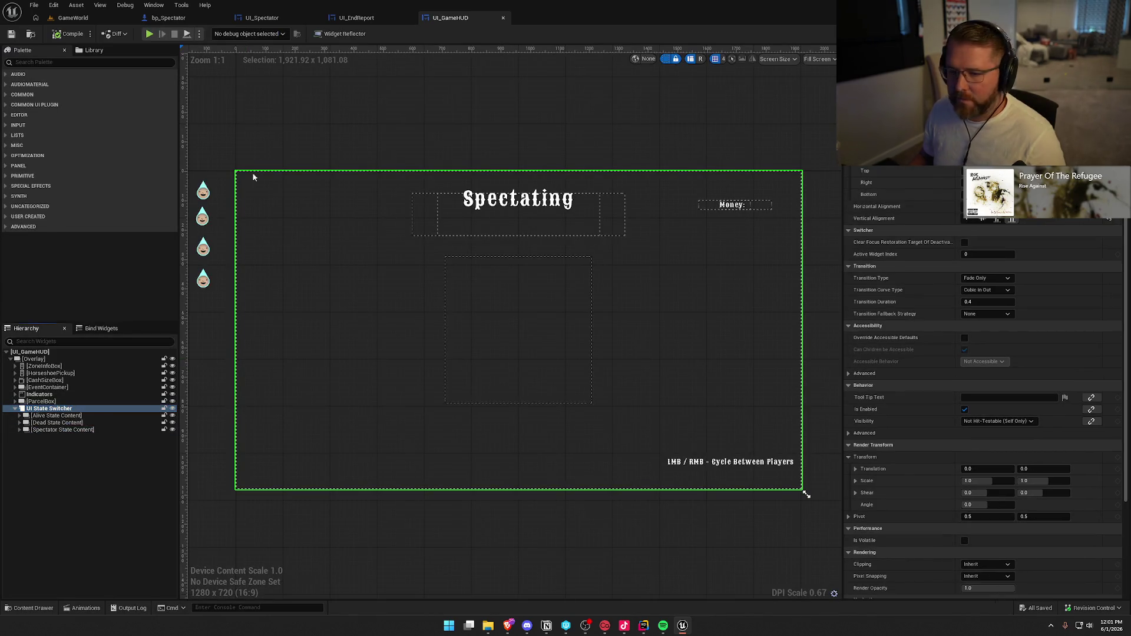
pyautogui.hotkey('ctrl', 'shift', 'g')
pyautogui.moveTo(32, 174)
pyautogui.mouseDown()
pyautogui.moveTo(349, 236)
pyautogui.moveTo(463, 242)
pyautogui.mouseUp()
pyautogui.write('set sac')
pyautogui.press('BackSpace')
pyautogui.press('BackSpace')
pyautogui.press('BackSpace')
pyautogui.write('activ')
pyautogui.click(517, 304)
# Set the index to 2, wire it after StartSpectating, then compile and save UI_GameHUD
pyautogui.click(495, 293)
pyautogui.write('2')
pyautogui.moveTo(470, 264); pyautogui.dragTo(409, 215)
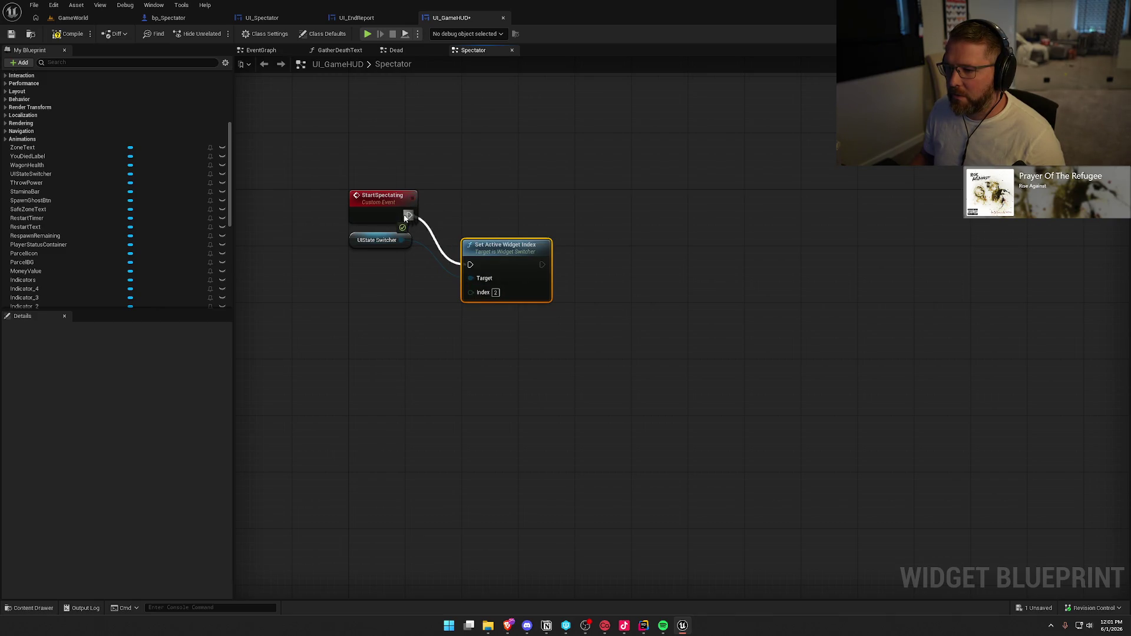
pyautogui.press('q')
pyautogui.click(372, 227)
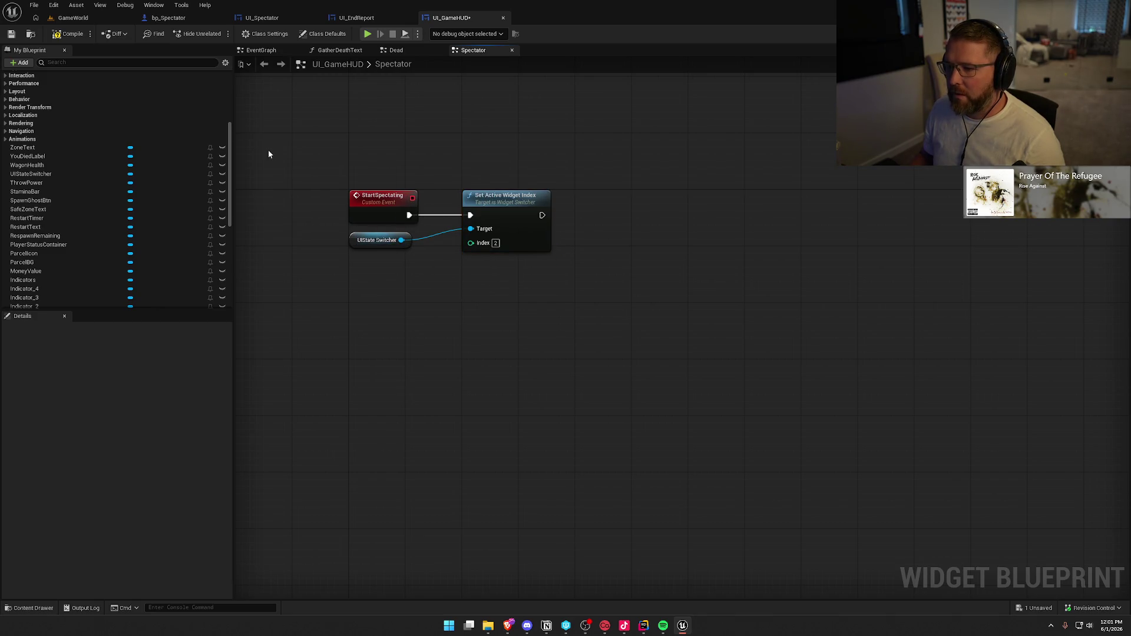
pyautogui.click(68, 33)
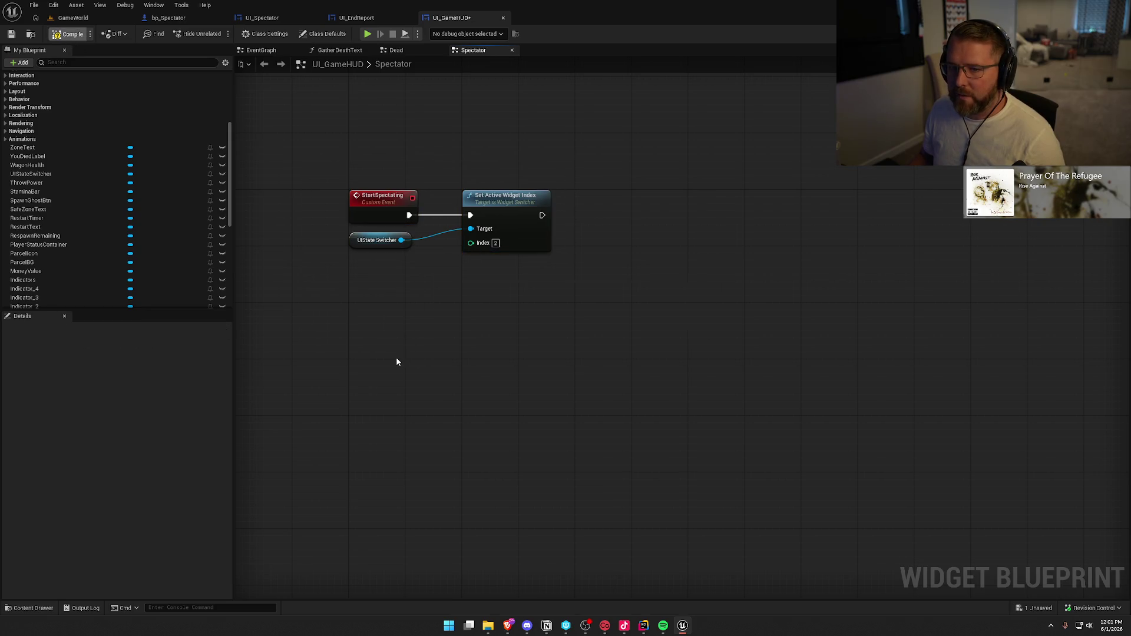
pyautogui.hotkey('ctrl', 's')
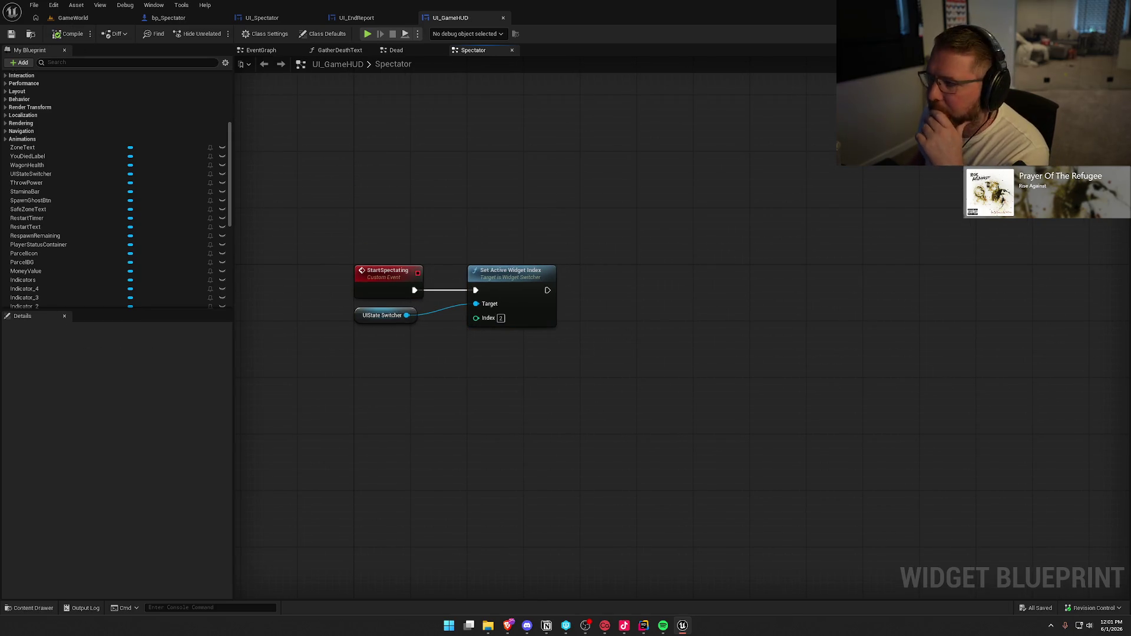
pyautogui.click(1087, 33)
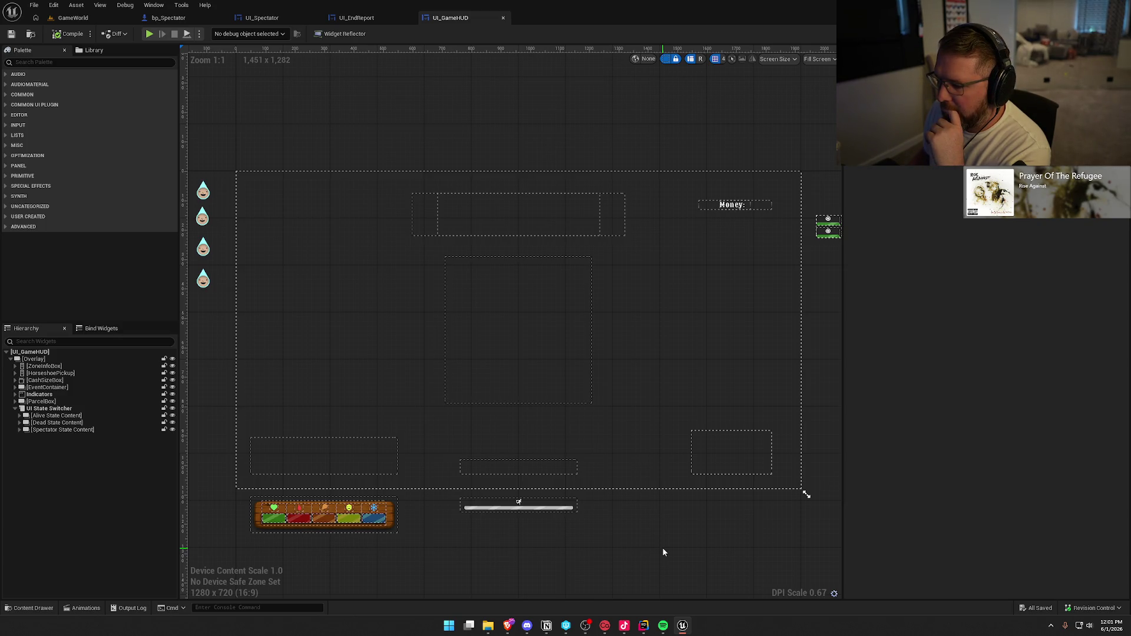
# Review UI_Spectator and bp_Spectator's left-click Change Viewed Actor node
pyautogui.click(263, 19)
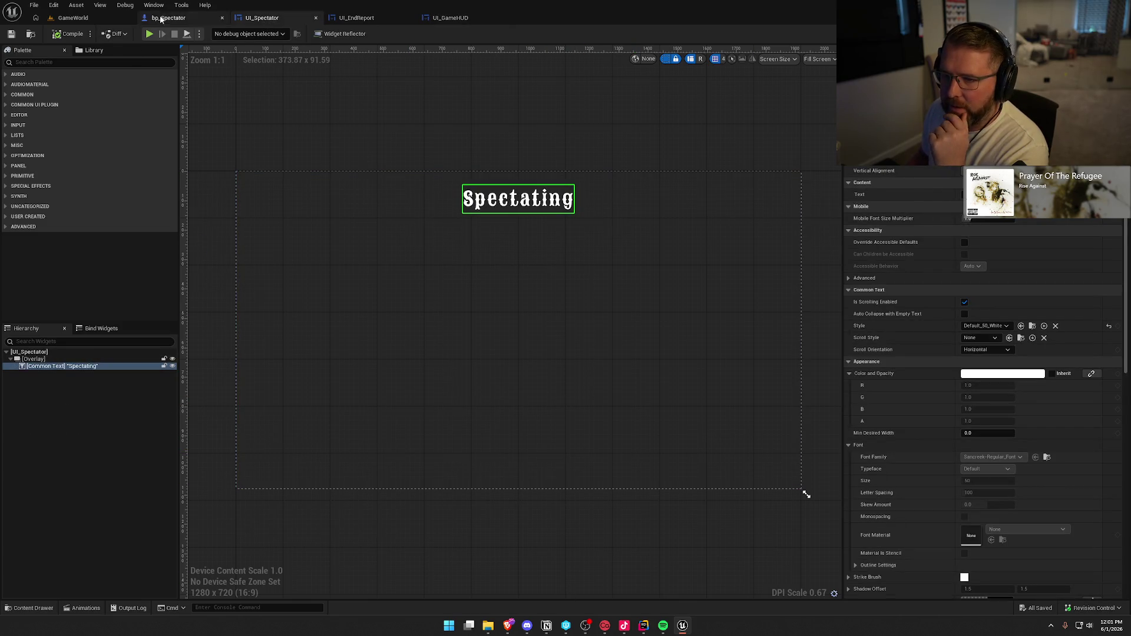
pyautogui.click(161, 19)
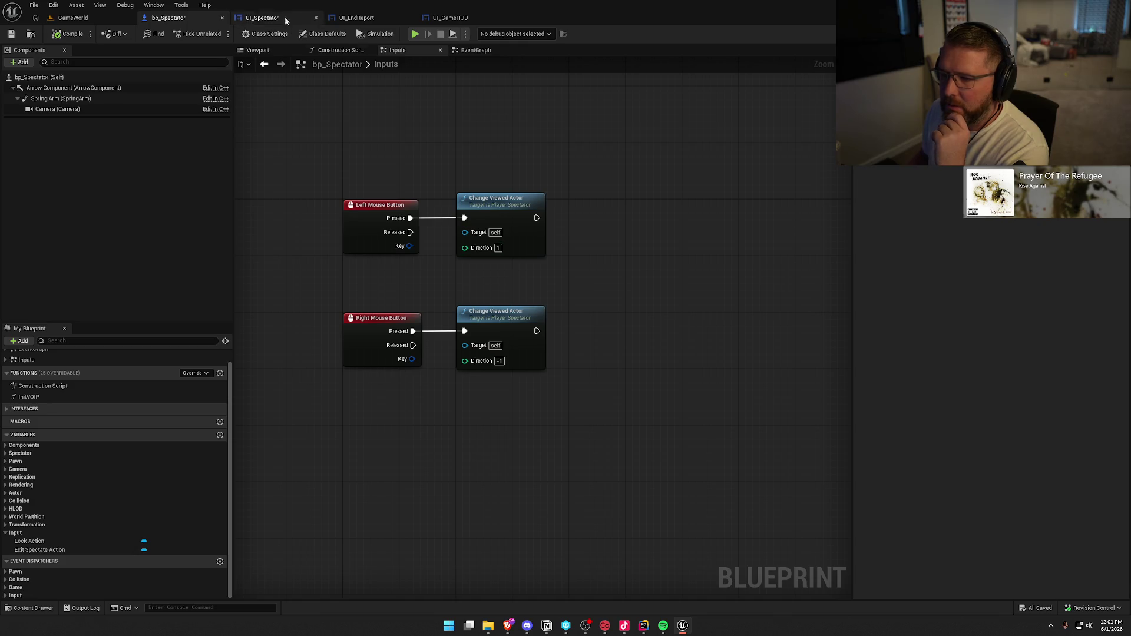
pyautogui.click(509, 199)
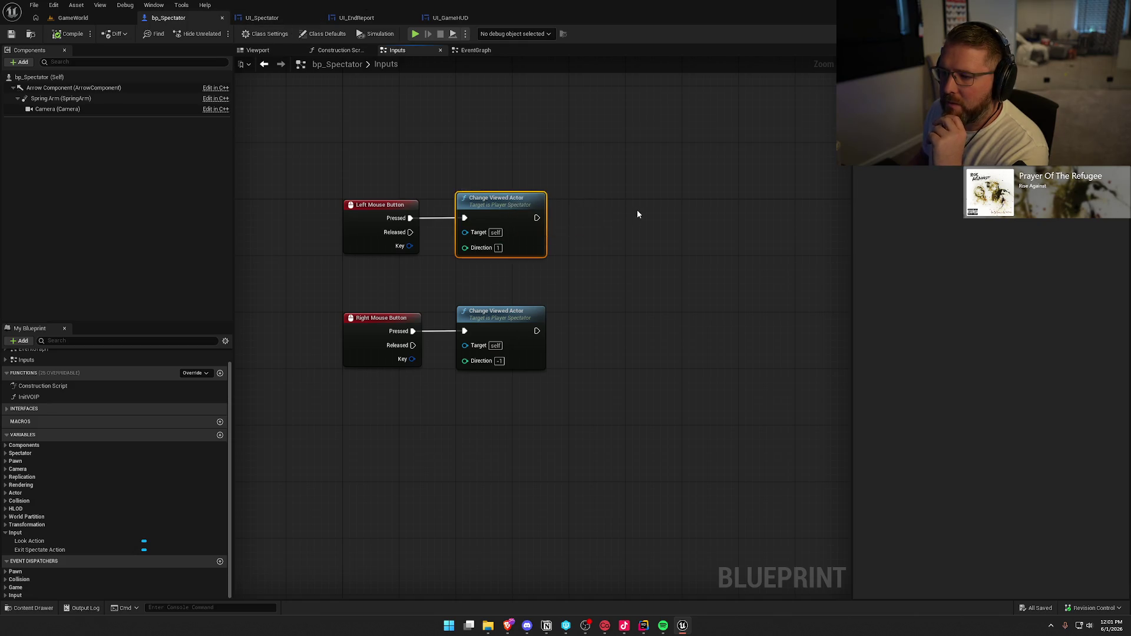
# Jump to StartSpectatingBtn's On Clicked event in UI_EndReport and show its Start Spectating chain
pyautogui.click(356, 17)
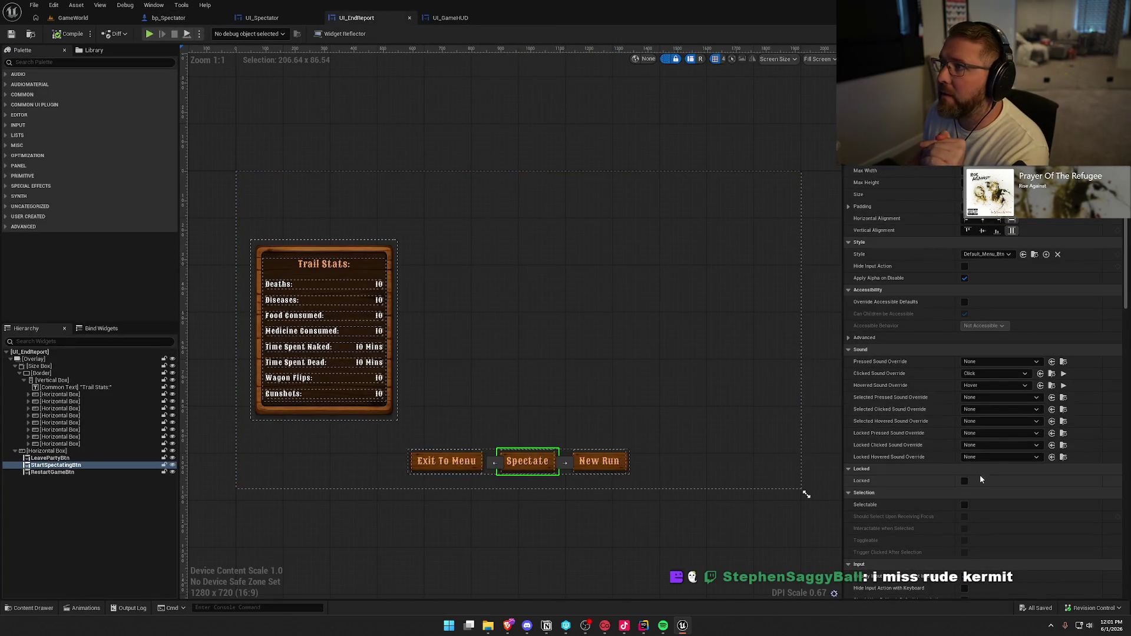
pyautogui.scroll(-1, 1111, 459)
pyautogui.scroll(-15, 1054, 453)
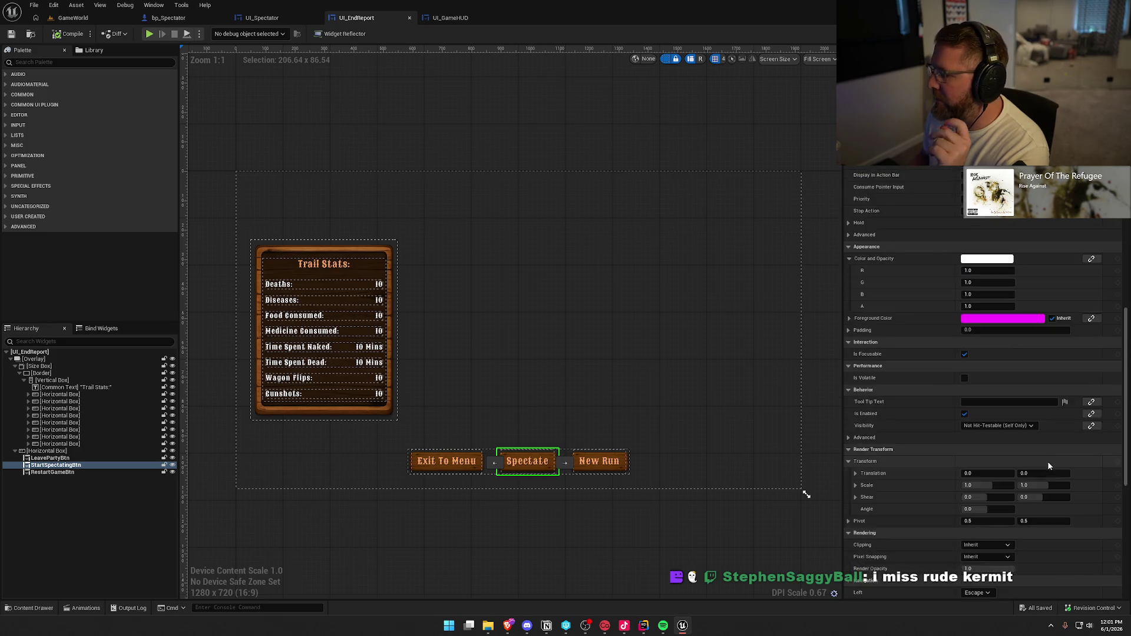
pyautogui.click(995, 419)
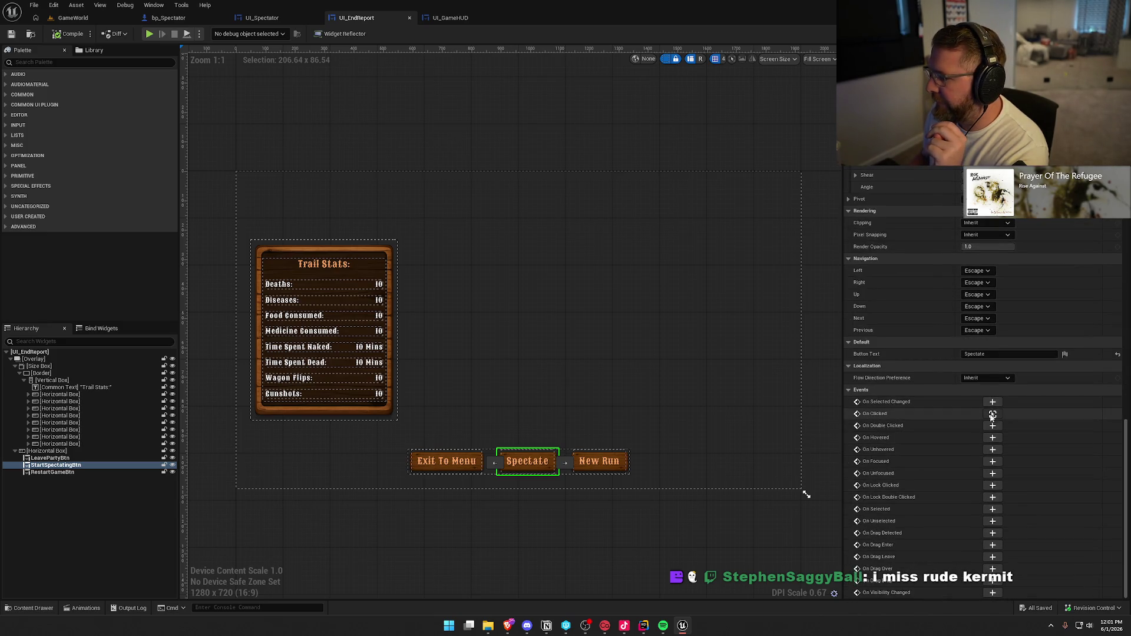
pyautogui.moveTo(758, 475); pyautogui.dragTo(451, 426)
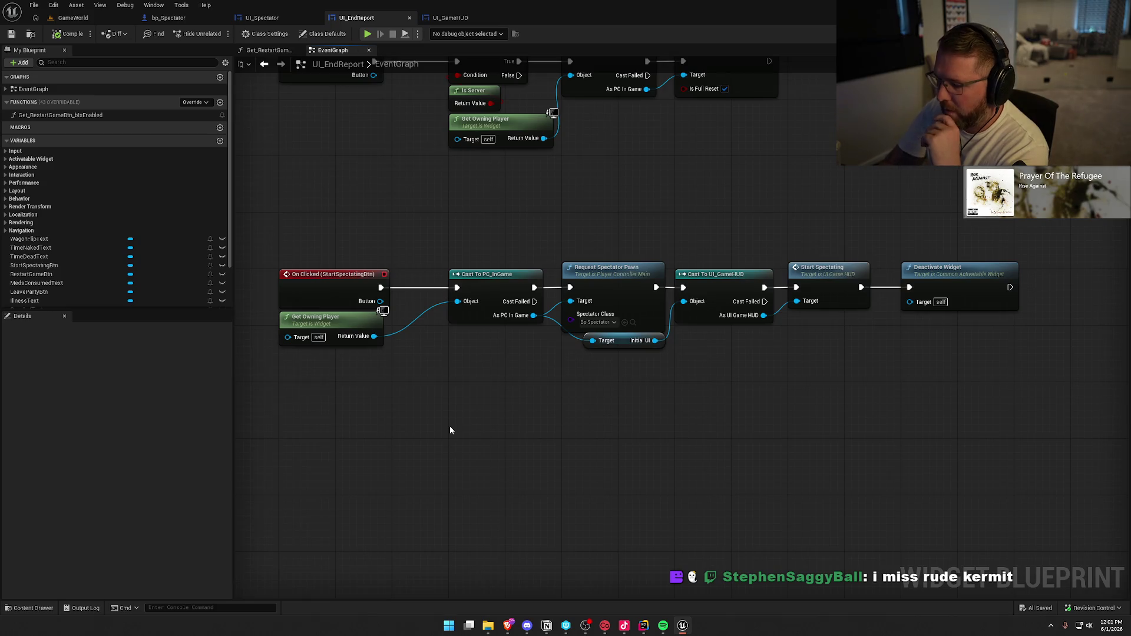
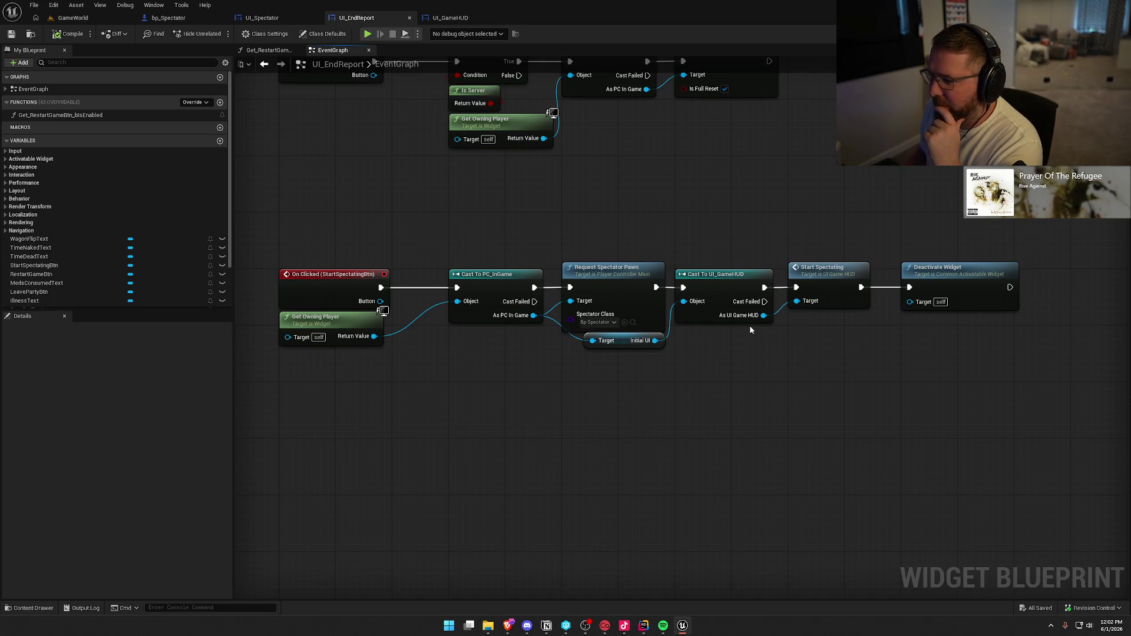
# Force-delete the UI_Spectator widget blueprint from the EndScreen folder despite its remaining references
pyautogui.moveTo(731, 249)
pyautogui.mouseDown()
pyautogui.moveTo(868, 362)
pyautogui.moveTo(1070, 360)
pyautogui.mouseUp()
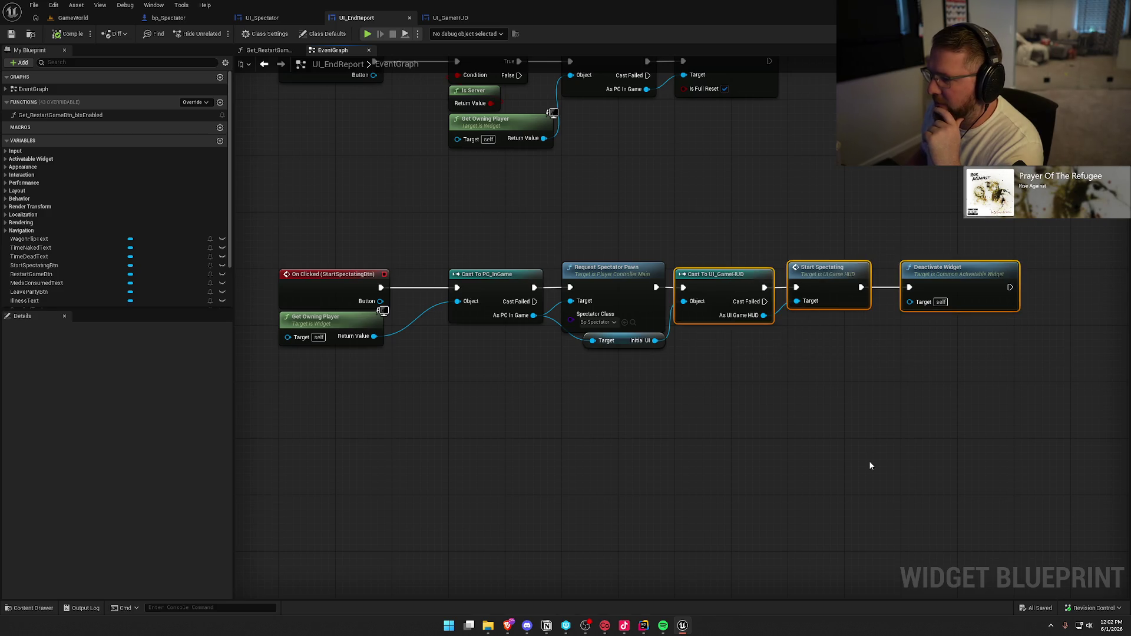
pyautogui.click(871, 462)
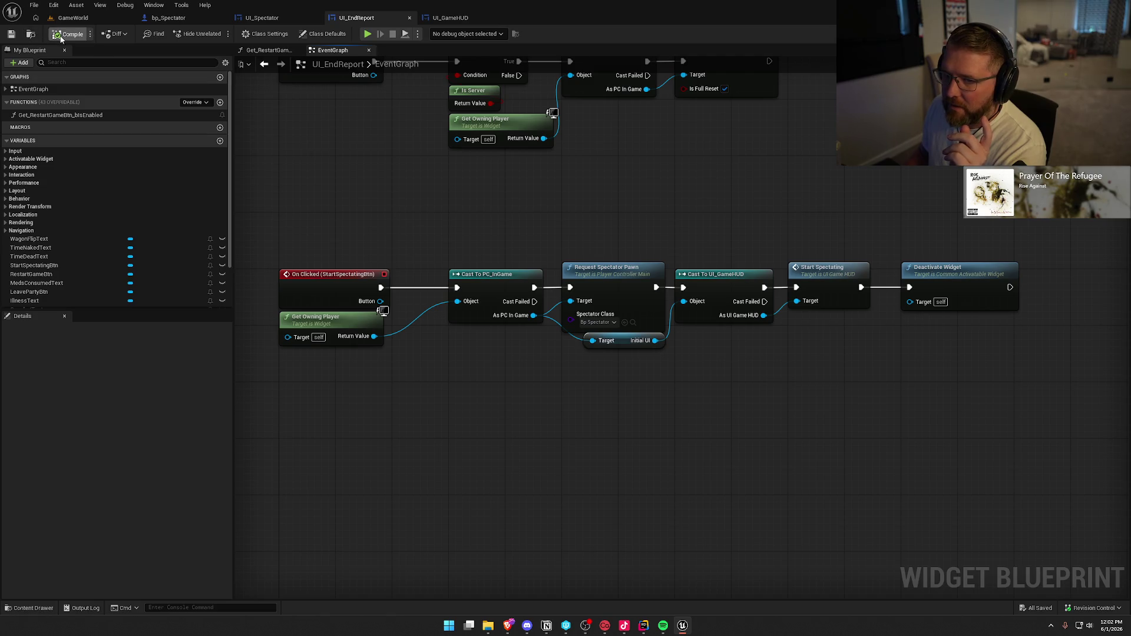
pyautogui.click(260, 19)
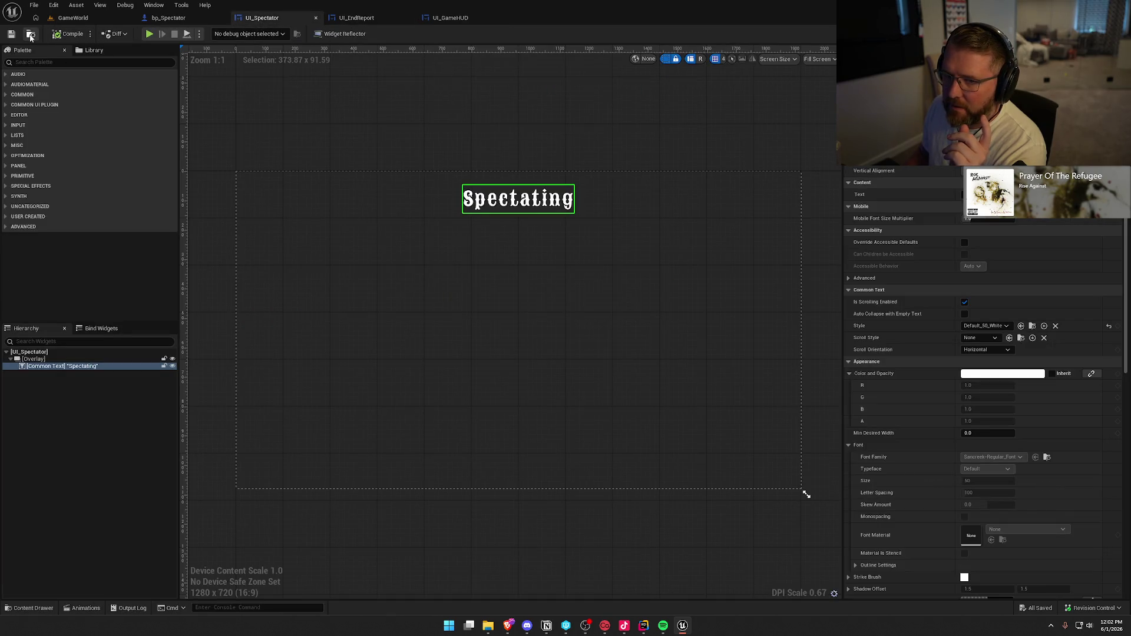
pyautogui.hotkey('ctrl', 'space')
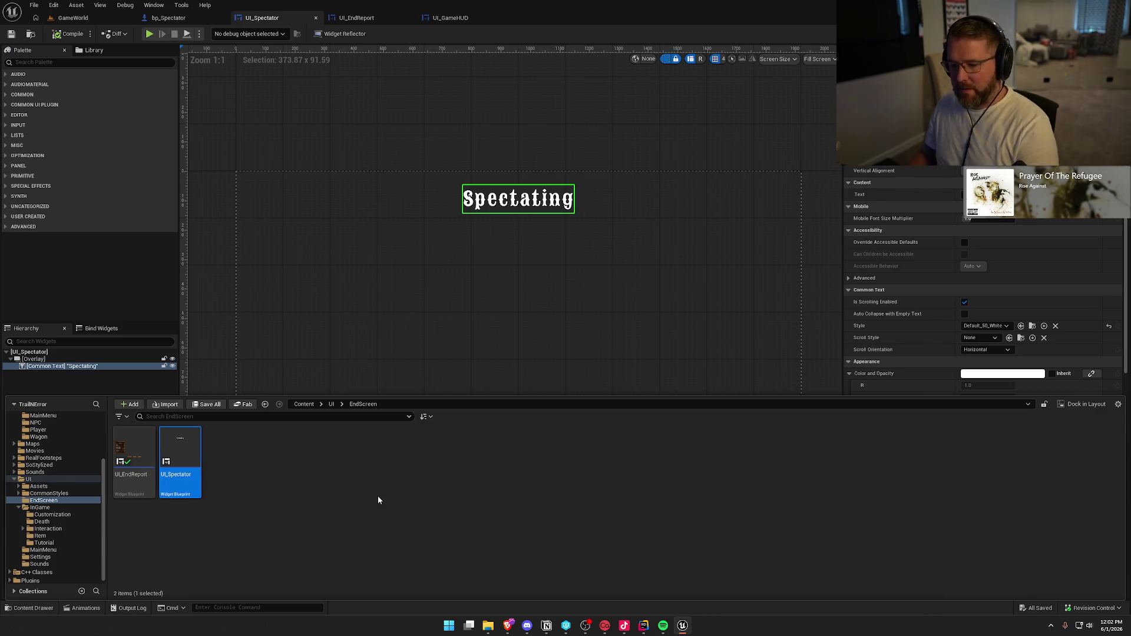
pyautogui.press('Delete')
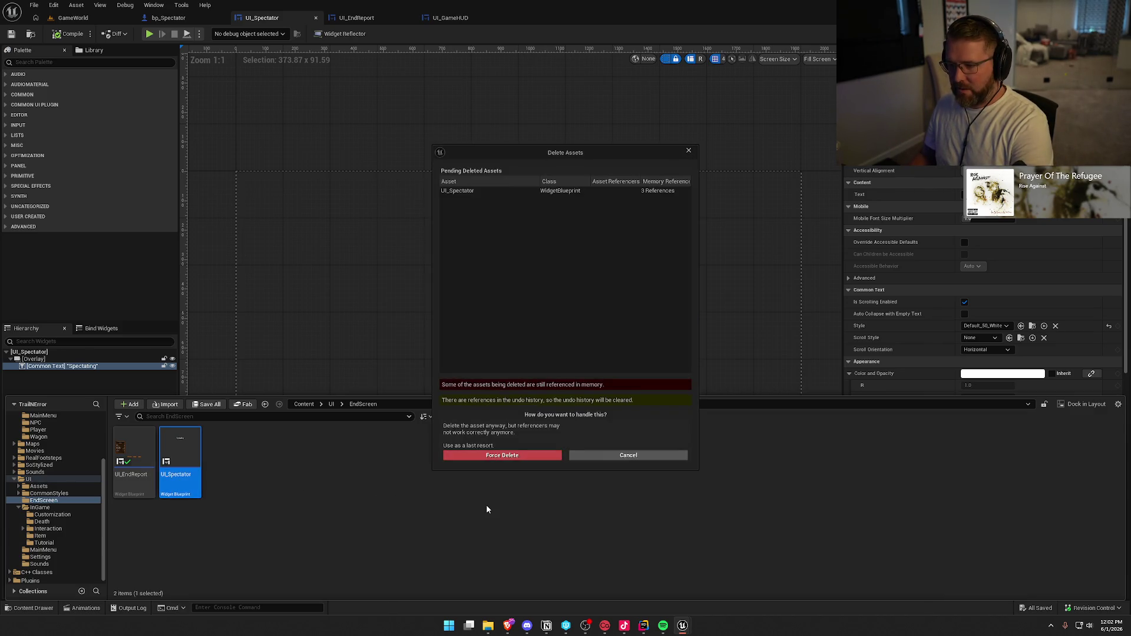
pyautogui.click(479, 456)
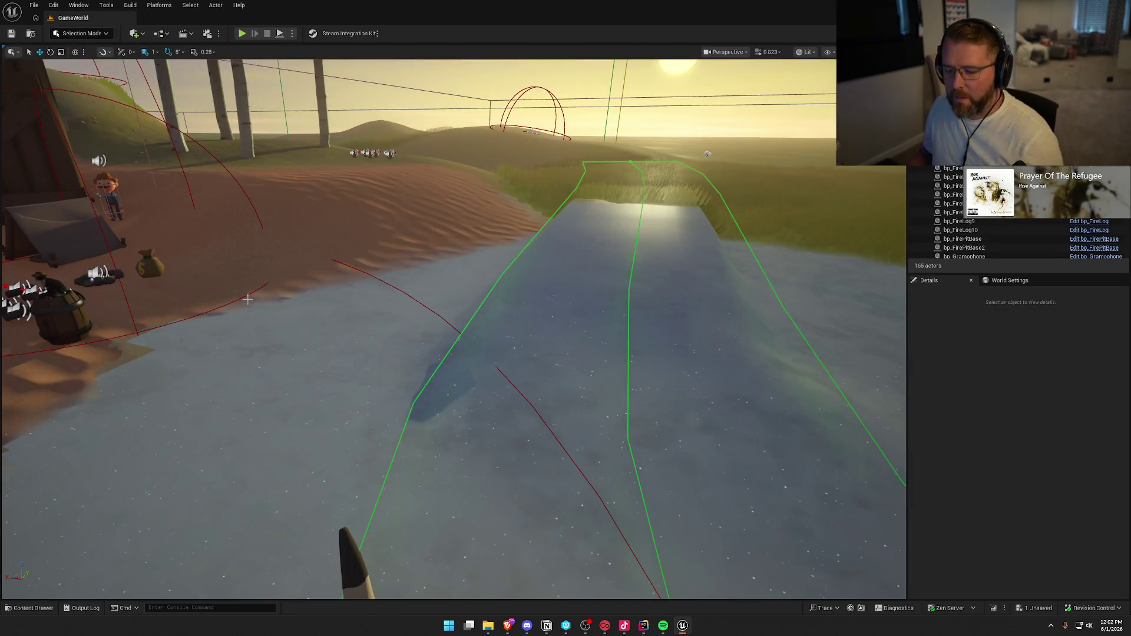
# Open bp_WinActor's CheckEndGame function and follow Client Return to Podium into PlayerSpectator.gen.cpp
pyautogui.hotkey('ctrl', 'space')
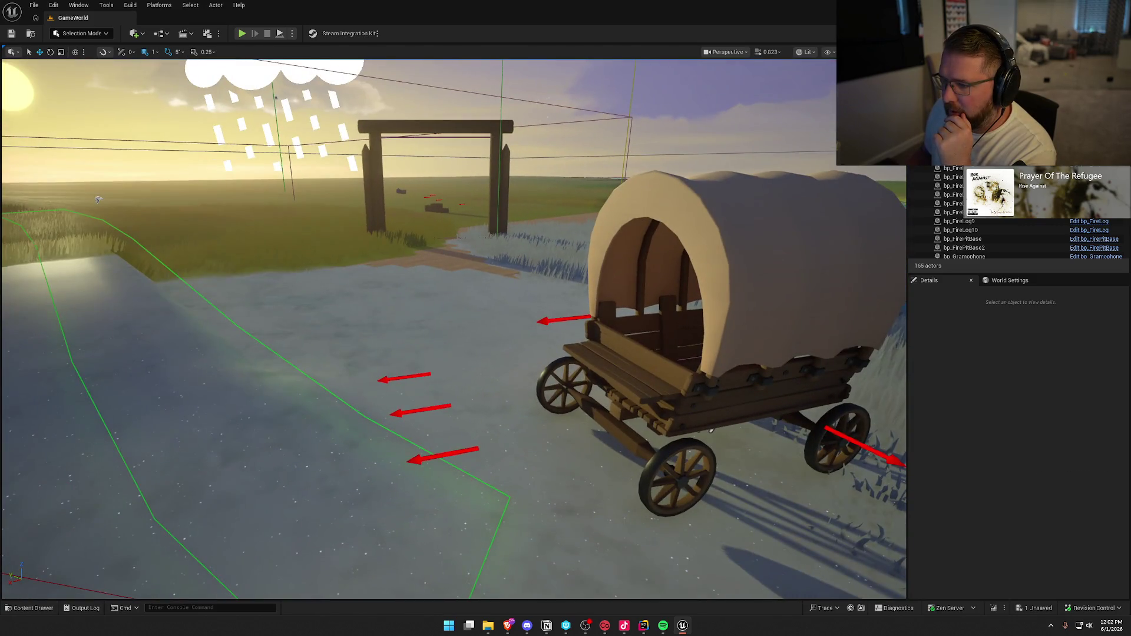
pyautogui.click(955, 185)
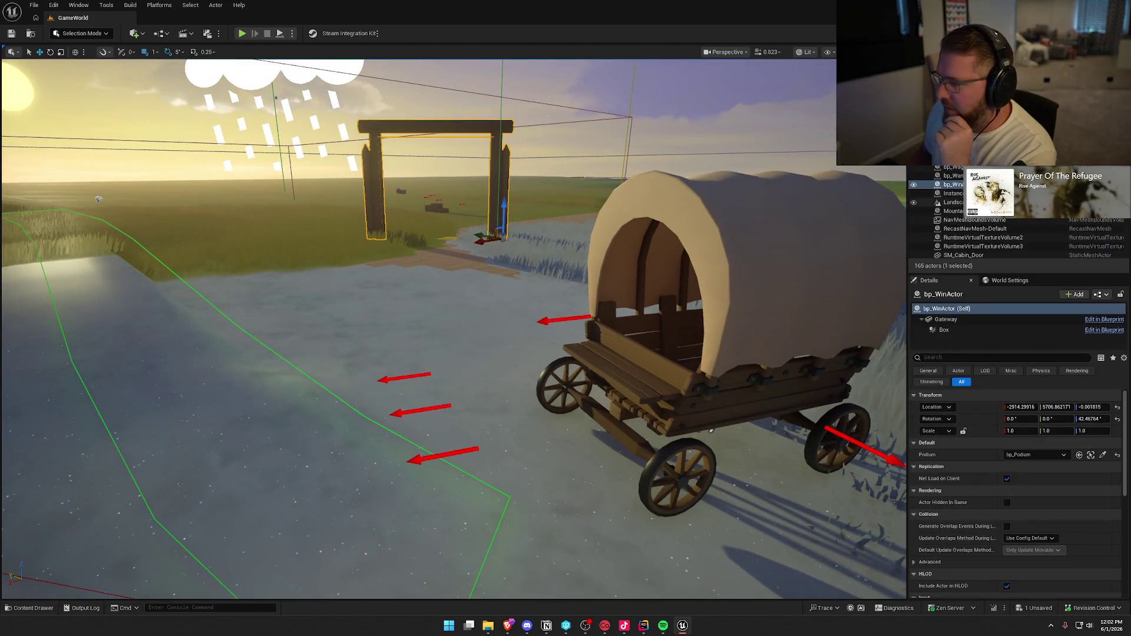
pyautogui.hotkey('ctrl', 'e')
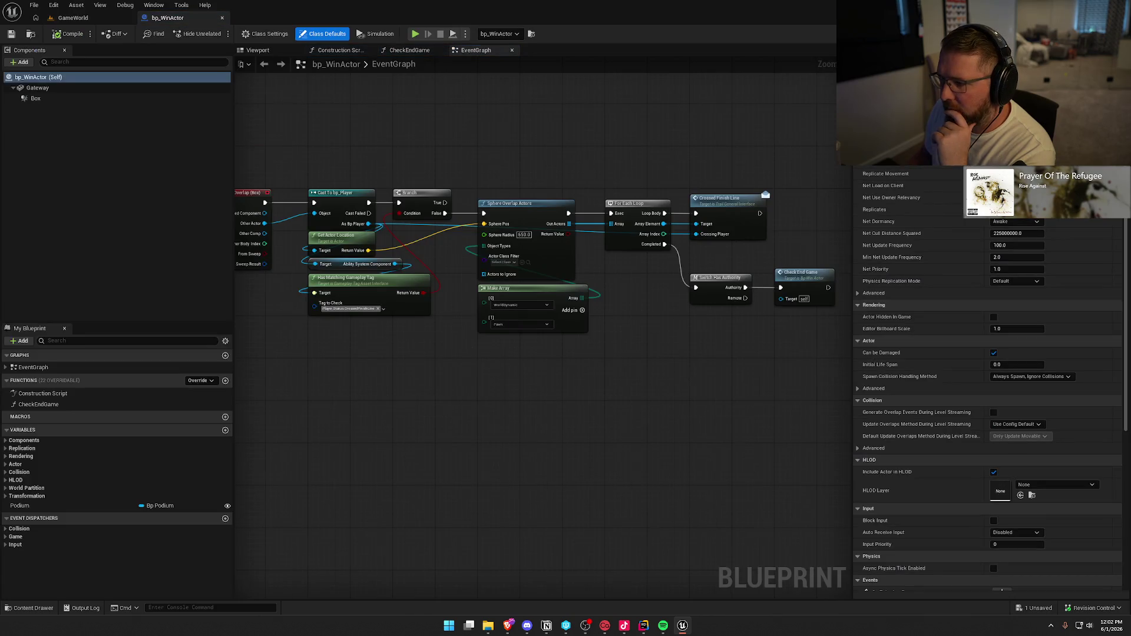
pyautogui.doubleClick(802, 272)
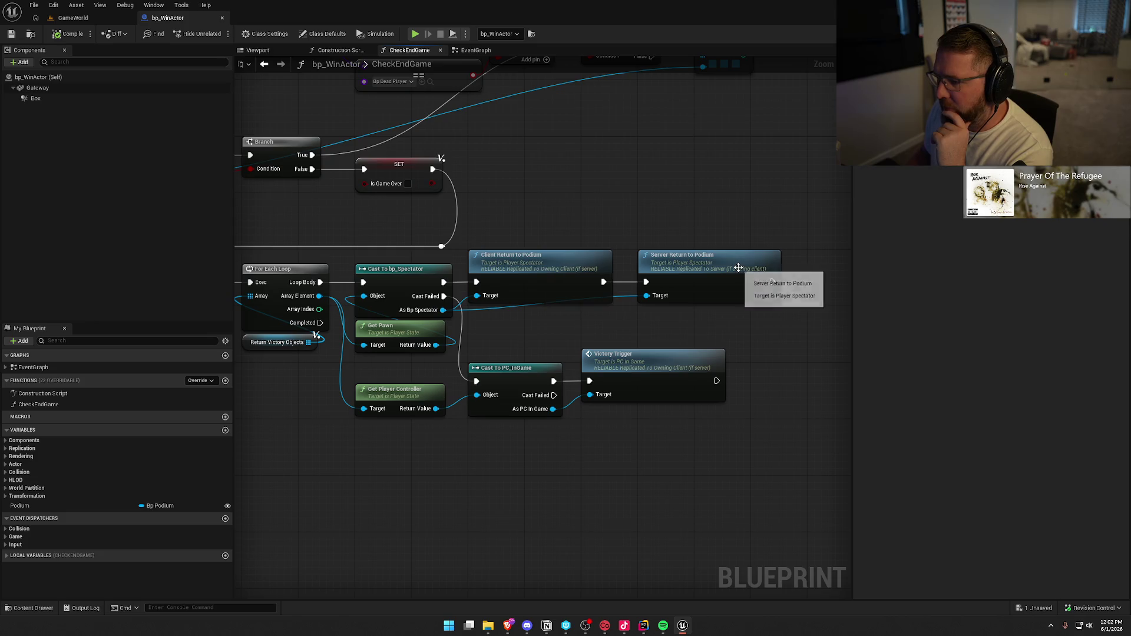
pyautogui.click(555, 280)
pyautogui.doubleClick(555, 280)
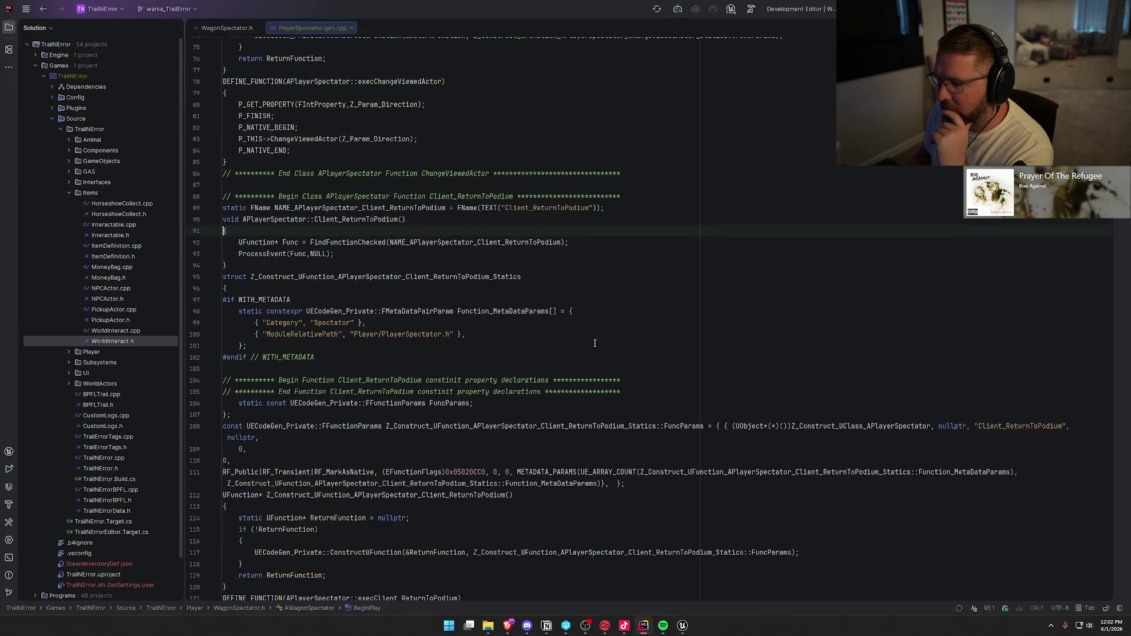
# Close the generated code tabs and open PlayerSpectator.cpp from the Source > Player folder
pyautogui.middleClick(317, 29)
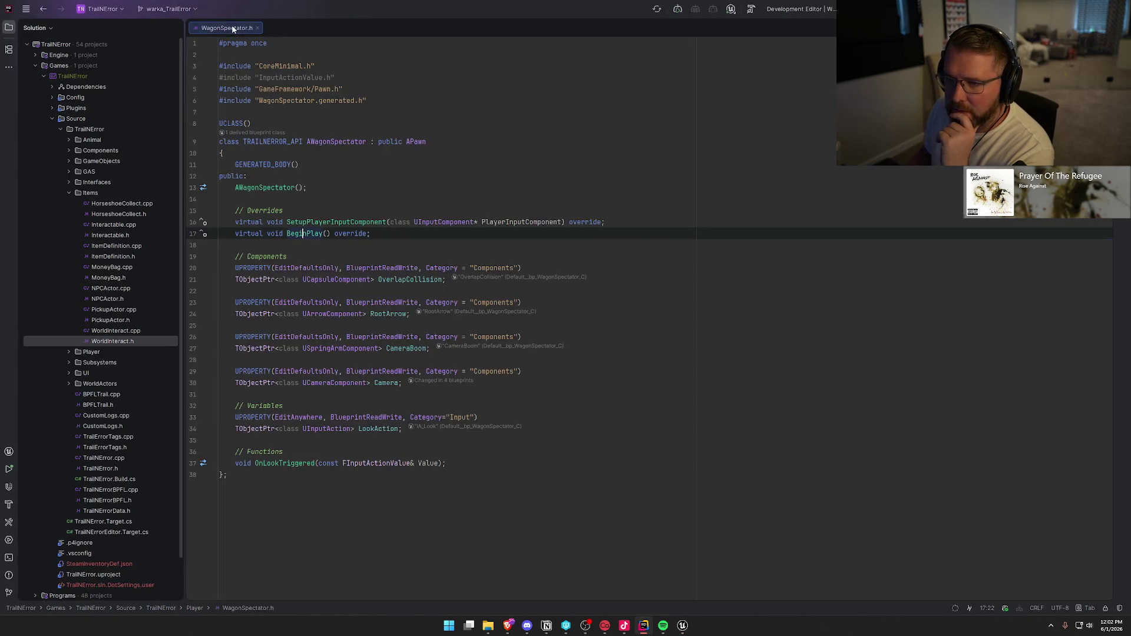
pyautogui.middleClick(227, 28)
pyautogui.click(69, 193)
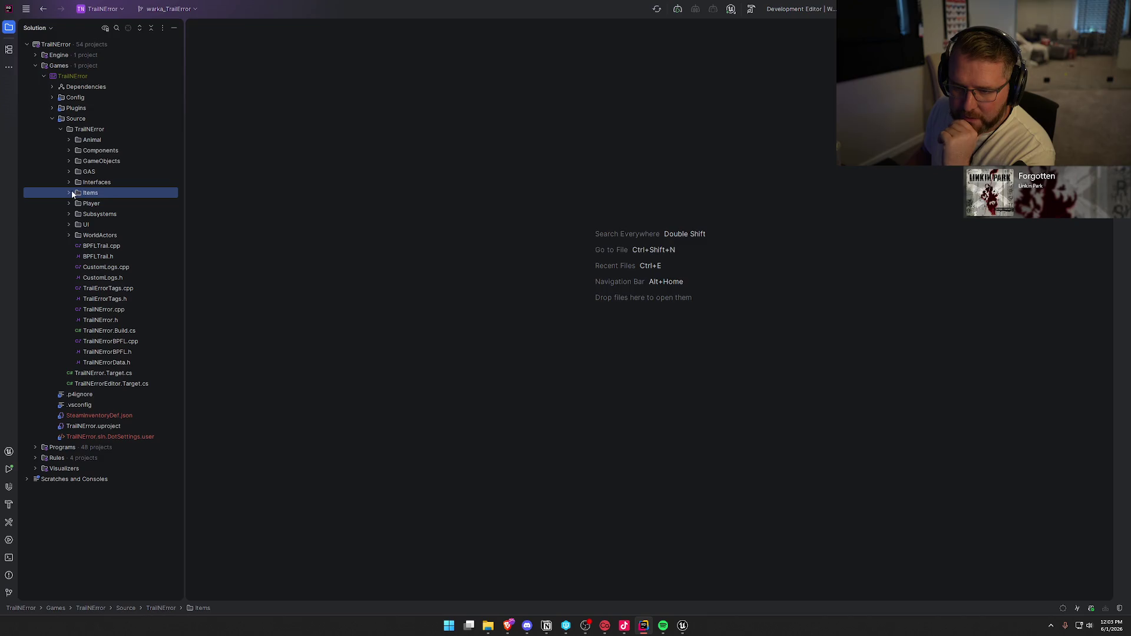
pyautogui.click(69, 203)
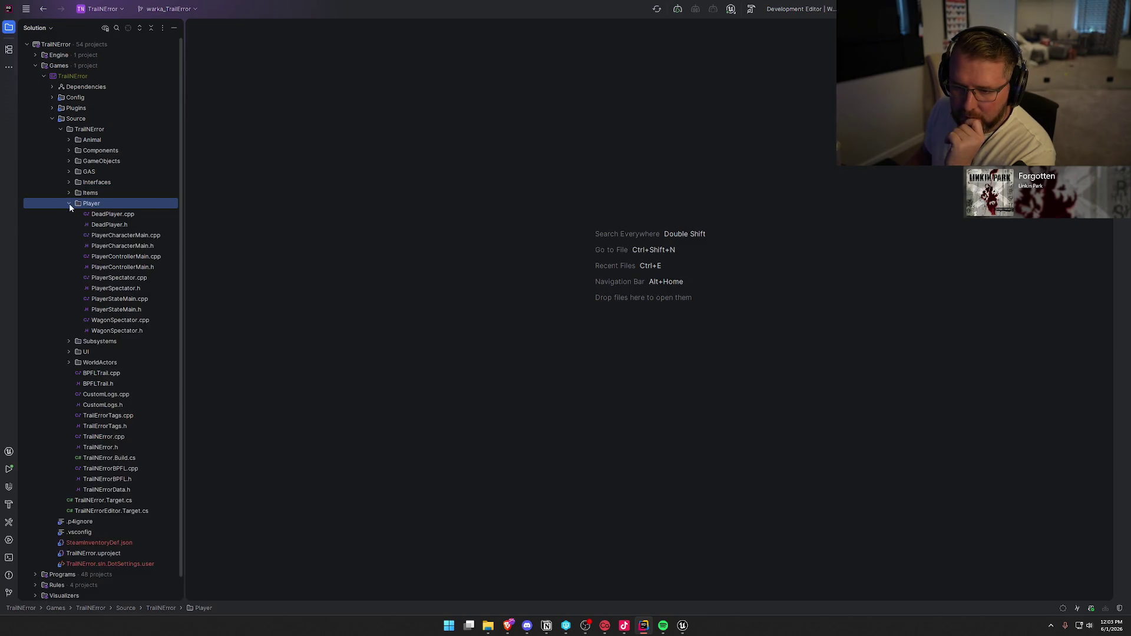
pyautogui.click(138, 280)
pyautogui.doubleClick(138, 281)
pyautogui.scroll(-8, 739, 411)
pyautogui.scroll(-14, 739, 410)
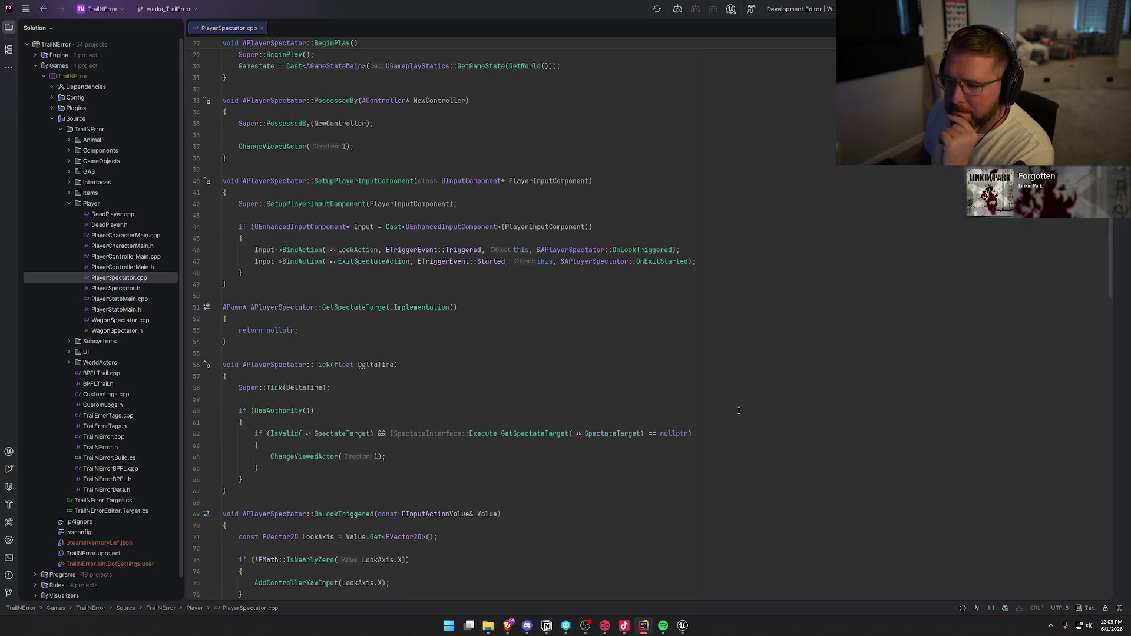
pyautogui.scroll(-5, 738, 411)
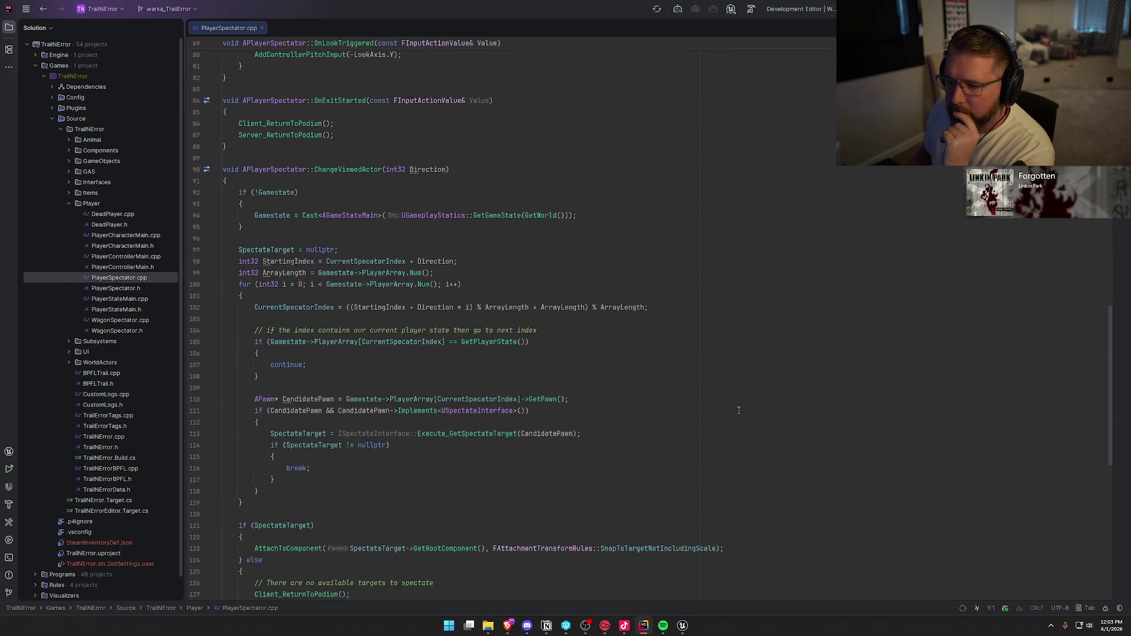
# Check Client_ReturnToPodium's header declaration, implementation and OnExitSpectator broadcast, then return to Unreal's CheckEndGame graph
pyautogui.click(276, 124)
pyautogui.press('F12')
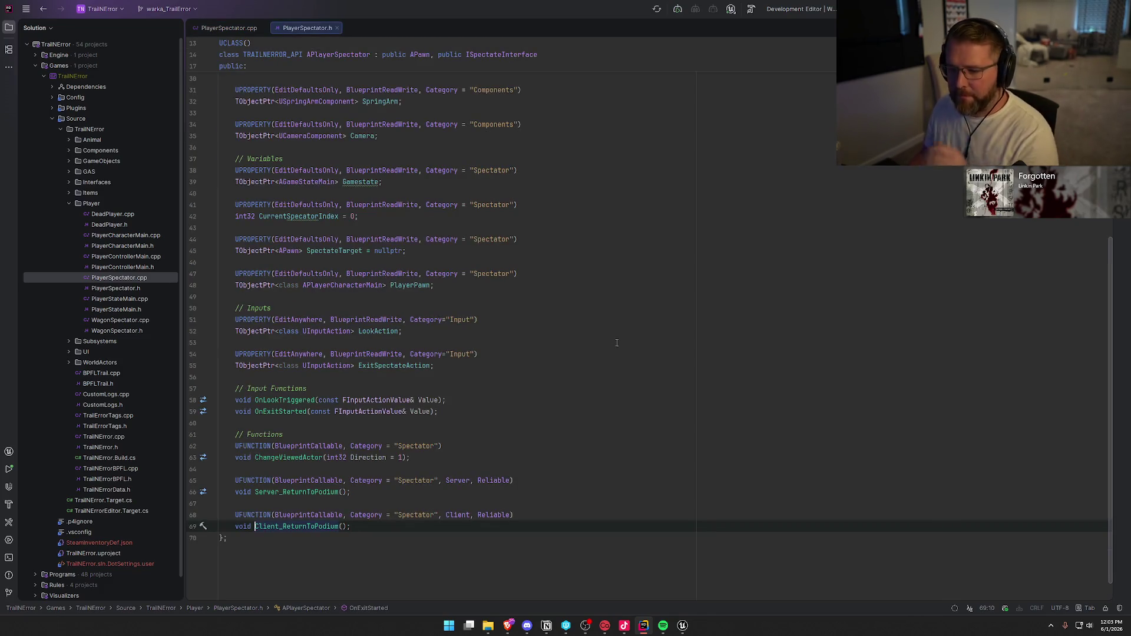
pyautogui.press('F12')
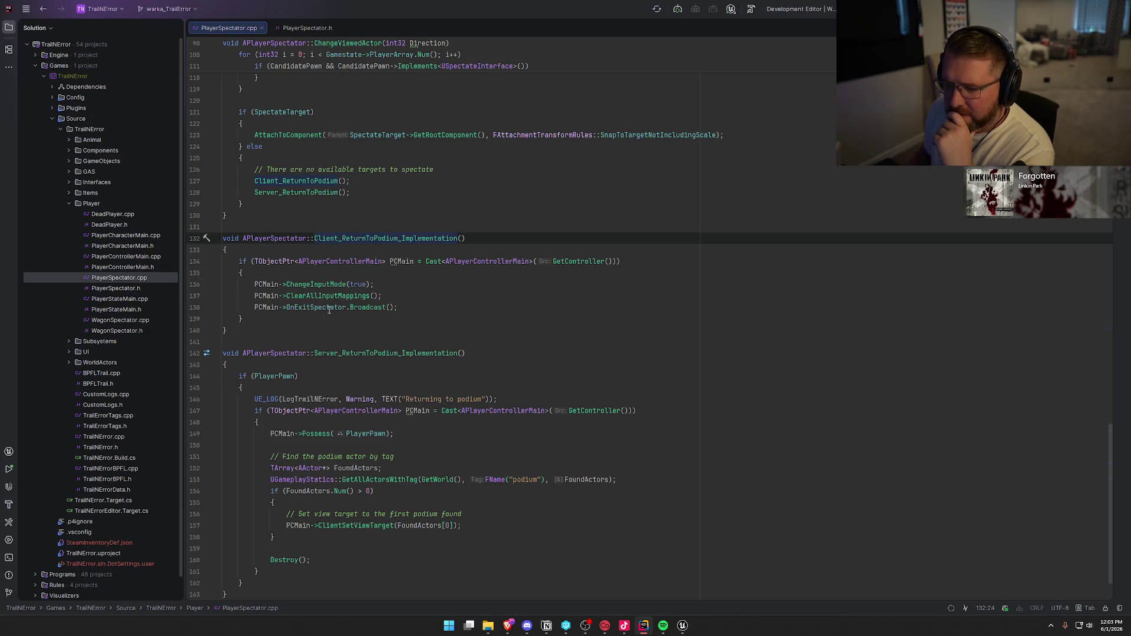
pyautogui.click(409, 310)
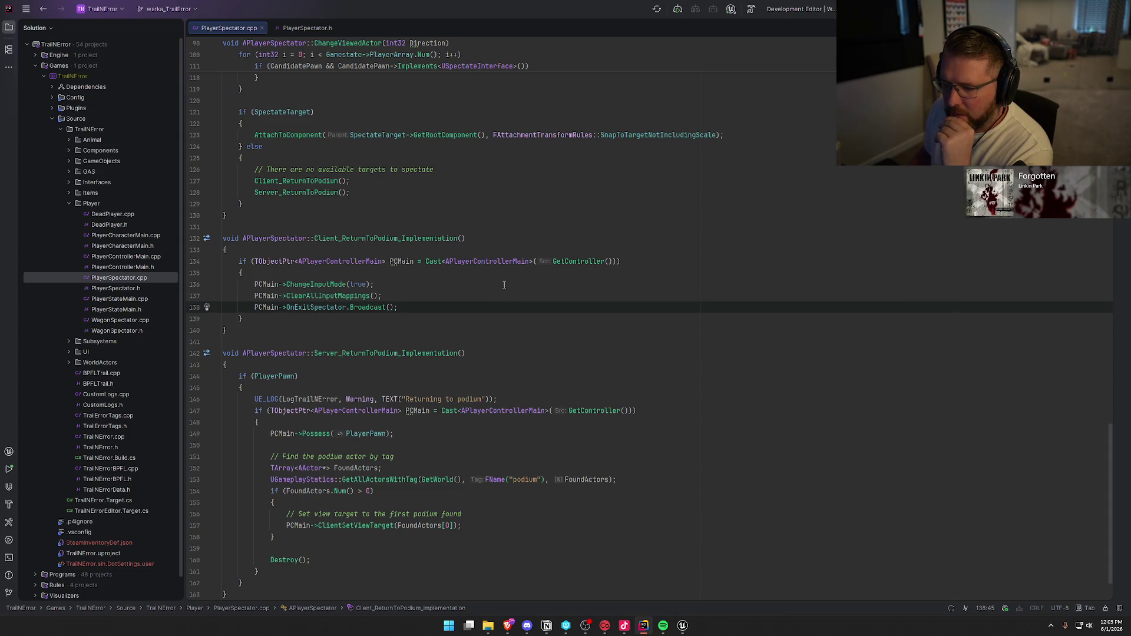
pyautogui.click(683, 627)
pyautogui.click(687, 500)
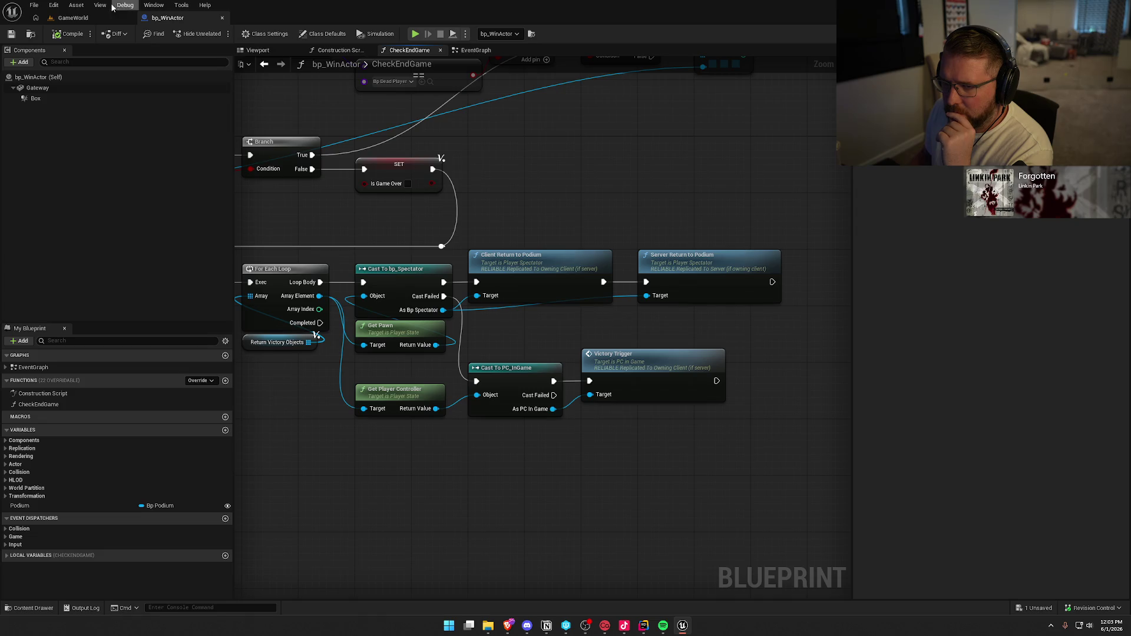
# Glance at the GameWorld and bp_WinActor tabs, recheck the Rider code, and return to Unreal
pyautogui.click(74, 18)
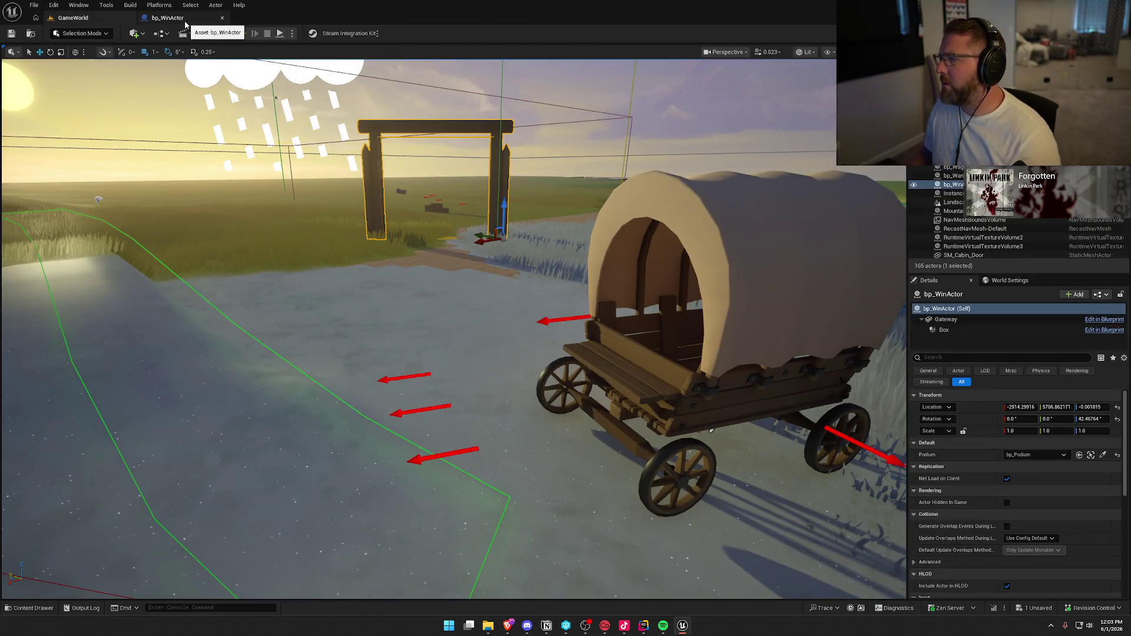
pyautogui.click(185, 22)
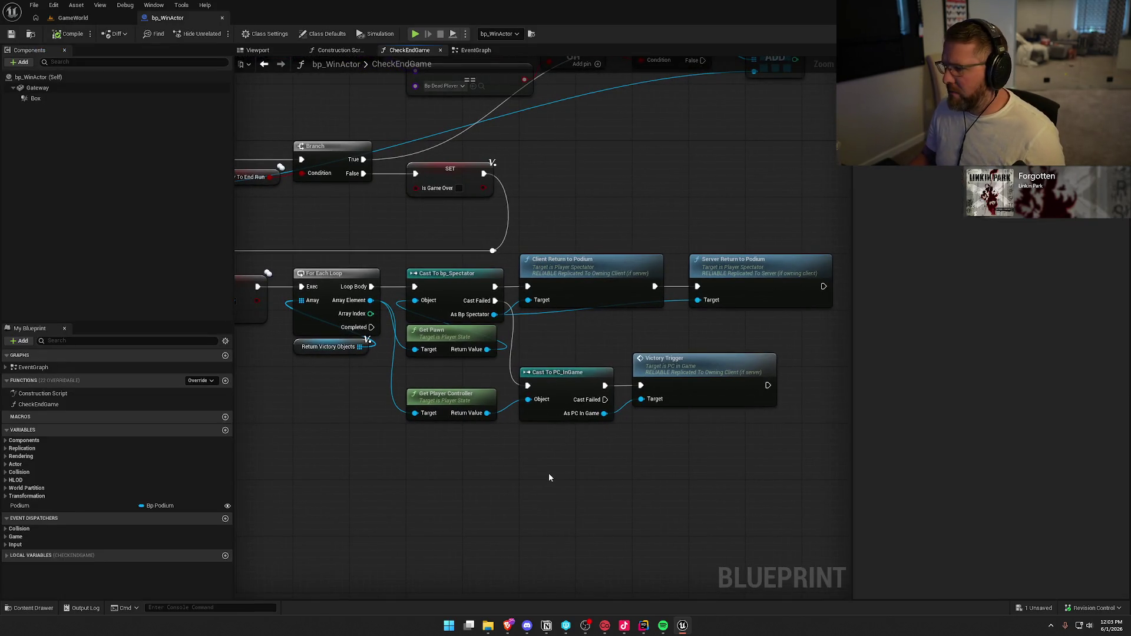
pyautogui.hotkey('alt', 'Tab')
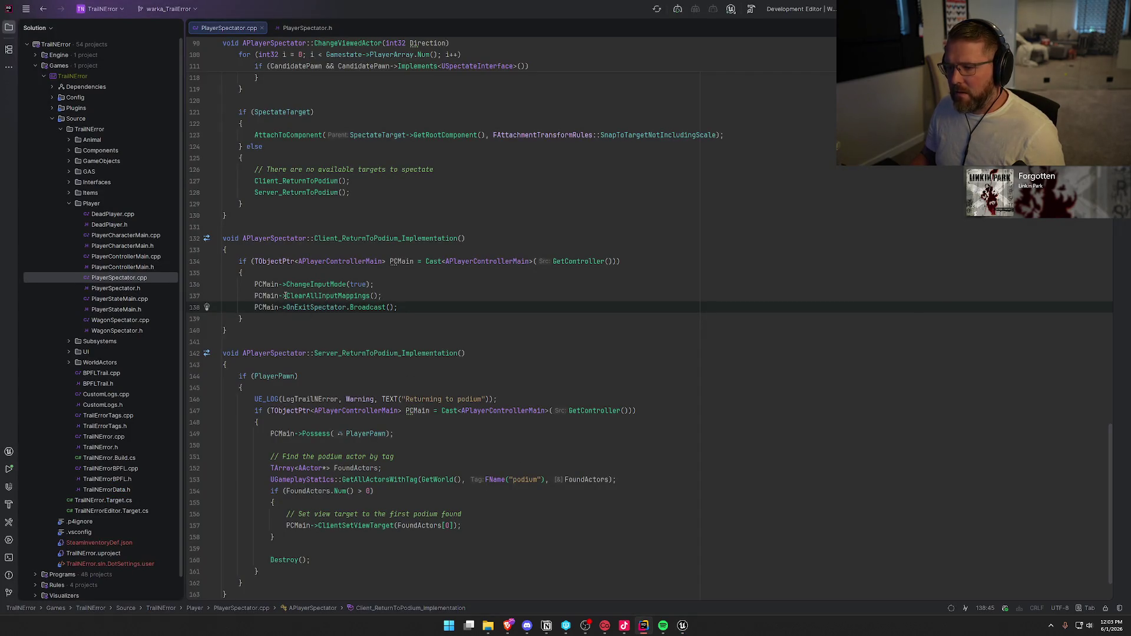
pyautogui.scroll(-2, 505, 415)
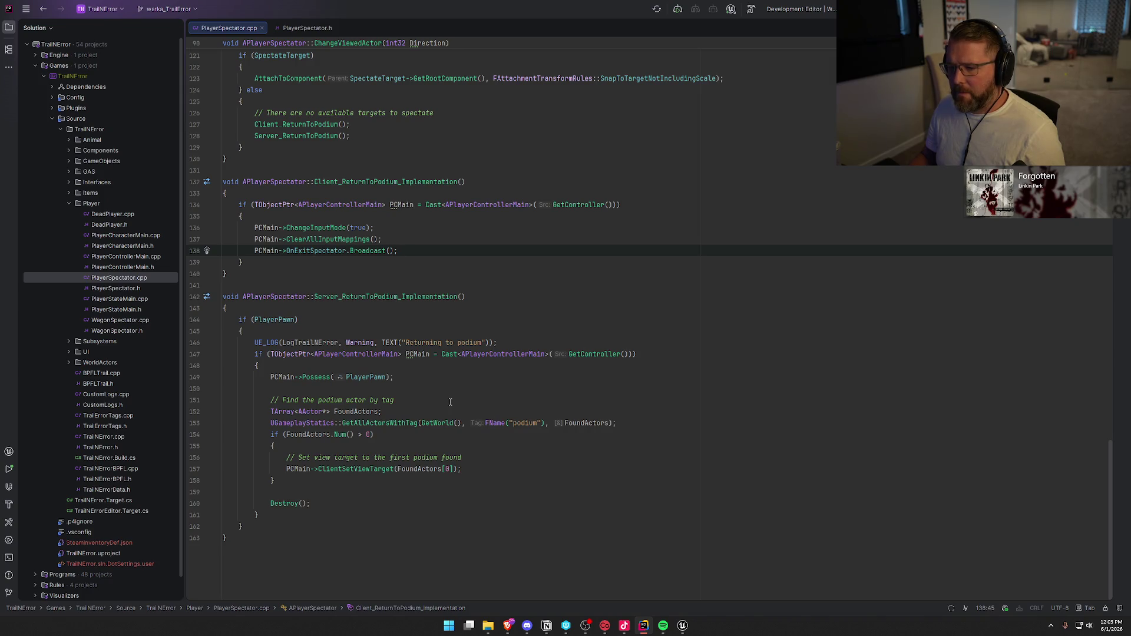
pyautogui.moveTo(313, 250)
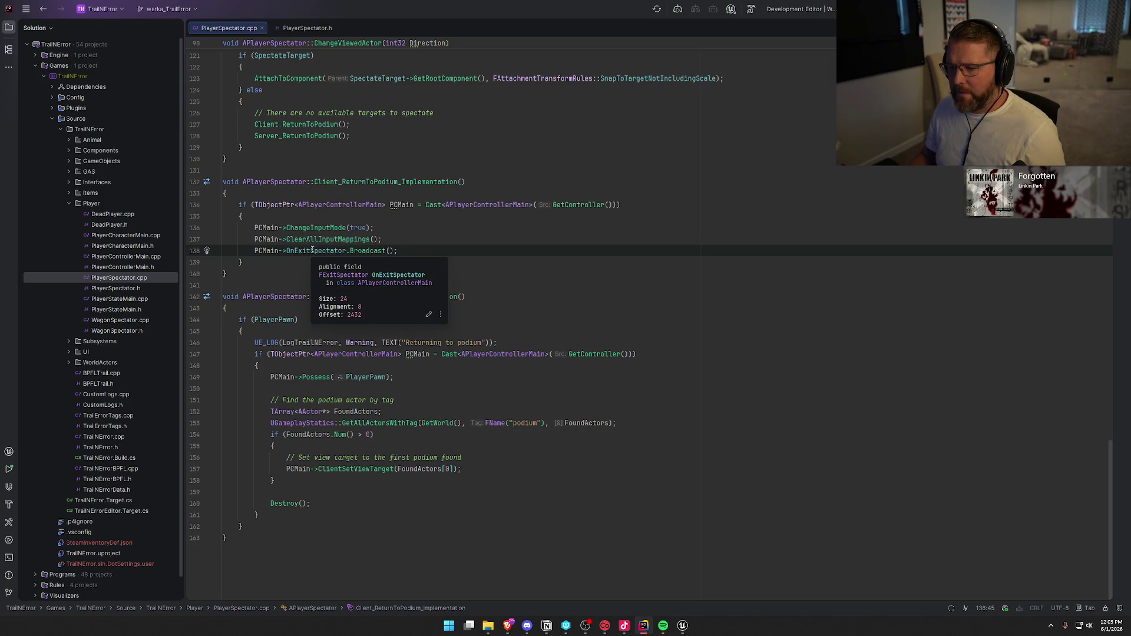
pyautogui.click(683, 626)
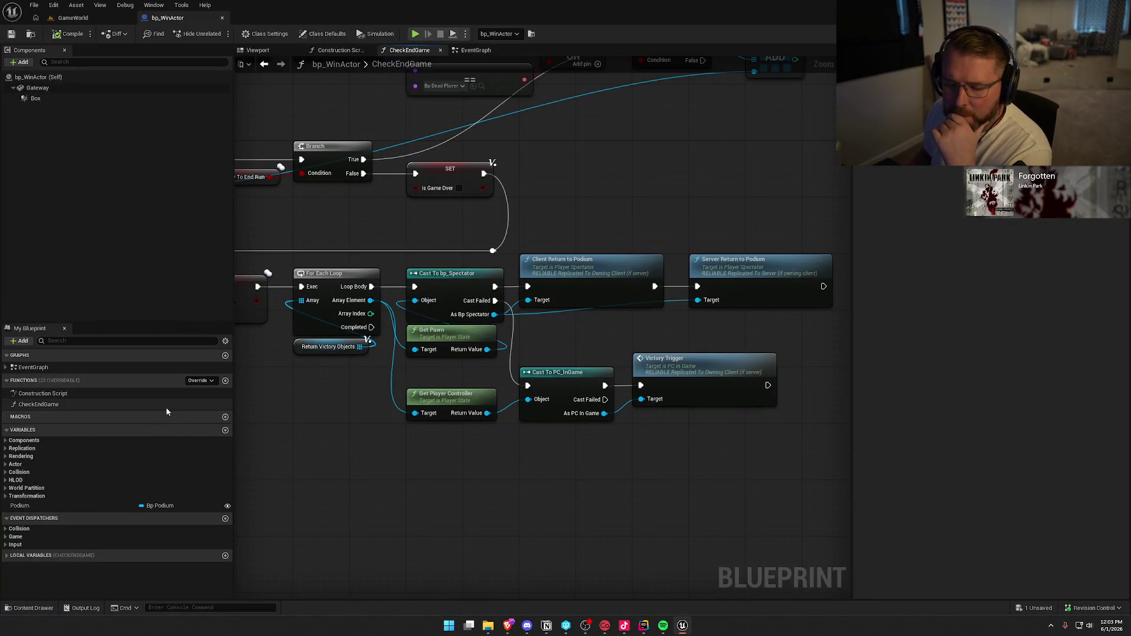
# Open the UI_GameHUD widget blueprint from the UI > InGame folder in the Content Drawer
pyautogui.click(22, 609)
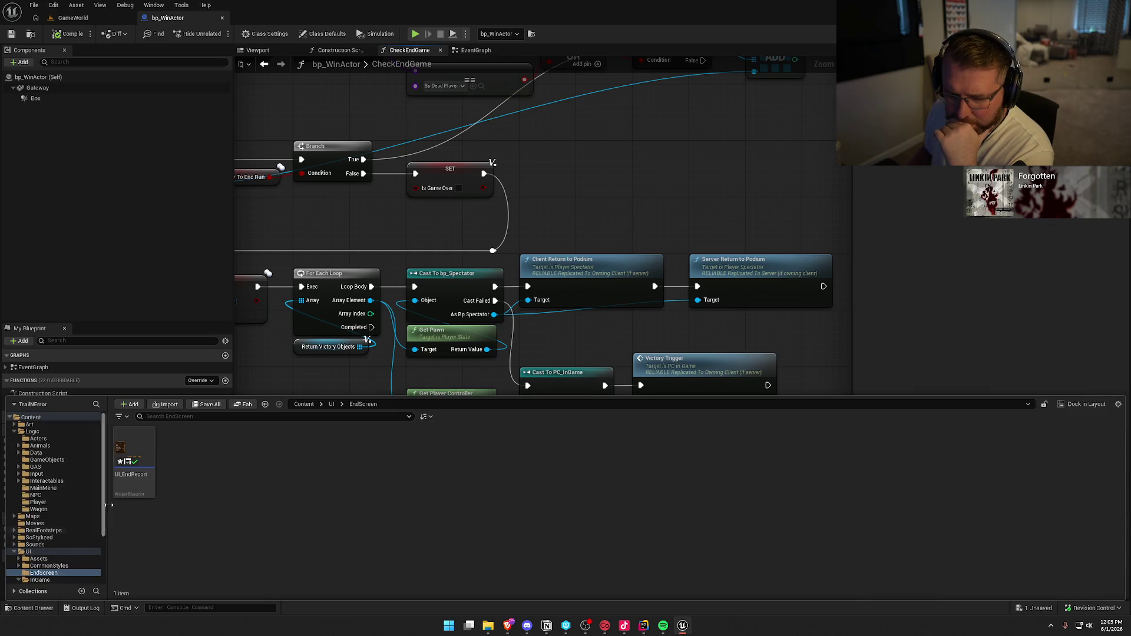
pyautogui.scroll(-3, 69, 563)
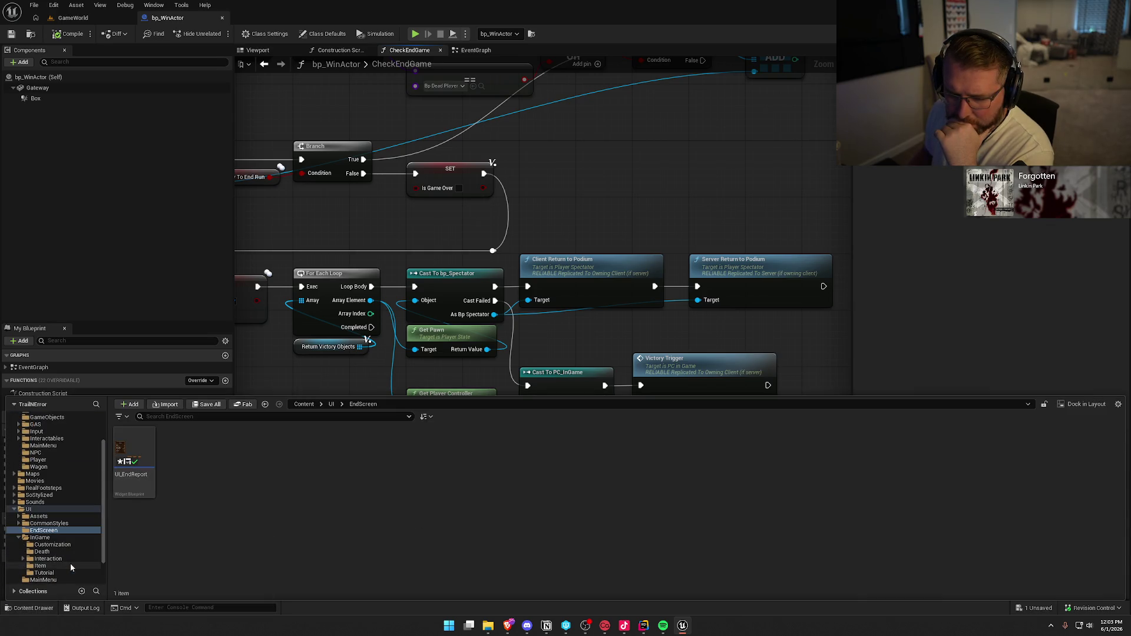
pyautogui.click(41, 538)
pyautogui.doubleClick(411, 466)
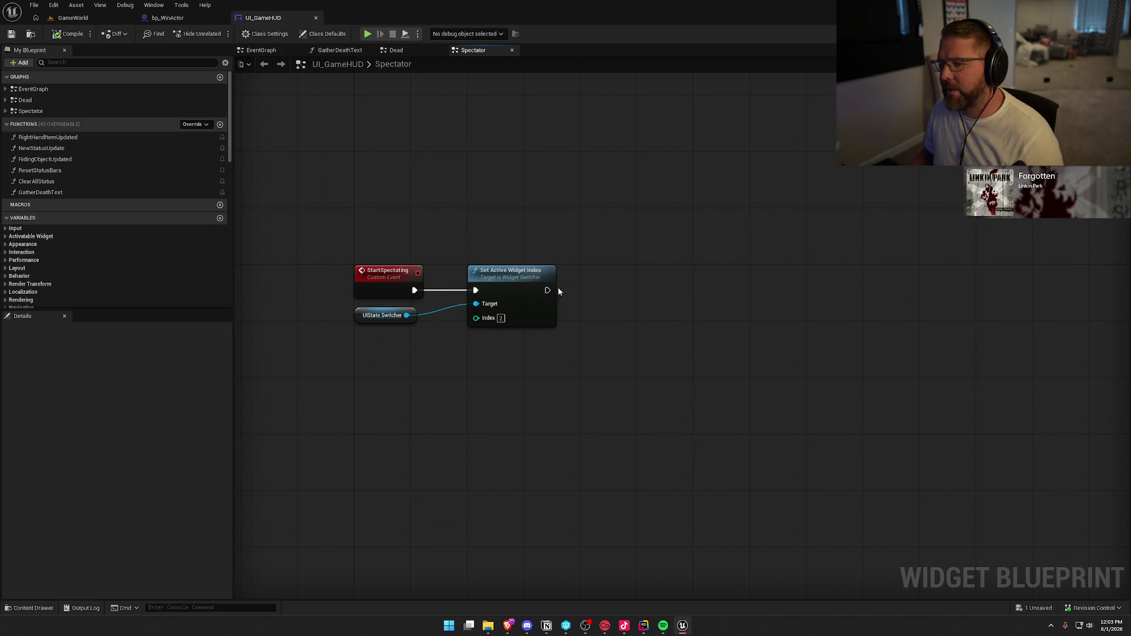
# Add a Get Player Controller node to StartSpectating, abandoning a first Bind Event search
pyautogui.rightClick(585, 329)
pyautogui.write('get player cont')
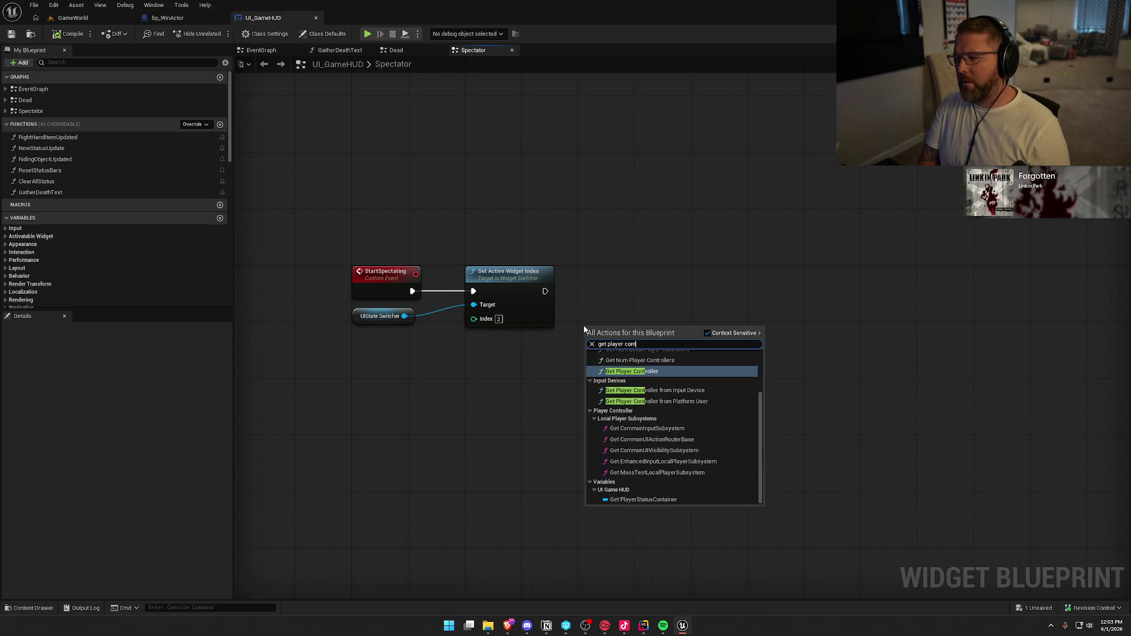
pyautogui.press('Return')
pyautogui.moveTo(681, 340); pyautogui.dragTo(731, 328)
pyautogui.write('i')
pyautogui.press('BackSpace')
pyautogui.write('bind evc')
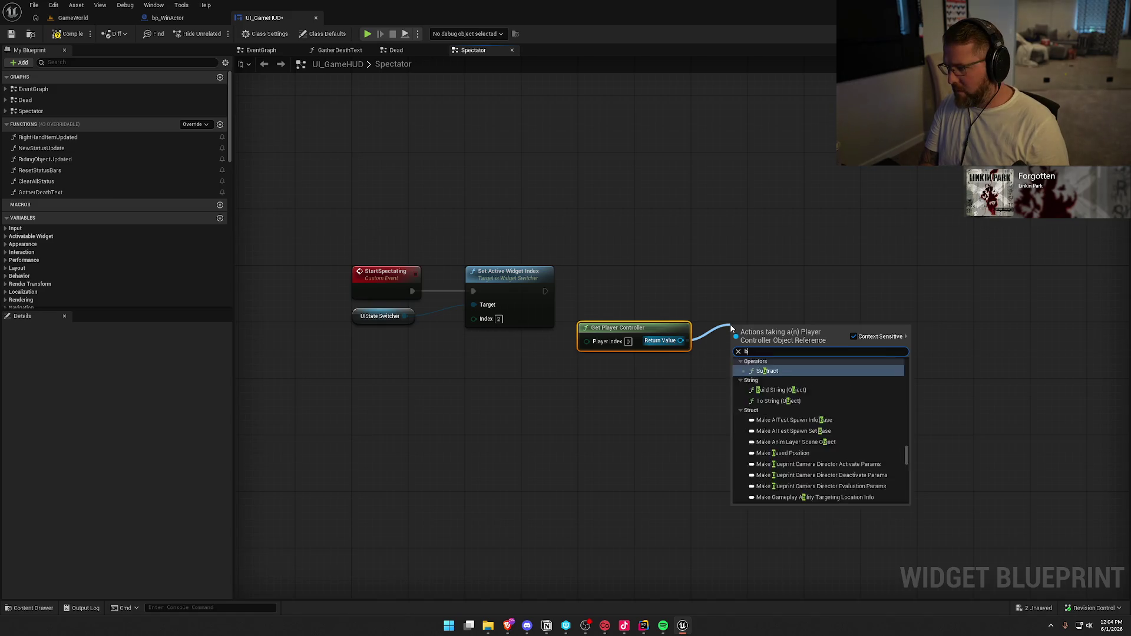
pyautogui.press('BackSpace')
pyautogui.write('ent to')
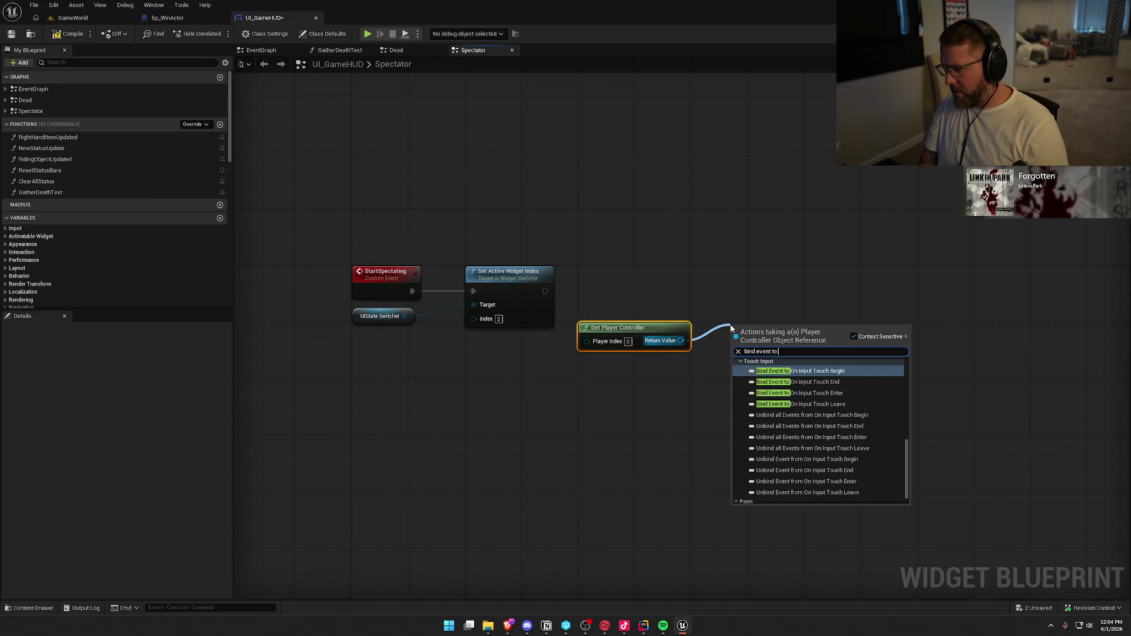
pyautogui.scroll(3, 856, 448)
pyautogui.scroll(10, 854, 445)
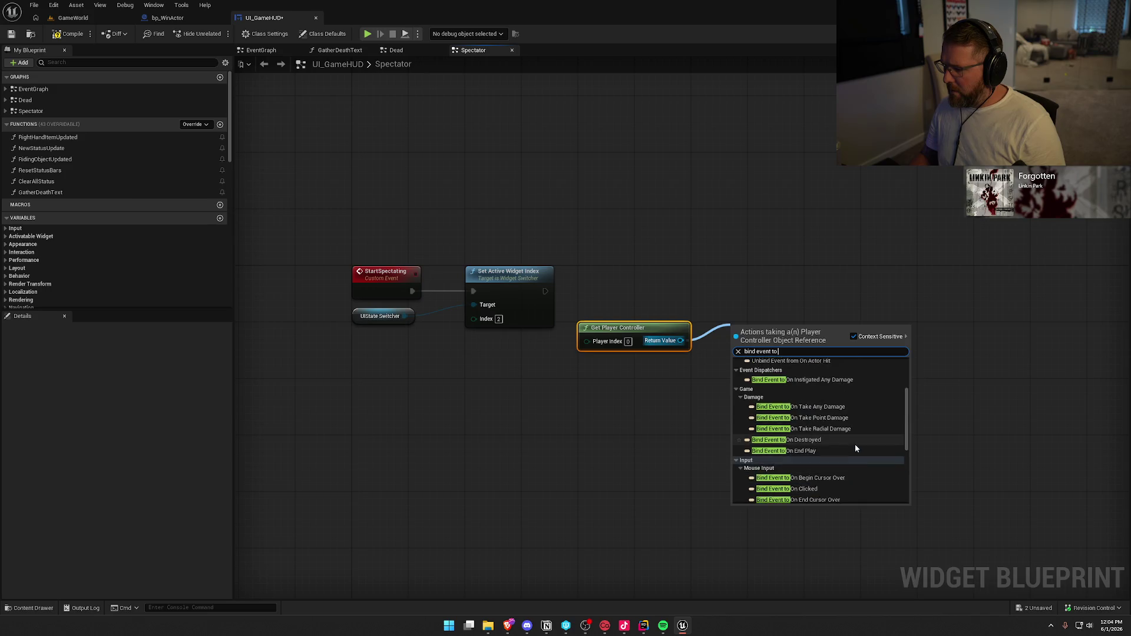
pyautogui.scroll(-8, 854, 444)
pyautogui.scroll(-4, 856, 448)
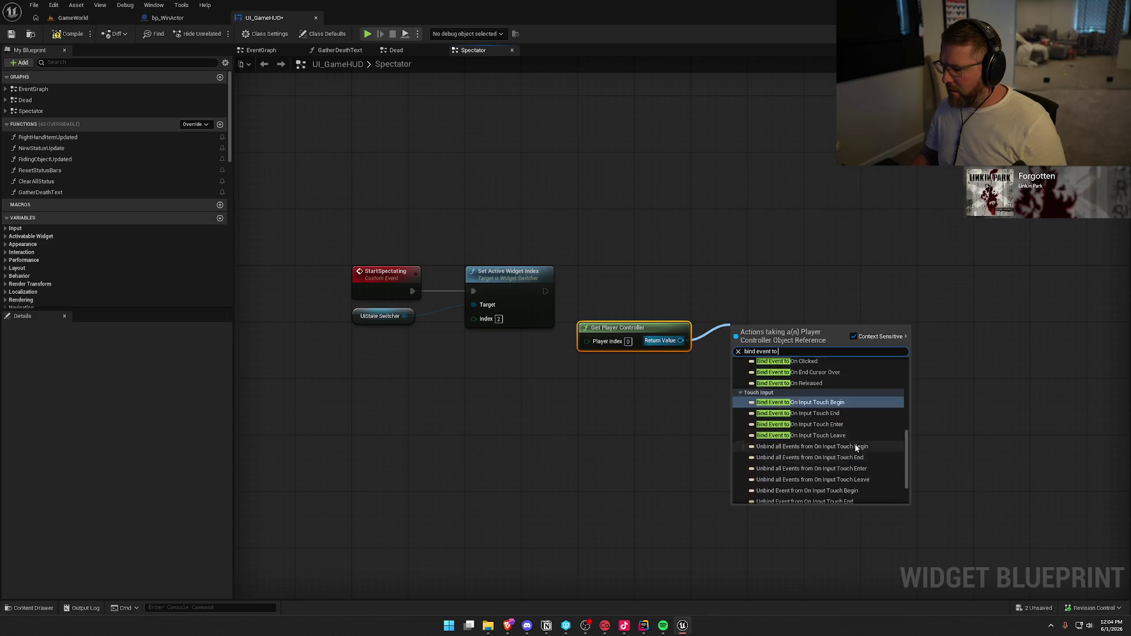
pyautogui.click(607, 415)
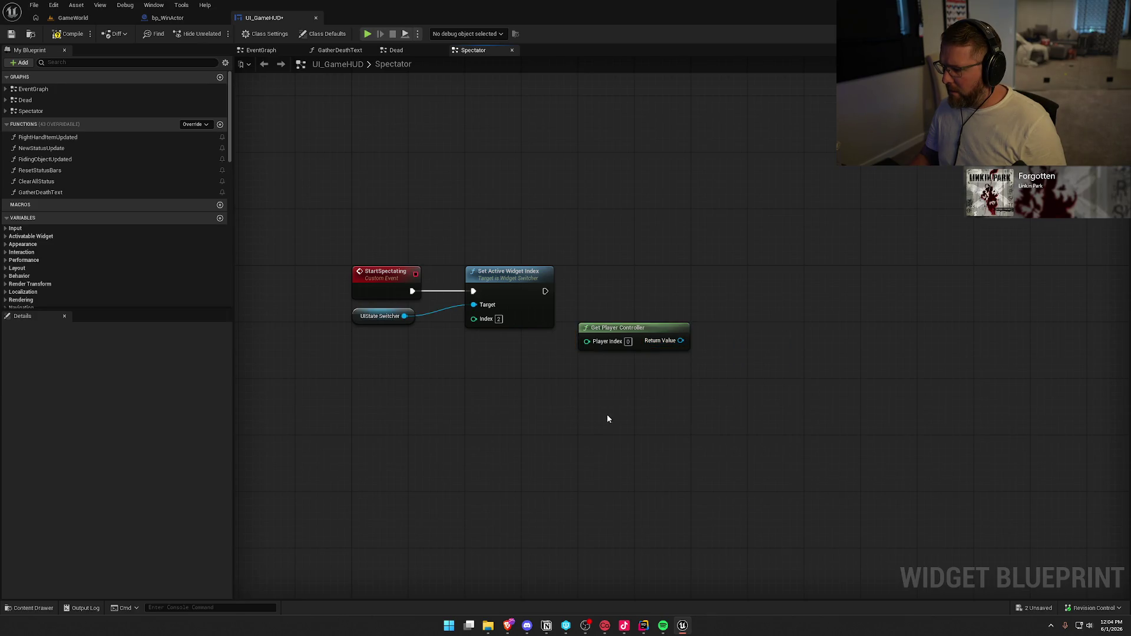
pyautogui.hotkey('alt', 'Tab')
pyautogui.hotkey('alt', 'Tab')
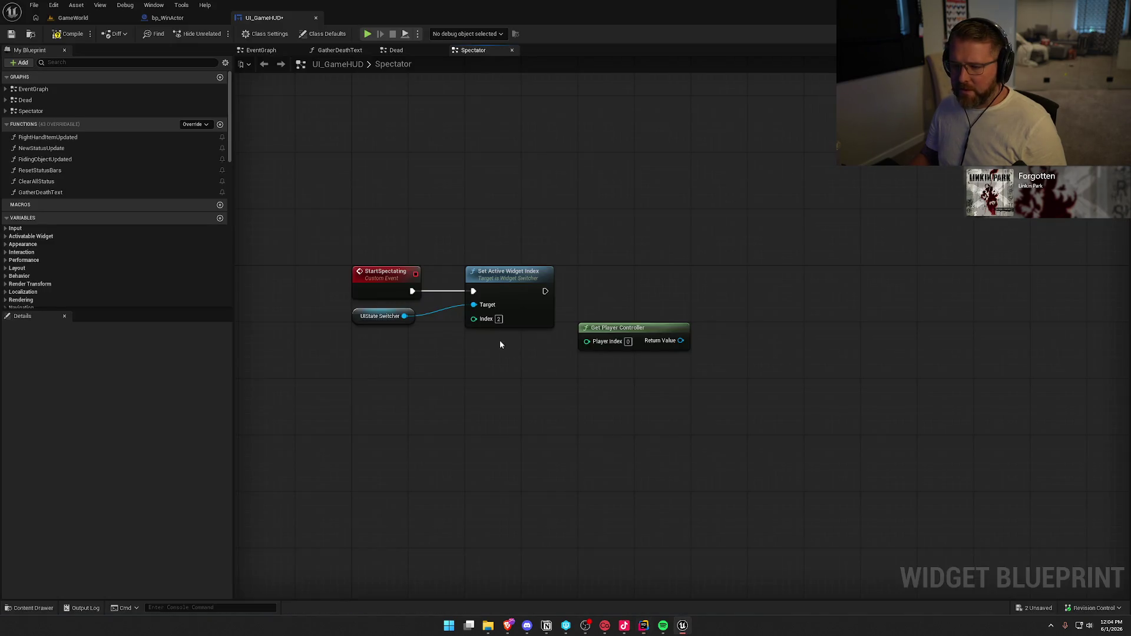
# Cast the player controller to PC_InGame after Set Active Widget Index and tidy the nodes
pyautogui.moveTo(681, 341); pyautogui.dragTo(710, 347)
pyautogui.write('cast pc')
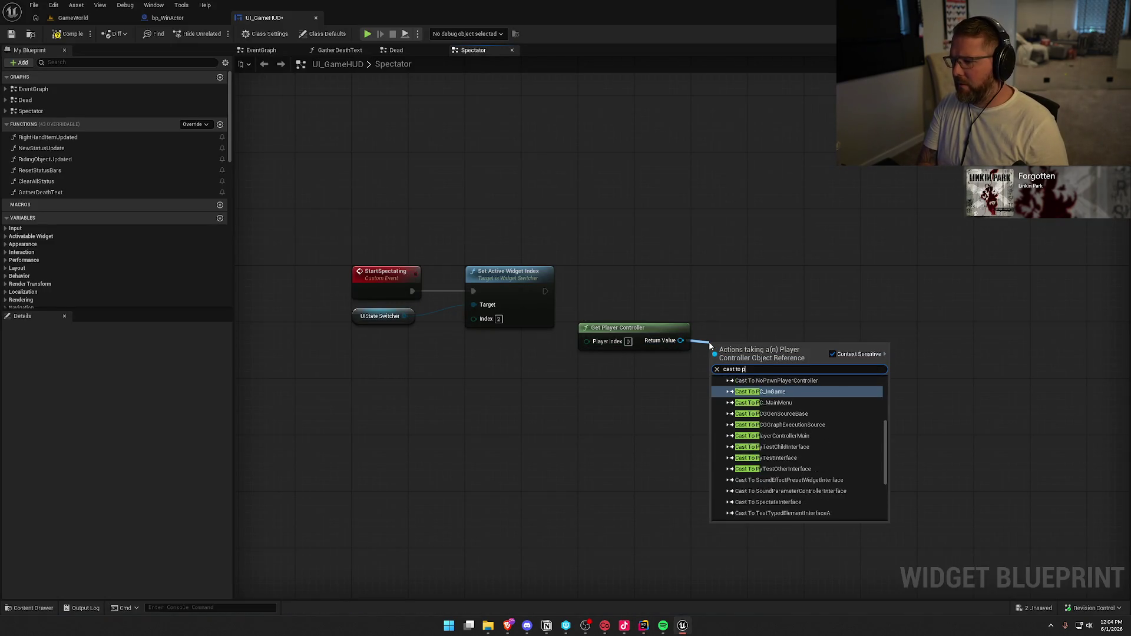
pyautogui.press('Return')
pyautogui.moveTo(715, 355); pyautogui.dragTo(546, 291)
pyautogui.moveTo(609, 332); pyautogui.dragTo(495, 340)
pyautogui.moveTo(744, 341); pyautogui.dragTo(617, 278)
# Bind the As PC In Game output to the On Exit Spectator dispatcher after the cast
pyautogui.moveTo(663, 319); pyautogui.dragTo(706, 326)
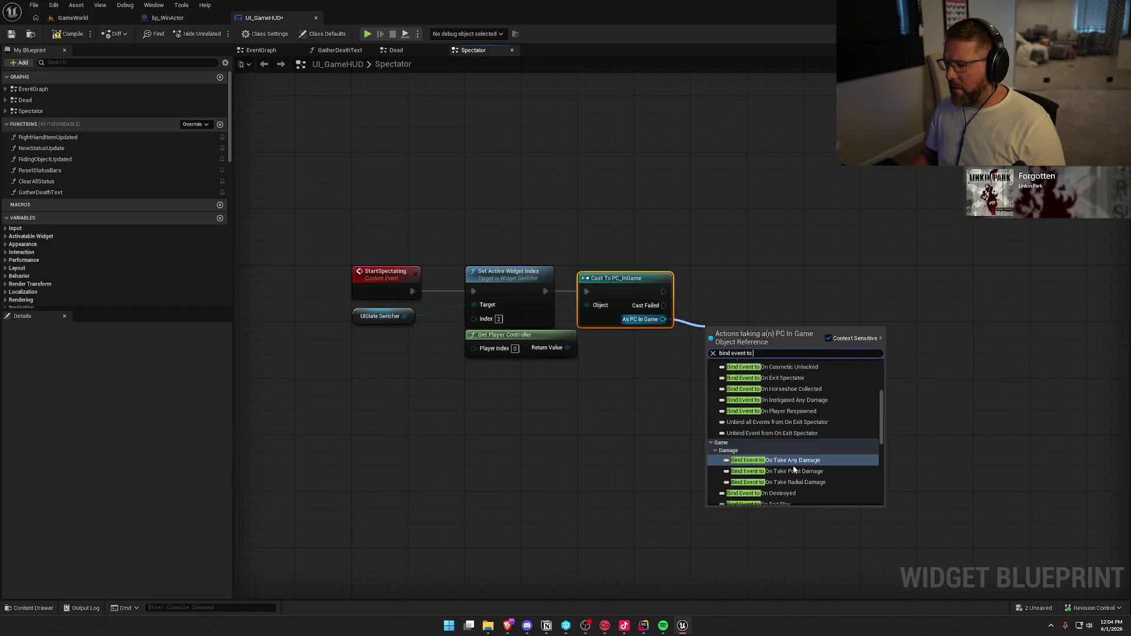
pyautogui.scroll(-3, 789, 447)
pyautogui.press('Escape')
pyautogui.click(784, 410)
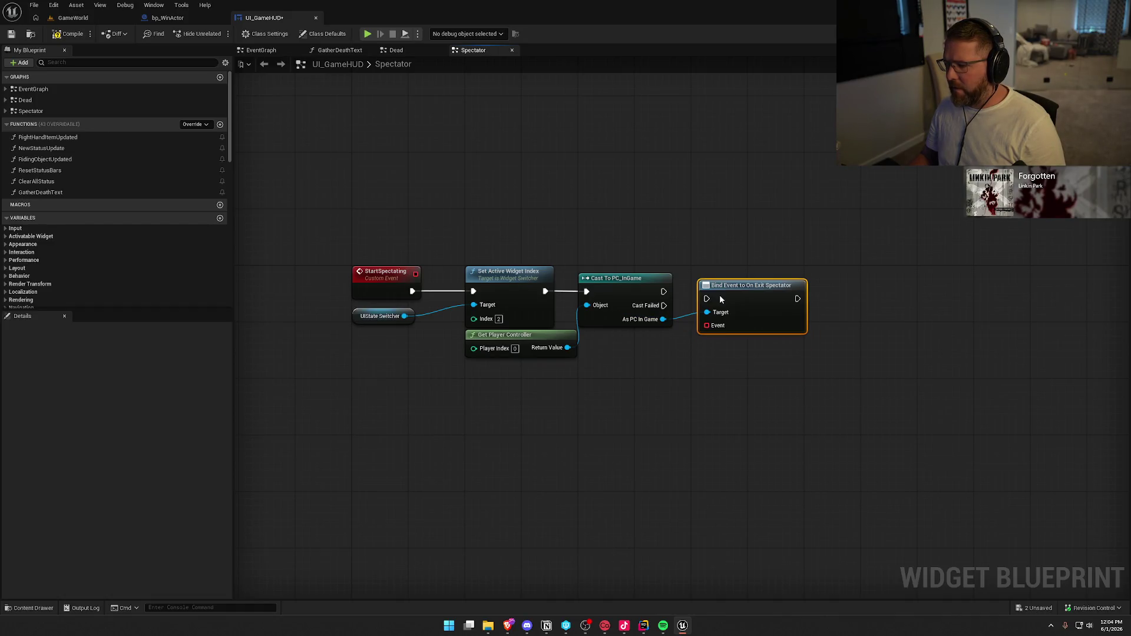
pyautogui.moveTo(664, 291)
pyautogui.mouseDown()
pyautogui.moveTo(699, 291)
pyautogui.moveTo(717, 349)
pyautogui.moveTo(682, 331)
pyautogui.mouseUp()
# Feed the bind a Create Event node set to a new matching custom event
pyautogui.moveTo(683, 278); pyautogui.dragTo(703, 299)
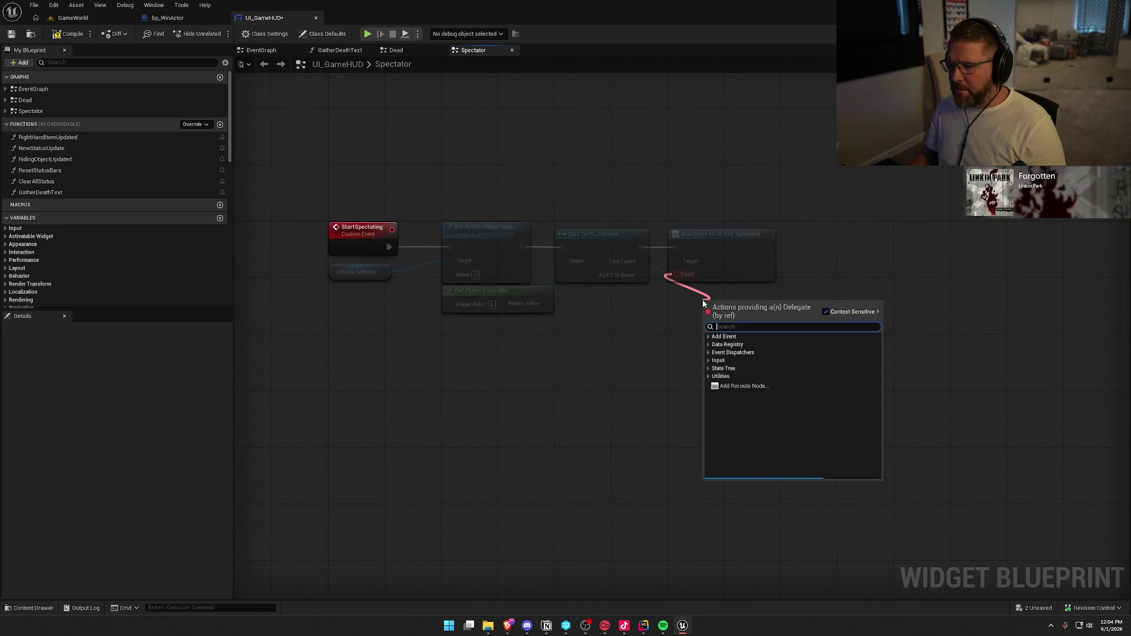
pyautogui.write('create event')
pyautogui.press('Return')
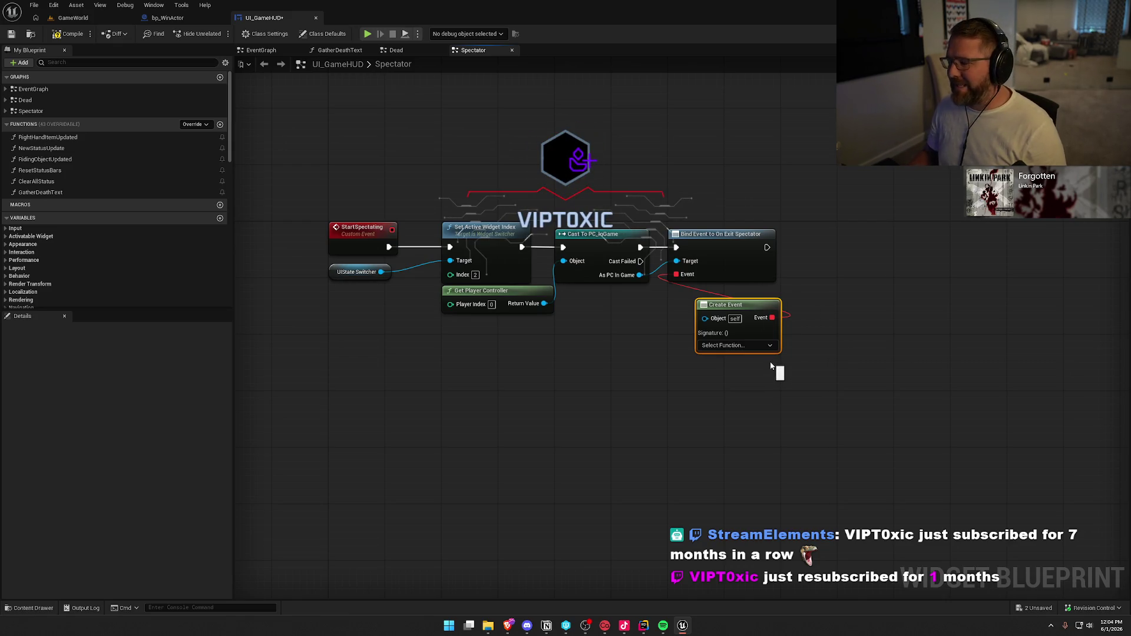
pyautogui.moveTo(684, 373); pyautogui.dragTo(733, 308)
pyautogui.click(757, 267)
pyautogui.click(776, 305)
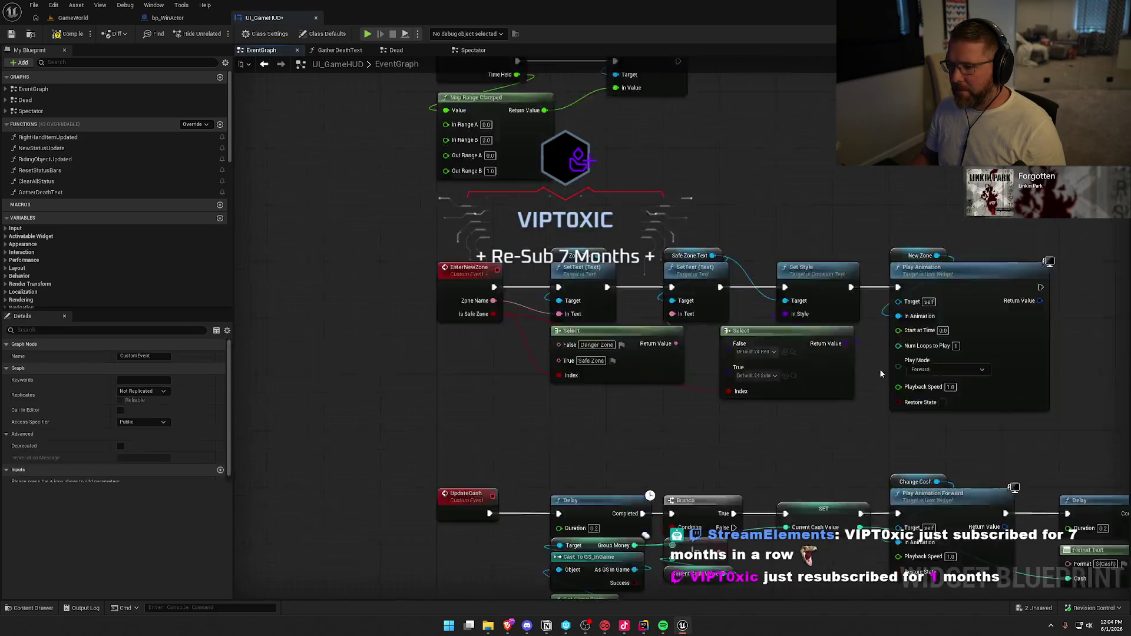
# Name the new event Exit Spectator and move it into the Spectator graph below StartSpectating
pyautogui.write('E')
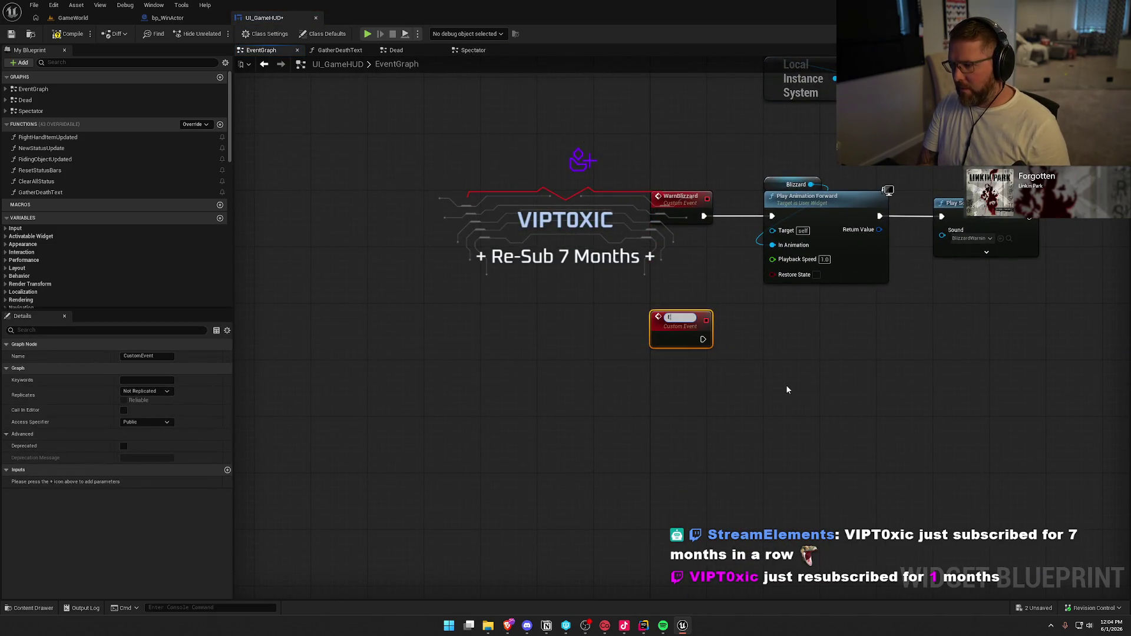
pyautogui.write('xit Spectator')
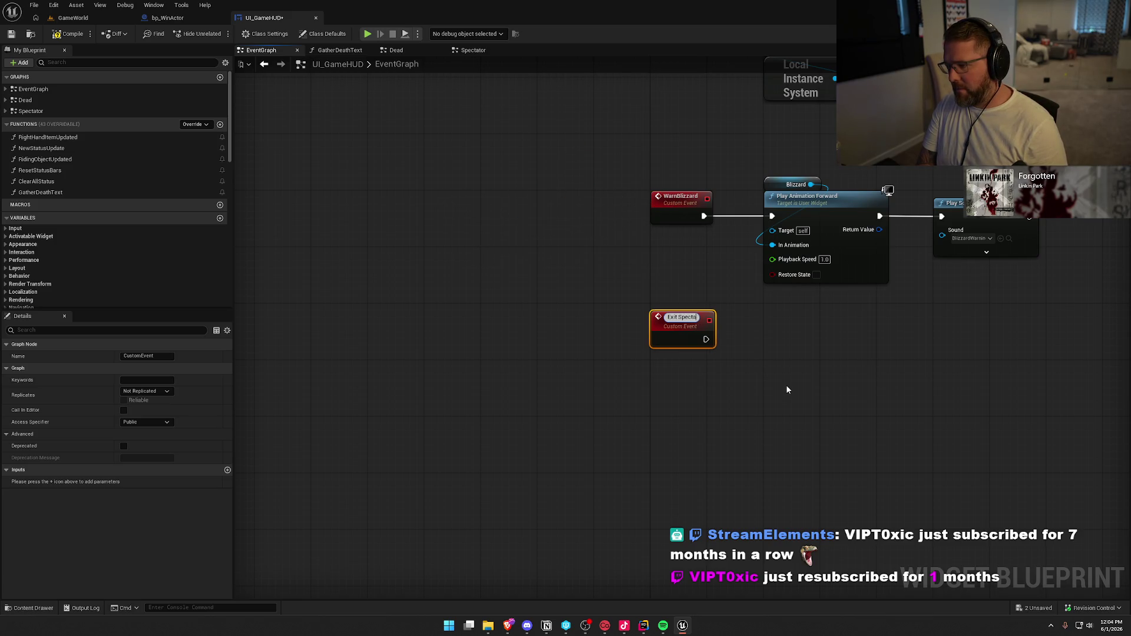
pyautogui.press('Return')
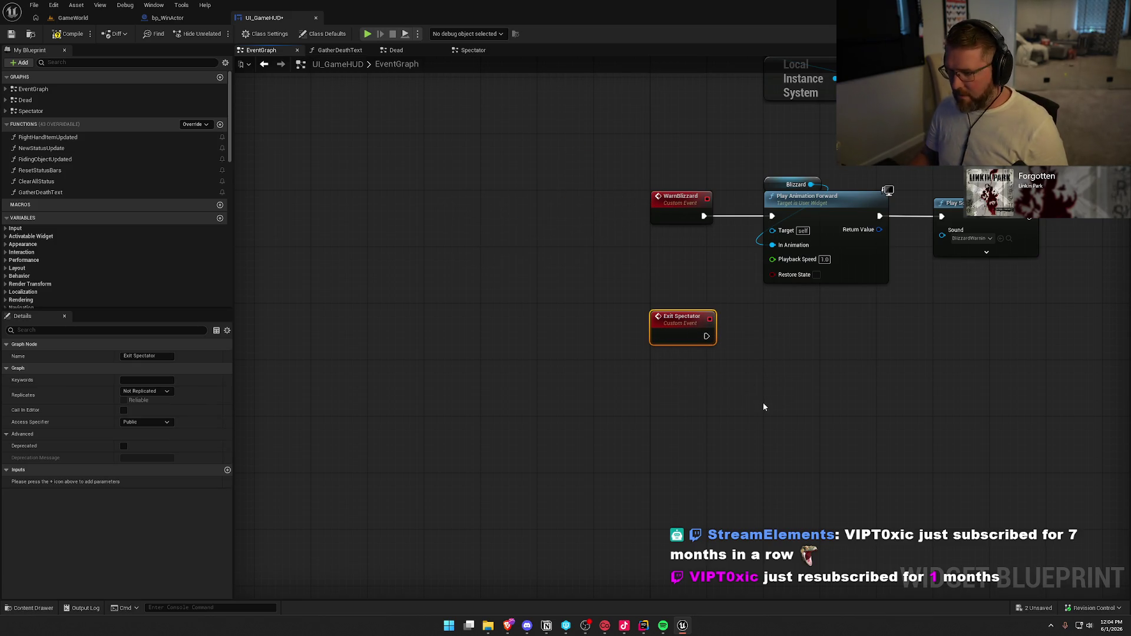
pyautogui.press('Delete')
pyautogui.click(450, 52)
pyautogui.hotkey('ctrl', 'v')
pyautogui.moveTo(458, 330)
pyautogui.mouseDown()
pyautogui.moveTo(401, 339)
pyautogui.moveTo(511, 346)
pyautogui.mouseUp()
pyautogui.click(481, 320)
pyautogui.click(523, 299)
# Rearrange the Spectator graph, discard duplicated widget-index nodes, and compile and save UI_GameHUD
pyautogui.moveTo(417, 205); pyautogui.dragTo(475, 154)
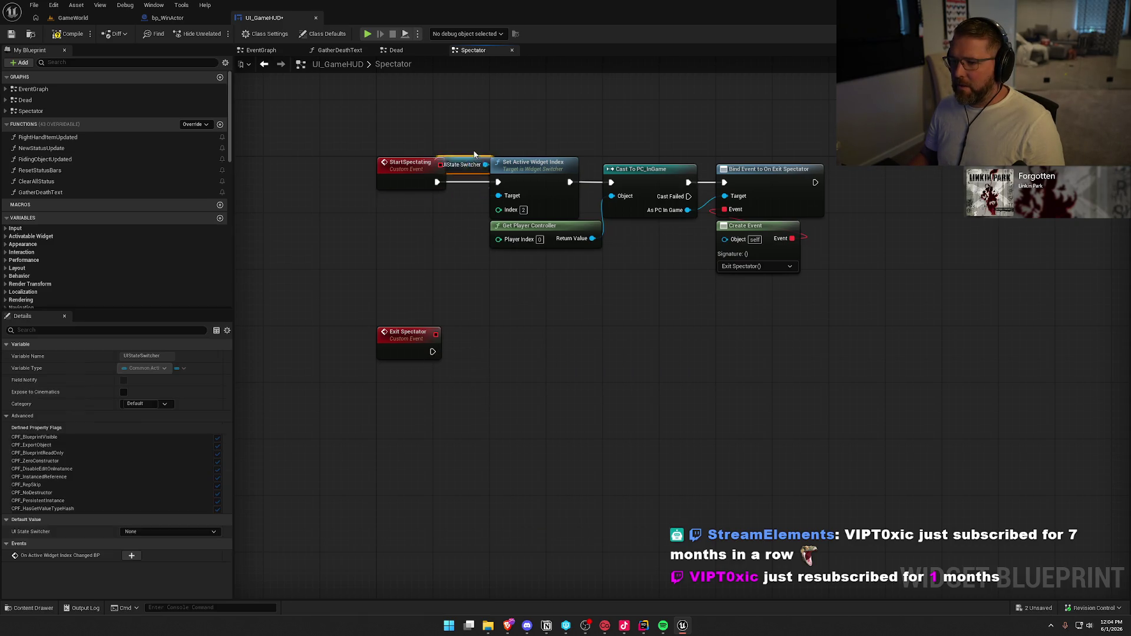
pyautogui.keyDown('ctrl'); pyautogui.click(556, 178); pyautogui.keyUp('ctrl')
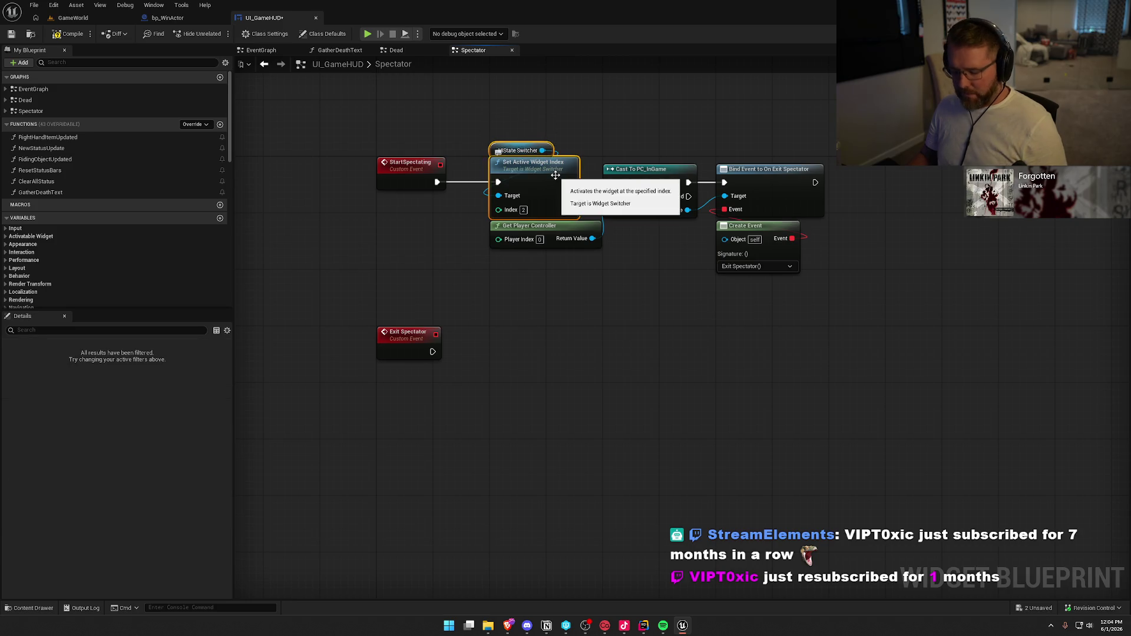
pyautogui.hotkey('ctrl', 'c')
pyautogui.hotkey('ctrl', 'v')
pyautogui.moveTo(432, 352)
pyautogui.mouseDown()
pyautogui.moveTo(484, 352)
pyautogui.moveTo(454, 368)
pyautogui.mouseUp()
pyautogui.press('Escape')
pyautogui.press('Delete')
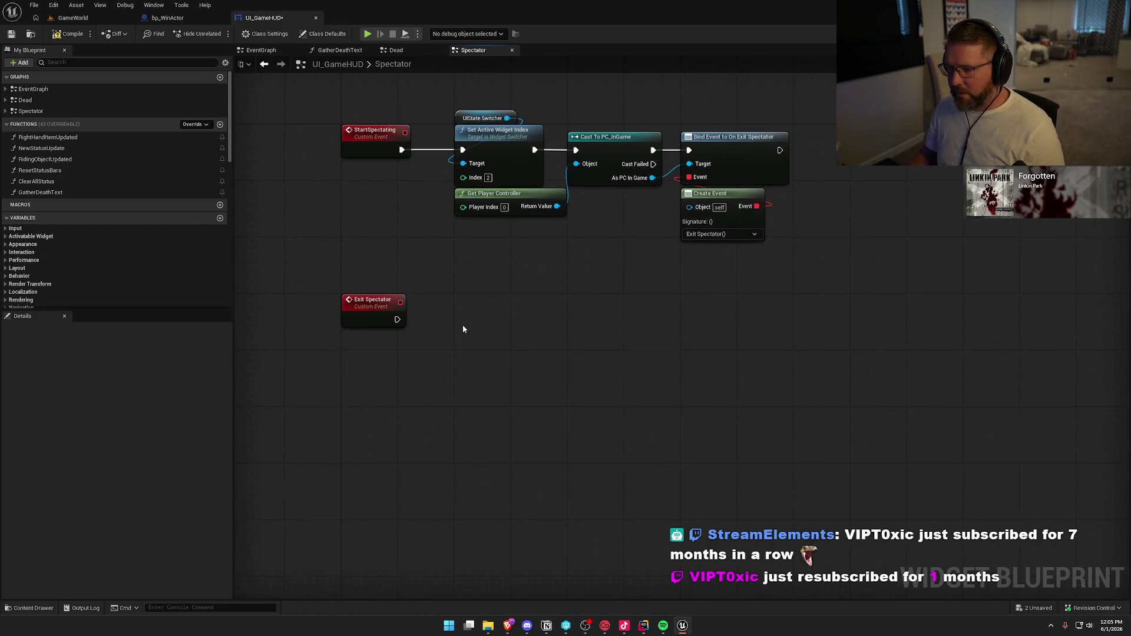
pyautogui.click(69, 34)
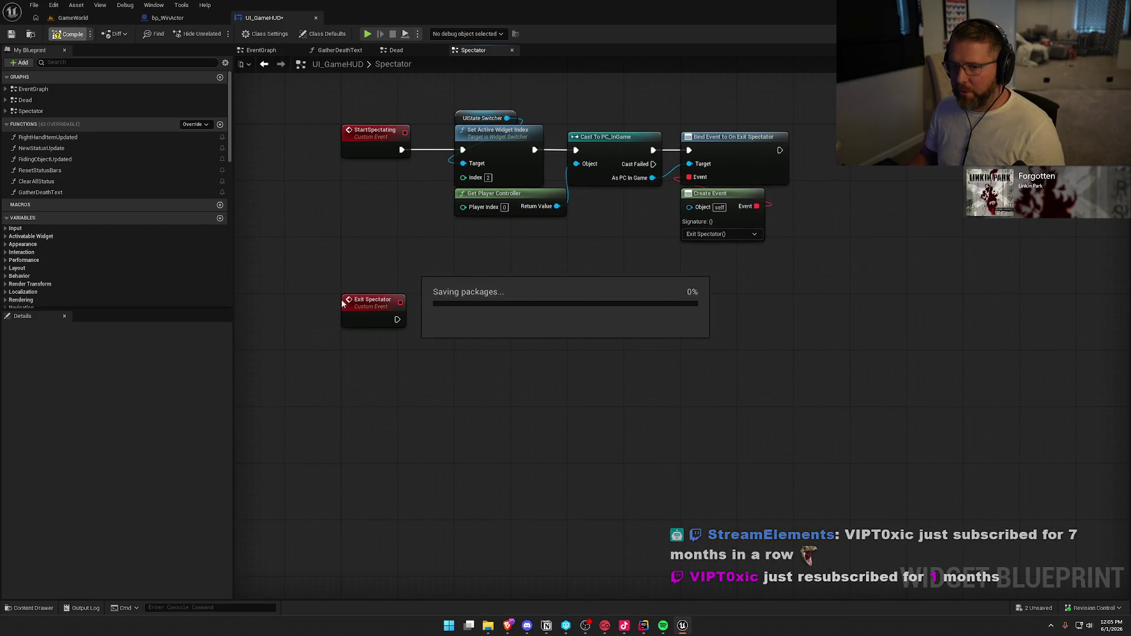
pyautogui.moveTo(623, 260)
pyautogui.mouseDown()
pyautogui.moveTo(589, 177)
pyautogui.moveTo(623, 247)
pyautogui.moveTo(573, 201)
pyautogui.mouseUp()
# Give Exit Spectator its own Get Player Controller, Cast To PC_InGame and Base UIStack getter
pyautogui.hotkey('ctrl', 'c')
pyautogui.hotkey('ctrl', 'v')
pyautogui.moveTo(408, 309)
pyautogui.mouseDown()
pyautogui.moveTo(564, 331)
pyautogui.moveTo(490, 298)
pyautogui.moveTo(504, 305)
pyautogui.mouseUp()
pyautogui.click(530, 360)
pyautogui.moveTo(550, 337); pyautogui.dragTo(575, 352)
pyautogui.write('get bas')
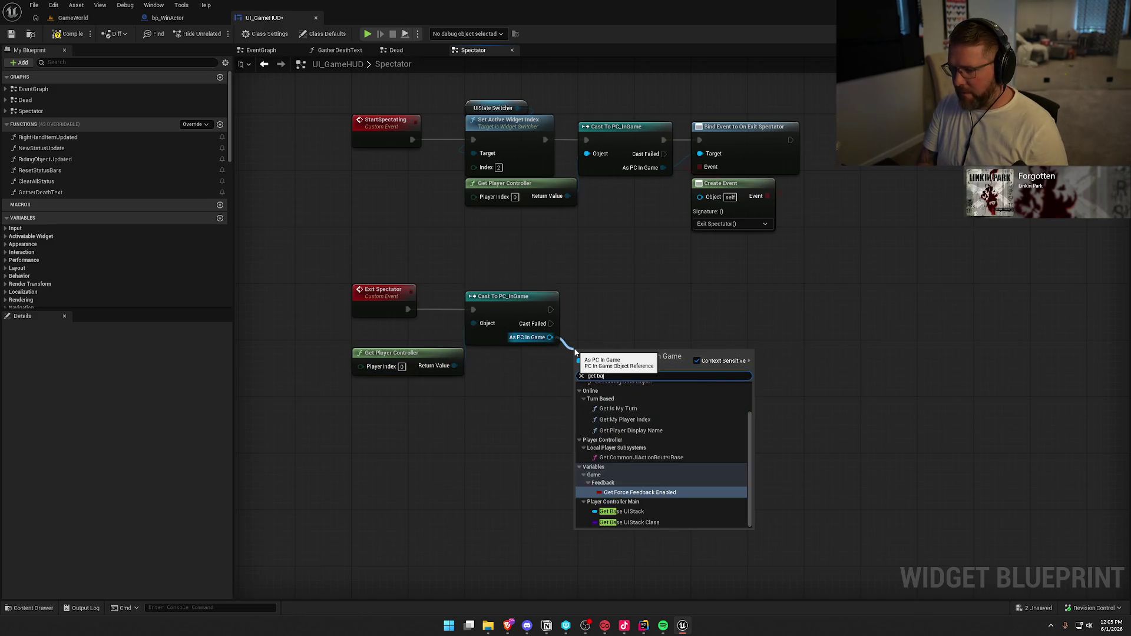
pyautogui.click(621, 506)
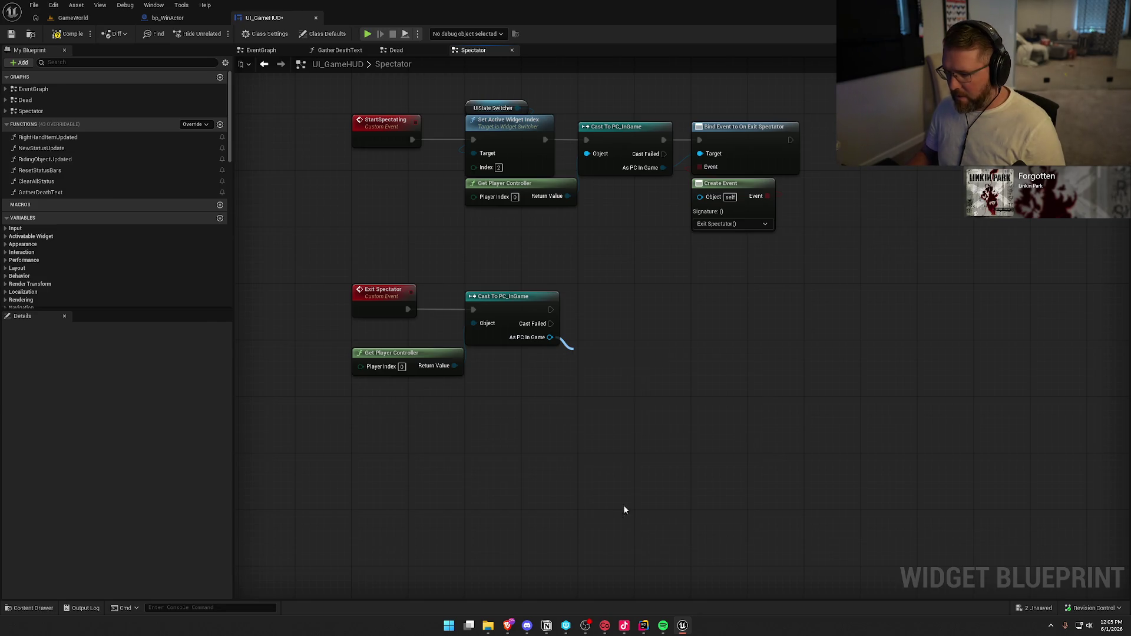
pyautogui.moveTo(607, 353); pyautogui.dragTo(515, 359)
pyautogui.moveTo(393, 354); pyautogui.dragTo(394, 326)
# Add a Push New UI node on the Base UIStack, run after the cast, initially pushing End Screen
pyautogui.moveTo(552, 355); pyautogui.dragTo(588, 355)
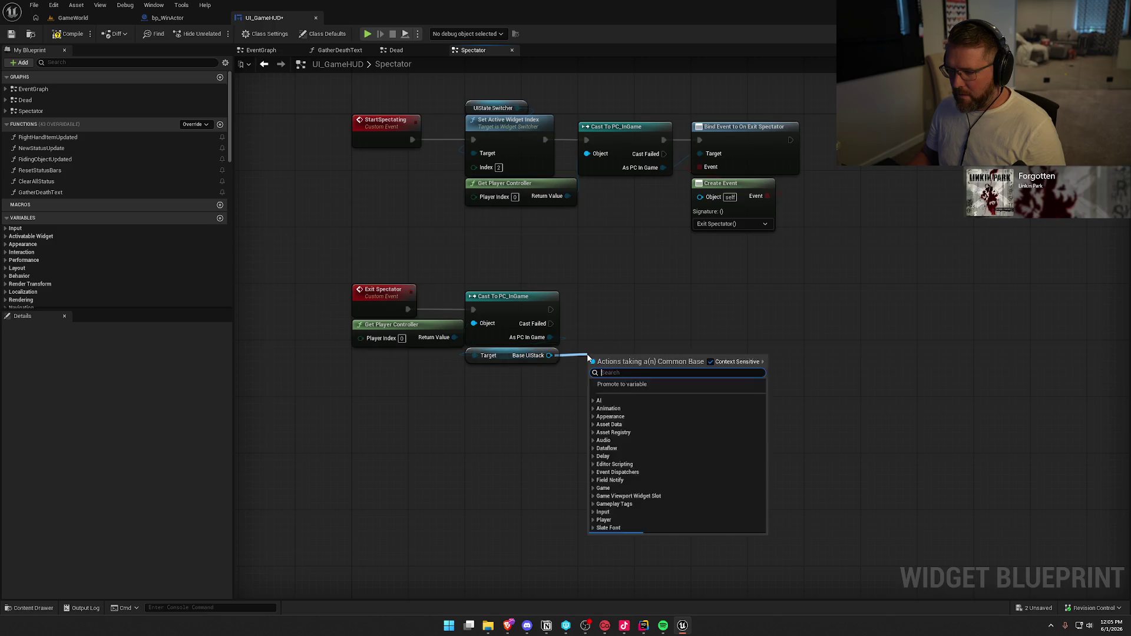
pyautogui.write('push')
pyautogui.press('Return')
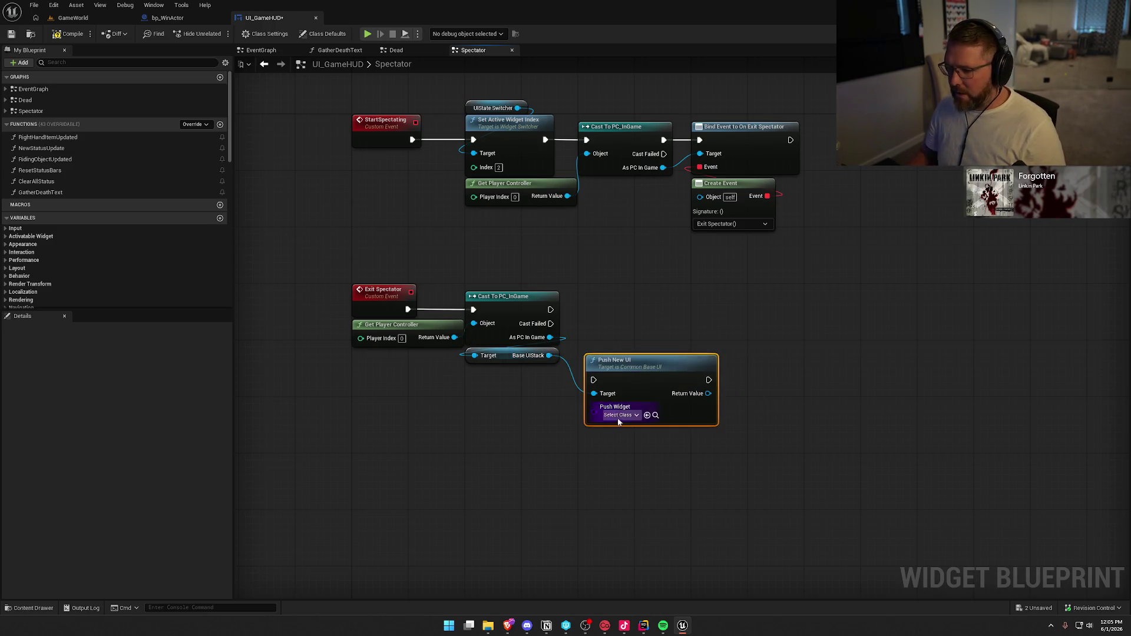
pyautogui.click(618, 416)
pyautogui.write('end')
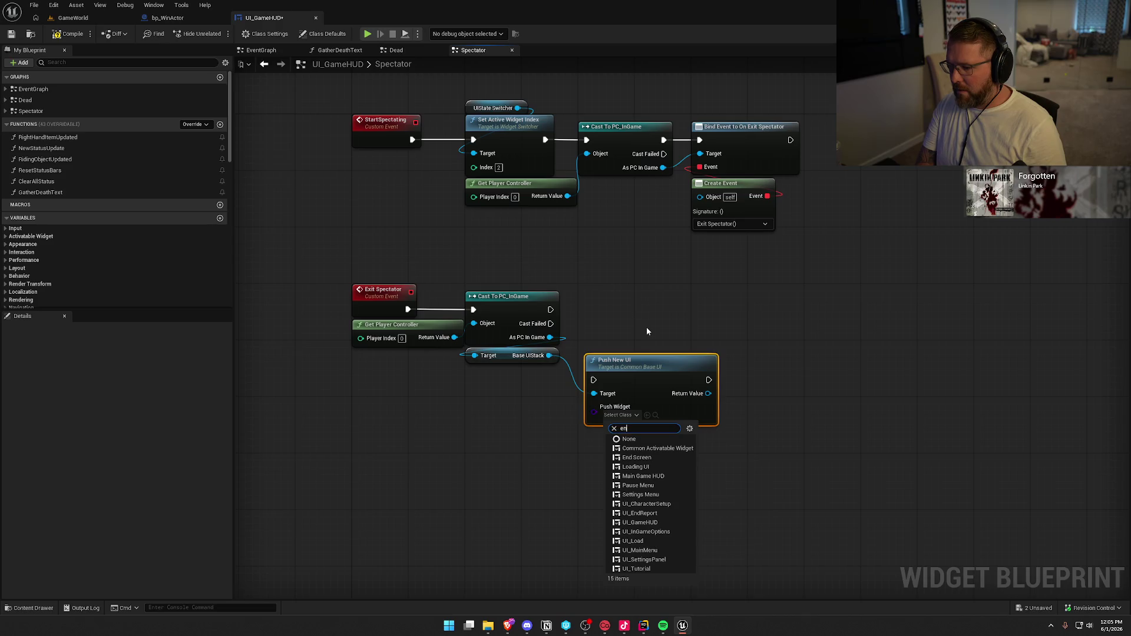
pyautogui.press('Down')
pyautogui.press('Return')
pyautogui.moveTo(594, 380); pyautogui.dragTo(551, 310)
pyautogui.moveTo(645, 380); pyautogui.dragTo(637, 307)
pyautogui.click(673, 391)
pyautogui.moveTo(755, 377); pyautogui.dragTo(688, 371)
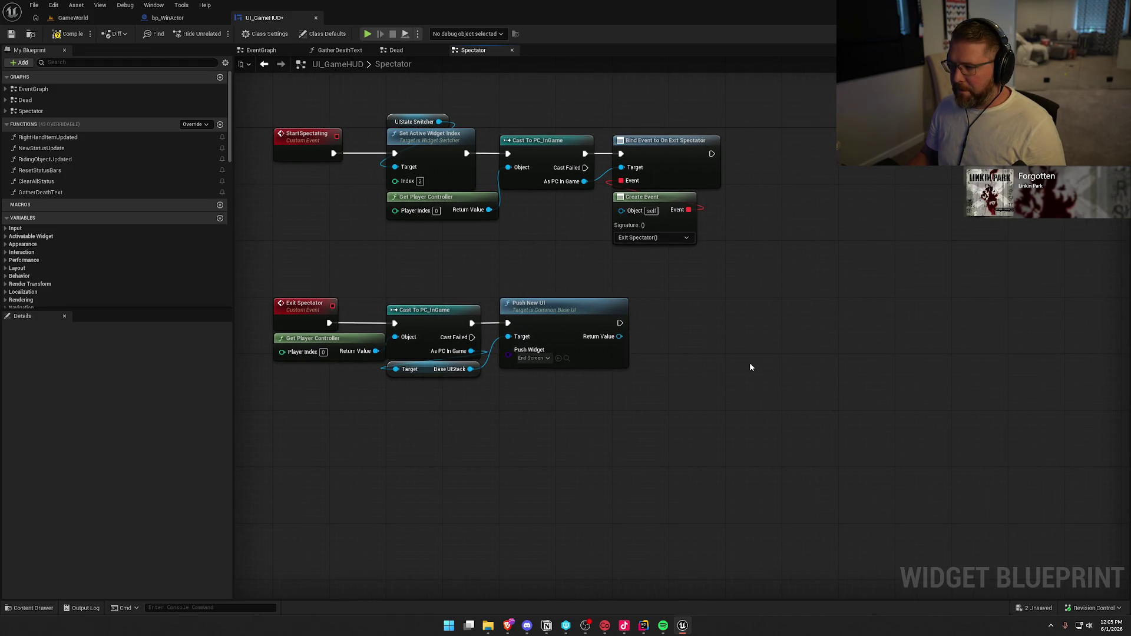
# Change the pushed widget class to UI_EndReport, locating it in the EndScreen folder
pyautogui.moveTo(621, 125); pyautogui.dragTo(760, 260)
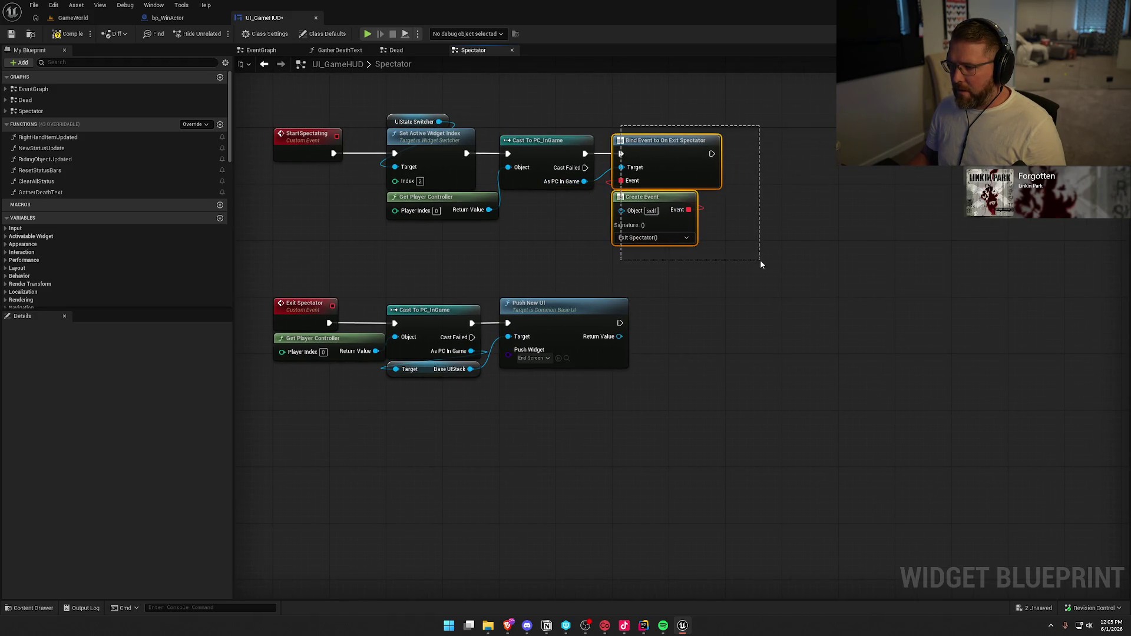
pyautogui.click(755, 289)
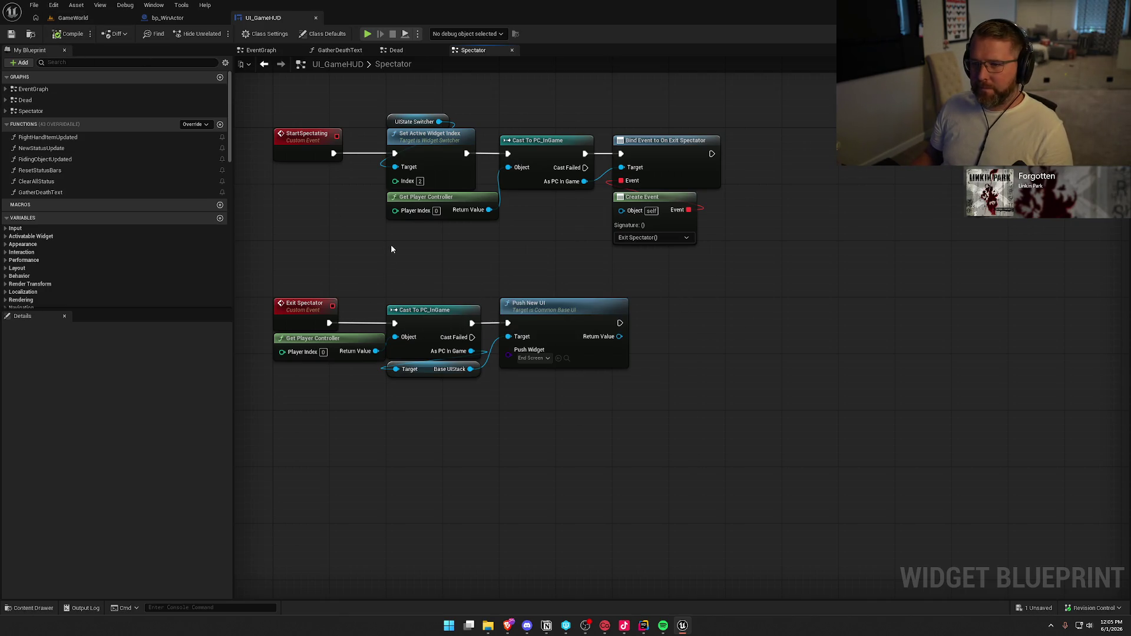
pyautogui.moveTo(394, 244); pyautogui.dragTo(450, 262)
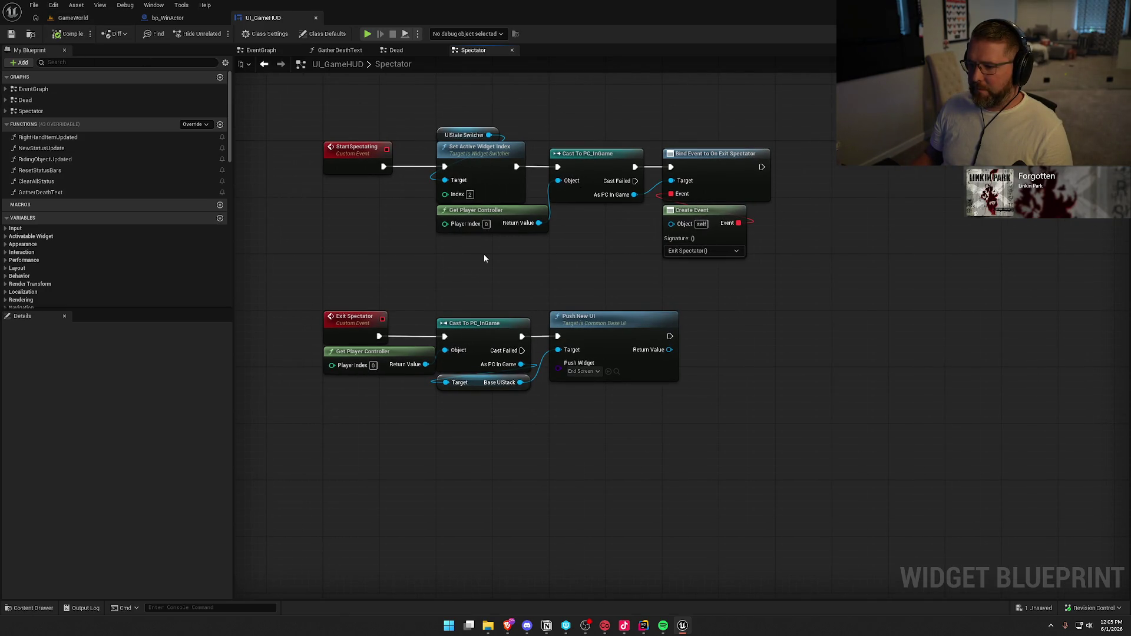
pyautogui.hotkey('ctrl', 'space')
pyautogui.moveTo(549, 495)
pyautogui.mouseDown()
pyautogui.moveTo(614, 366)
pyautogui.moveTo(182, 506)
pyautogui.mouseUp()
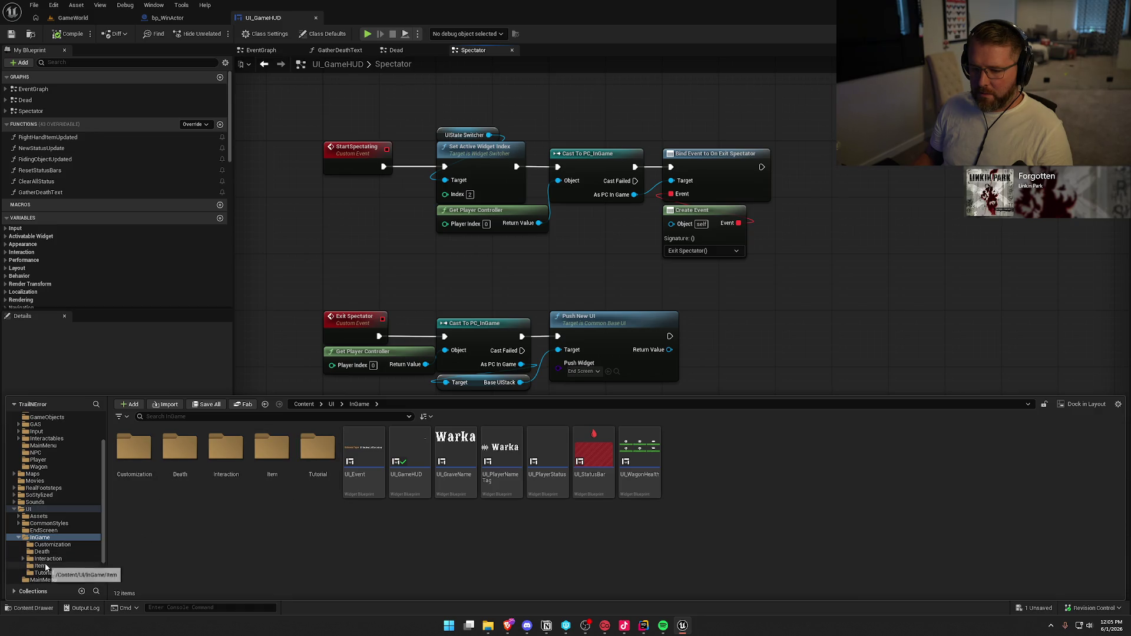
pyautogui.click(44, 531)
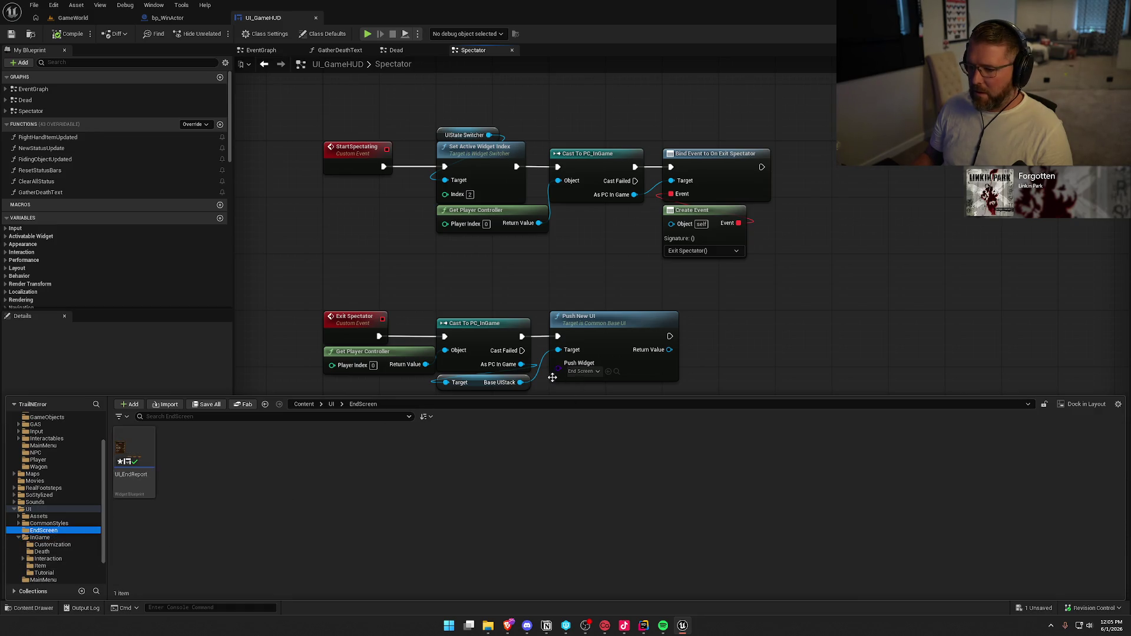
pyautogui.click(582, 372)
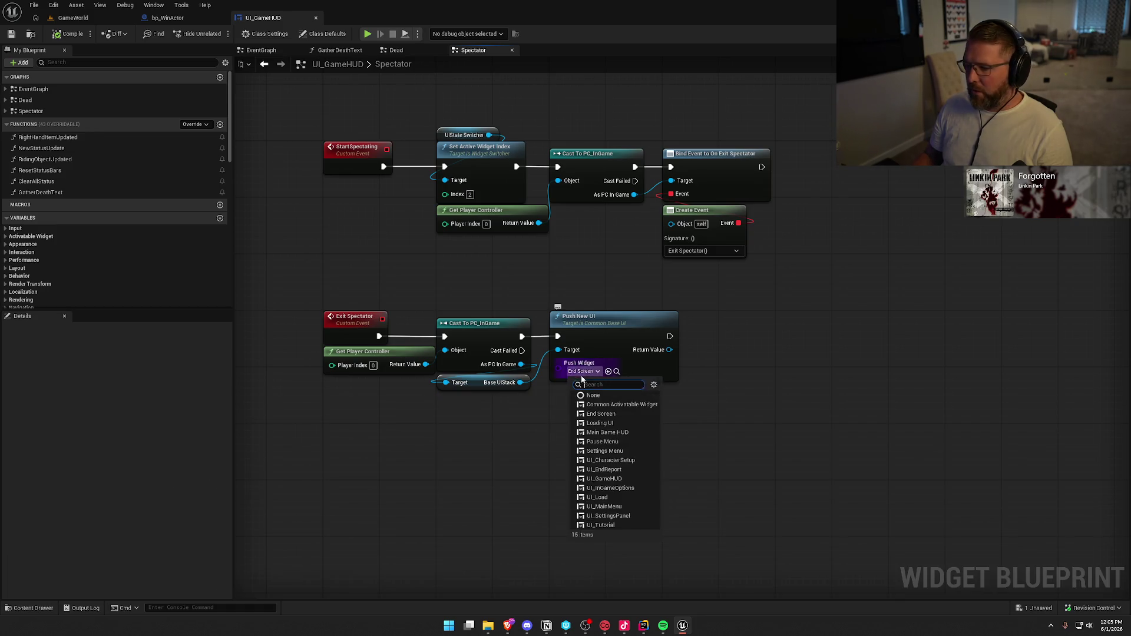
pyautogui.click(624, 469)
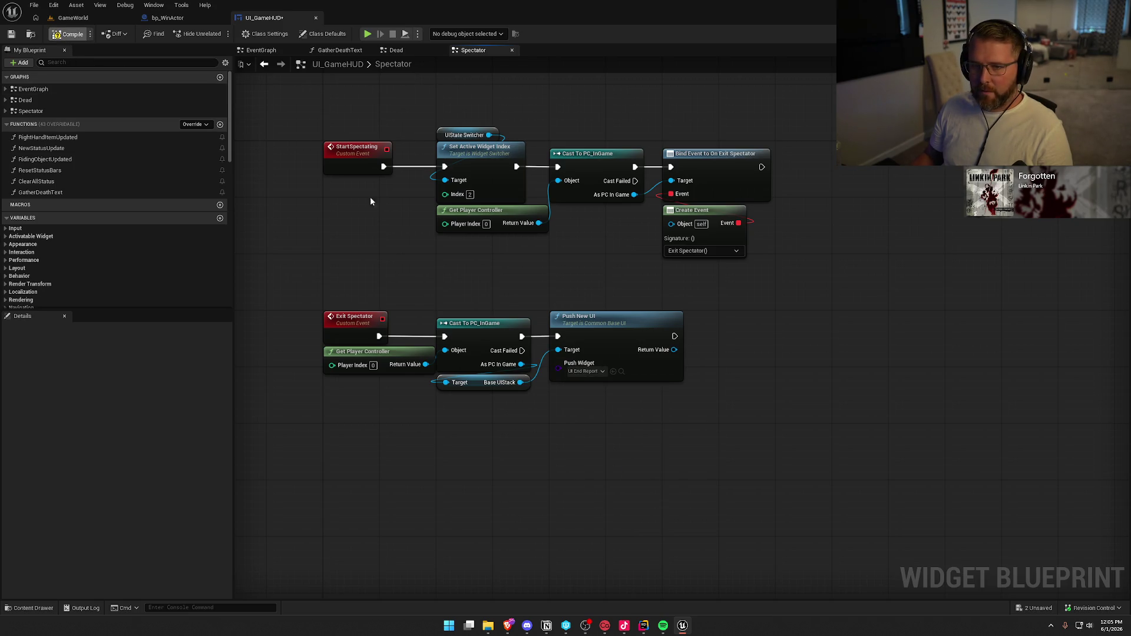
pyautogui.click(73, 19)
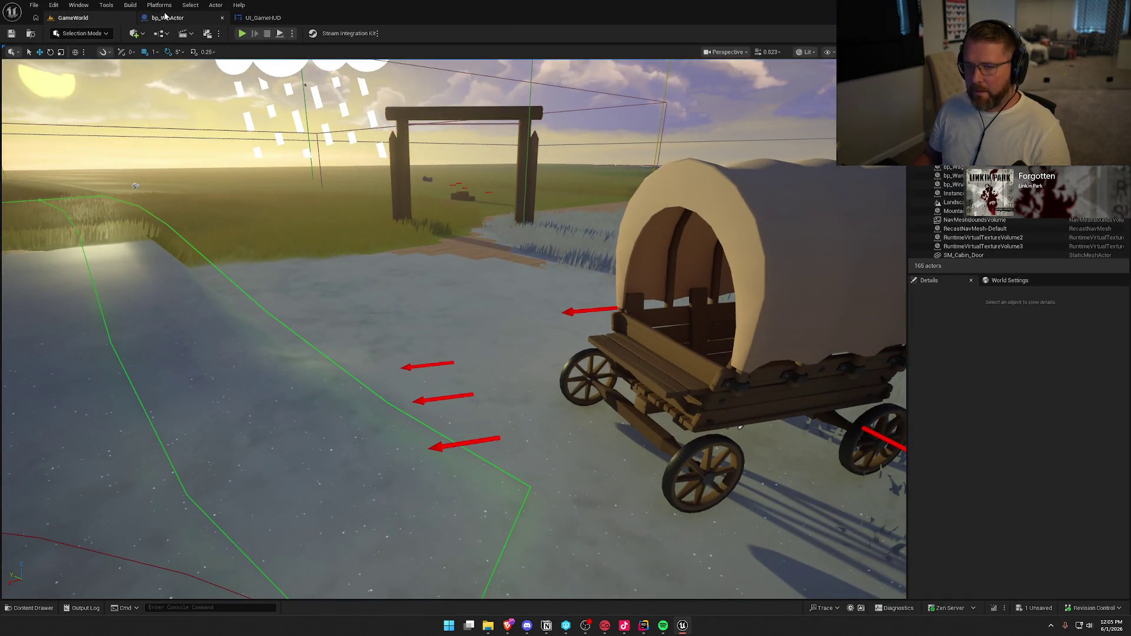
# Start Play-in-Editor on GameWorld with Alt+P, test the spectate flow, then stop with Escape
pyautogui.click(168, 18)
pyautogui.click(263, 17)
pyautogui.click(74, 18)
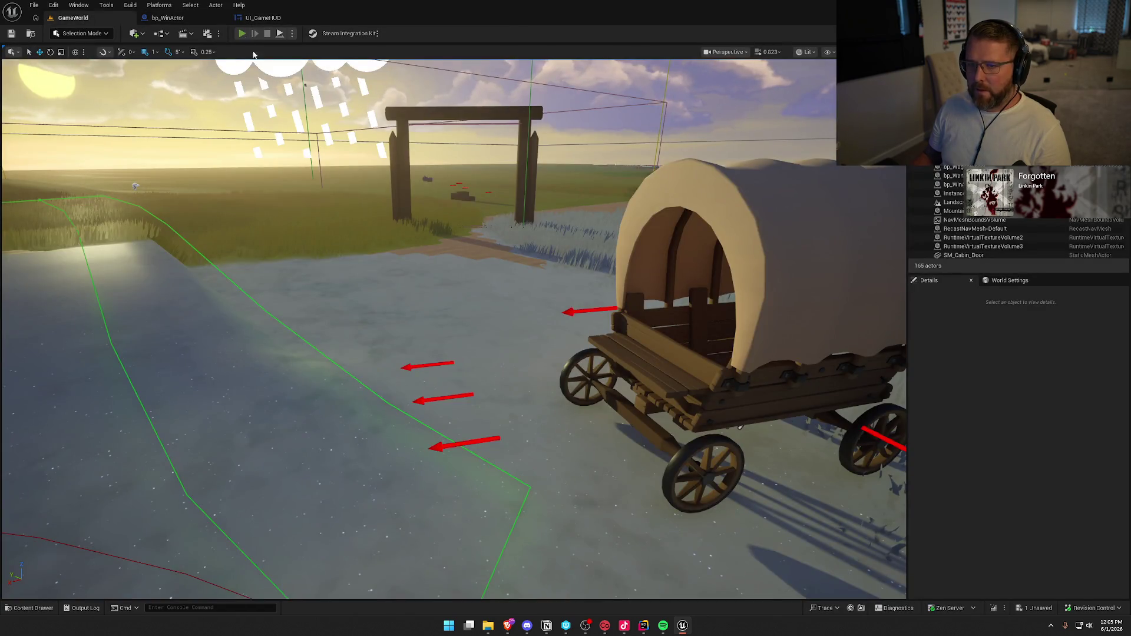
pyautogui.hotkey('alt', 'p')
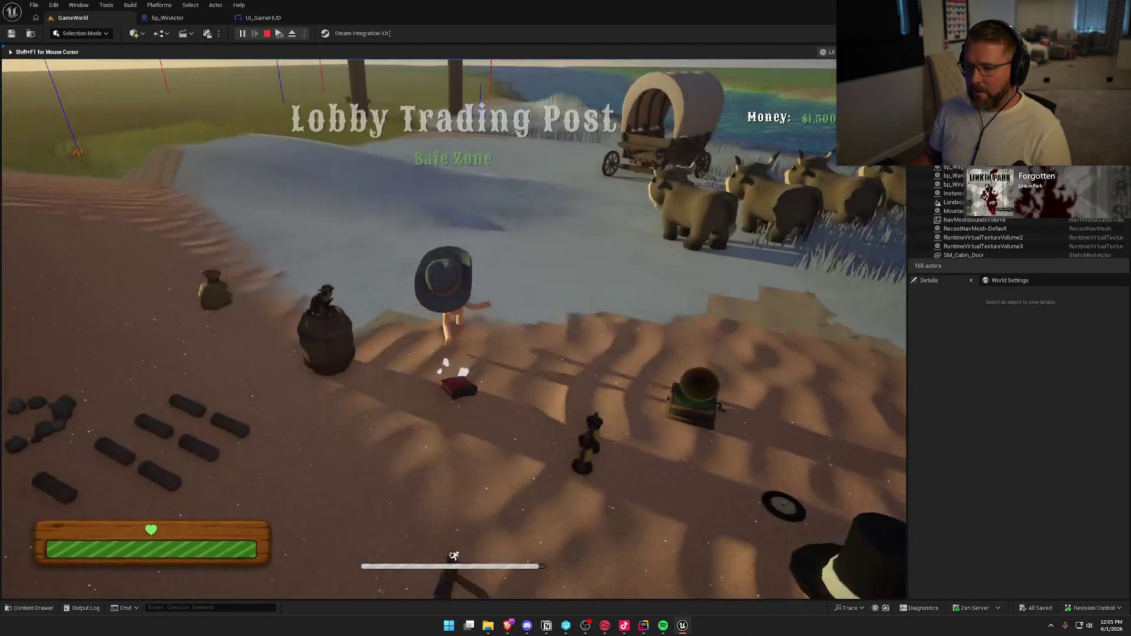
pyautogui.press('super')
pyautogui.press('super')
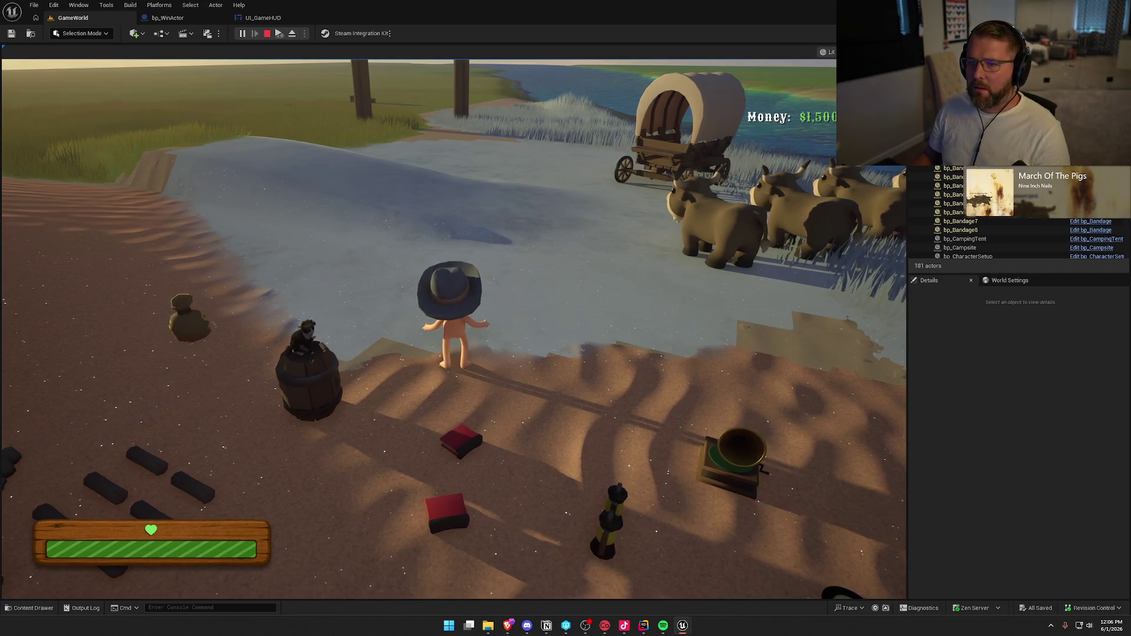
pyautogui.press('Escape')
# Preview the Alive, Dead and Spectator states of UI_GameHUD's UI State Switcher in the Designer
pyautogui.click(263, 18)
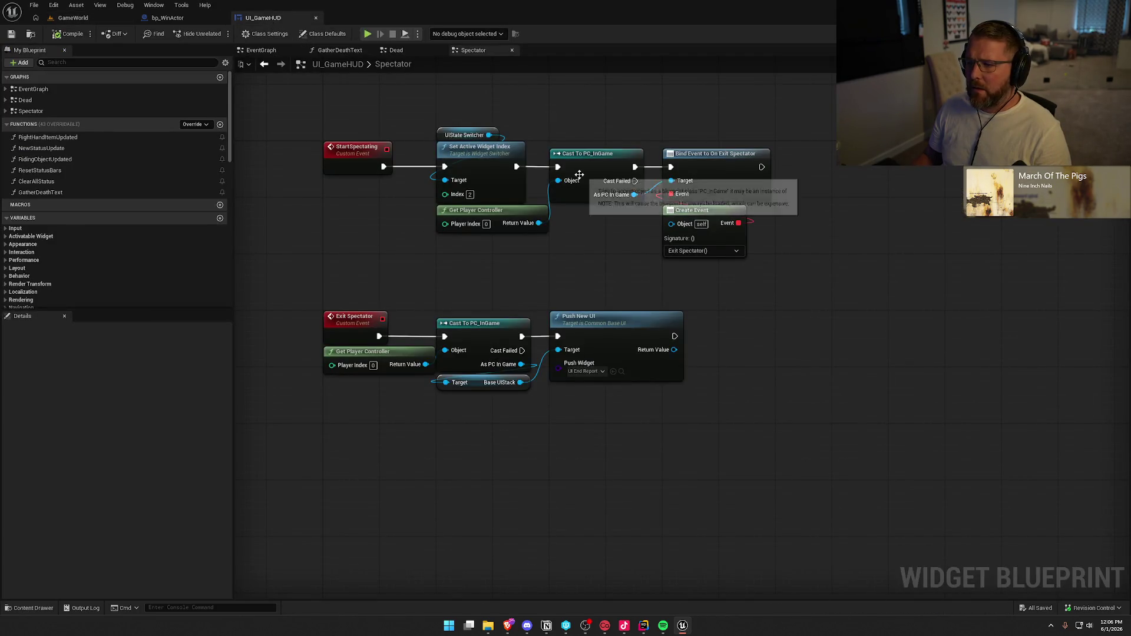
pyautogui.click(1078, 34)
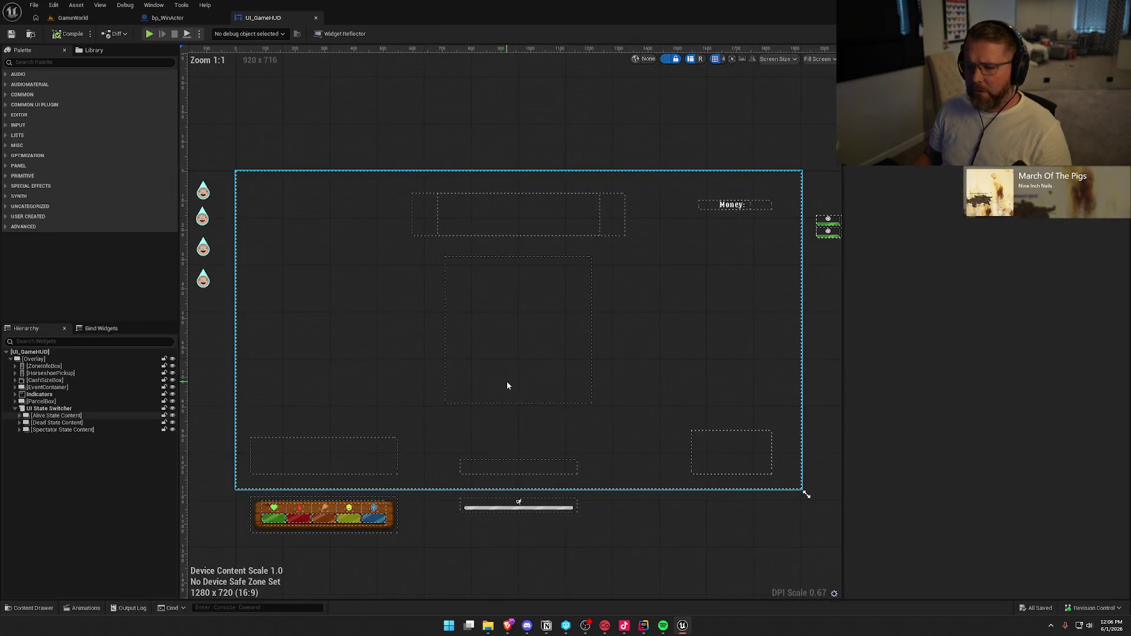
pyautogui.click(49, 408)
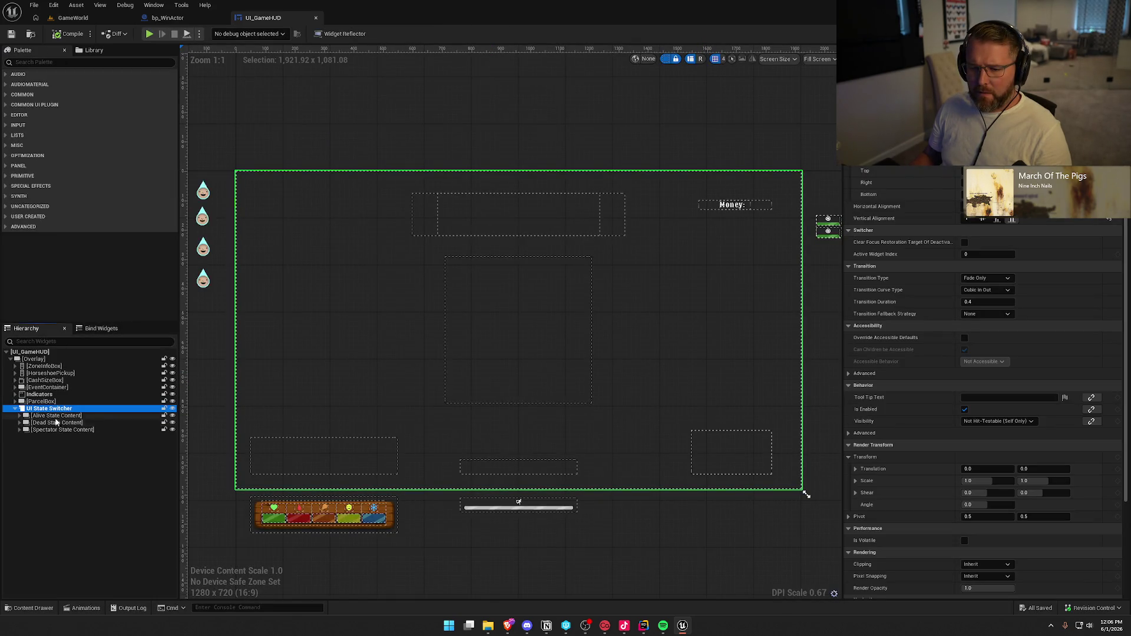
pyautogui.click(57, 417)
pyautogui.click(61, 424)
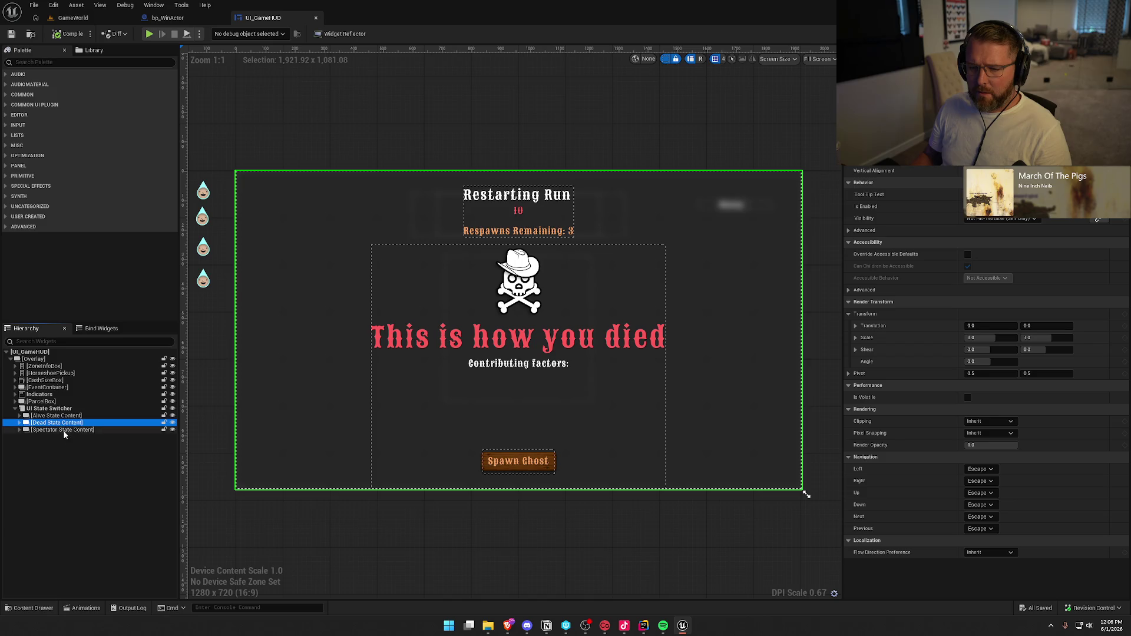
pyautogui.click(64, 431)
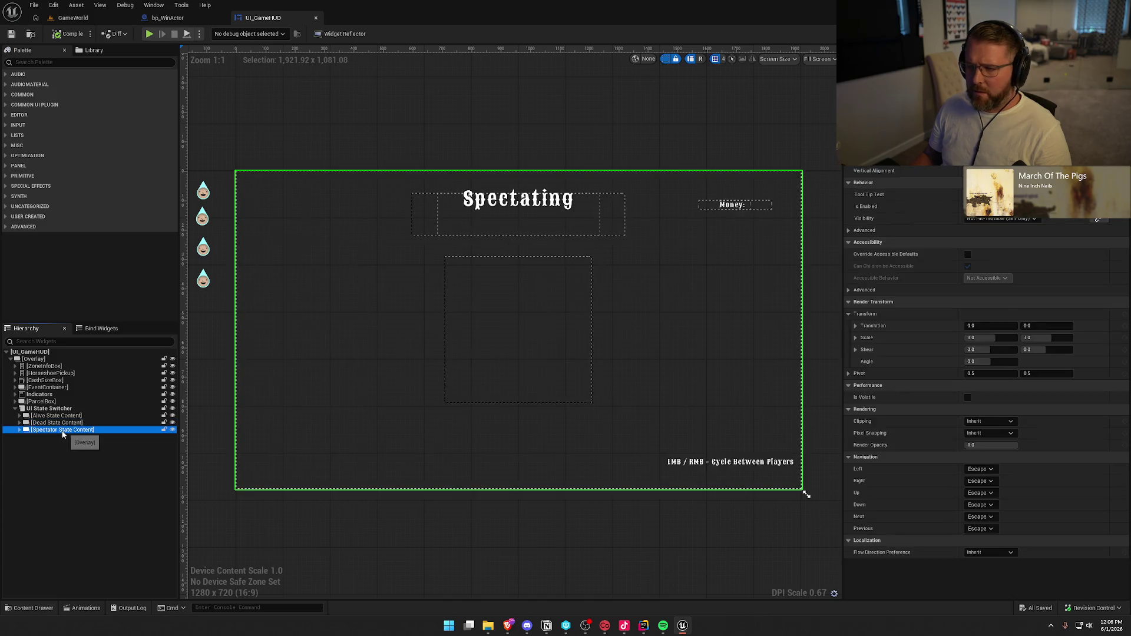
pyautogui.click(21, 430)
# Change the Justification of the 'Spectating' heading text in Spectator State Content
pyautogui.click(94, 438)
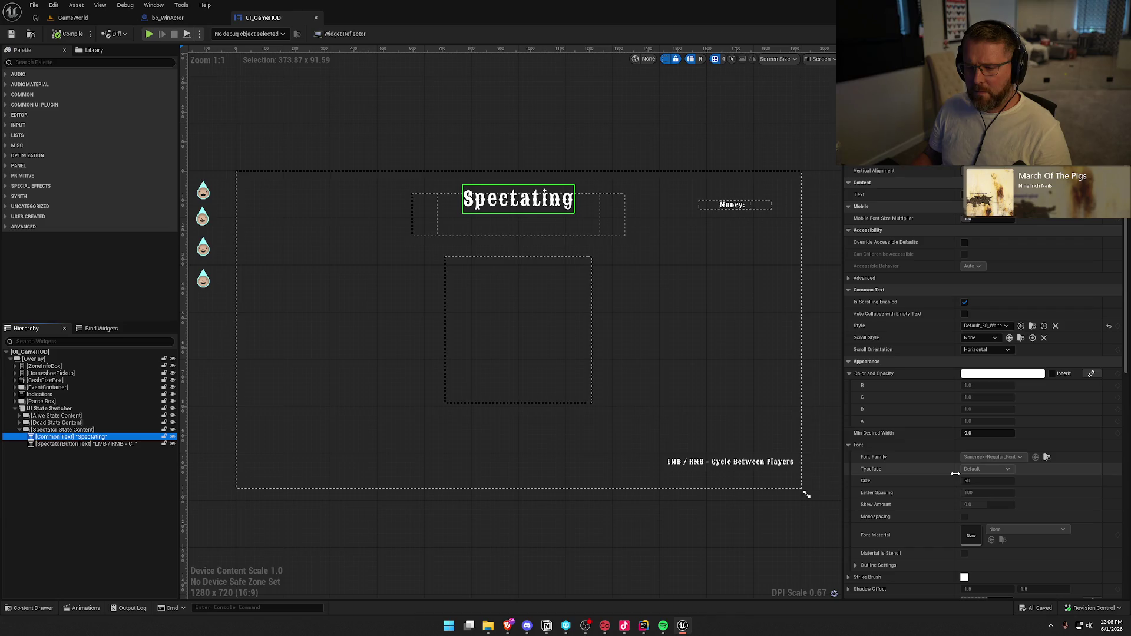
pyautogui.scroll(-6, 921, 474)
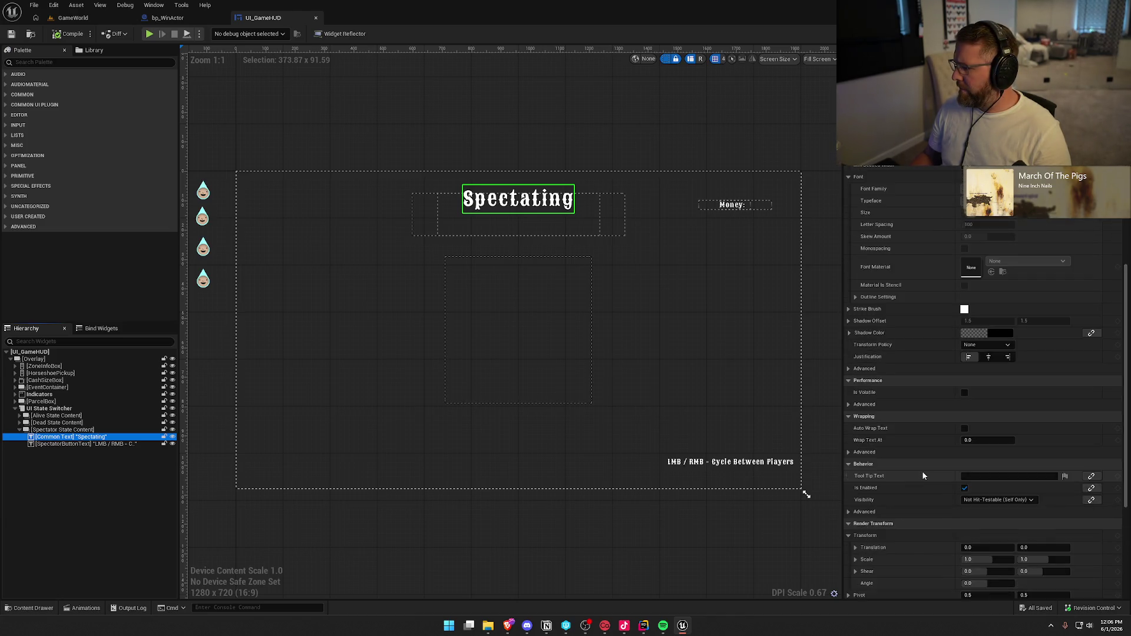
pyautogui.scroll(-2, 923, 474)
pyautogui.scroll(-2, 922, 474)
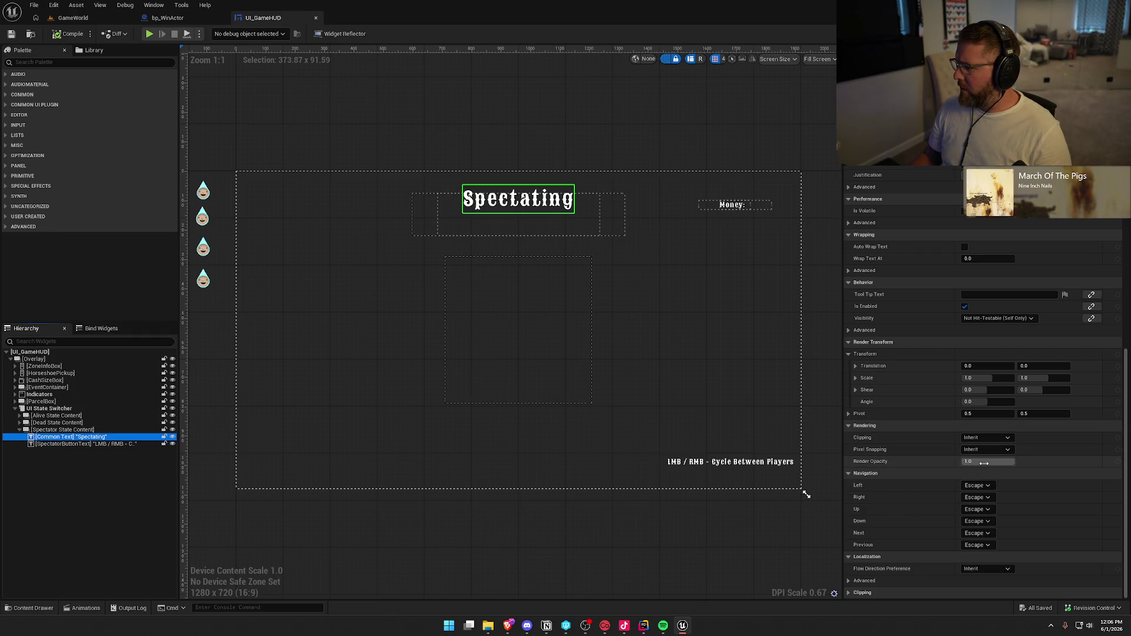
pyautogui.scroll(10, 1014, 522)
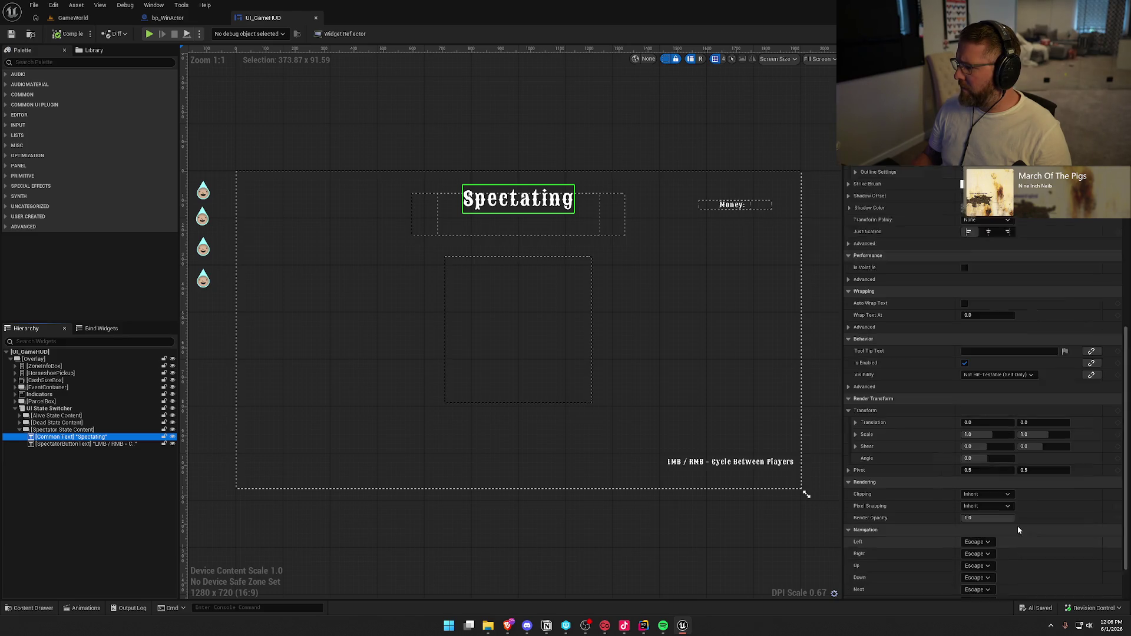
pyautogui.click(989, 528)
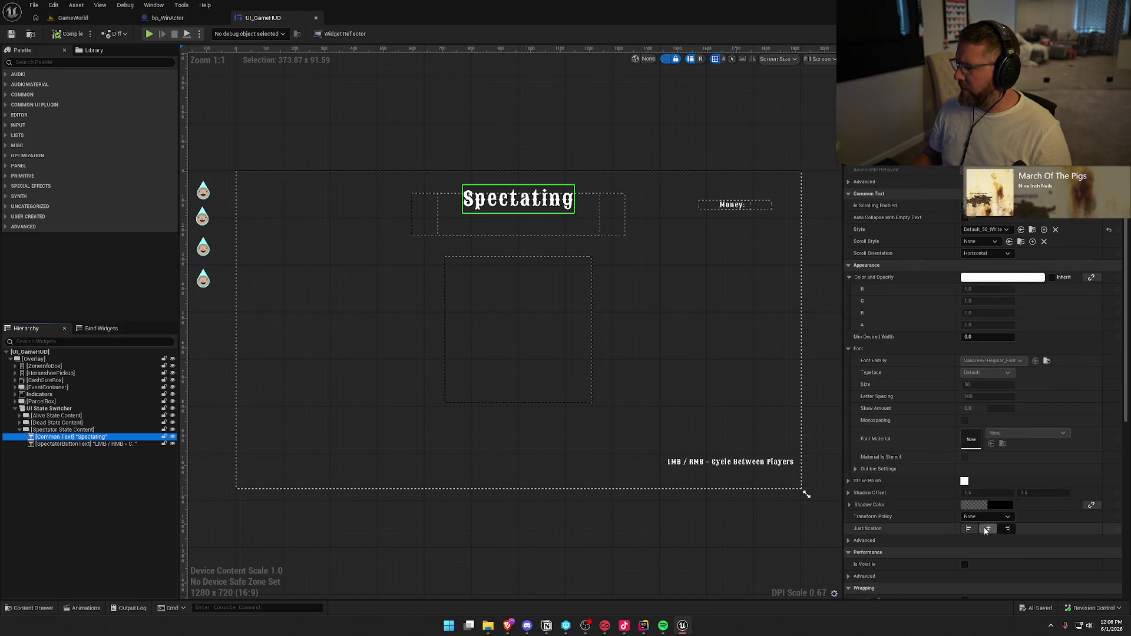
pyautogui.scroll(3, 1025, 522)
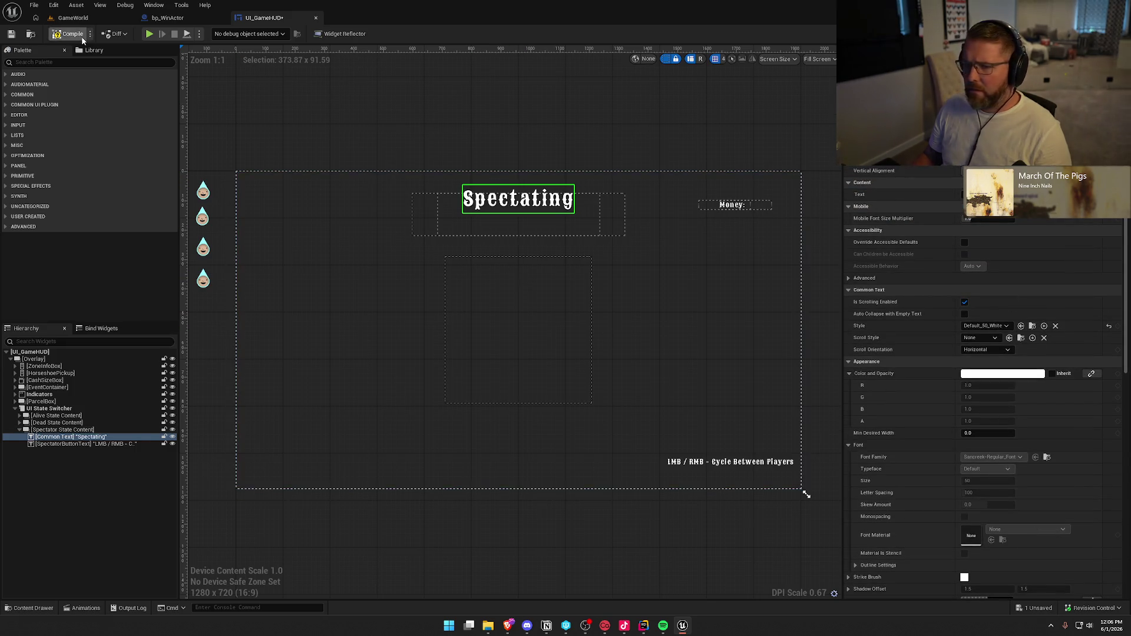
# Inspect the details of the 'LMB / RMB - Cycle Between Players' hint text, then deselect it
pyautogui.click(77, 492)
pyautogui.click(79, 445)
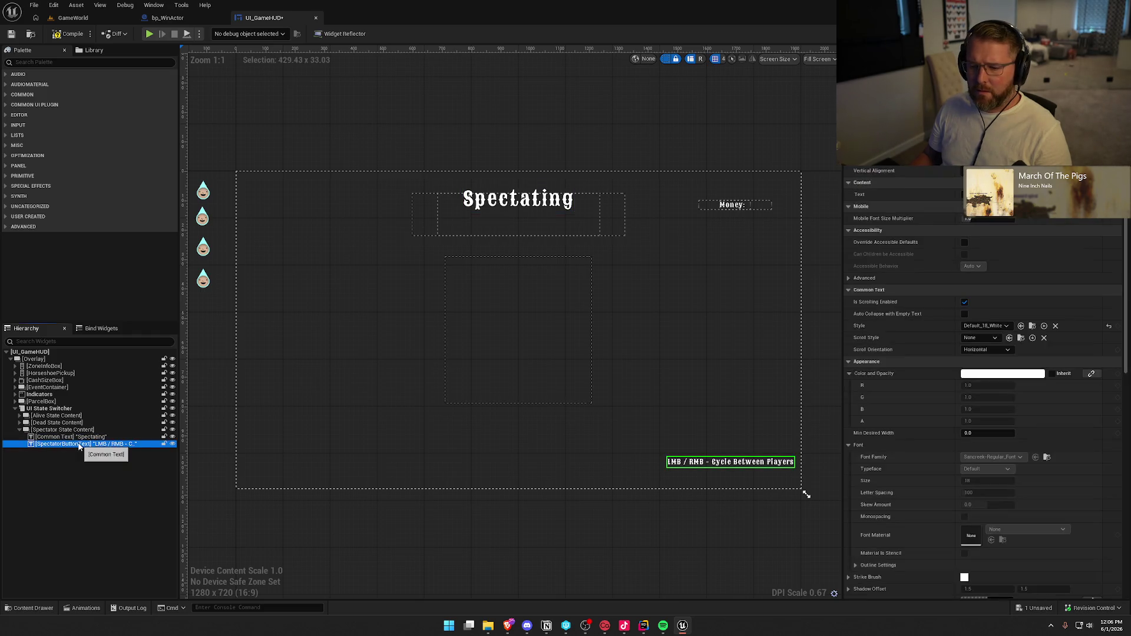
pyautogui.scroll(-8, 934, 495)
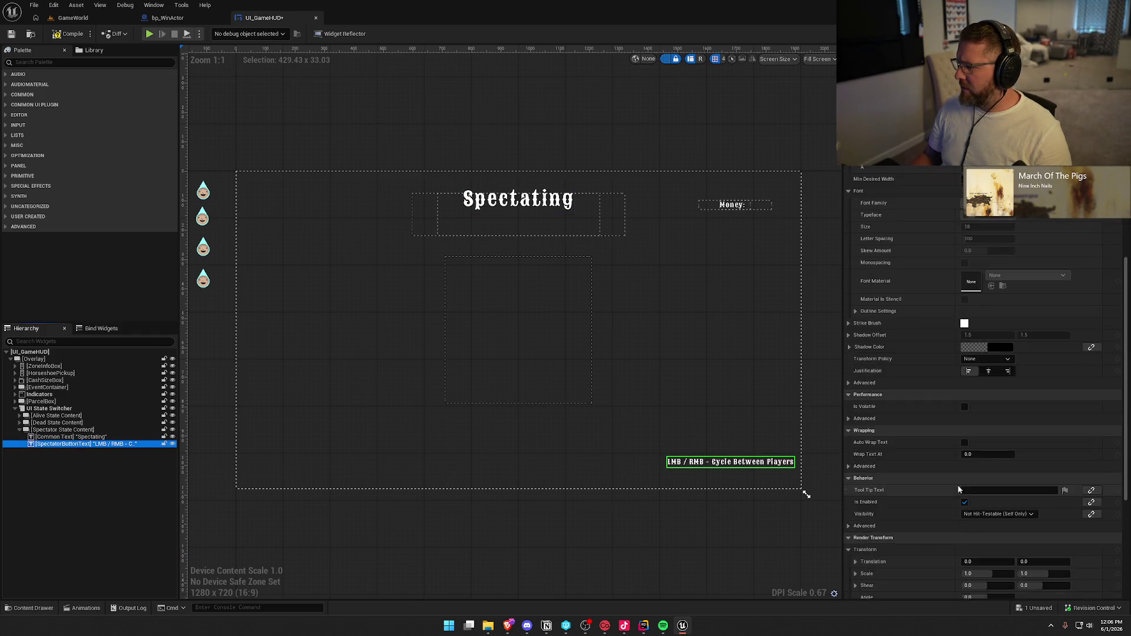
pyautogui.scroll(-2, 934, 495)
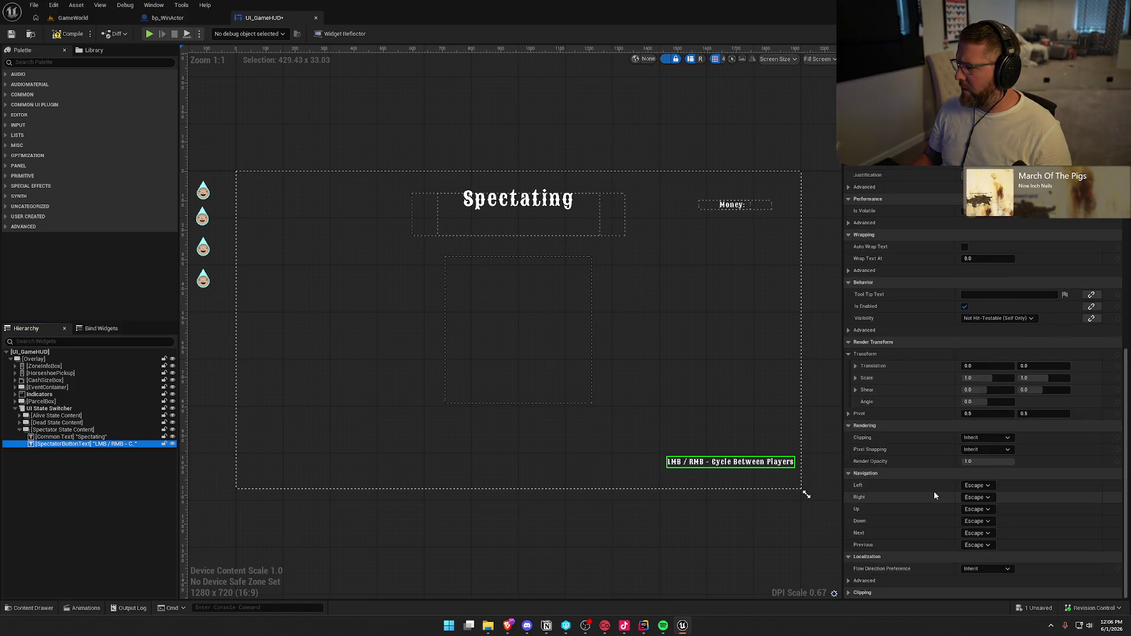
pyautogui.scroll(8, 935, 495)
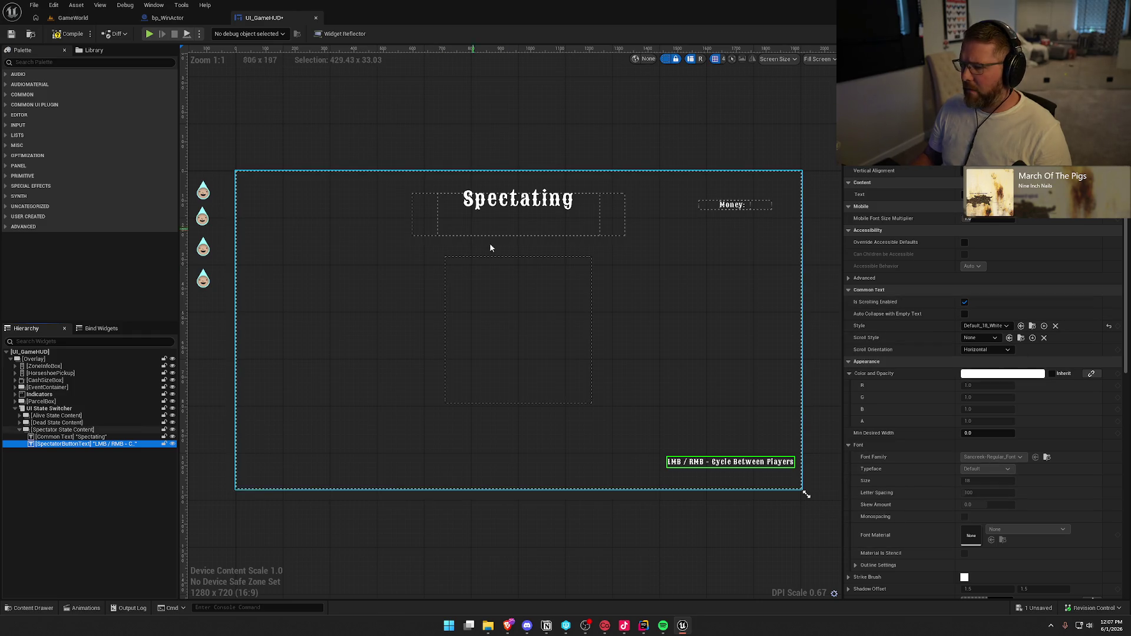
pyautogui.click(593, 545)
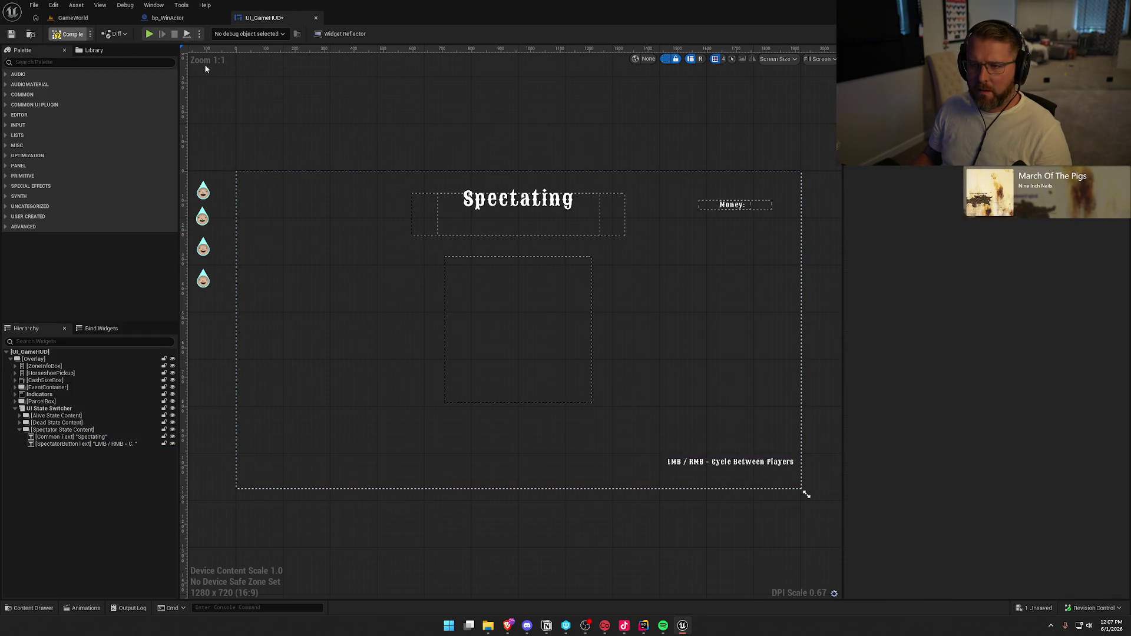
# Save UI_GameHUD, inspect its StartSpectating node chain, and open UI_EndReport from the Content Drawer
pyautogui.hotkey('ctrl', 's')
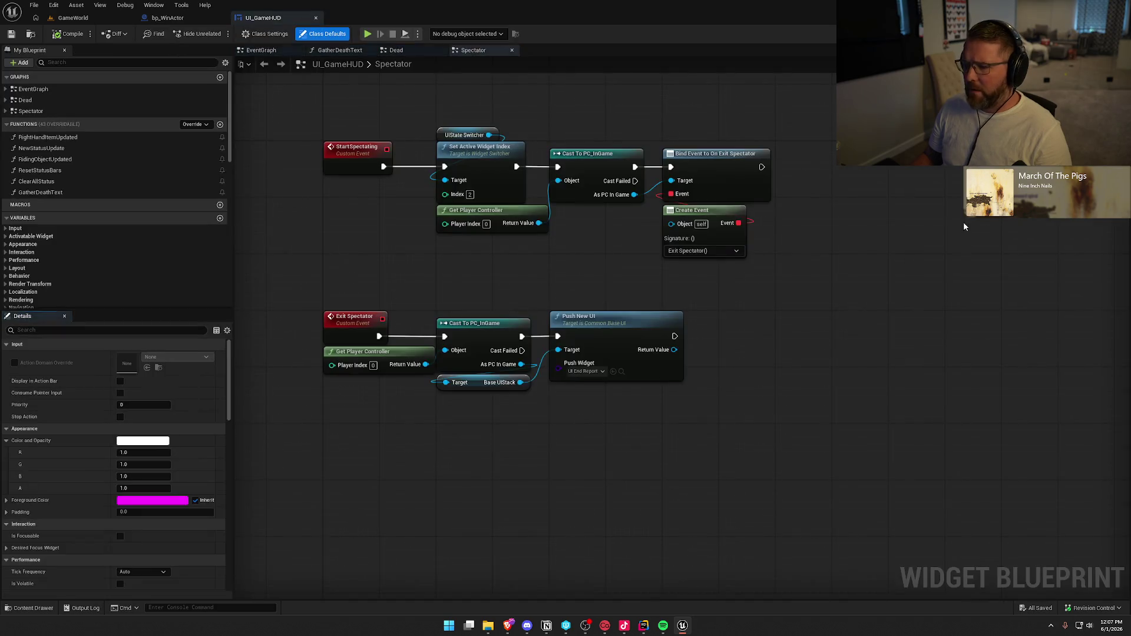
pyautogui.moveTo(896, 263); pyautogui.dragTo(884, 323)
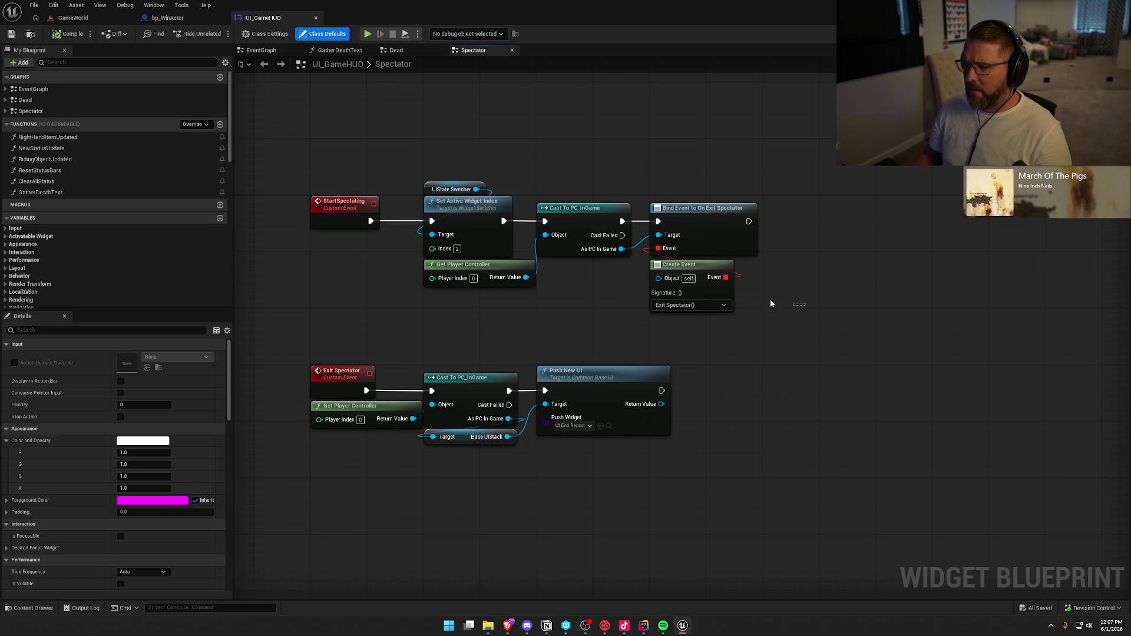
pyautogui.moveTo(771, 304); pyautogui.dragTo(342, 168)
pyautogui.click(417, 135)
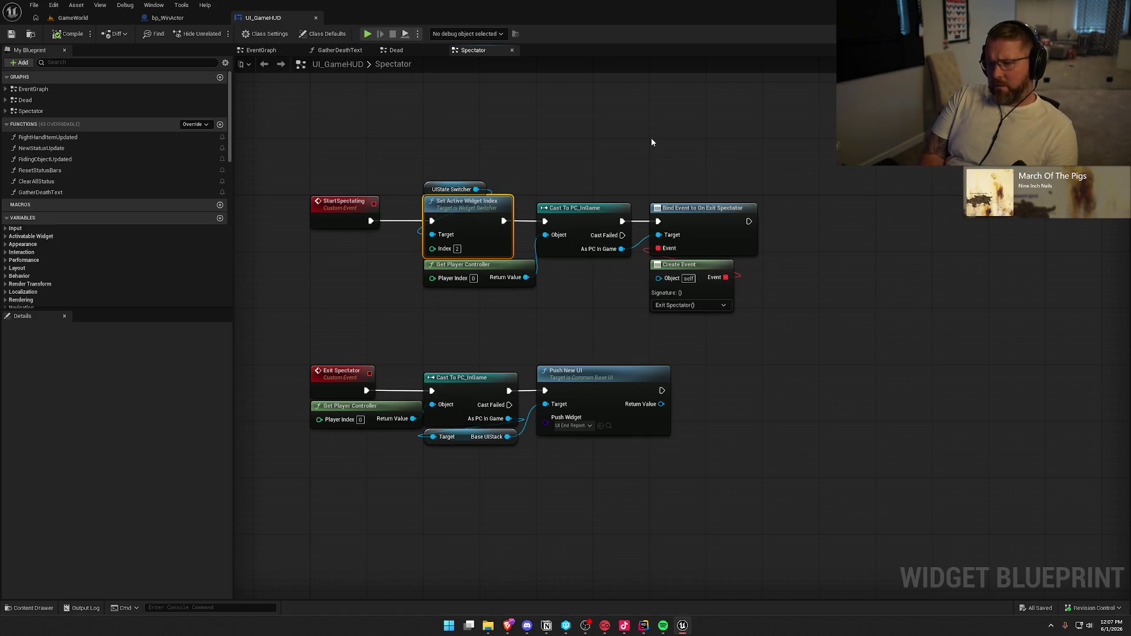
pyautogui.click(345, 207)
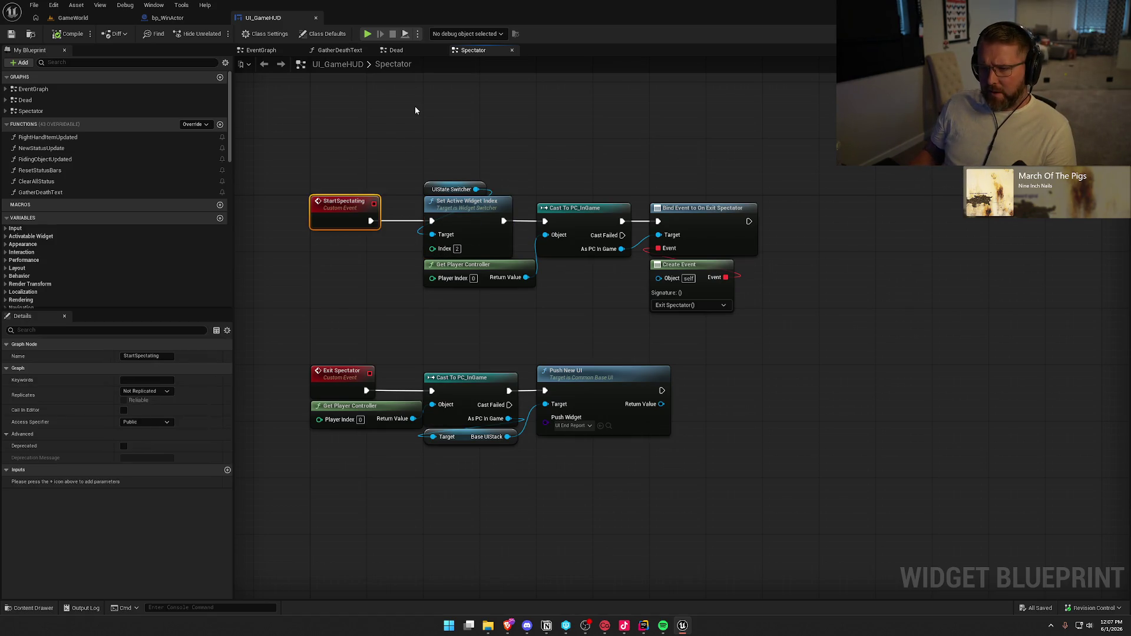
pyautogui.hotkey('ctrl', 'space')
pyautogui.doubleClick(129, 452)
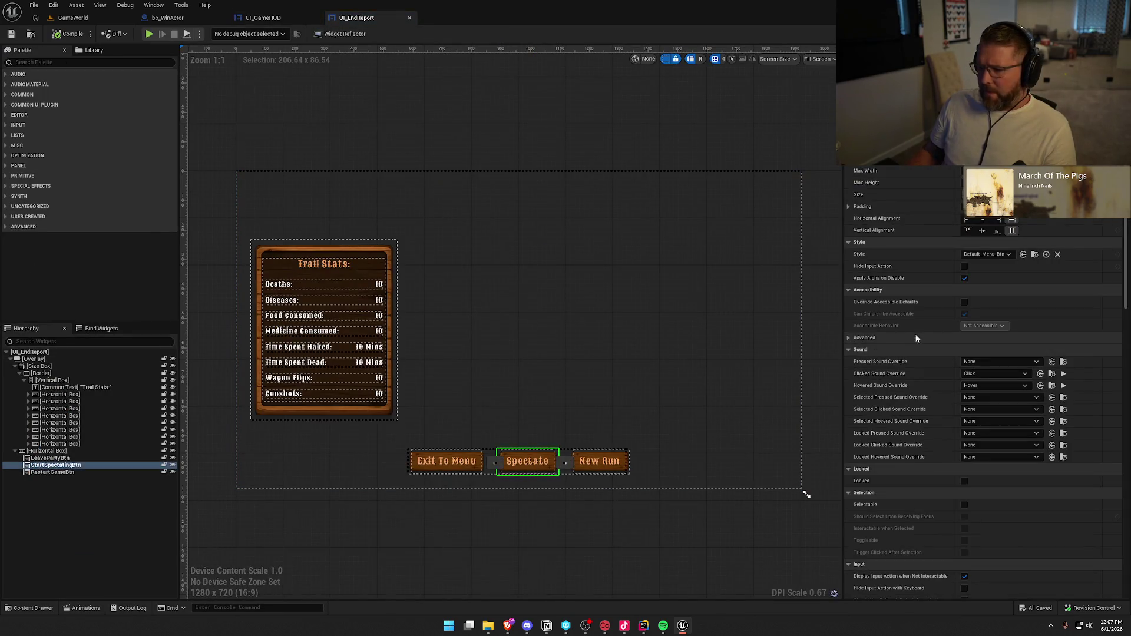
# Review UI_EndReport's spectate chain: Request Spectator Pawn, Cast To UI_GameHUD, Start Spectating and Deactivate Widget
pyautogui.scroll(-15, 916, 338)
pyautogui.scroll(-5, 993, 564)
pyautogui.click(993, 482)
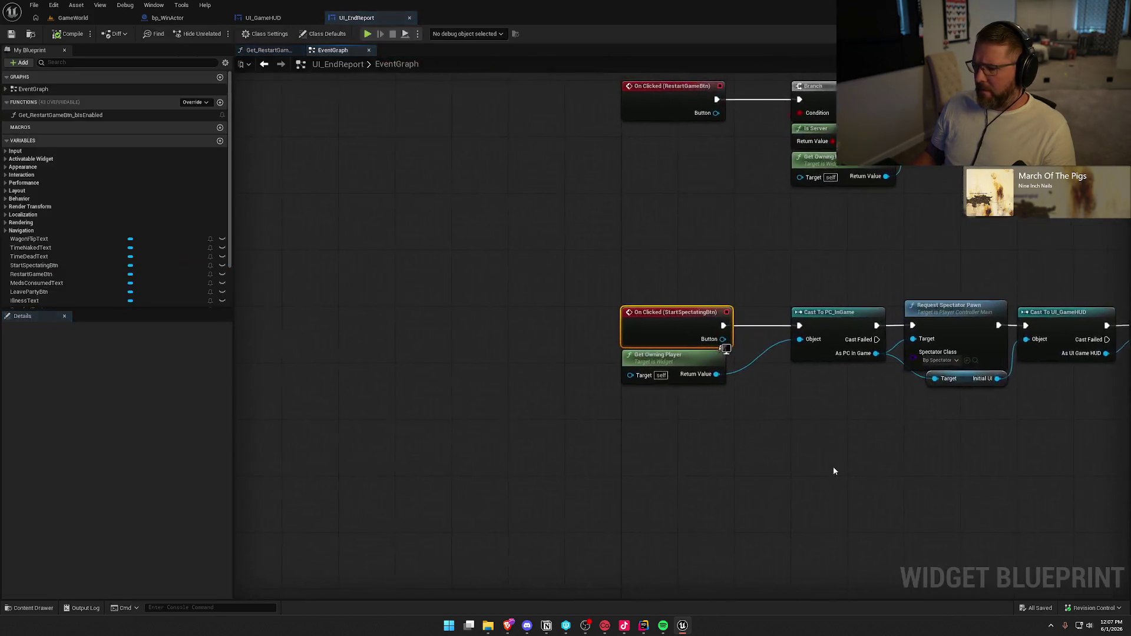
pyautogui.click(528, 418)
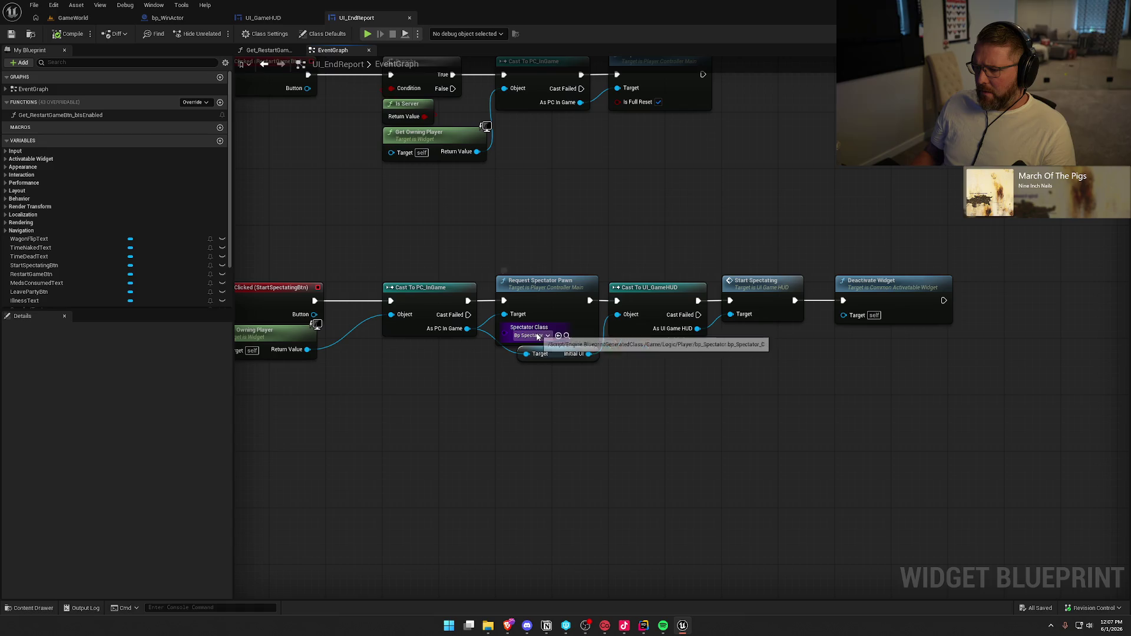
pyautogui.moveTo(524, 252); pyautogui.dragTo(573, 336)
pyautogui.moveTo(759, 382)
pyautogui.mouseDown()
pyautogui.moveTo(749, 348)
pyautogui.moveTo(678, 262)
pyautogui.mouseUp()
pyautogui.click(854, 283)
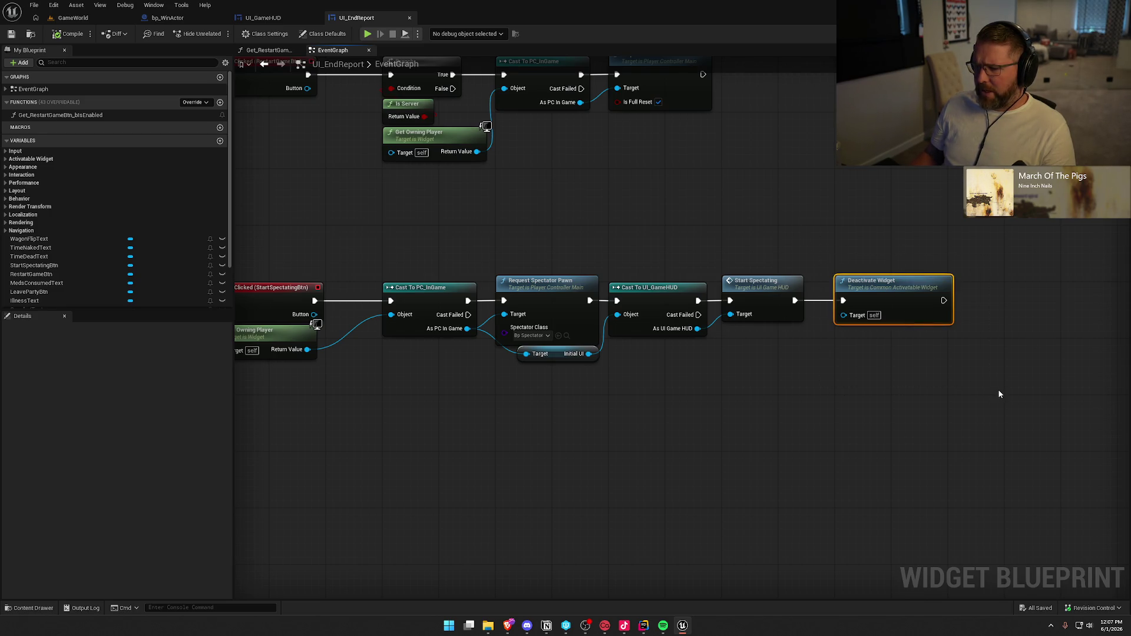
pyautogui.moveTo(401, 230); pyautogui.dragTo(444, 241)
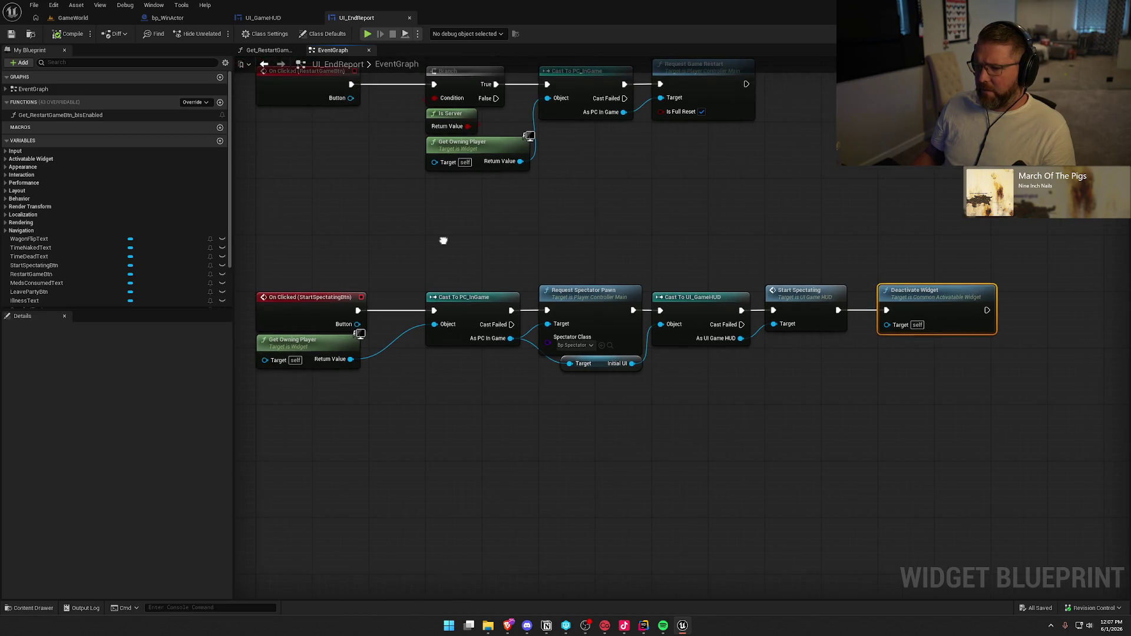
# Open the Reference Viewer for the UI_EndReport asset
pyautogui.hotkey('ctrl', 'space')
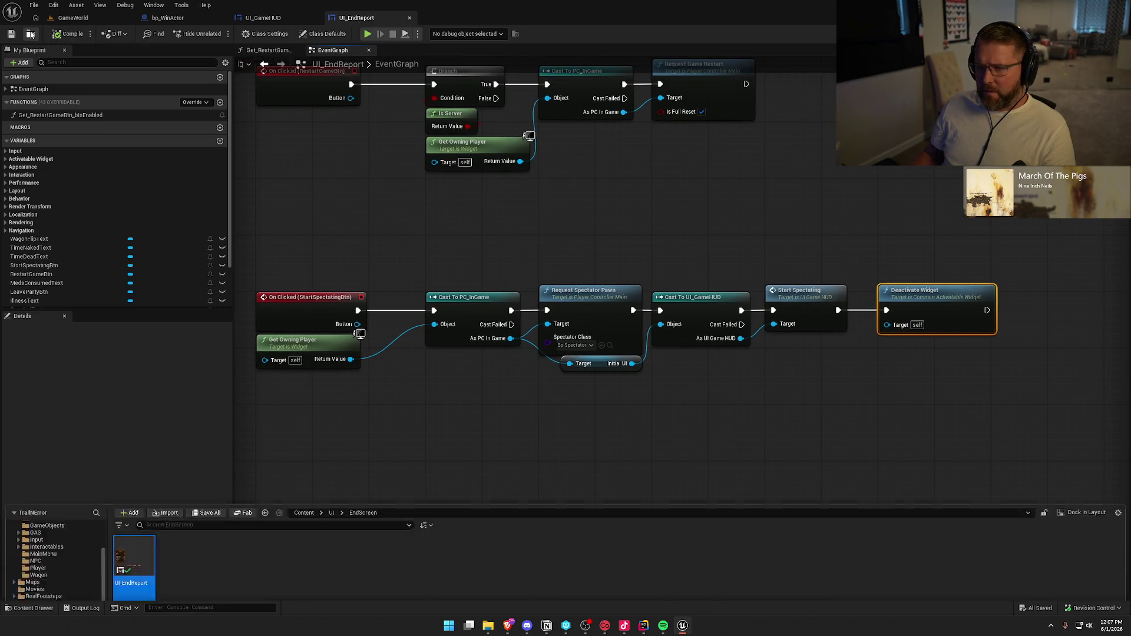
pyautogui.rightClick(136, 441)
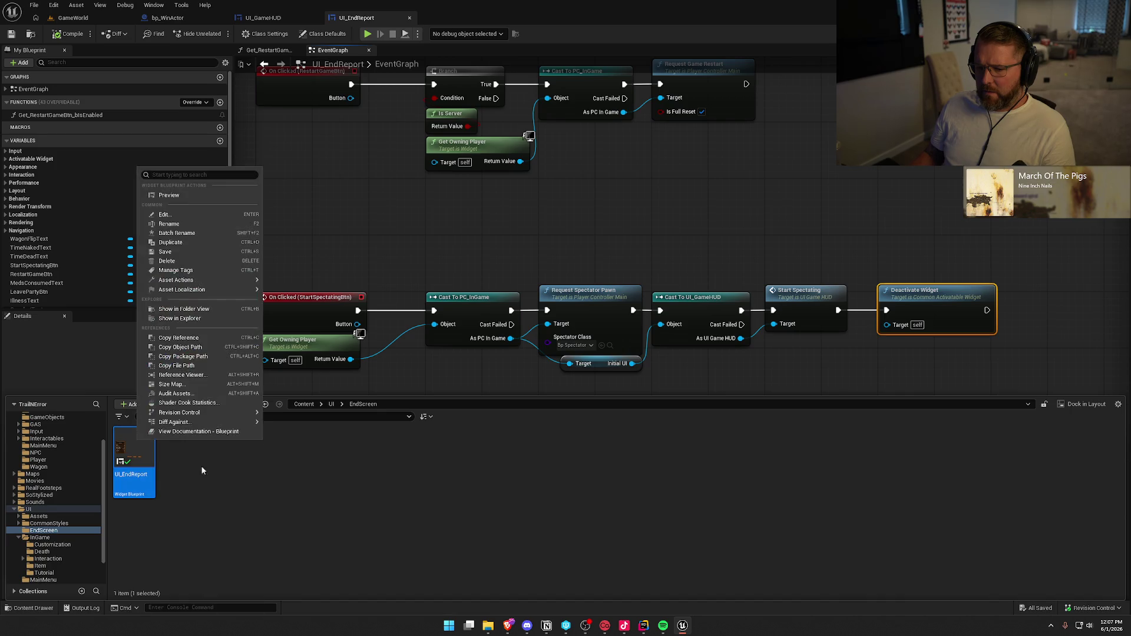
pyautogui.click(207, 376)
pyautogui.scroll(4, 389, 354)
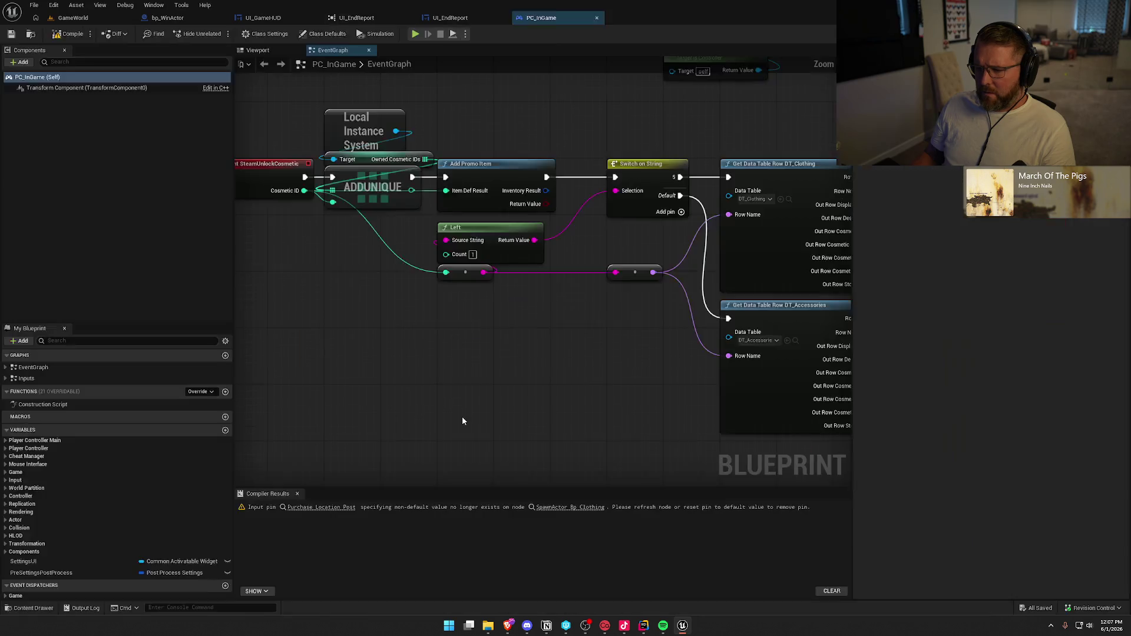
# Refresh the SpawnActor Bp Clothing node to clear the stale pin warning, then compile and check out PC_InGame
pyautogui.click(313, 508)
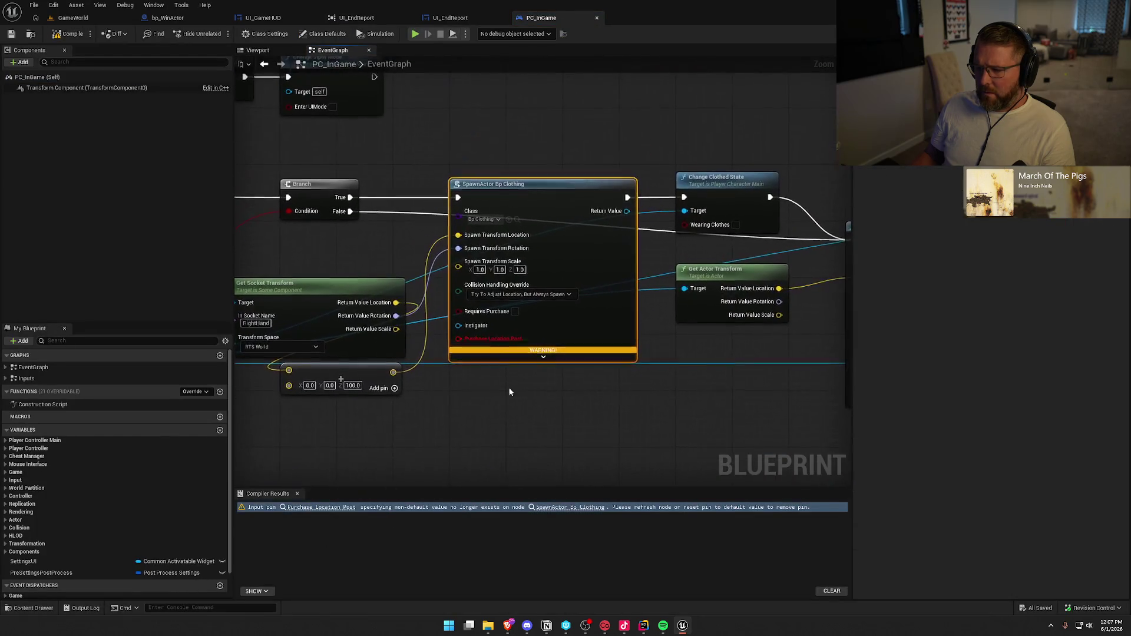
pyautogui.rightClick(546, 201)
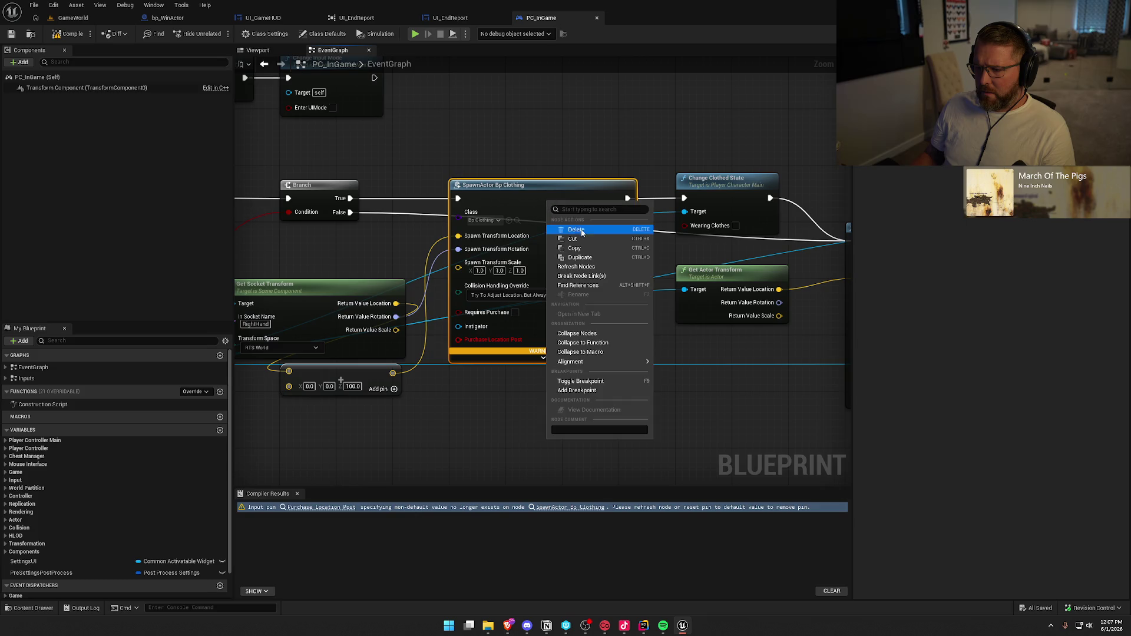
pyautogui.click(583, 266)
pyautogui.click(521, 404)
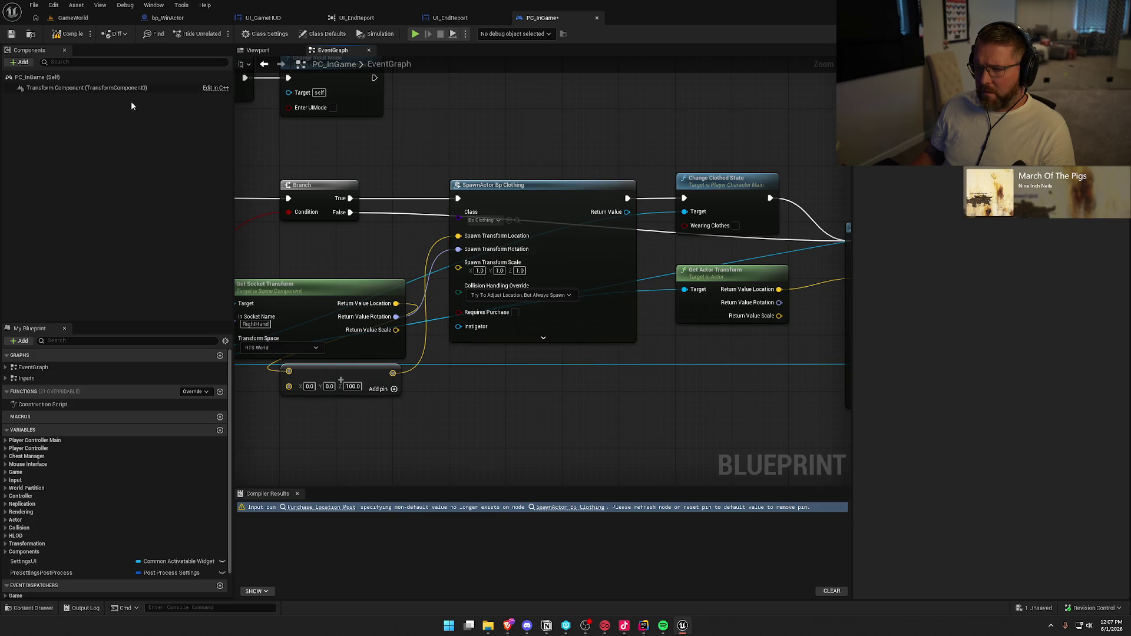
pyautogui.click(66, 39)
pyautogui.click(583, 413)
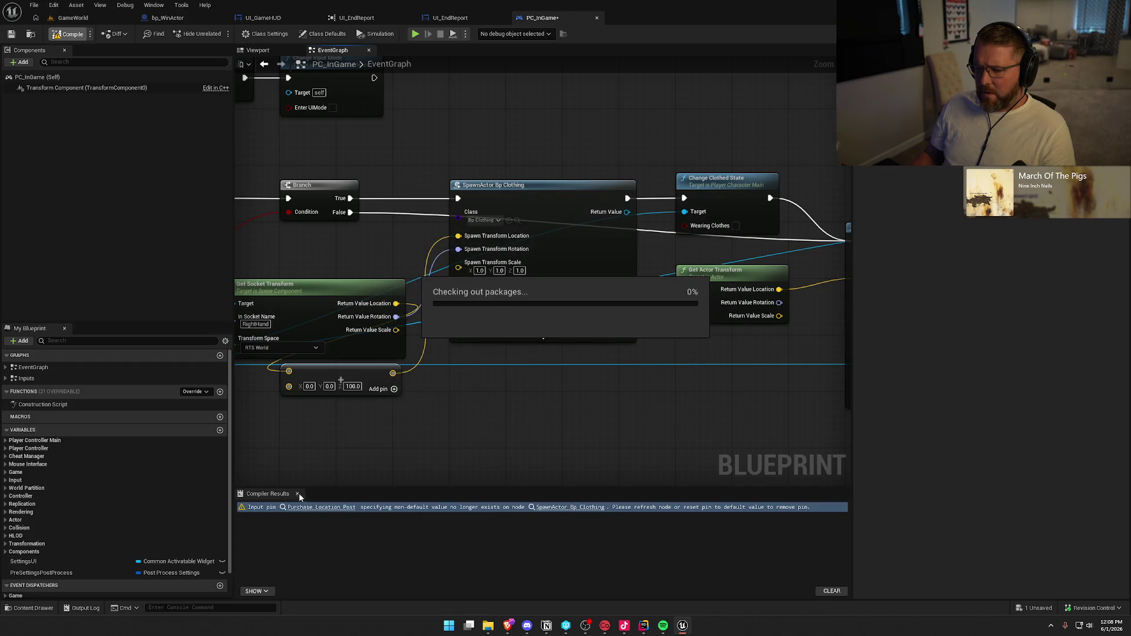
# Survey the PC_InGame event graph, examining the Push New UI and Base UIStack nodes
pyautogui.moveTo(434, 466); pyautogui.dragTo(656, 452)
pyautogui.moveTo(612, 272)
pyautogui.mouseDown()
pyautogui.moveTo(662, 279)
pyautogui.moveTo(671, 439)
pyautogui.mouseUp()
pyautogui.scroll(-3, 677, 447)
pyautogui.moveTo(695, 317)
pyautogui.mouseDown()
pyautogui.moveTo(630, 442)
pyautogui.moveTo(616, 590)
pyautogui.mouseUp()
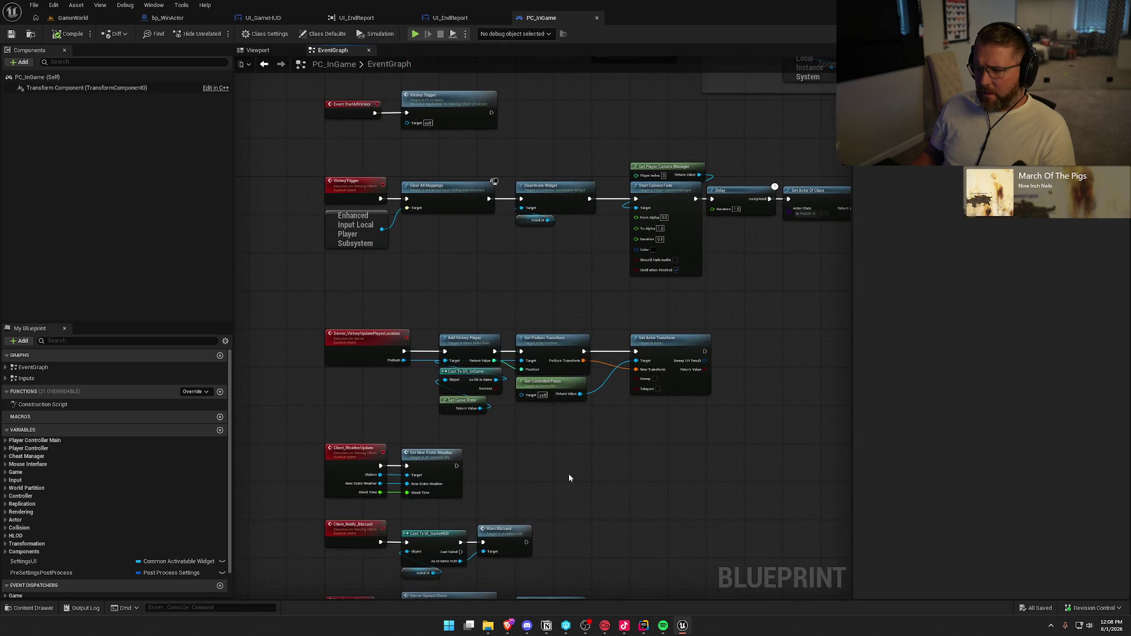
pyautogui.scroll(3, 453, 256)
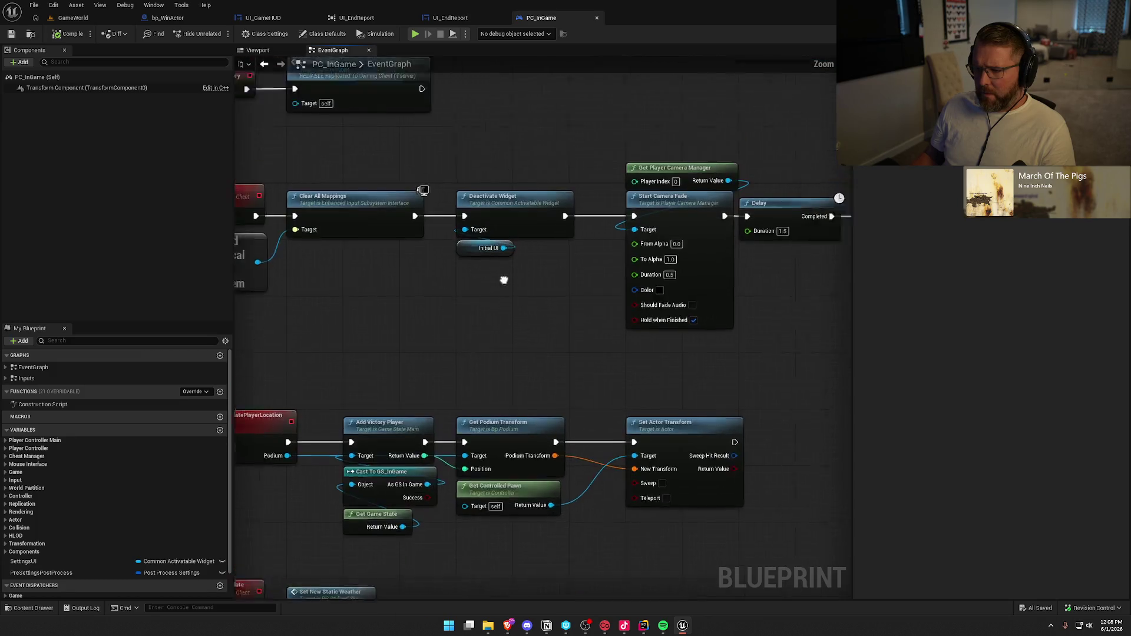
pyautogui.moveTo(621, 313); pyautogui.dragTo(280, 365)
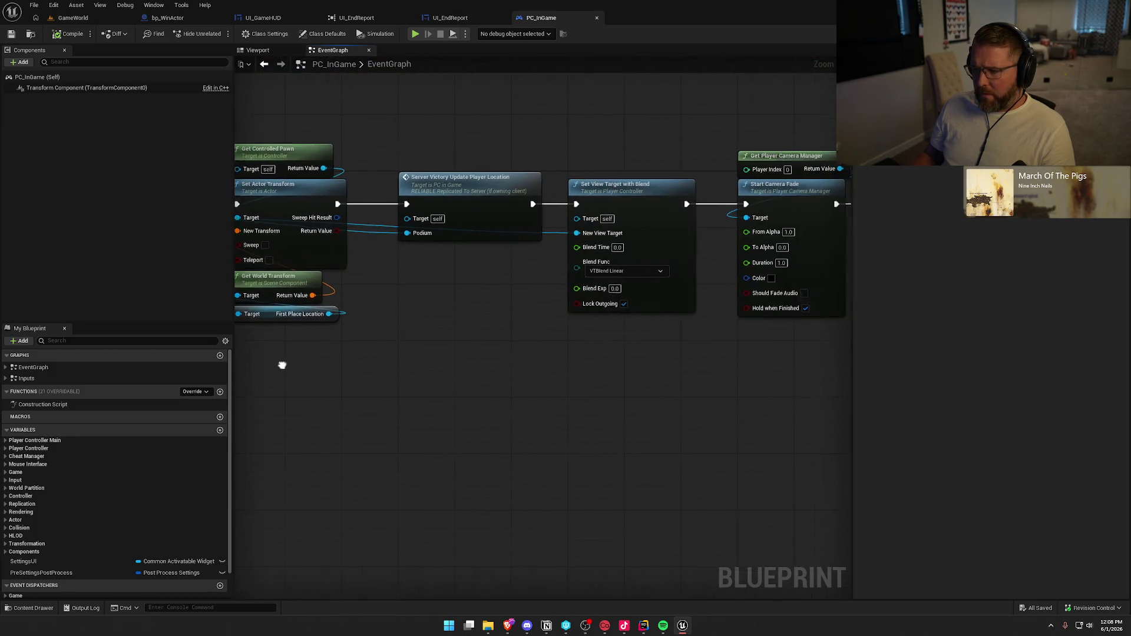
pyautogui.moveTo(501, 308)
pyautogui.mouseDown()
pyautogui.moveTo(292, 285)
pyautogui.moveTo(313, 342)
pyautogui.mouseUp()
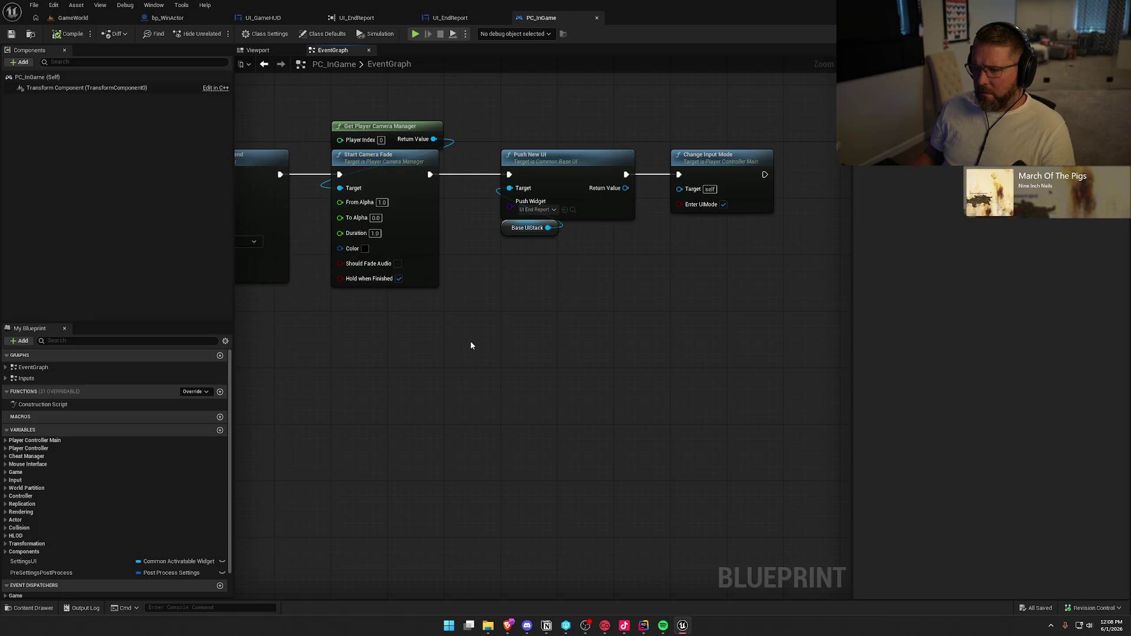
pyautogui.moveTo(586, 290)
pyautogui.mouseDown()
pyautogui.moveTo(482, 284)
pyautogui.moveTo(365, 133)
pyautogui.mouseUp()
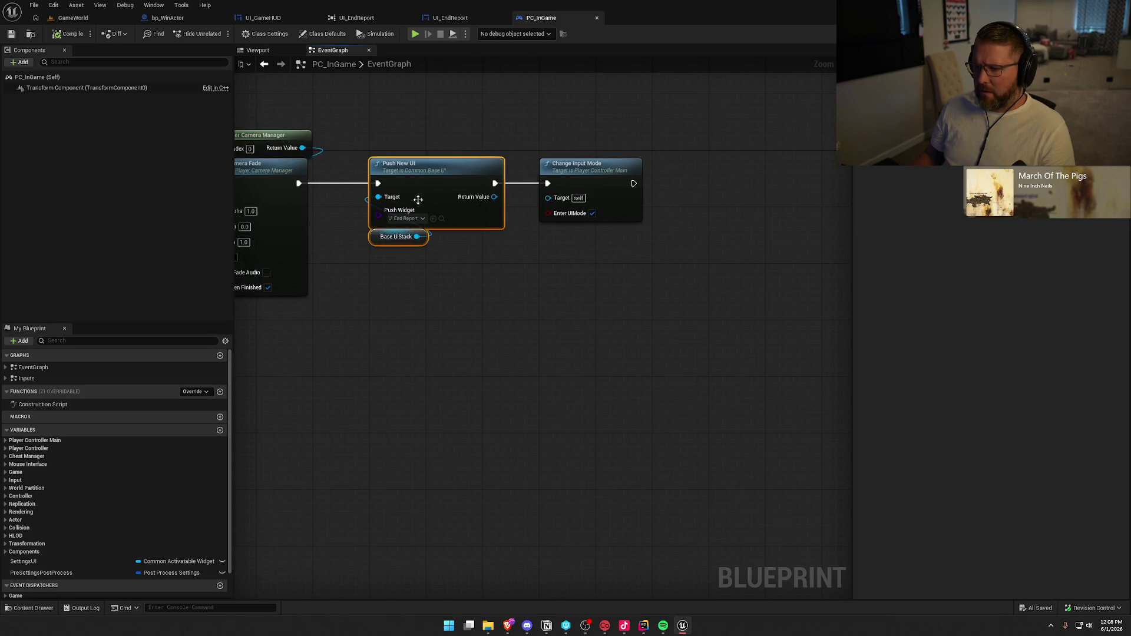
pyautogui.moveTo(491, 281); pyautogui.dragTo(394, 115)
pyautogui.click(447, 18)
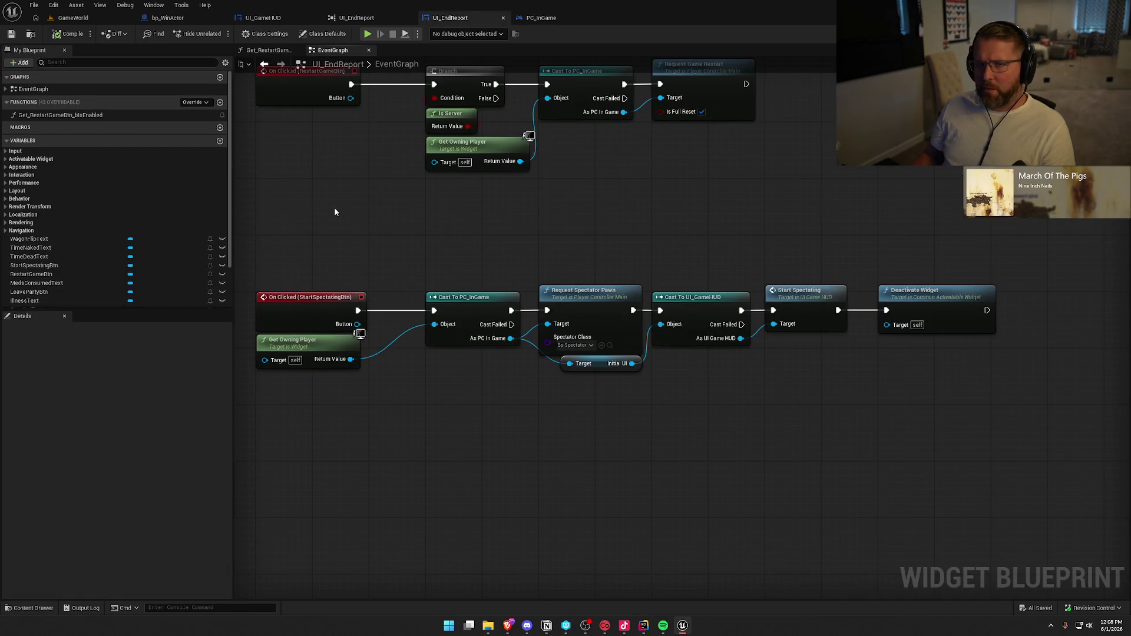
pyautogui.click(73, 18)
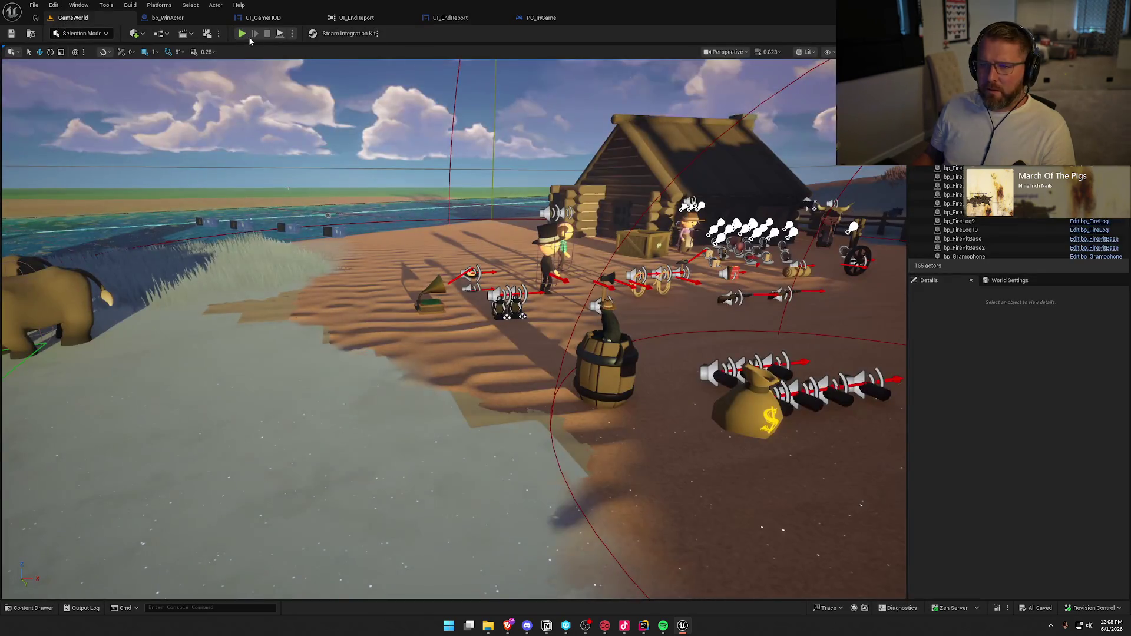
pyautogui.hotkey('alt', 'p')
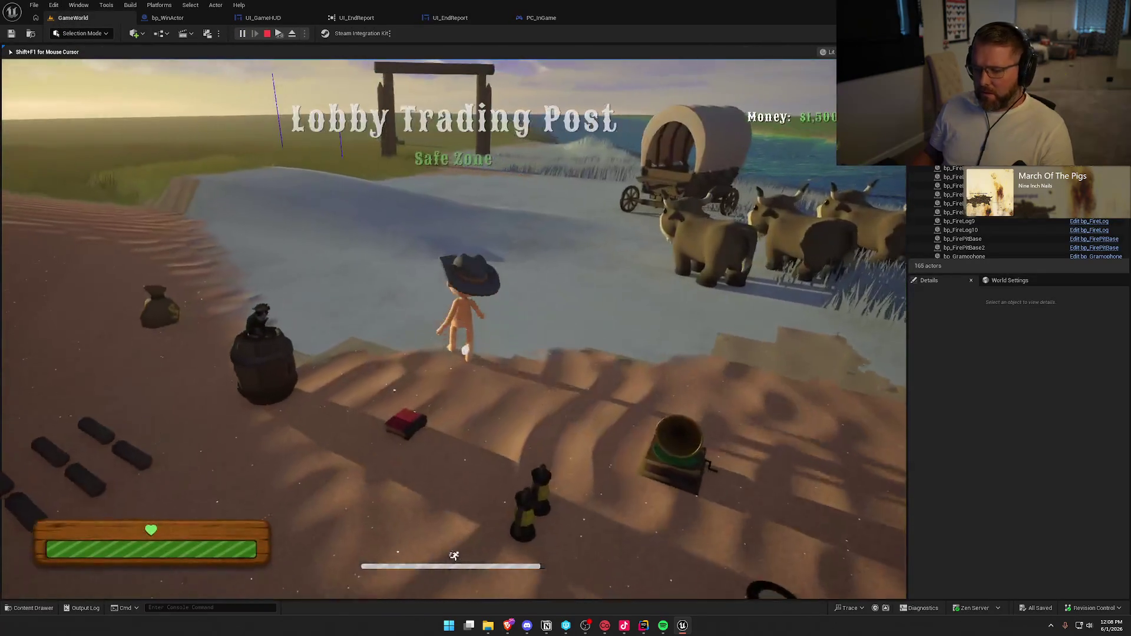
pyautogui.press('super')
pyautogui.click(277, 50)
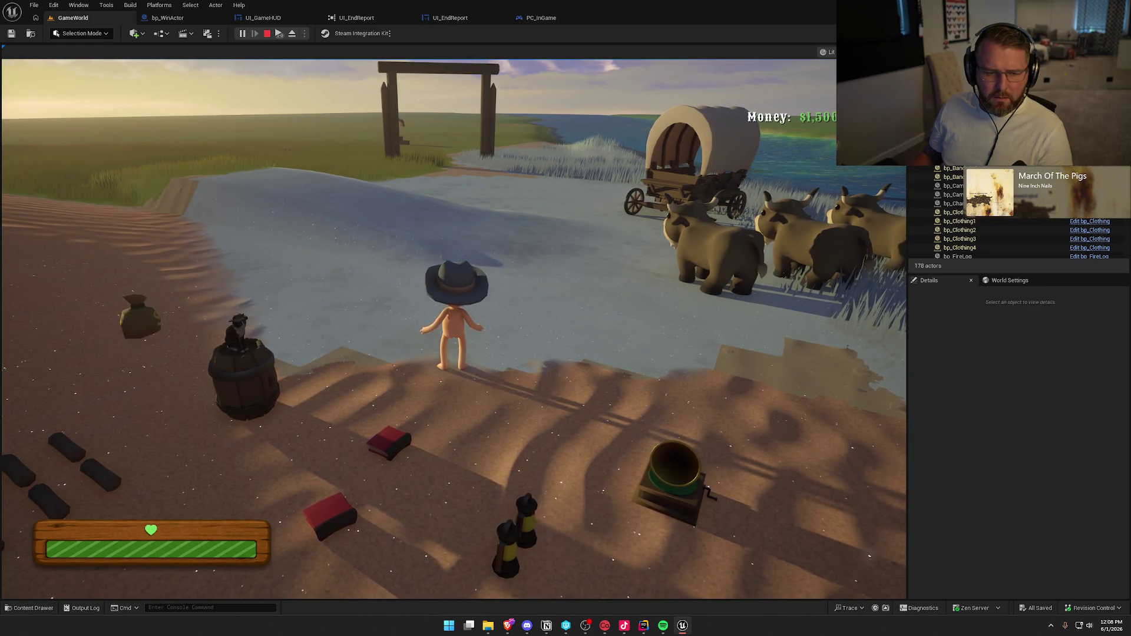
pyautogui.press('Escape')
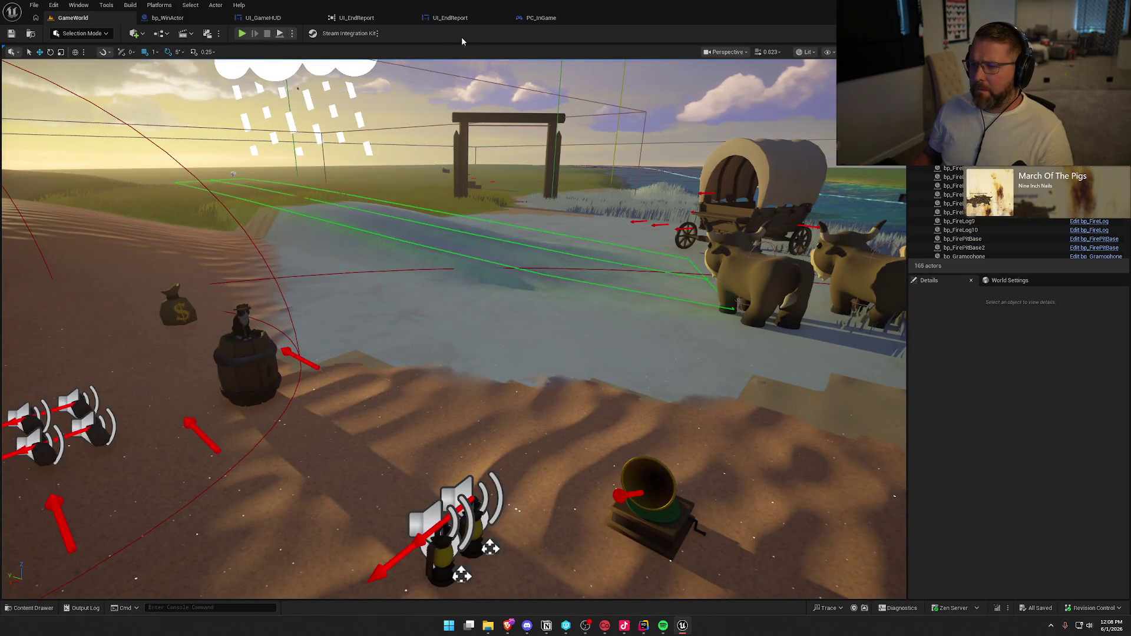
pyautogui.click(453, 17)
pyautogui.click(803, 281)
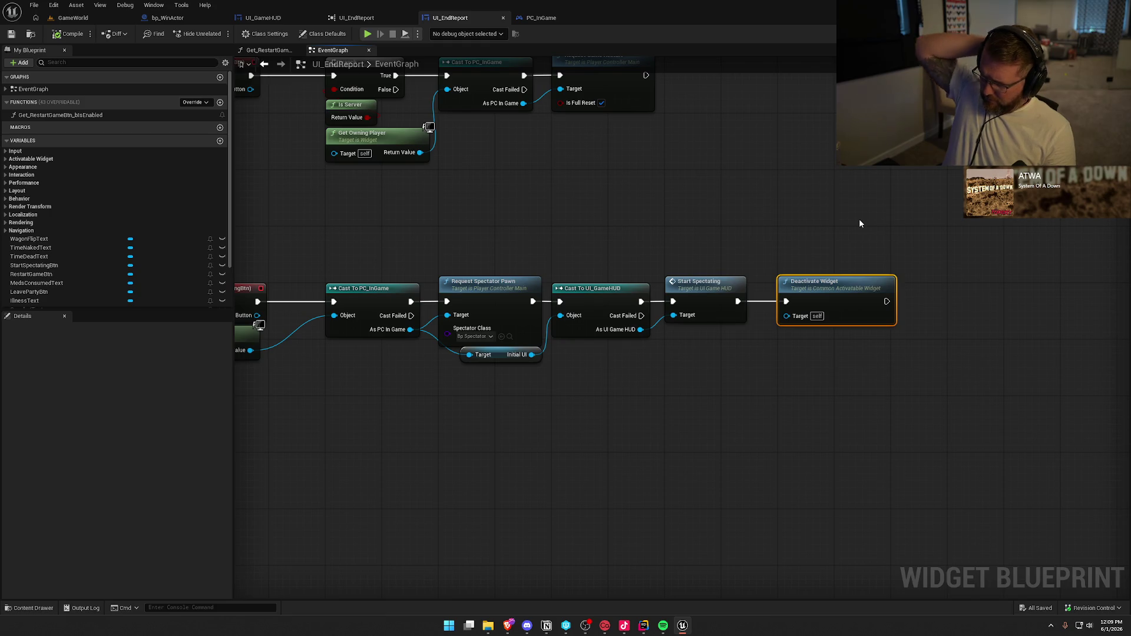
# Wire Deactivate Widget between Request Spectator Pawn and Cast To UI_GameHUD, align the nodes, and compile
pyautogui.keyDown('alt'); pyautogui.click(786, 301); pyautogui.keyUp('alt')
pyautogui.moveTo(831, 302); pyautogui.dragTo(576, 218)
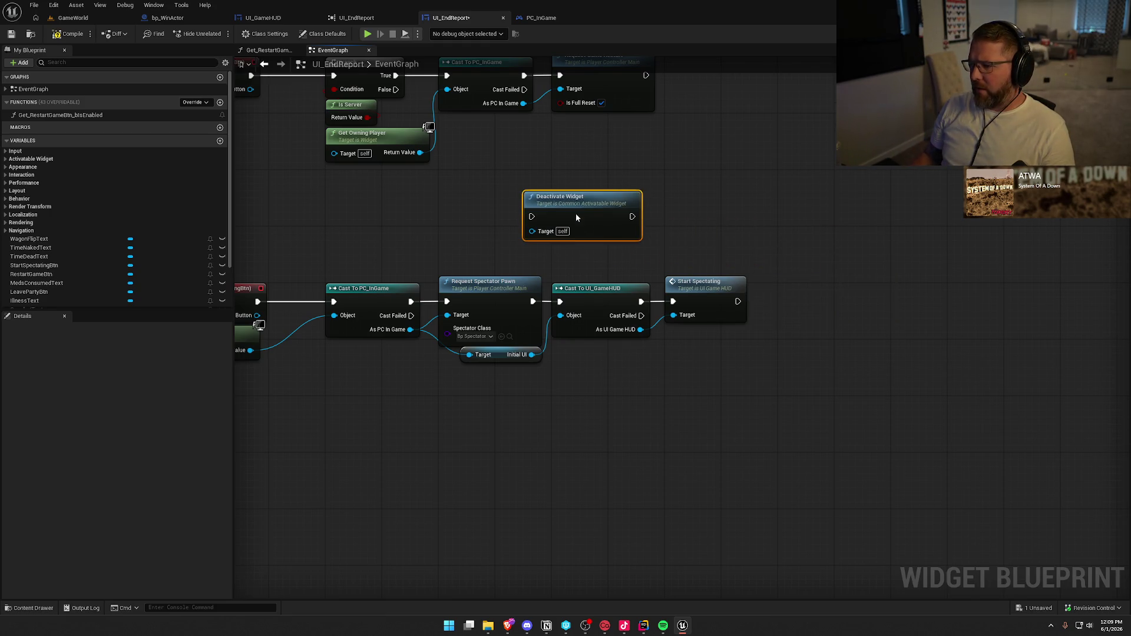
pyautogui.moveTo(722, 365)
pyautogui.mouseDown()
pyautogui.moveTo(598, 283)
pyautogui.moveTo(830, 300)
pyautogui.mouseUp()
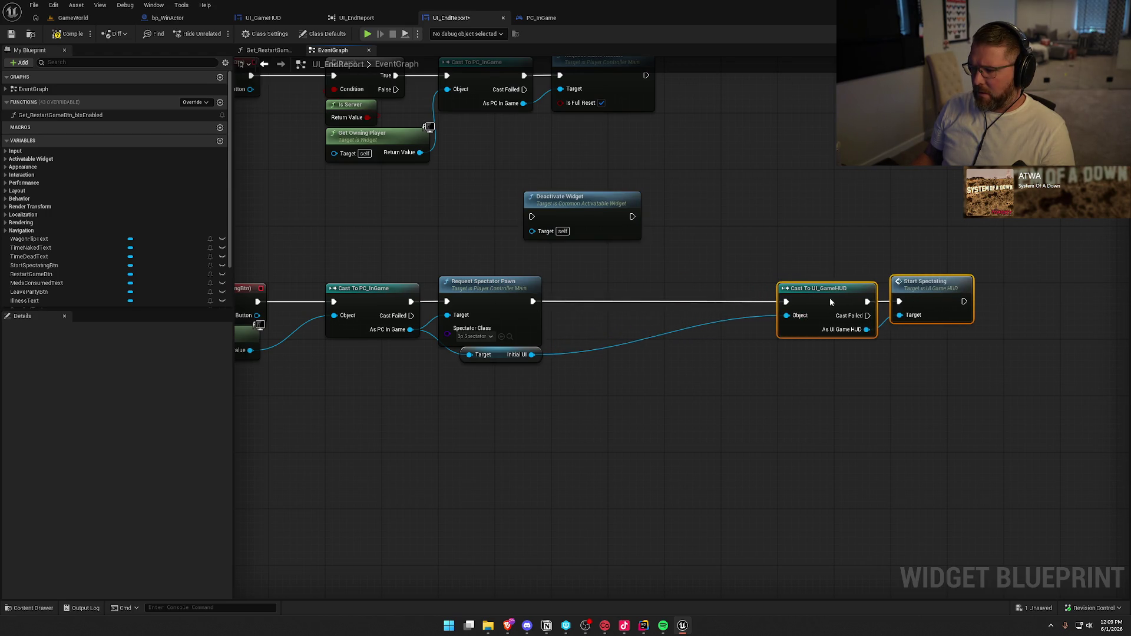
pyautogui.moveTo(532, 216); pyautogui.dragTo(534, 301)
pyautogui.moveTo(632, 216)
pyautogui.mouseDown()
pyautogui.moveTo(776, 307)
pyautogui.moveTo(786, 301)
pyautogui.moveTo(666, 270)
pyautogui.moveTo(684, 294)
pyautogui.moveTo(624, 293)
pyautogui.mouseUp()
pyautogui.moveTo(745, 239); pyautogui.dragTo(973, 363)
pyautogui.moveTo(832, 293); pyautogui.dragTo(776, 293)
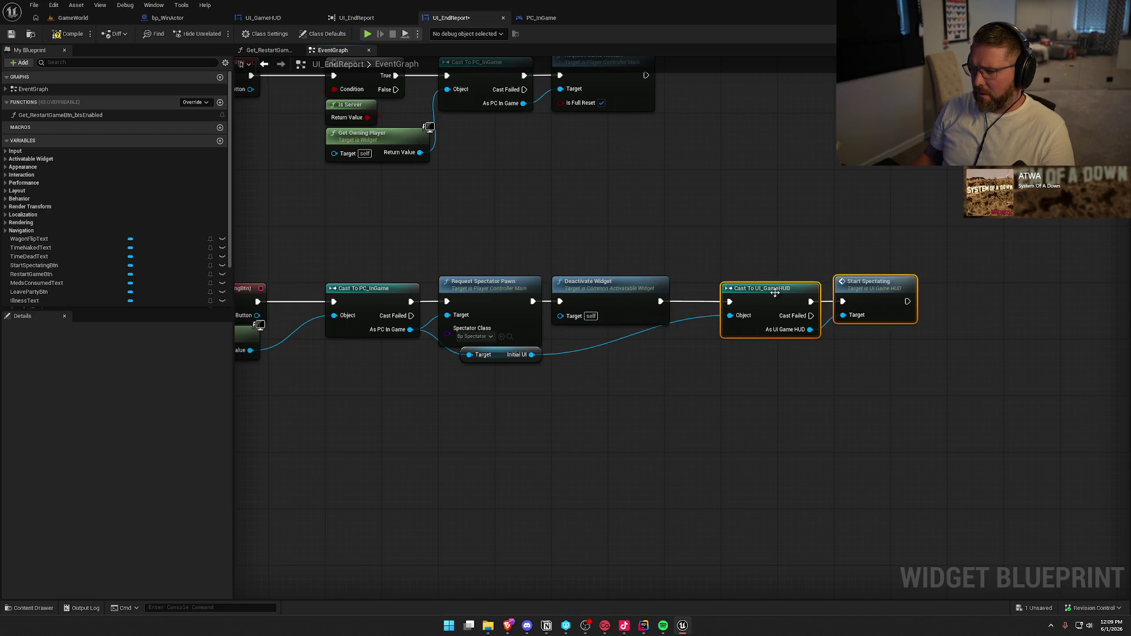
pyautogui.click(65, 33)
pyautogui.click(73, 18)
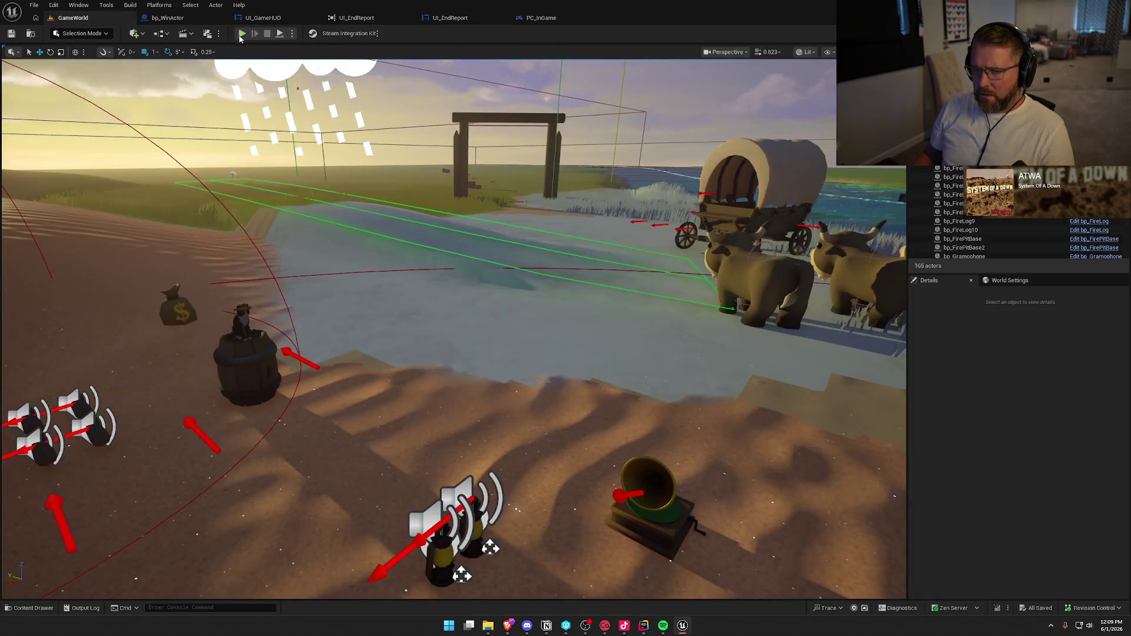
# Run a first play-in-editor test walking the character forward, then stop it and close the message log
pyautogui.hotkey('alt', 'p')
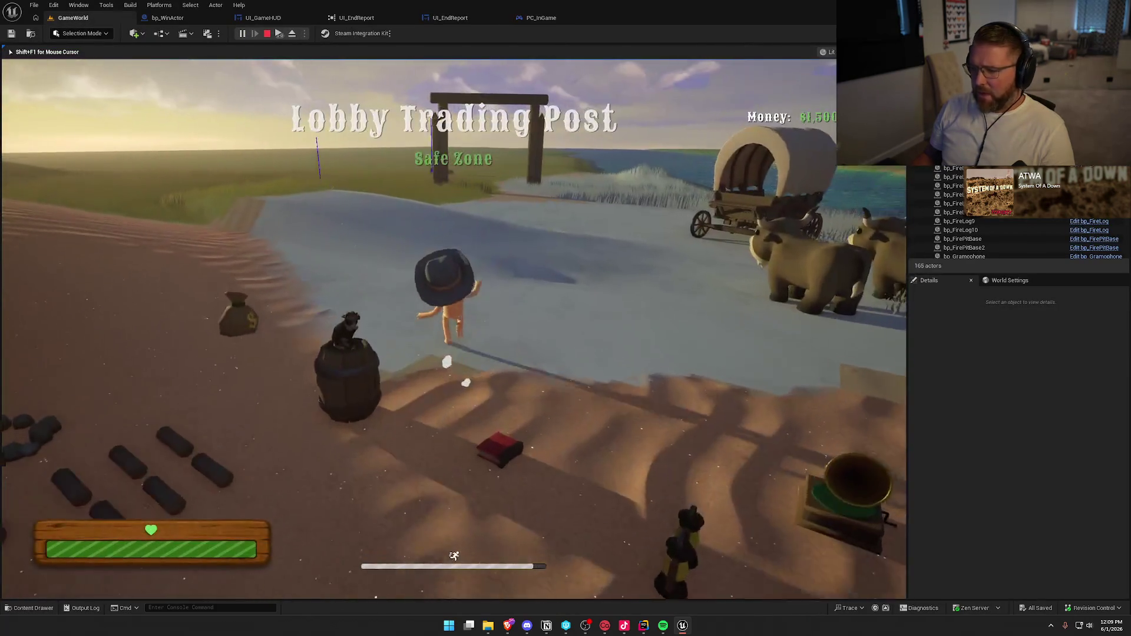
pyautogui.press('w')
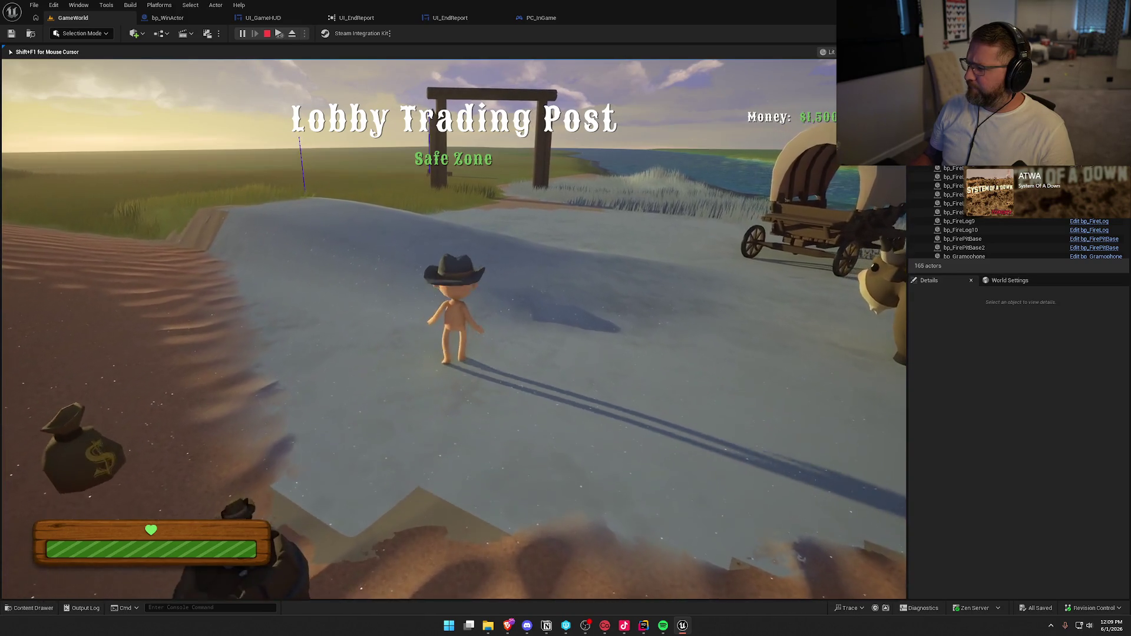
pyautogui.press('super')
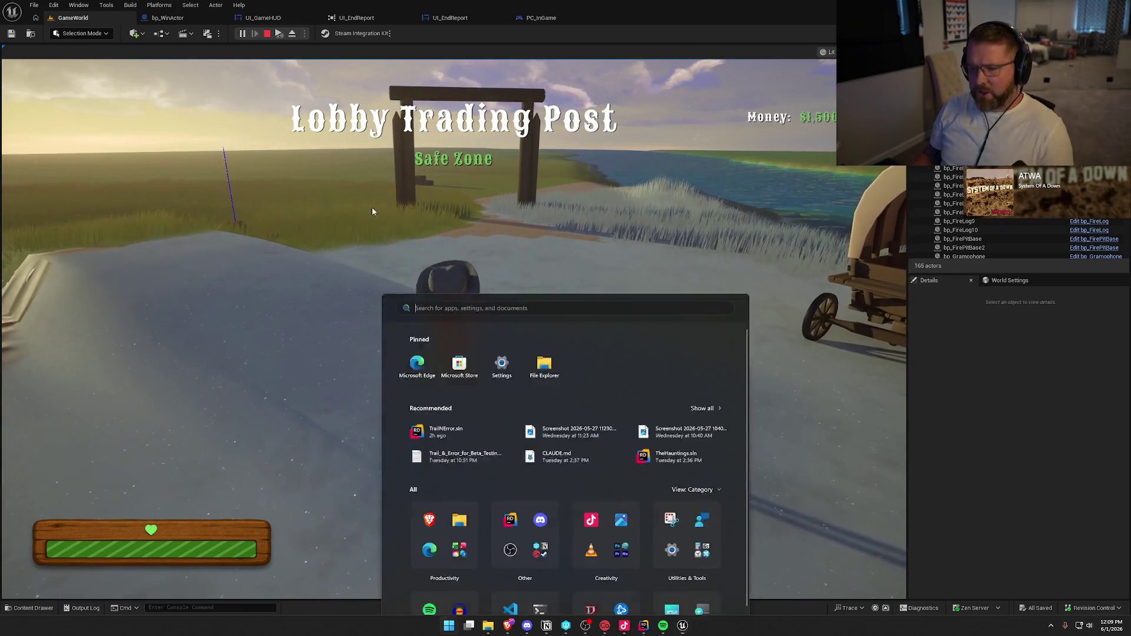
pyautogui.press('super')
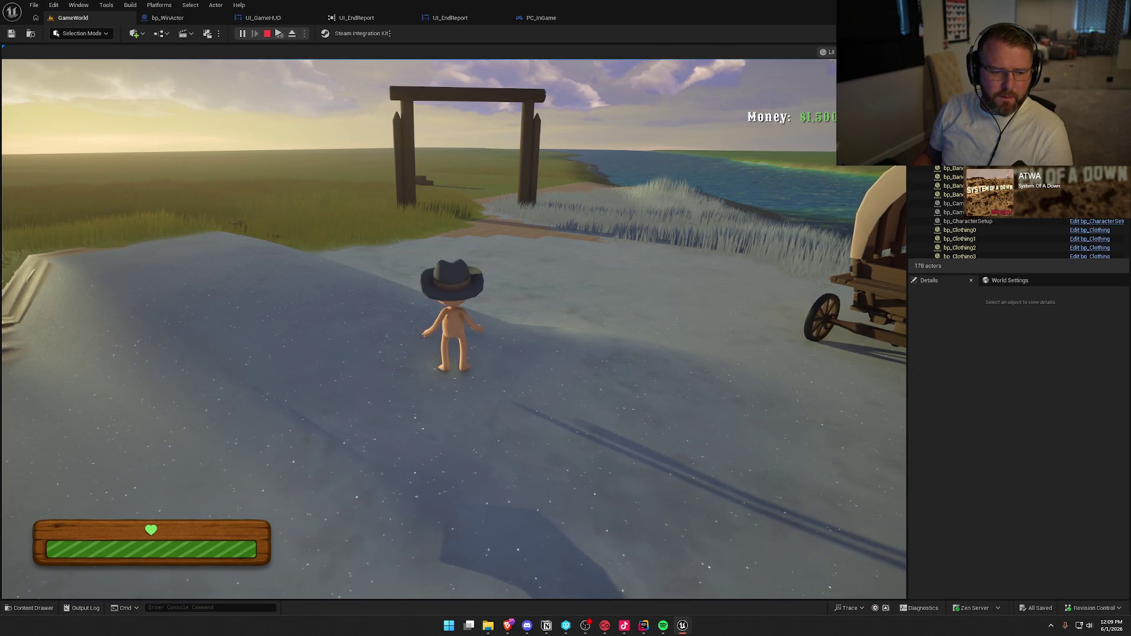
pyautogui.press('Escape')
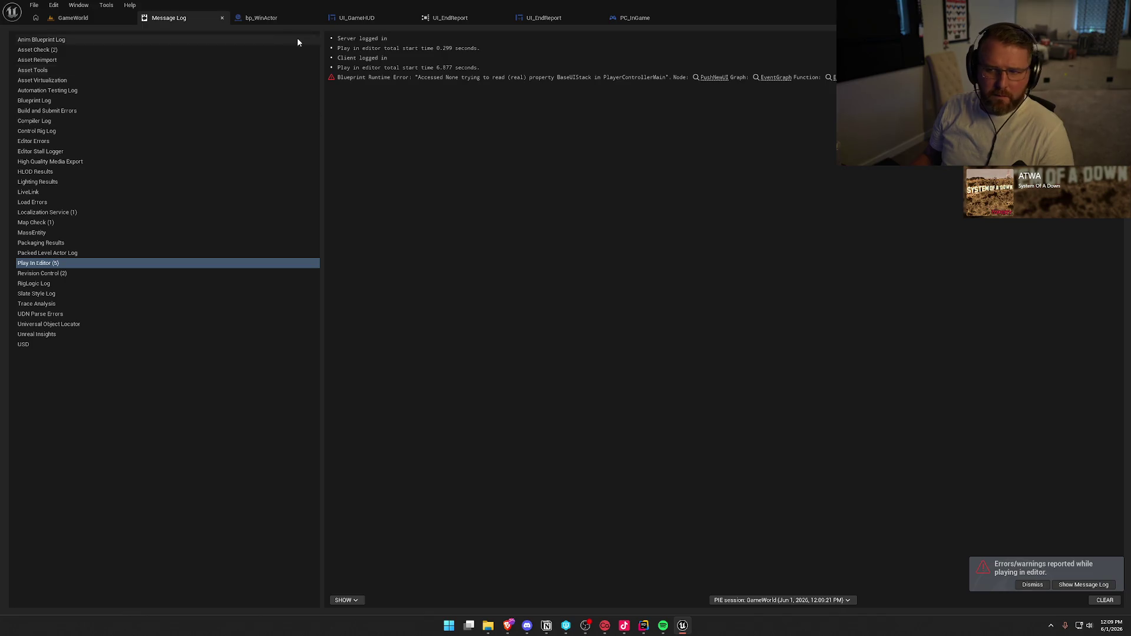
pyautogui.middleClick(193, 22)
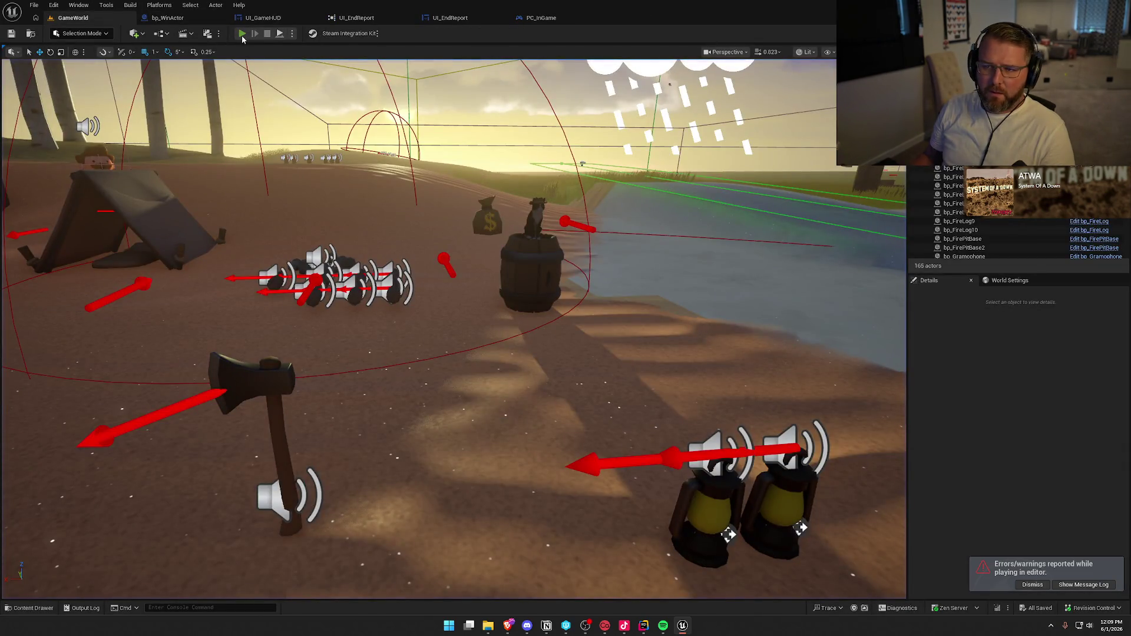
# In a new play session, walk to the water, choose Spectate on the end-run stats screen, then stop
pyautogui.click(242, 35)
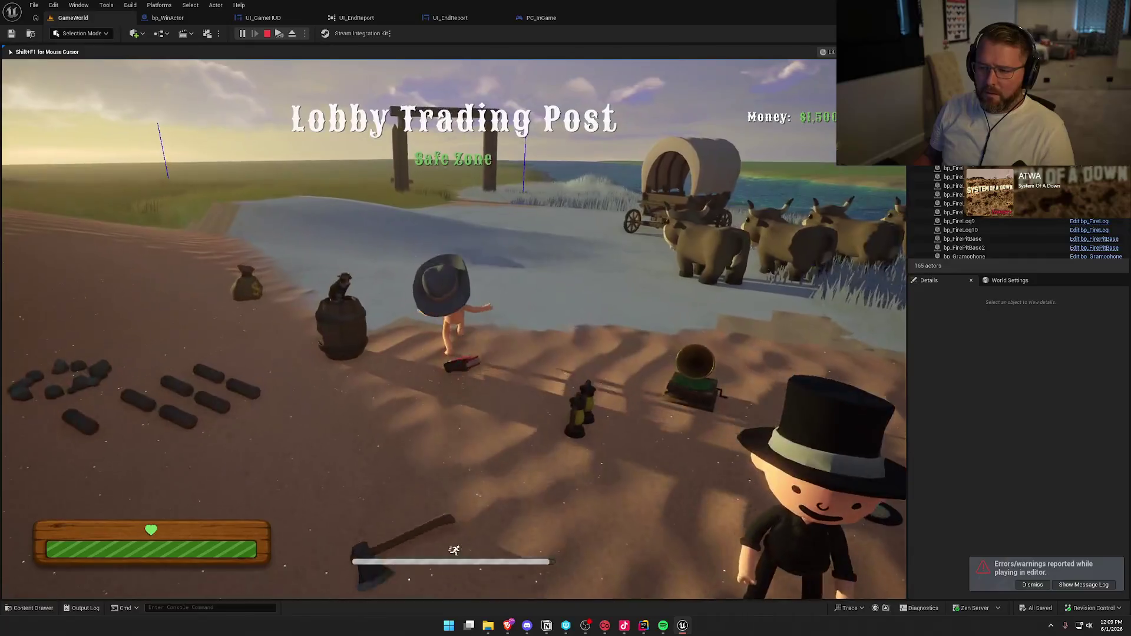
pyautogui.press('super')
pyautogui.press('super')
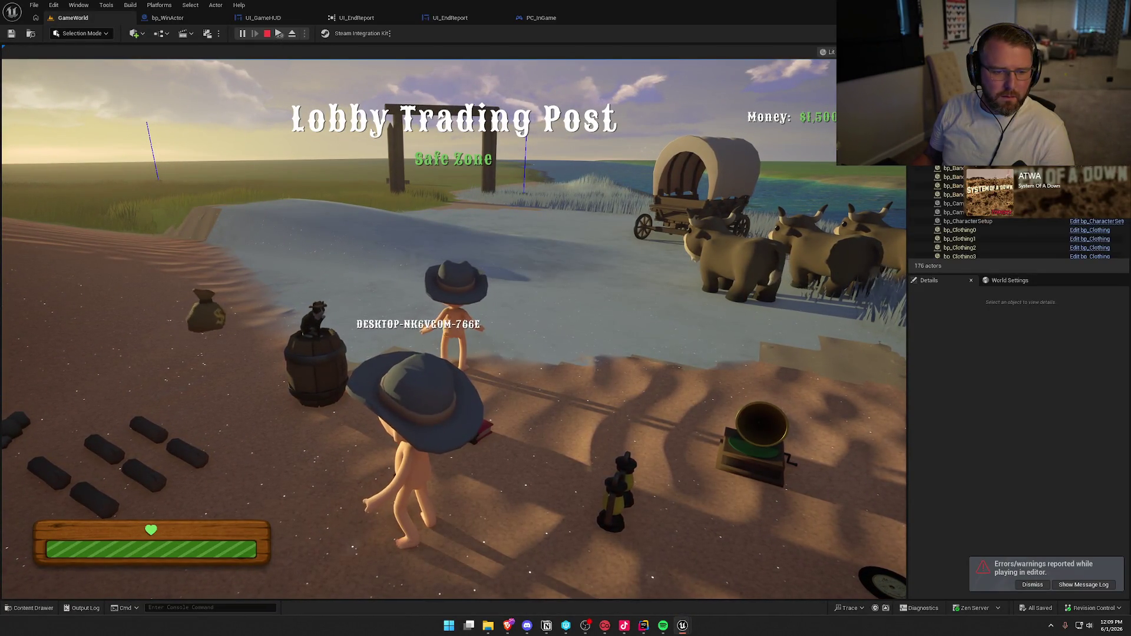
pyautogui.press('w')
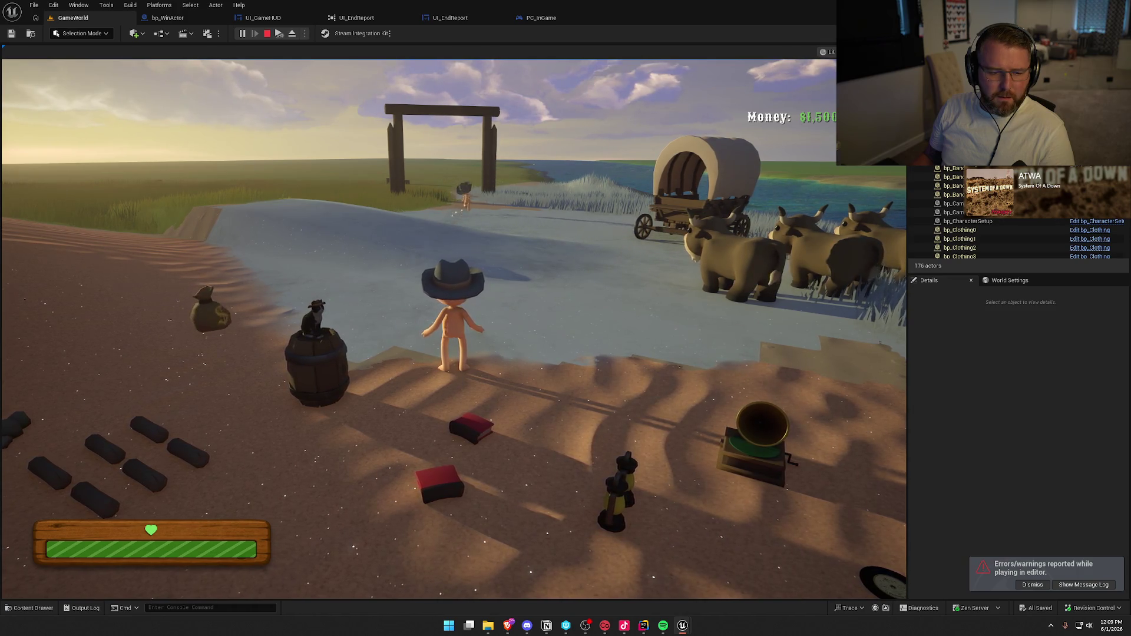
pyautogui.press('super')
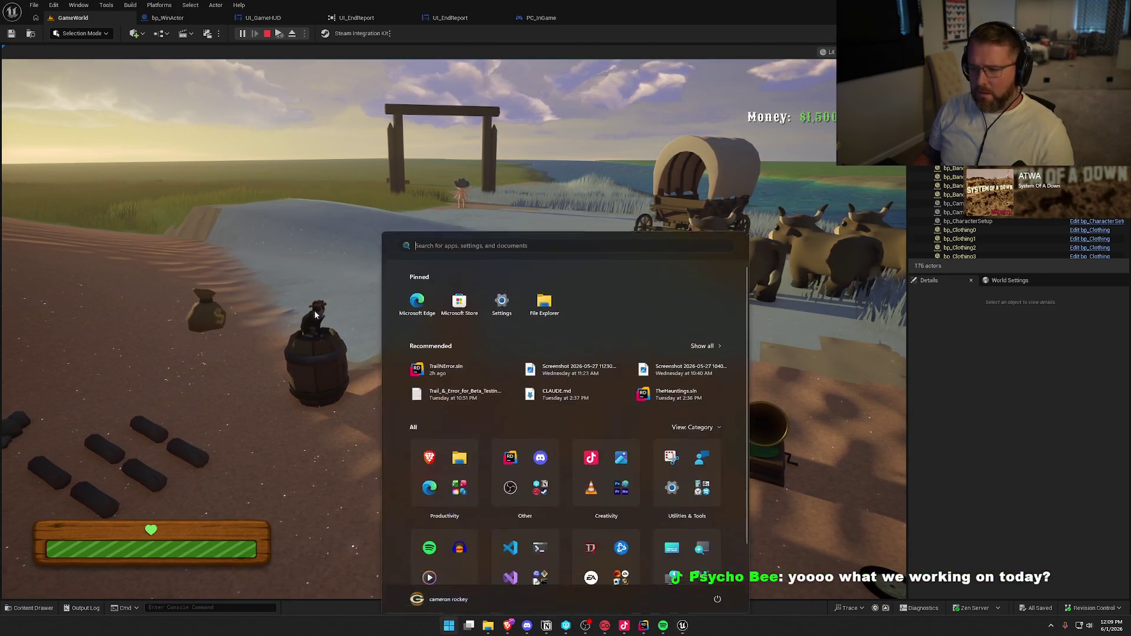
pyautogui.click(313, 310)
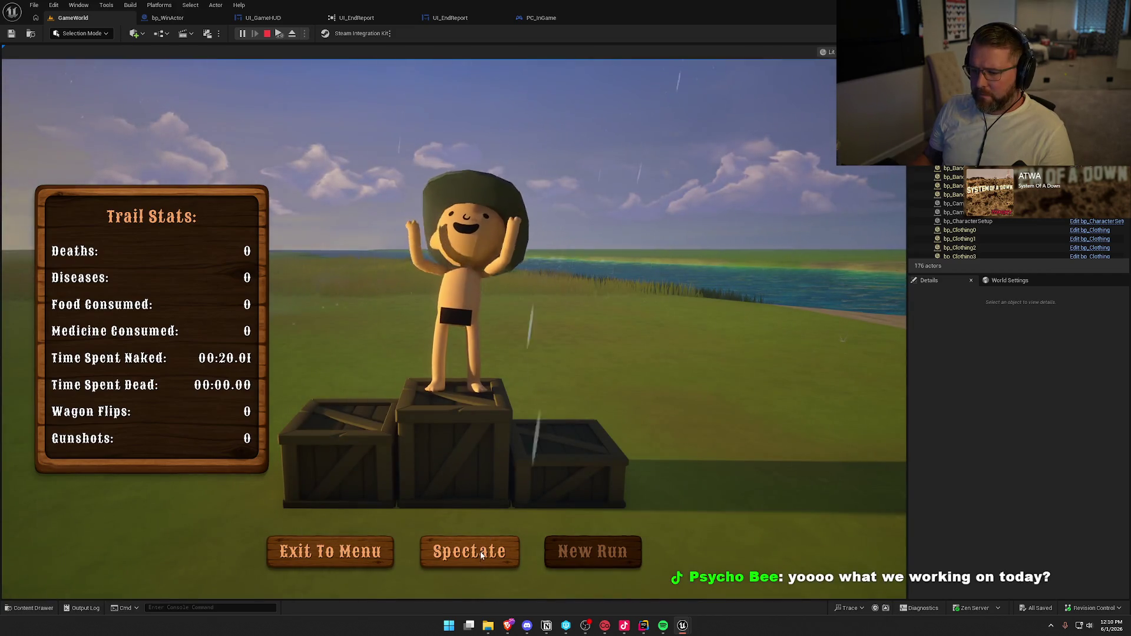
pyautogui.click(481, 554)
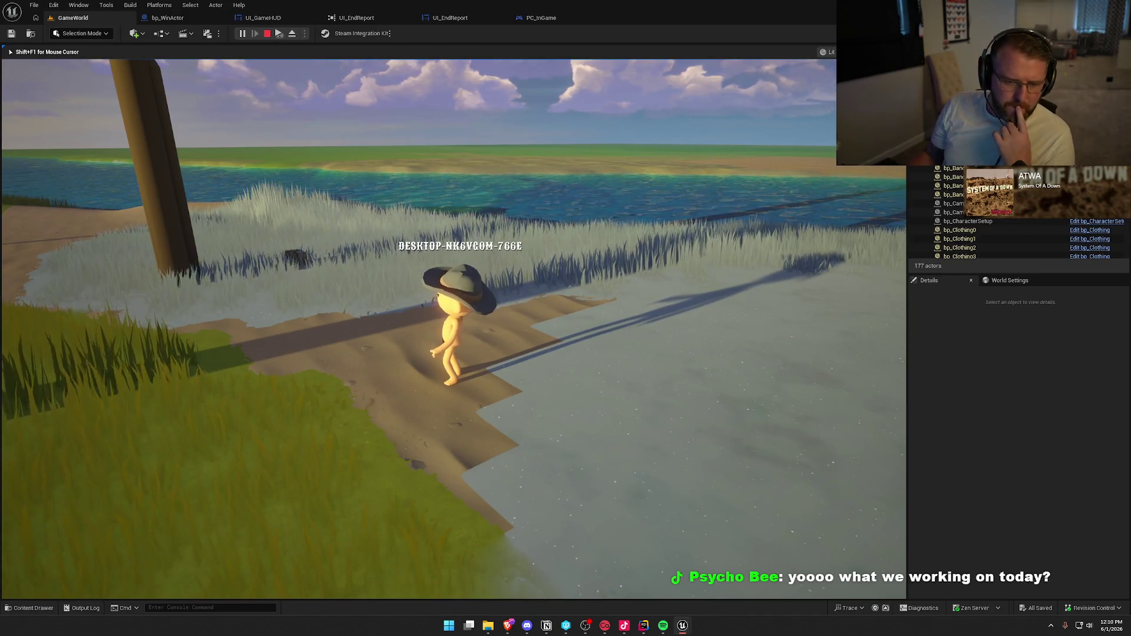
pyautogui.press('super')
pyautogui.press('super')
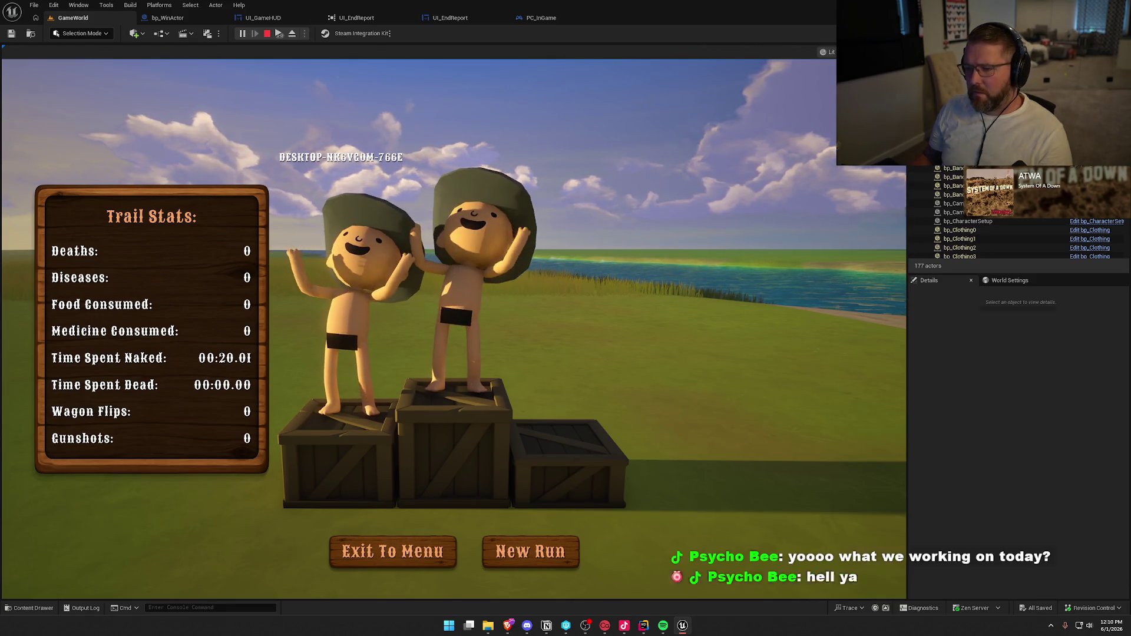
pyautogui.press('Escape')
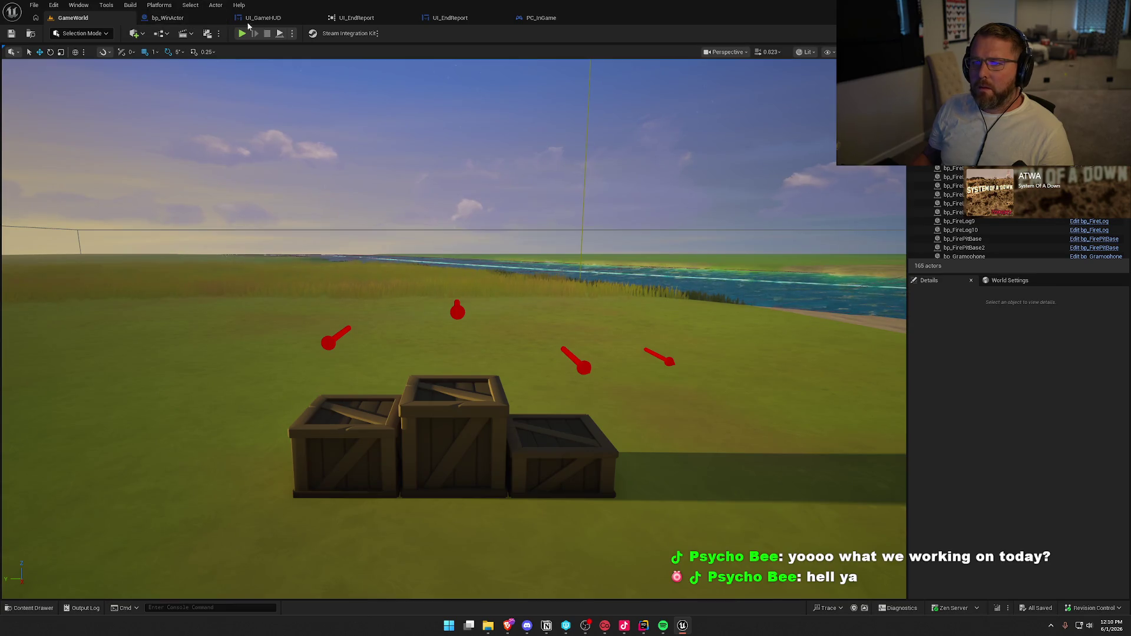
# Close bp_WinActor, select Set Active Widget Index in UI_GameHUD's Spectator graph, and play GameWorld
pyautogui.middleClick(196, 20)
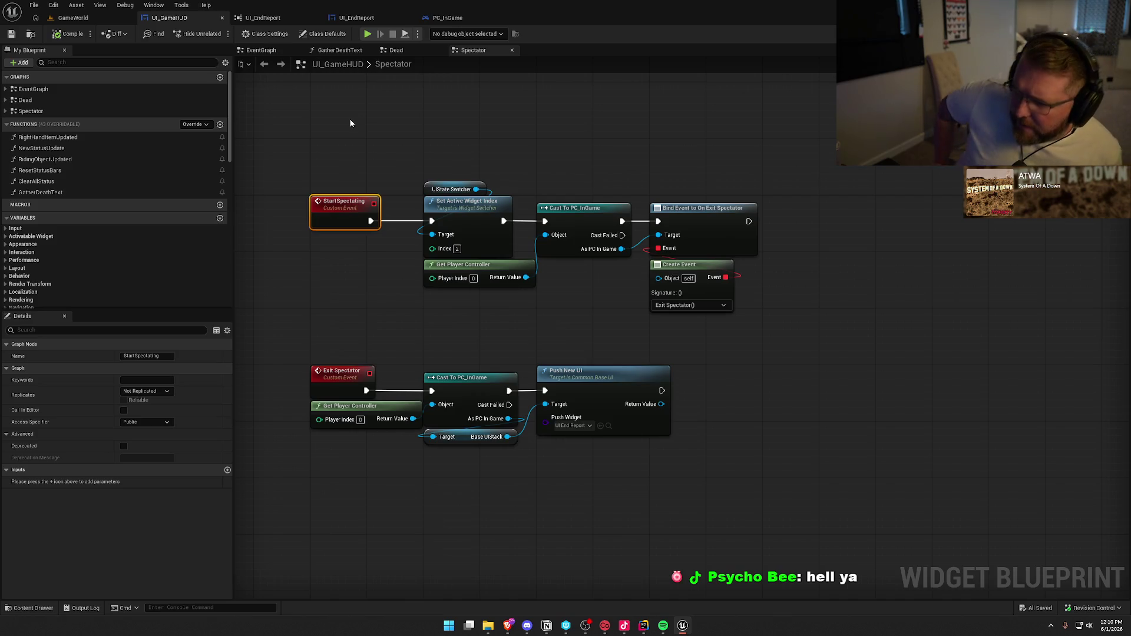
pyautogui.click(479, 130)
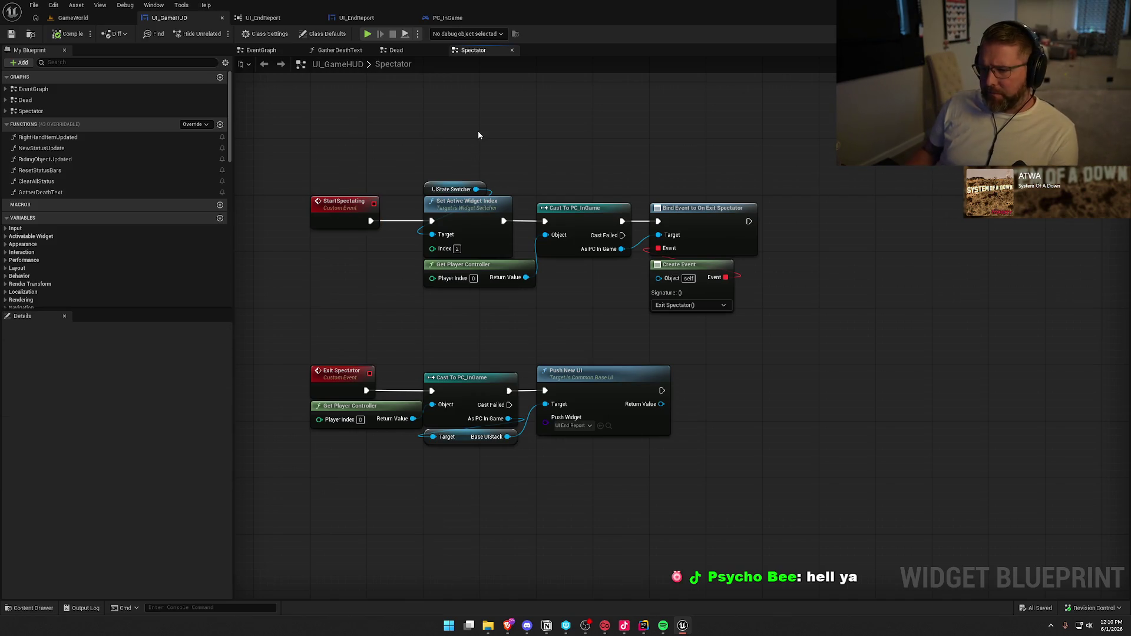
pyautogui.click(483, 210)
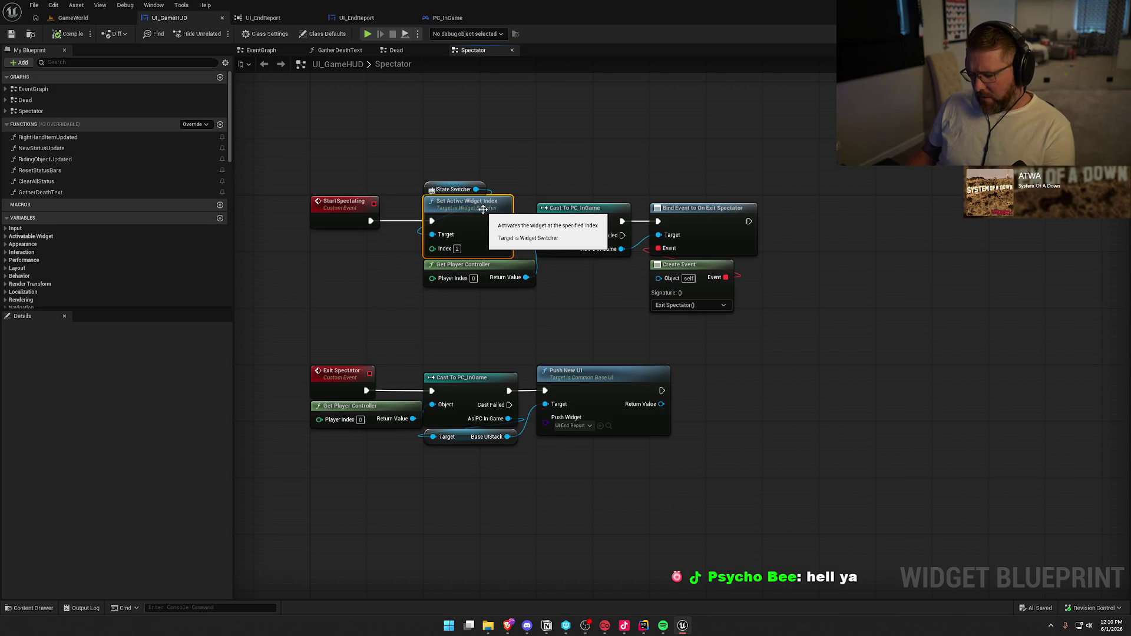
pyautogui.click(73, 18)
pyautogui.click(243, 34)
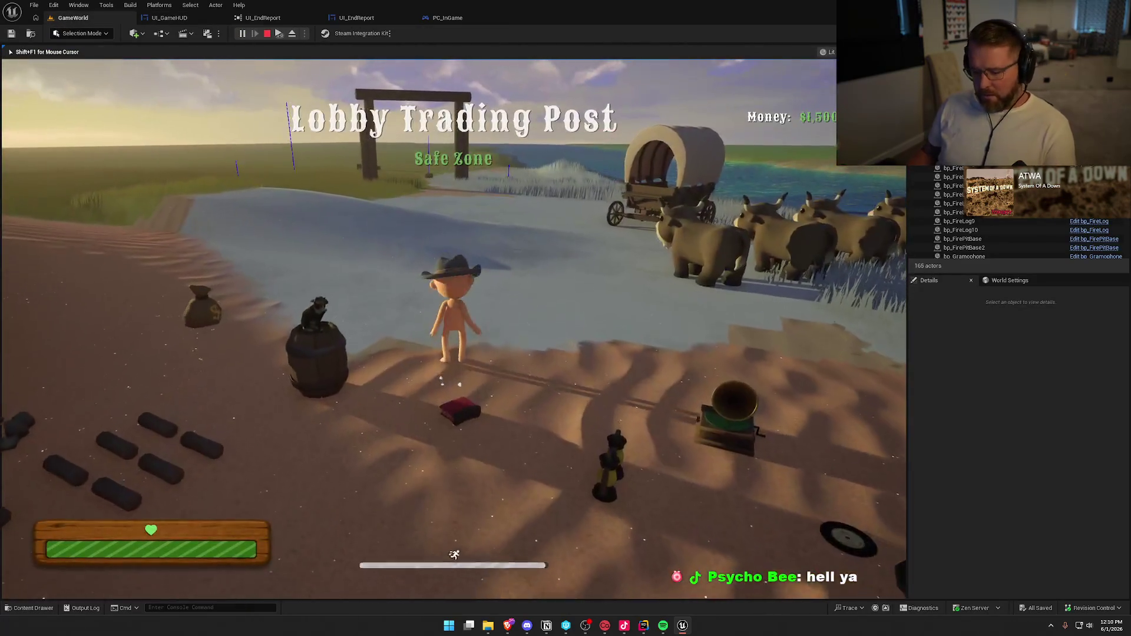
# Walk the character over to the barrel until the Set Active Widget Index breakpoint triggers
pyautogui.press('super')
pyautogui.press('super')
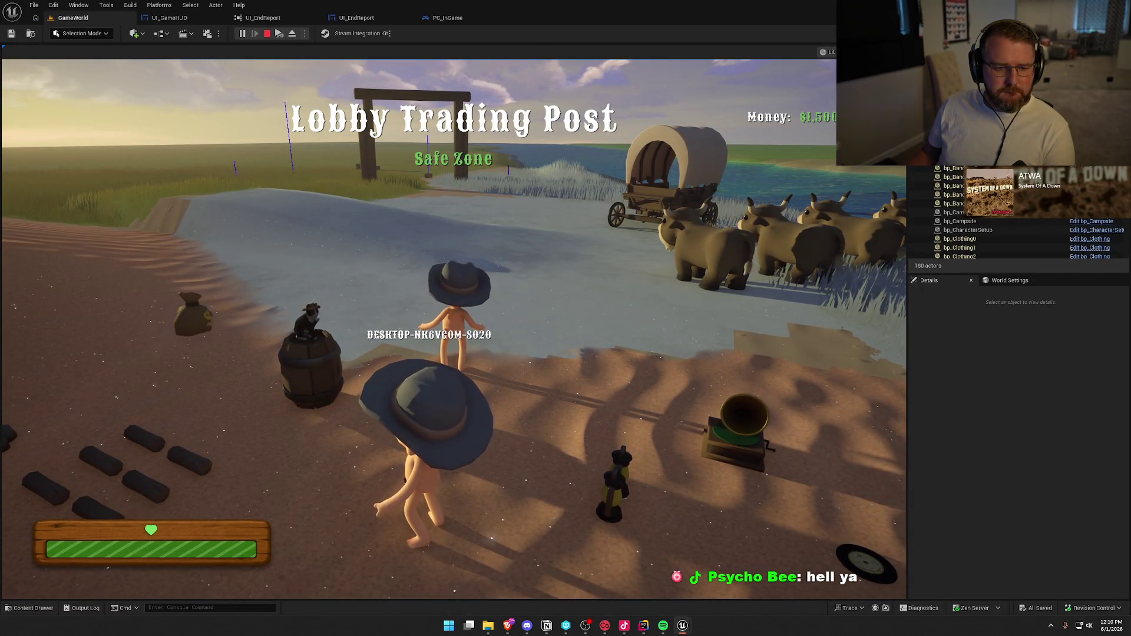
pyautogui.press('w')
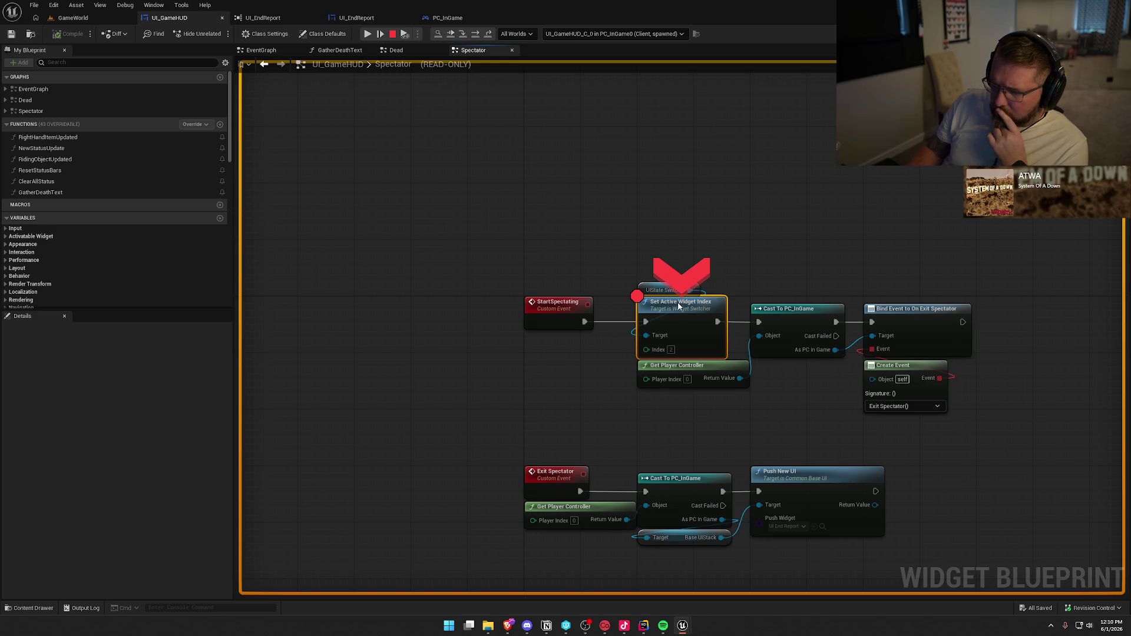
# Inspect the UI State Switcher values and move the breakpoint from Set Active Widget Index to Cast To PC_InGame
pyautogui.moveTo(661, 295)
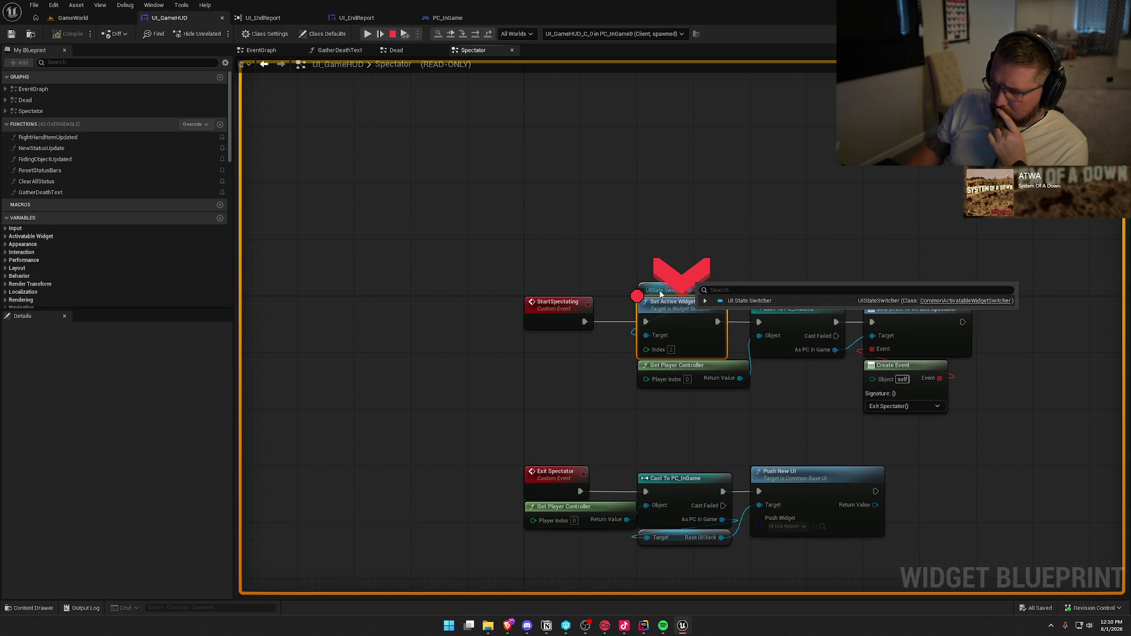
pyautogui.click(706, 301)
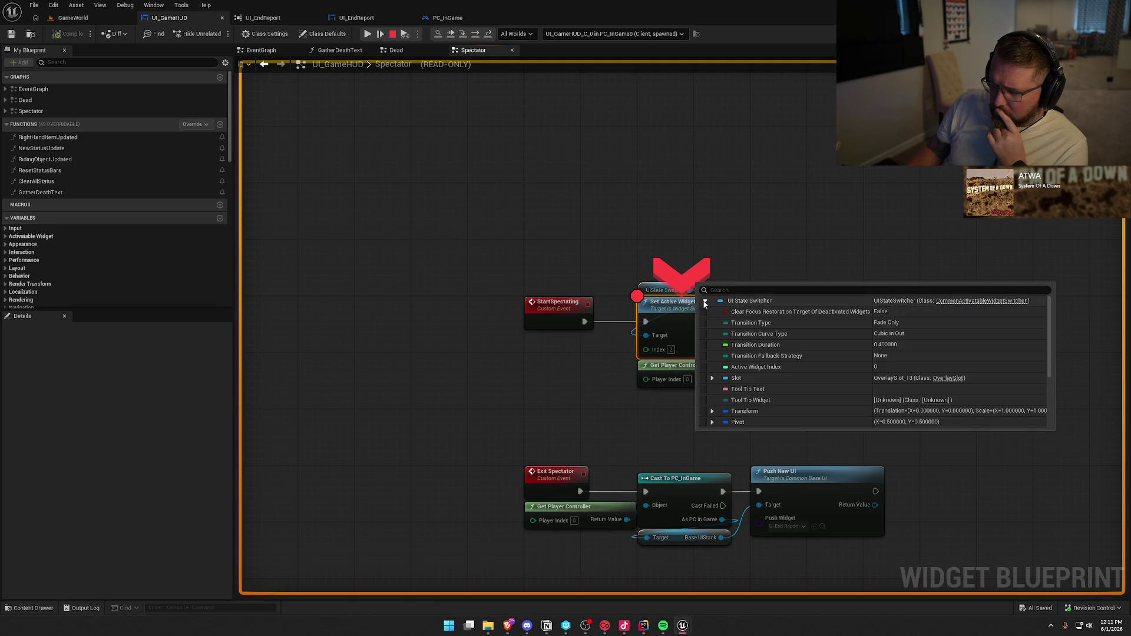
pyautogui.click(782, 310)
pyautogui.press('F9')
pyautogui.click(672, 319)
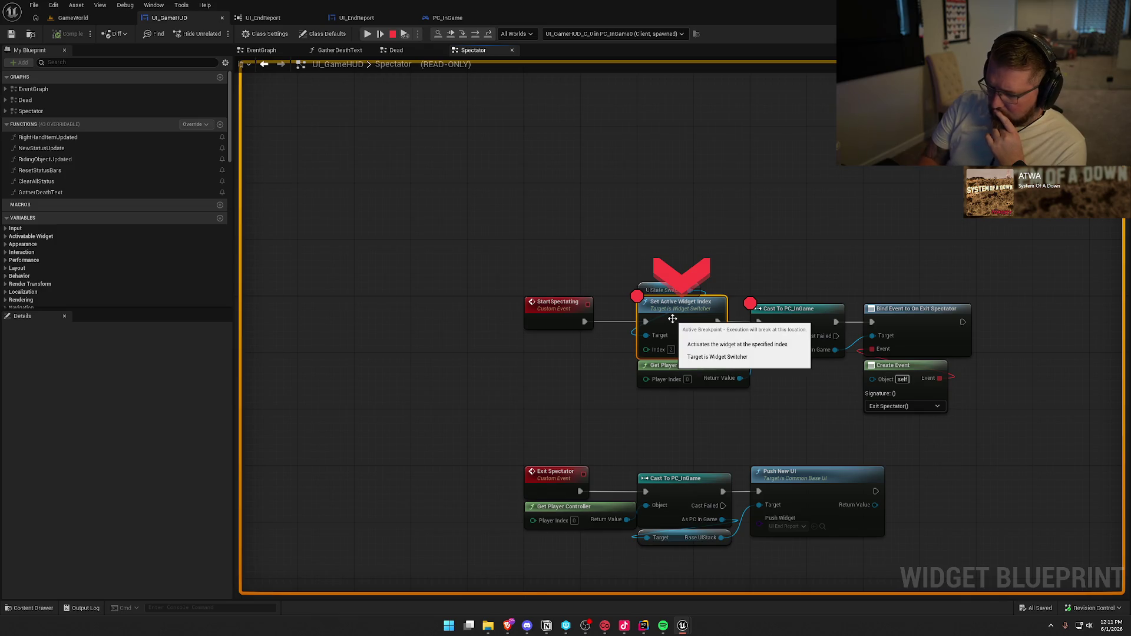
pyautogui.press('F9')
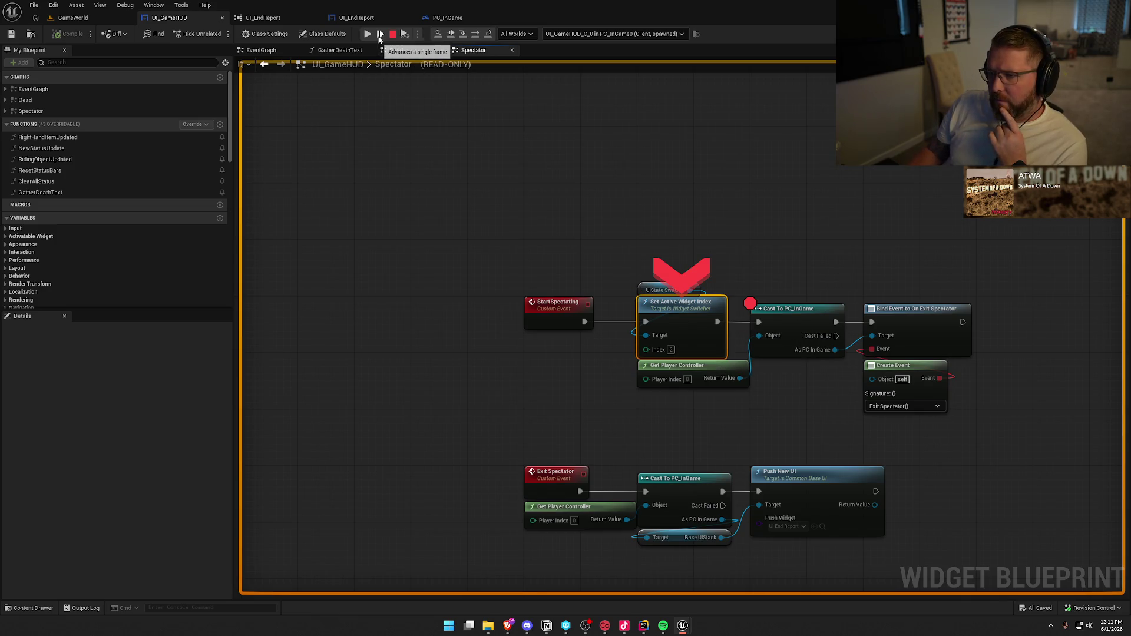
# Resume to the Cast To PC_InGame breakpoint, recheck the switcher, remove the breakpoint, and stop playing
pyautogui.click(379, 29)
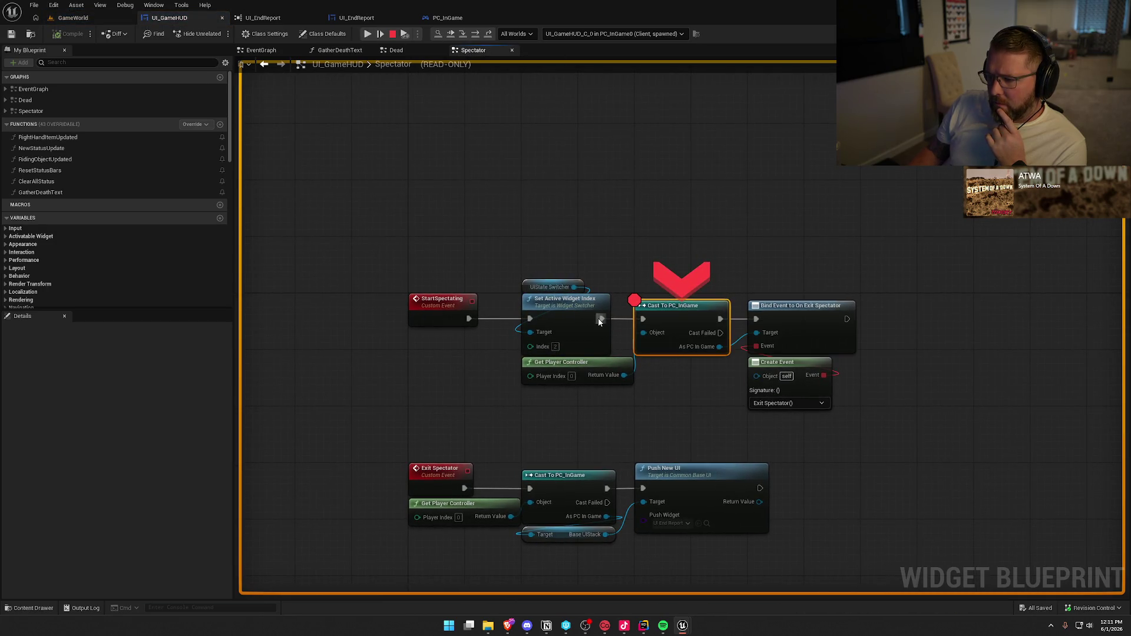
pyautogui.click(590, 299)
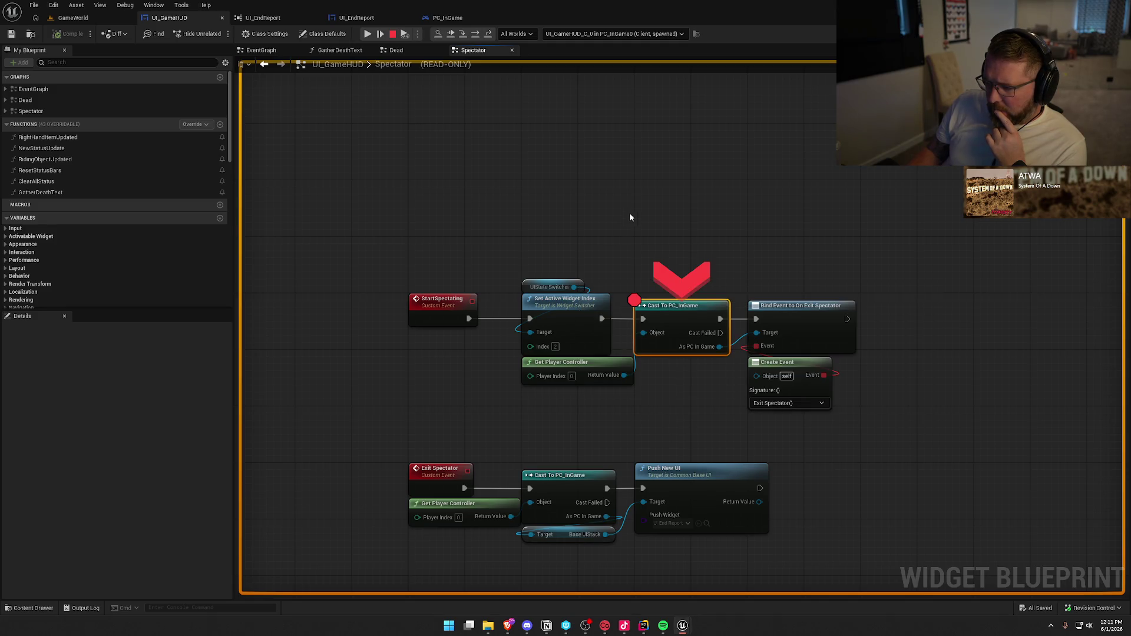
pyautogui.moveTo(722, 348)
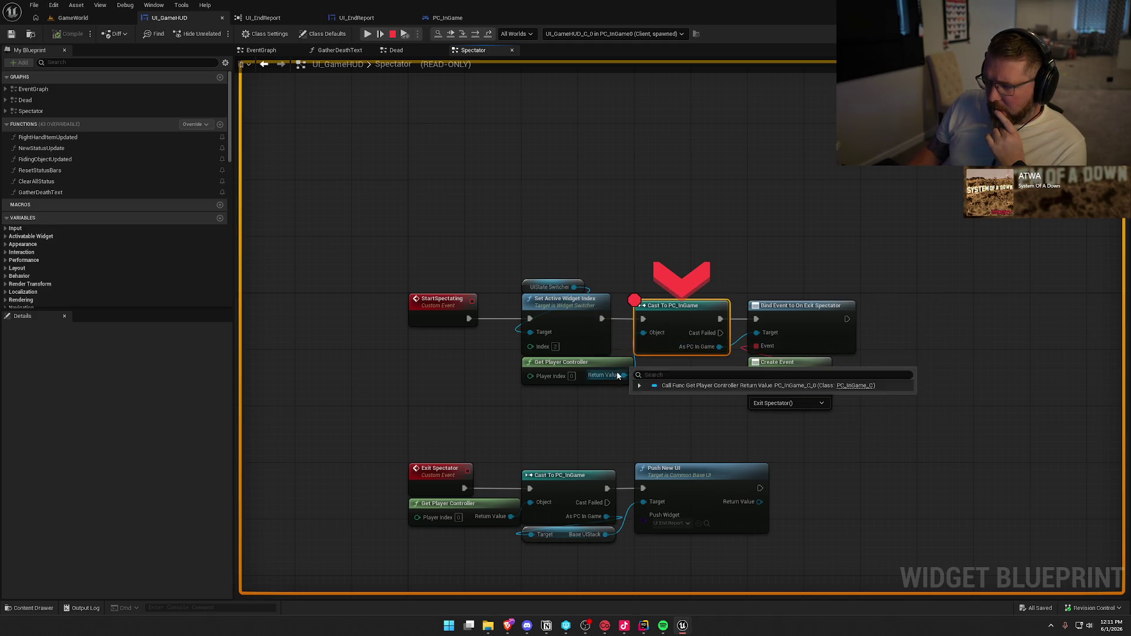
pyautogui.click(634, 301)
pyautogui.click(393, 34)
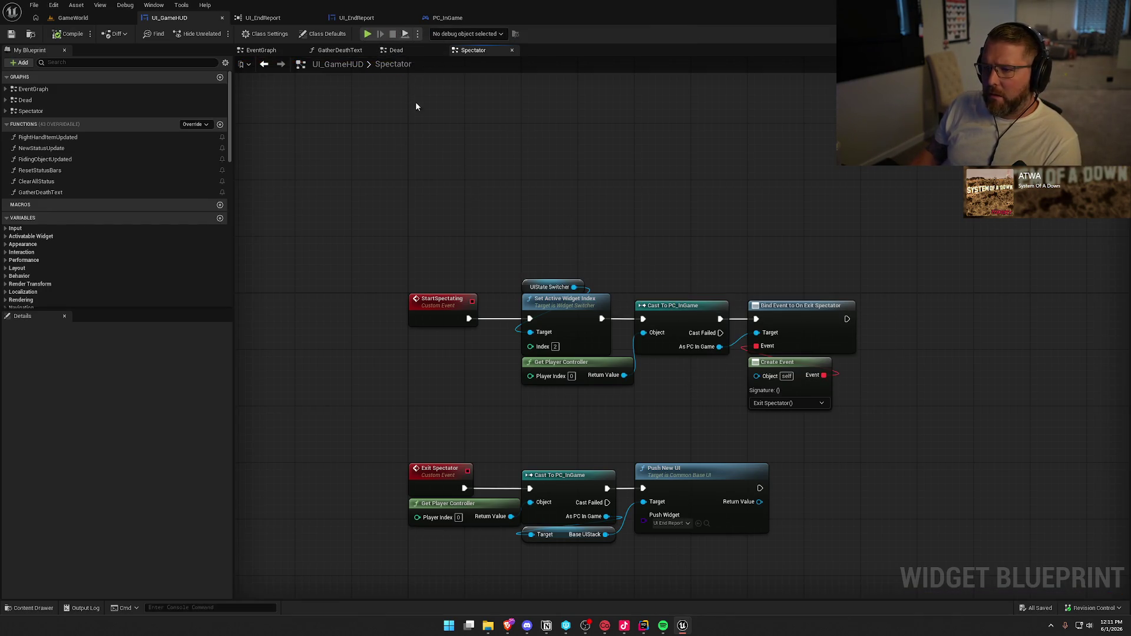
# Preview the UI State Switcher at Active Widget Index 2, then set it back to 0
pyautogui.click(112, 17)
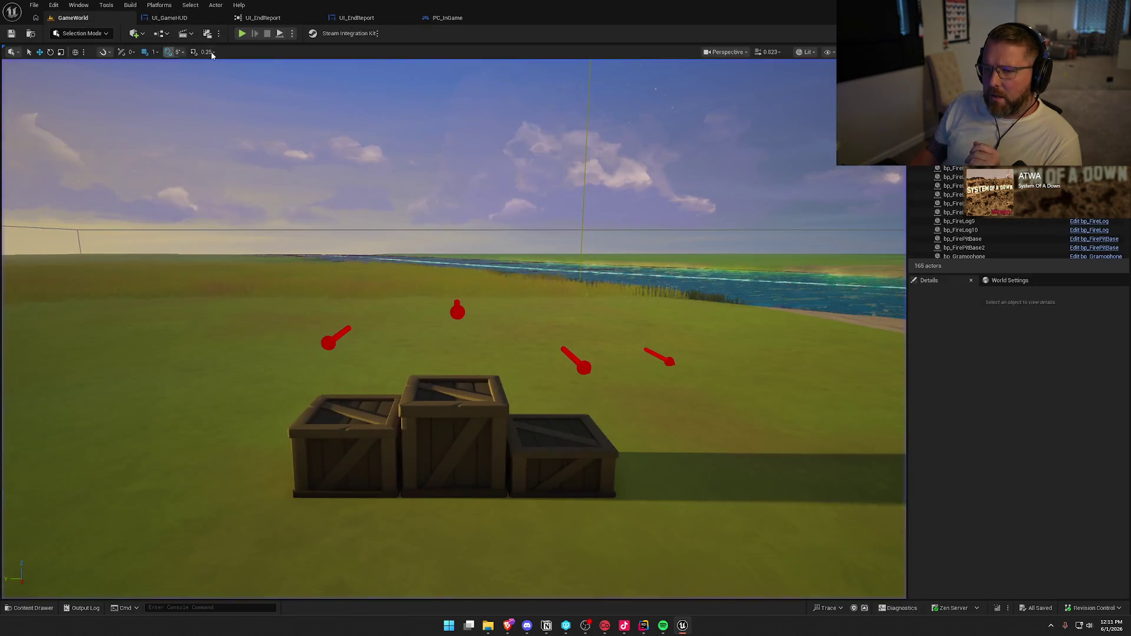
pyautogui.click(187, 22)
pyautogui.click(1078, 33)
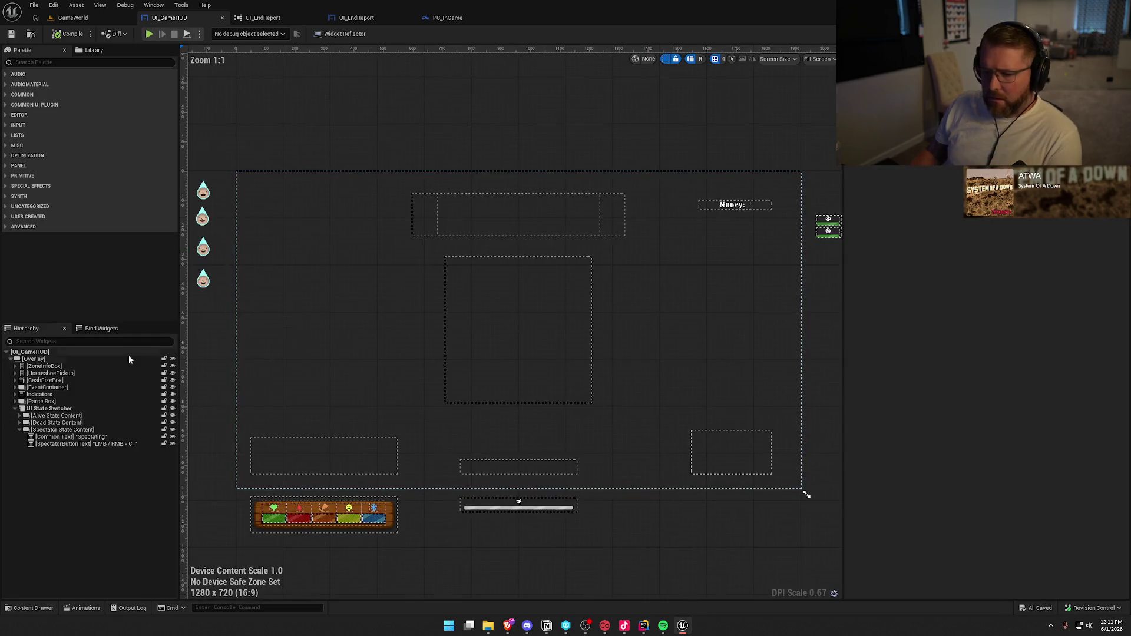
pyautogui.click(59, 411)
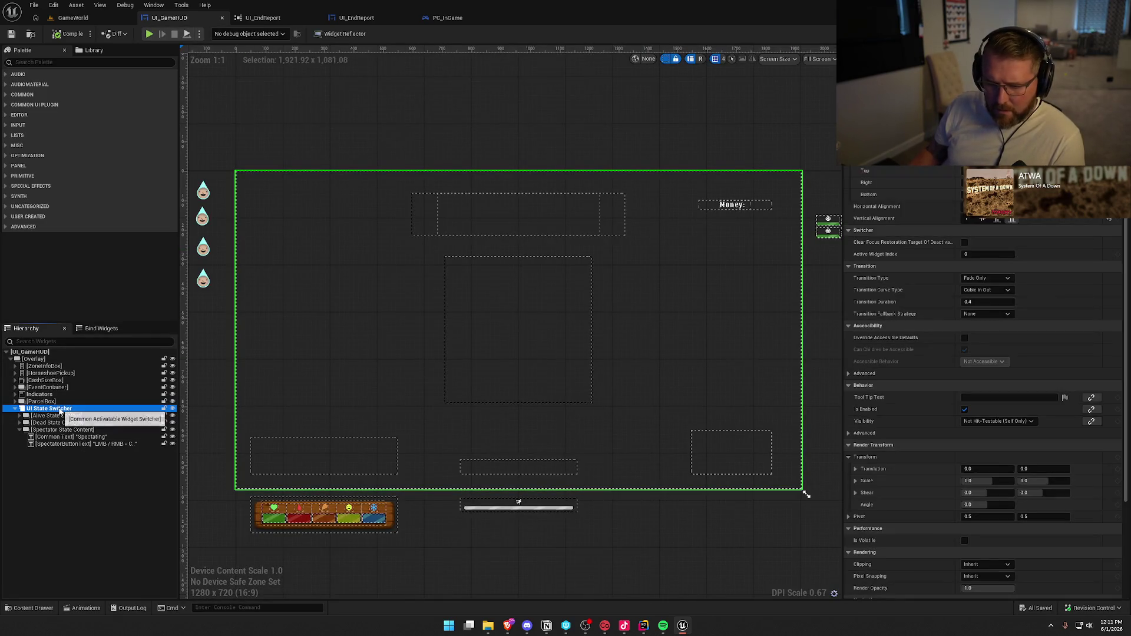
pyautogui.click(974, 254)
pyautogui.write('2')
pyautogui.press('Return')
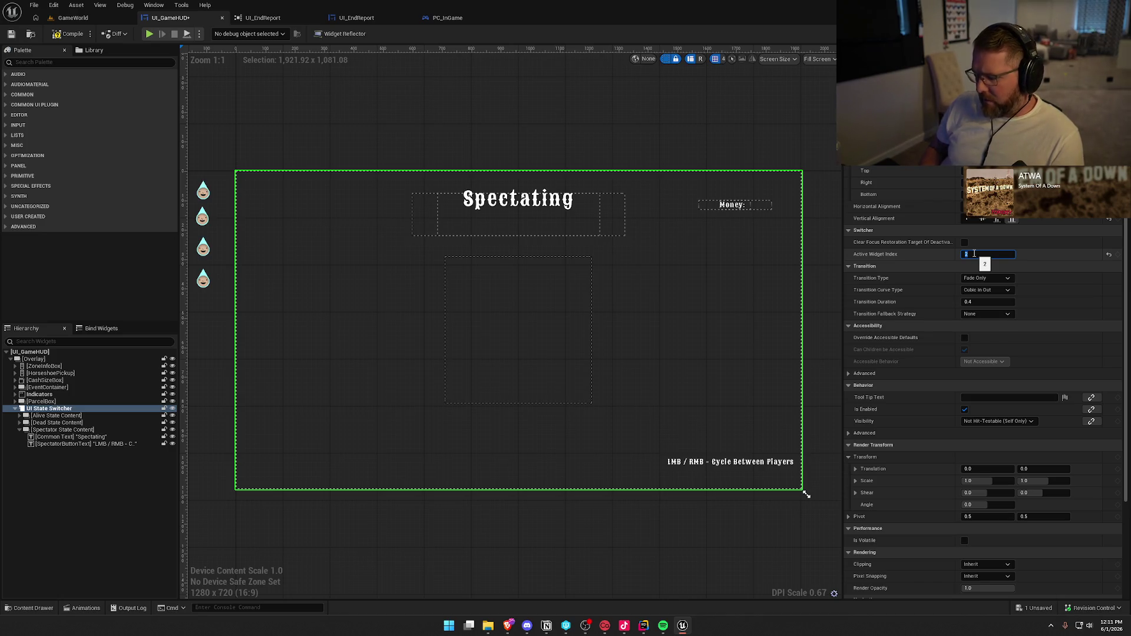
pyautogui.write('0')
pyautogui.press('Return')
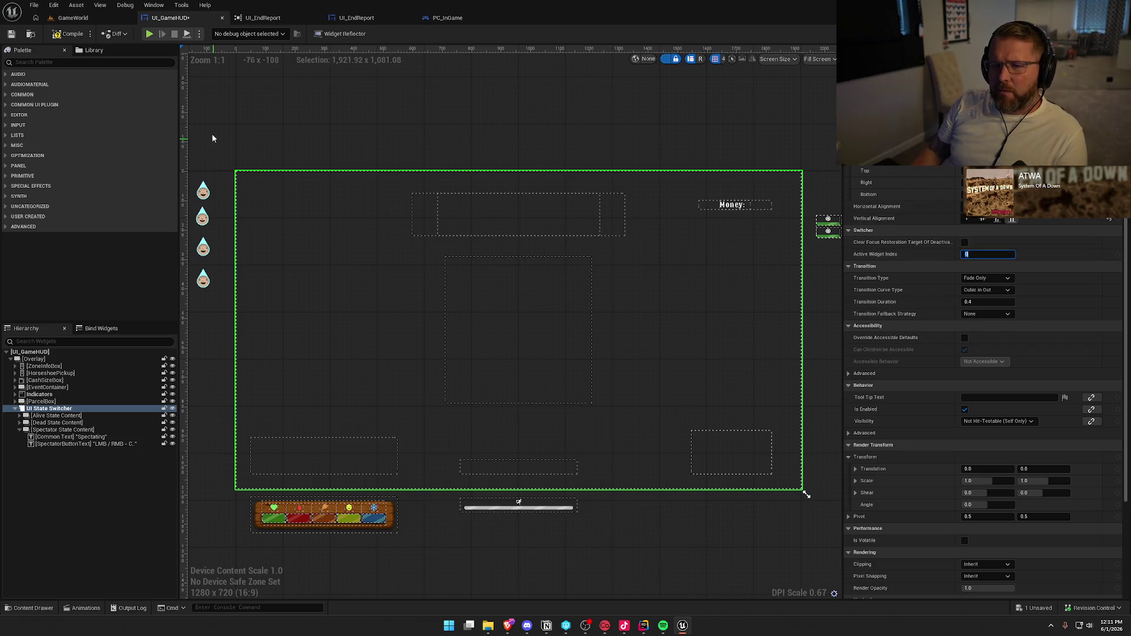
# Compile UI_GameHUD and close the duplicate UI_EndReport tab
pyautogui.click(63, 37)
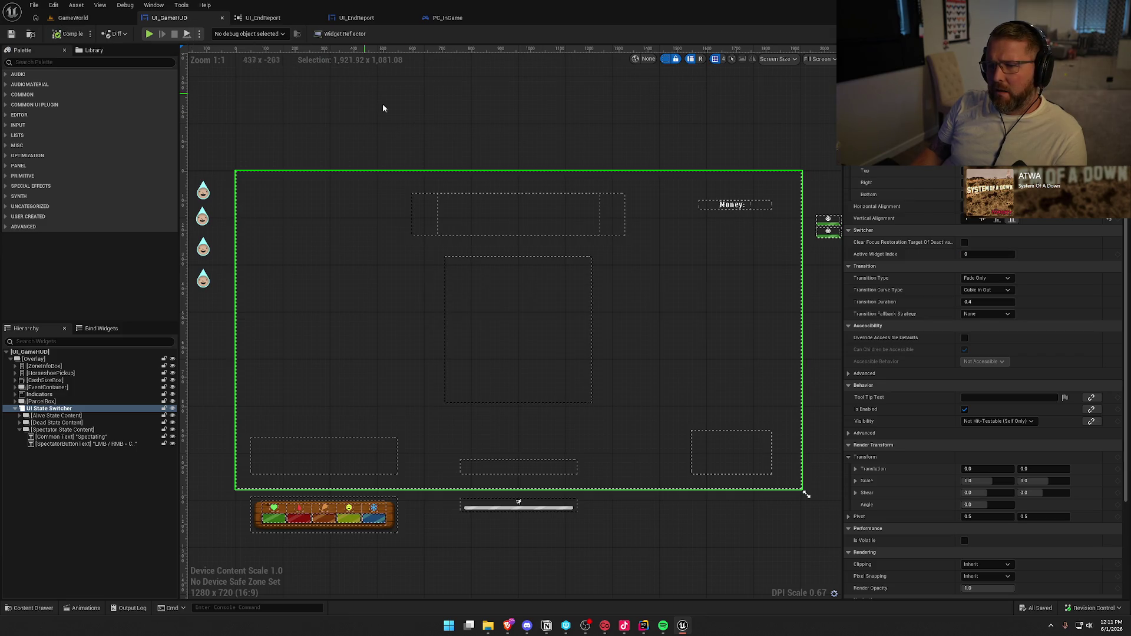
pyautogui.middleClick(336, 17)
pyautogui.click(335, 18)
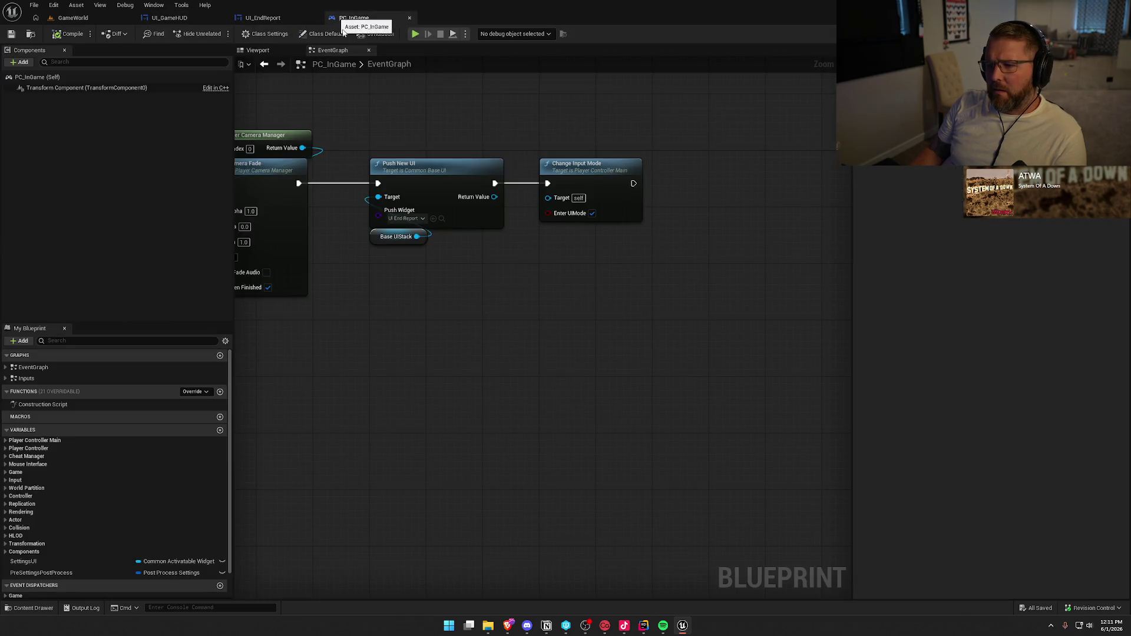
# Break UI_EndReport's exec wire from Deactivate Widget to Cast To UI_GameHUD, then play GameWorld
pyautogui.click(263, 18)
pyautogui.click(600, 276)
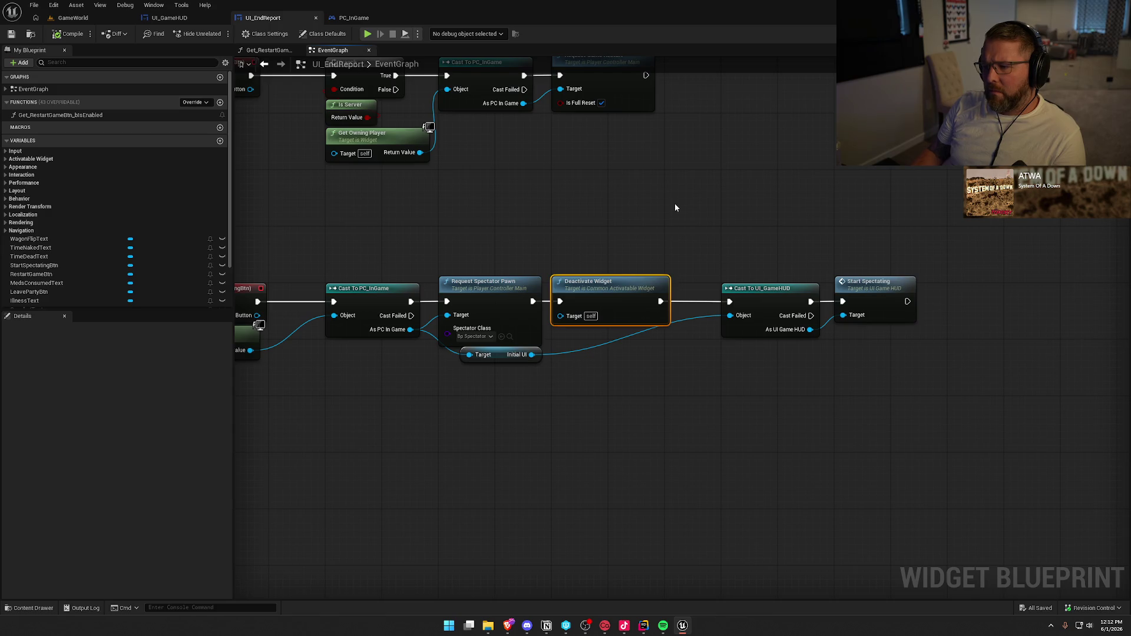
pyautogui.click(705, 222)
pyautogui.keyDown('alt'); pyautogui.click(660, 301); pyautogui.keyUp('alt')
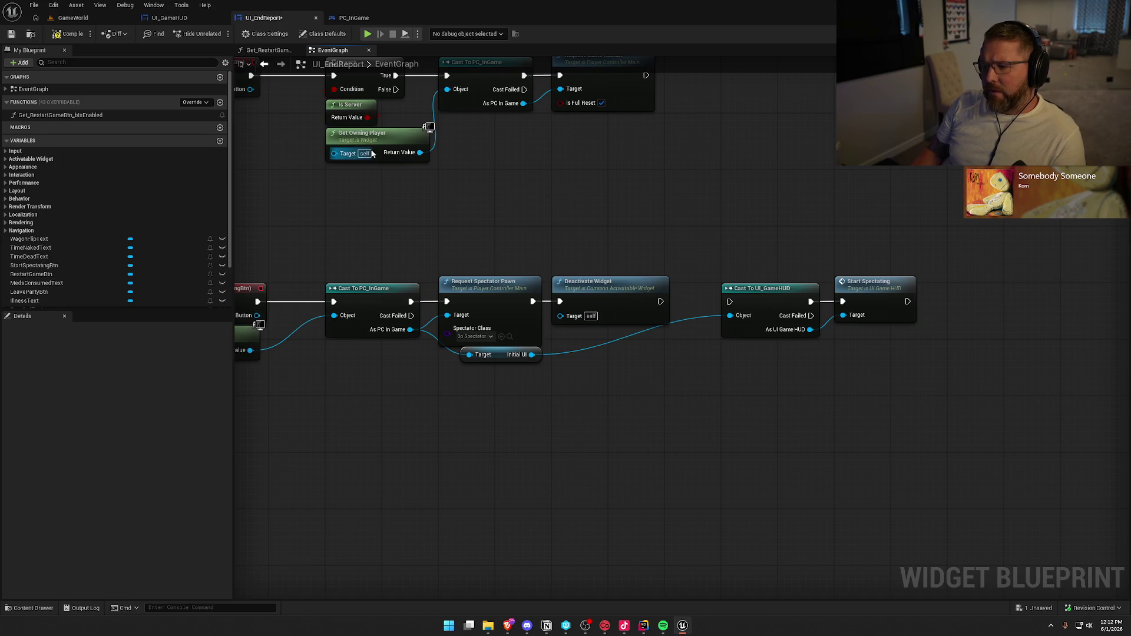
pyautogui.click(73, 18)
pyautogui.click(242, 34)
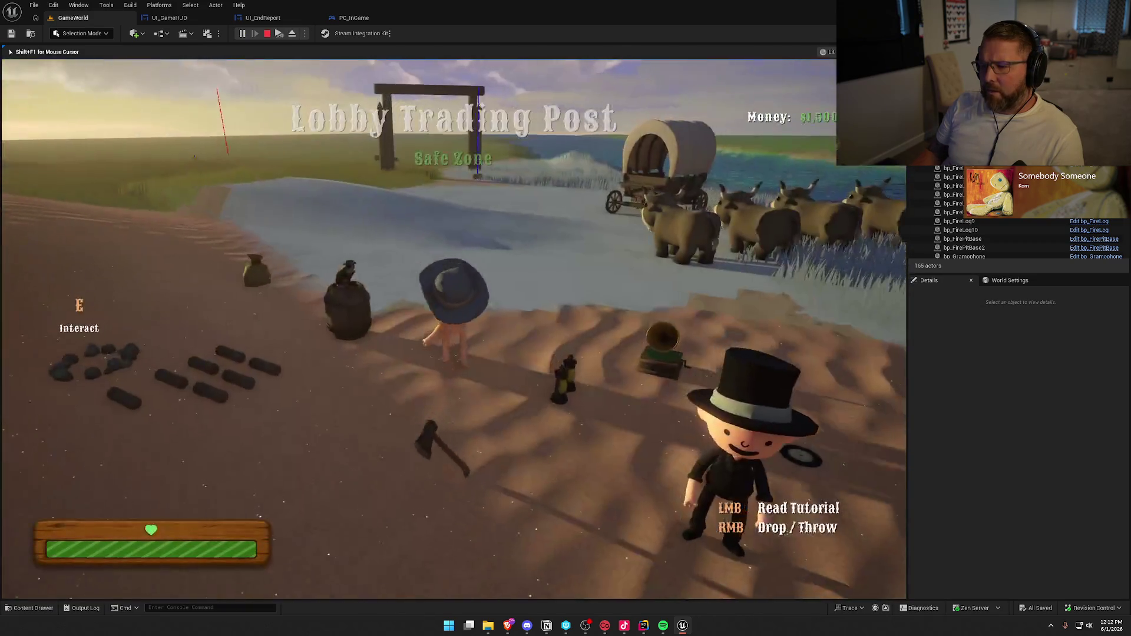
# Look around the running game at the Lobby Trading Post, then stop it and return to UI_EndReport
pyautogui.press('super')
pyautogui.press('super')
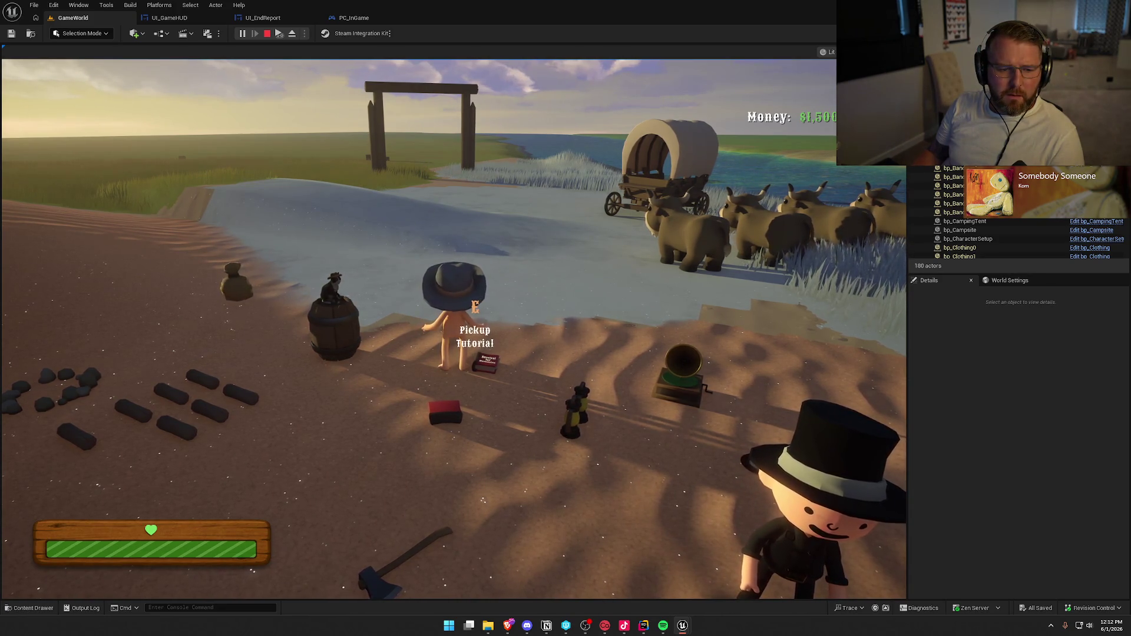
pyautogui.press('Escape')
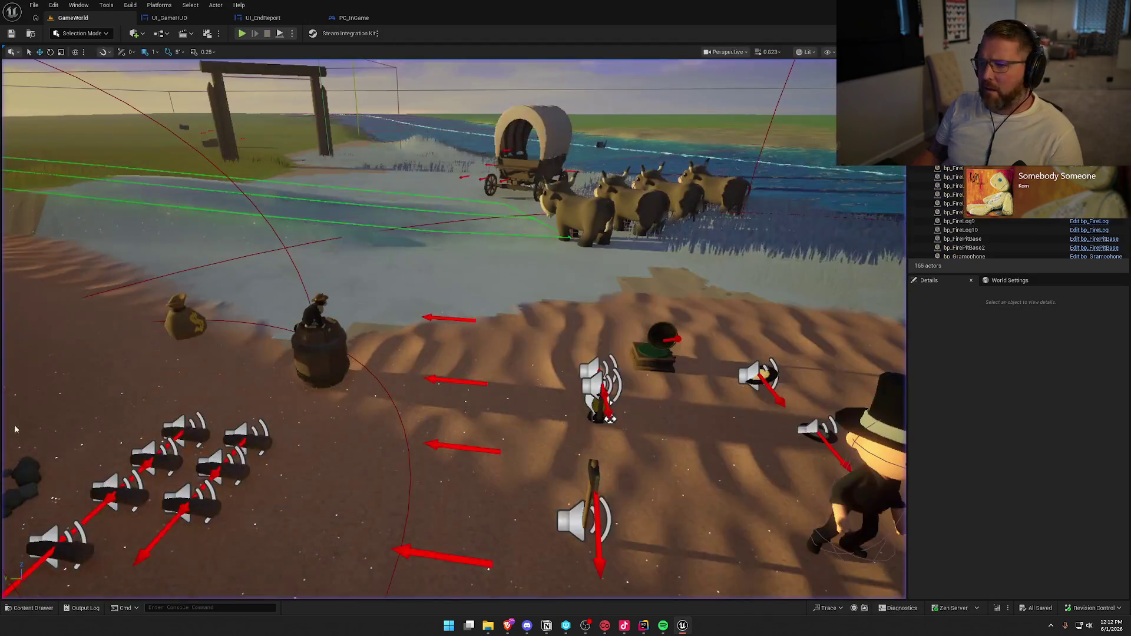
pyautogui.click(262, 18)
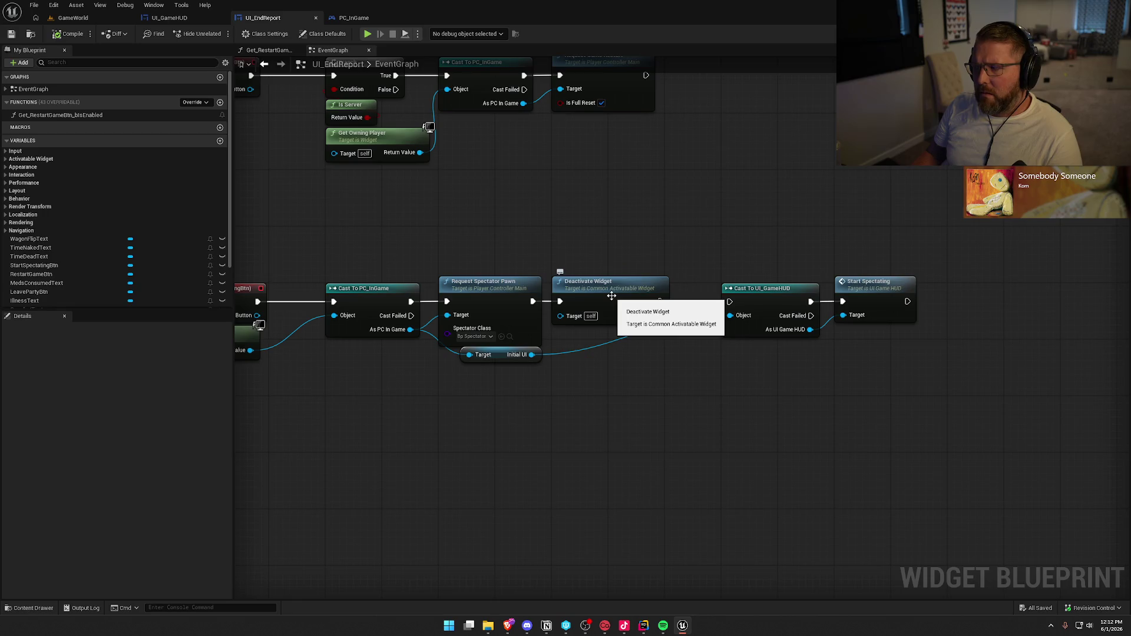
# Nudge the Initial UI node left and jump to Request Spectator Pawn's C++ source in Rider
pyautogui.moveTo(534, 334); pyautogui.dragTo(516, 336)
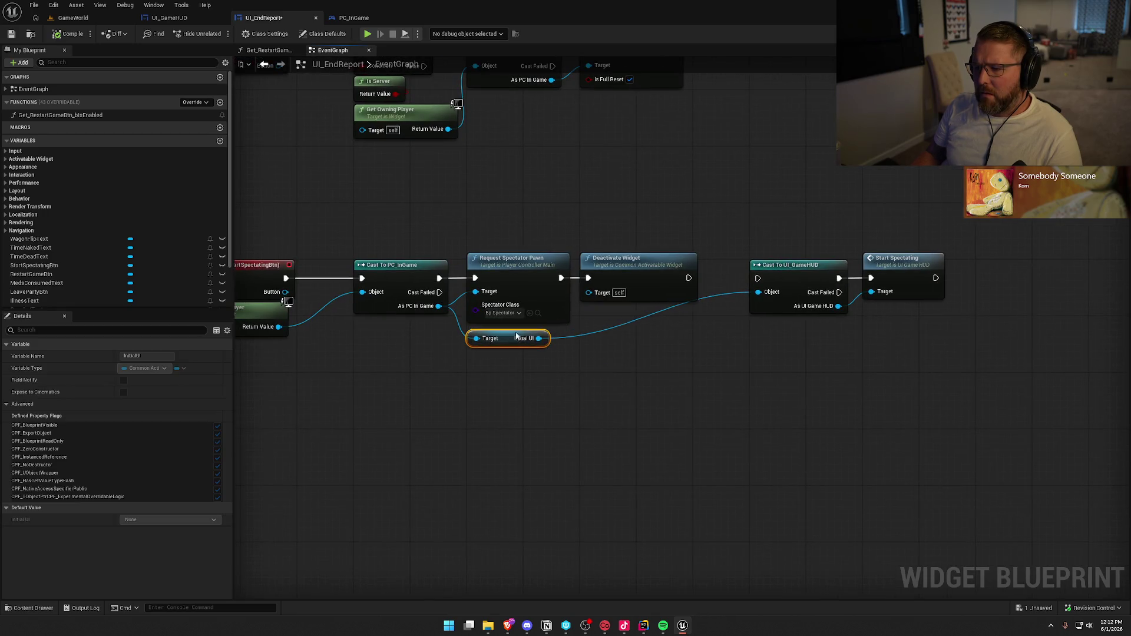
pyautogui.click(515, 267)
pyautogui.doubleClick(516, 267)
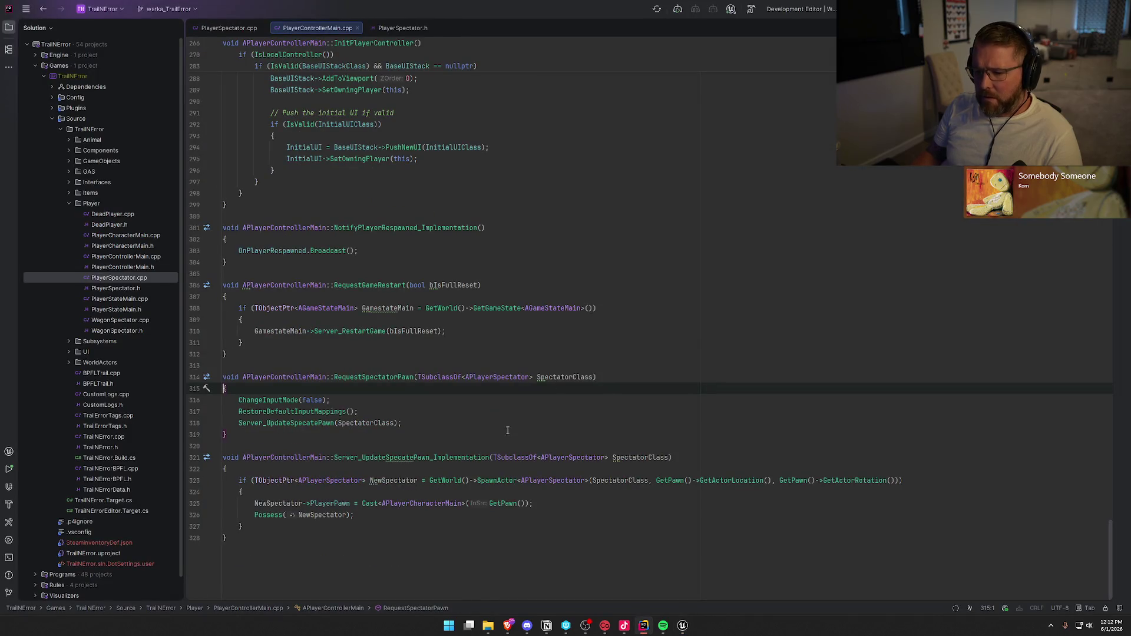
# Inspect the Server_UpdateSpecatePawn call and its declaration, close the Rider files and return to Unreal
pyautogui.click(306, 424)
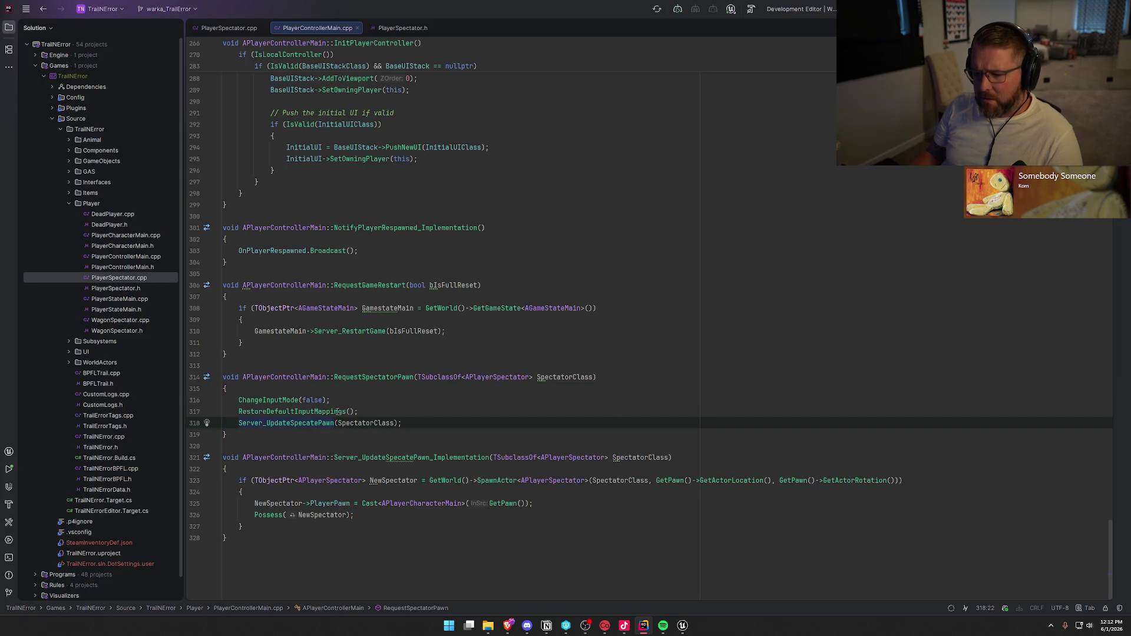
pyautogui.hotkey('ctrl', 'b')
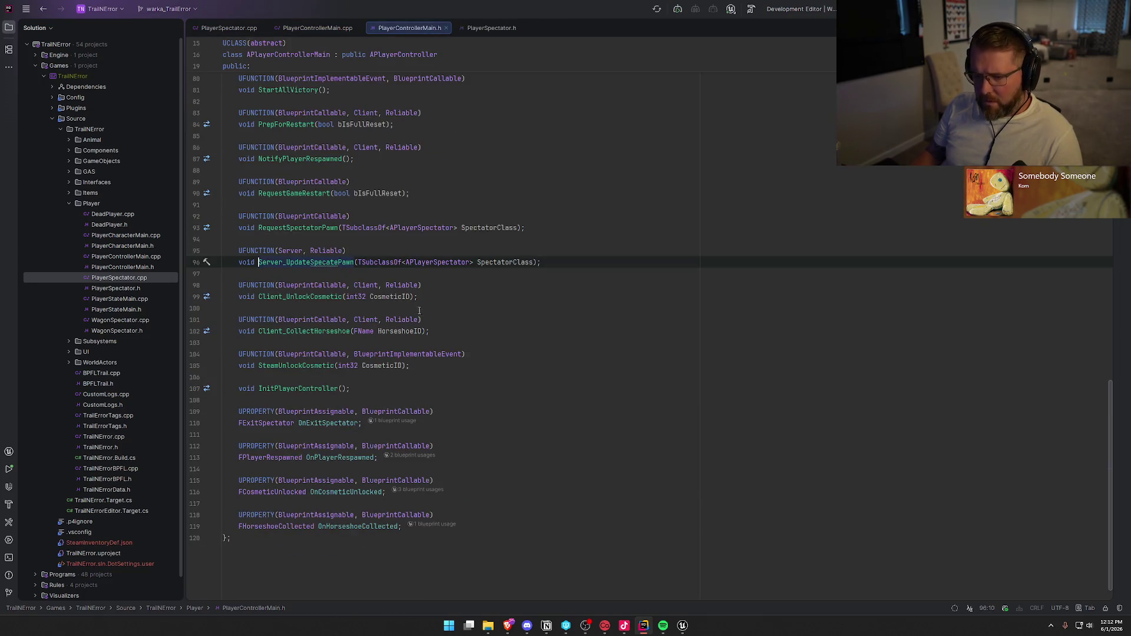
pyautogui.hotkey('ctrl', 'b')
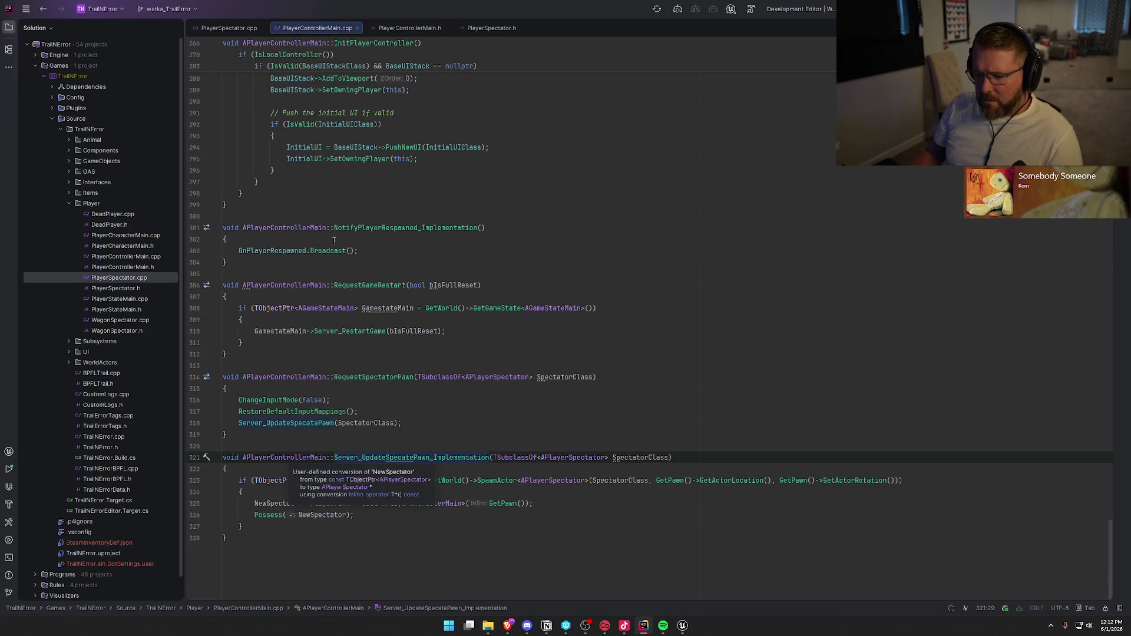
pyautogui.hotkey('ctrl', 'F4')
pyautogui.hotkey('ctrl', 'F4')
pyautogui.hotkey('ctrl', 'F4')
pyautogui.hotkey('alt', 'Tab')
pyautogui.click(625, 406)
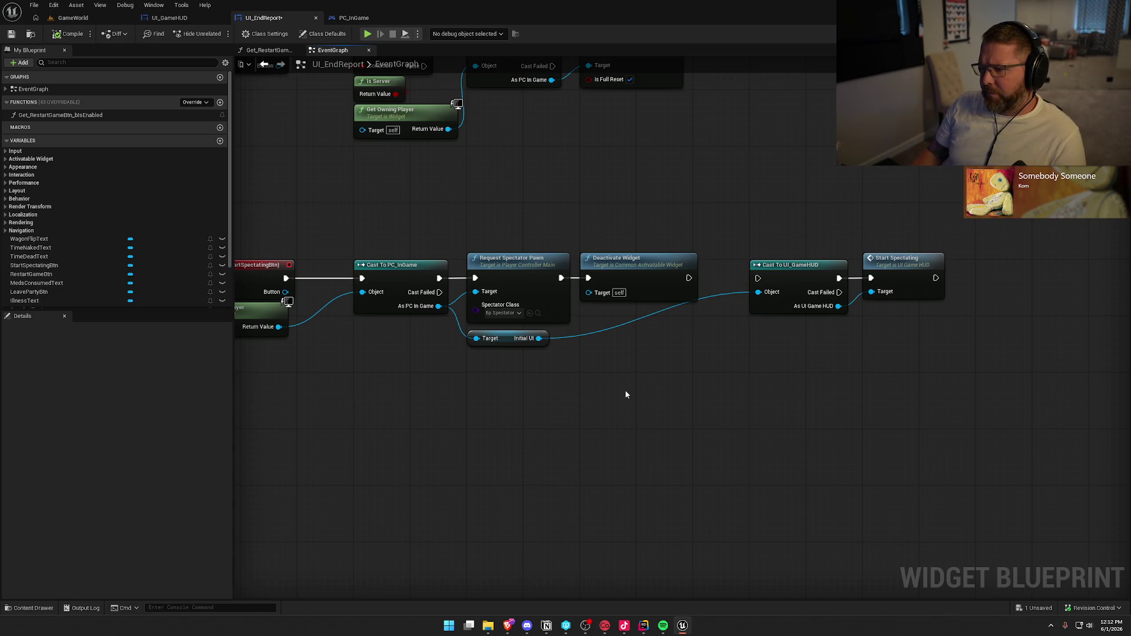
# Review the spectating chain plus LeavePartyBtn and RestartGameBtn events, then compile and save UI_EndReport
pyautogui.click(634, 271)
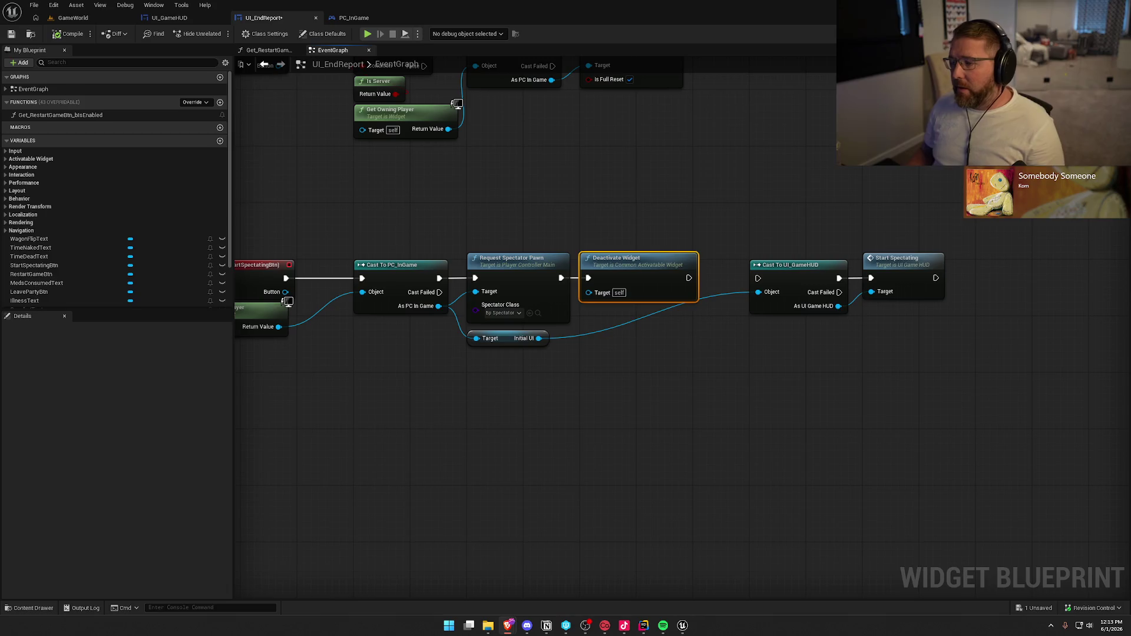
pyautogui.click(497, 374)
pyautogui.moveTo(497, 374)
pyautogui.mouseDown()
pyautogui.moveTo(544, 405)
pyautogui.moveTo(599, 408)
pyautogui.mouseUp()
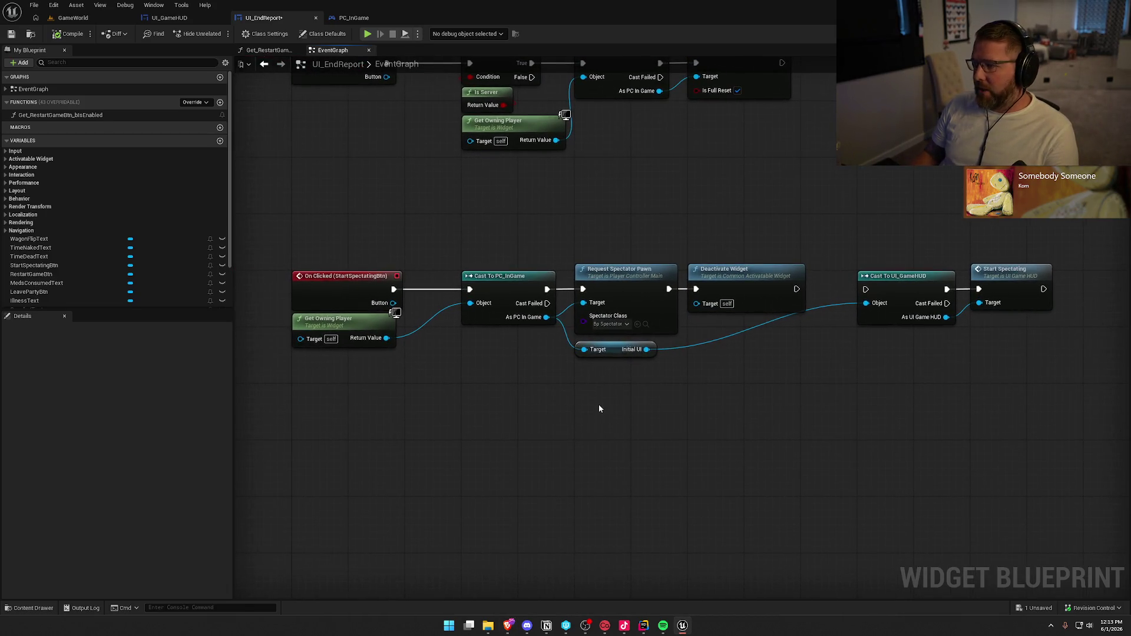
pyautogui.moveTo(791, 255); pyautogui.dragTo(794, 460)
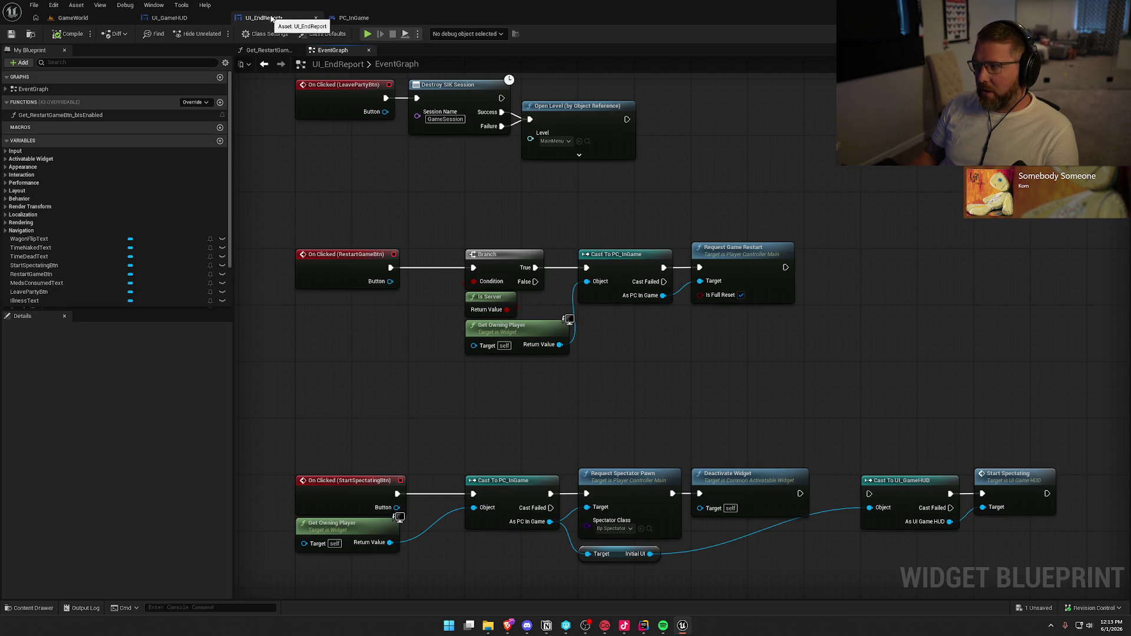
pyautogui.click(69, 36)
pyautogui.hotkey('ctrl', 's')
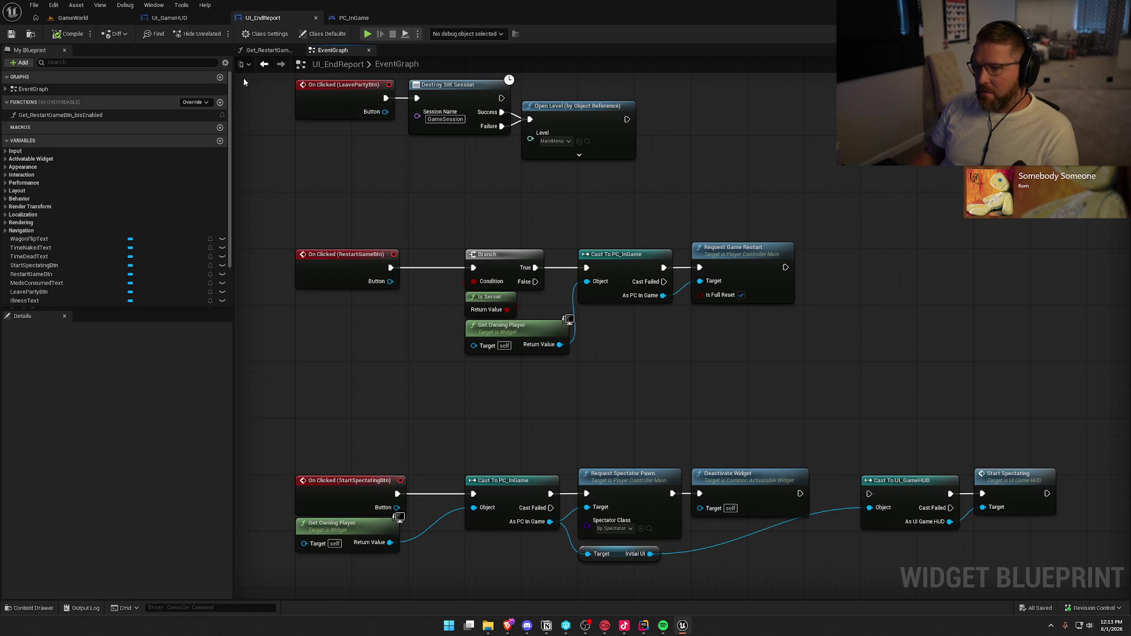
# Open bp_WinActor and look over its CheckEndGame graph and the EventGraph's Cast To bp_Player nodes
pyautogui.click(73, 17)
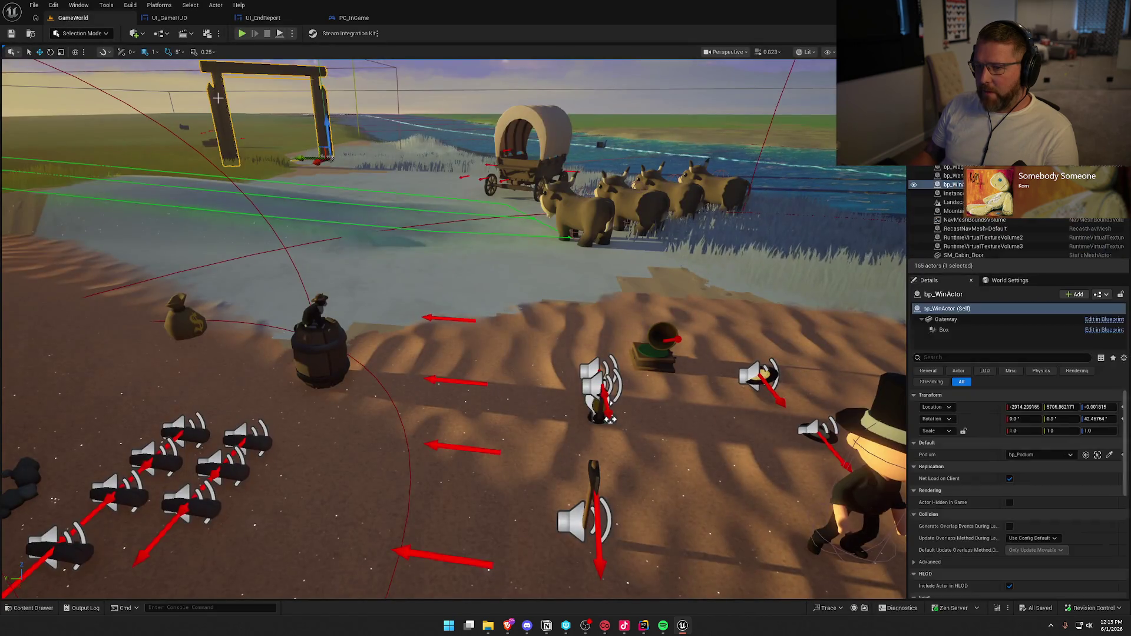
pyautogui.hotkey('ctrl', 'e')
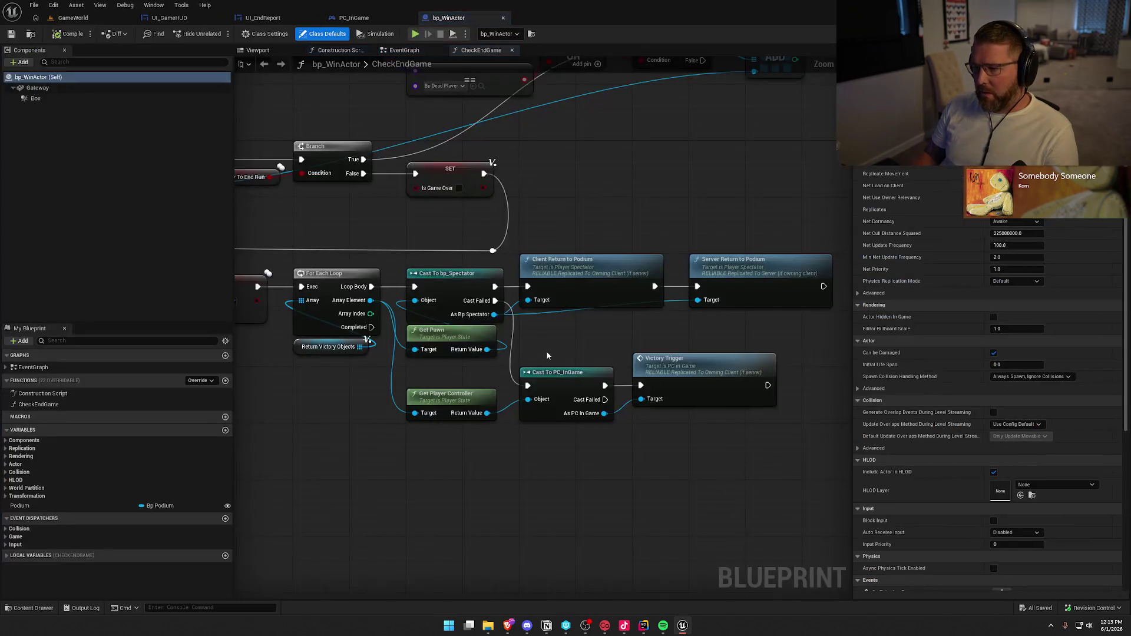
pyautogui.moveTo(546, 356)
pyautogui.mouseDown()
pyautogui.moveTo(792, 395)
pyautogui.moveTo(652, 376)
pyautogui.moveTo(851, 419)
pyautogui.mouseUp()
pyautogui.moveTo(625, 318); pyautogui.dragTo(841, 326)
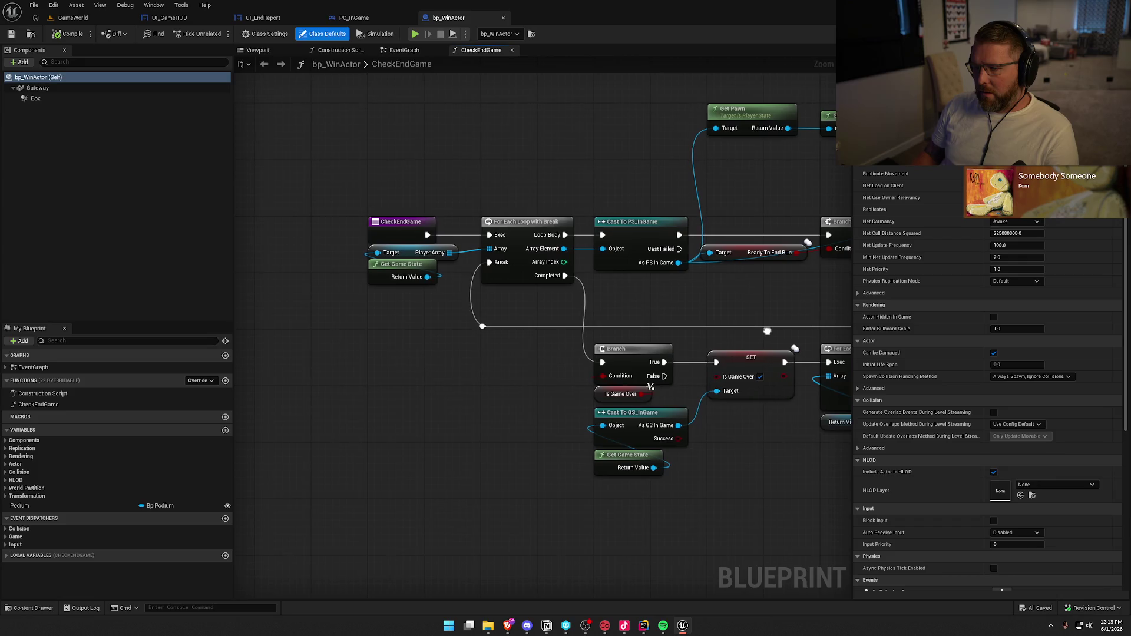
pyautogui.moveTo(735, 321); pyautogui.dragTo(665, 321)
pyautogui.click(401, 52)
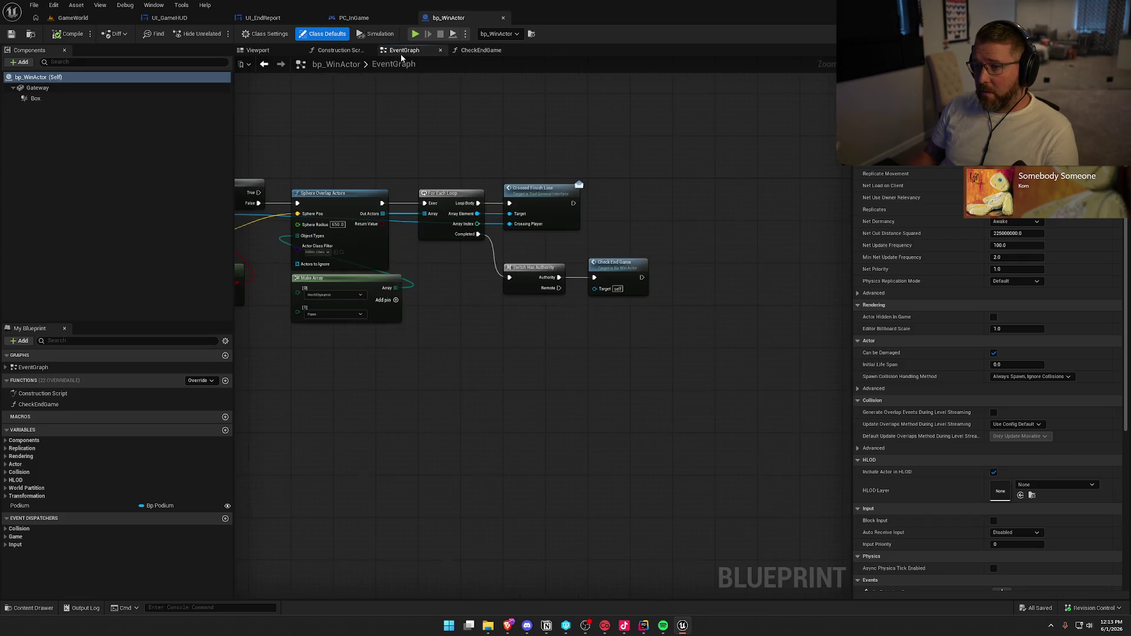
pyautogui.moveTo(357, 169); pyautogui.dragTo(515, 167)
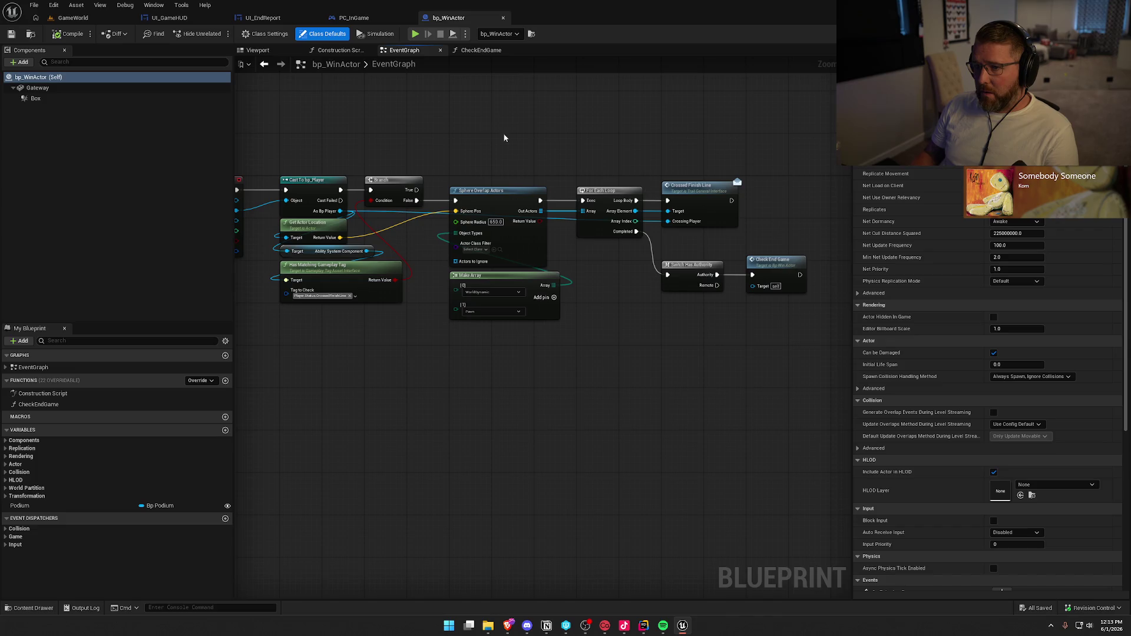
# Open bp_Player from the Player folder and shift the Check Win Achievements node group right
pyautogui.click(33, 33)
pyautogui.click(38, 460)
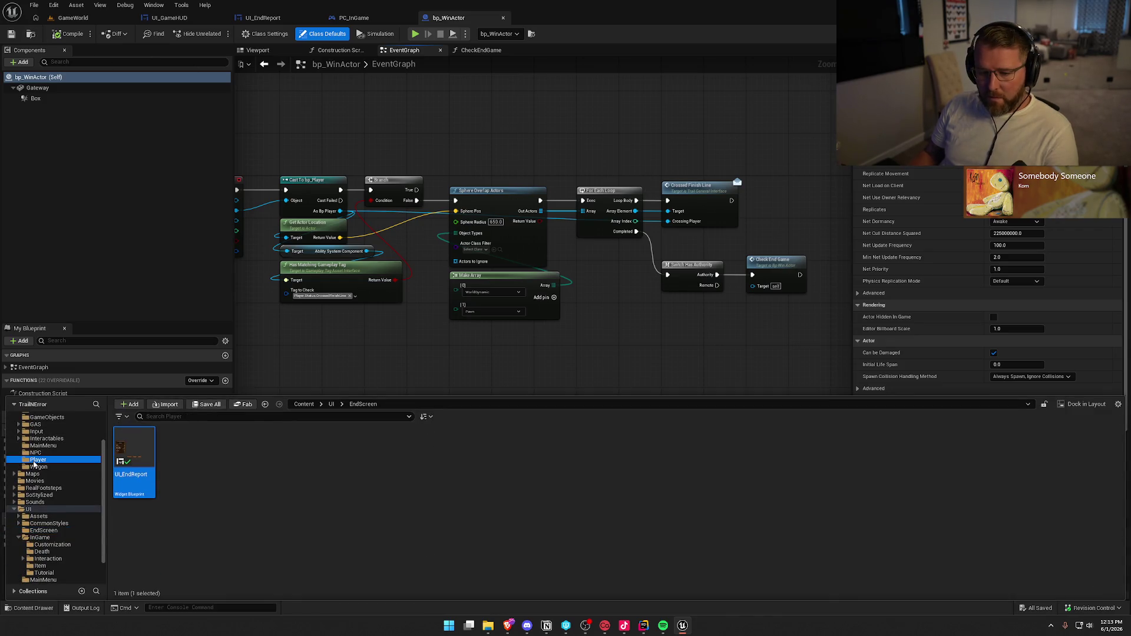
pyautogui.doubleClick(180, 450)
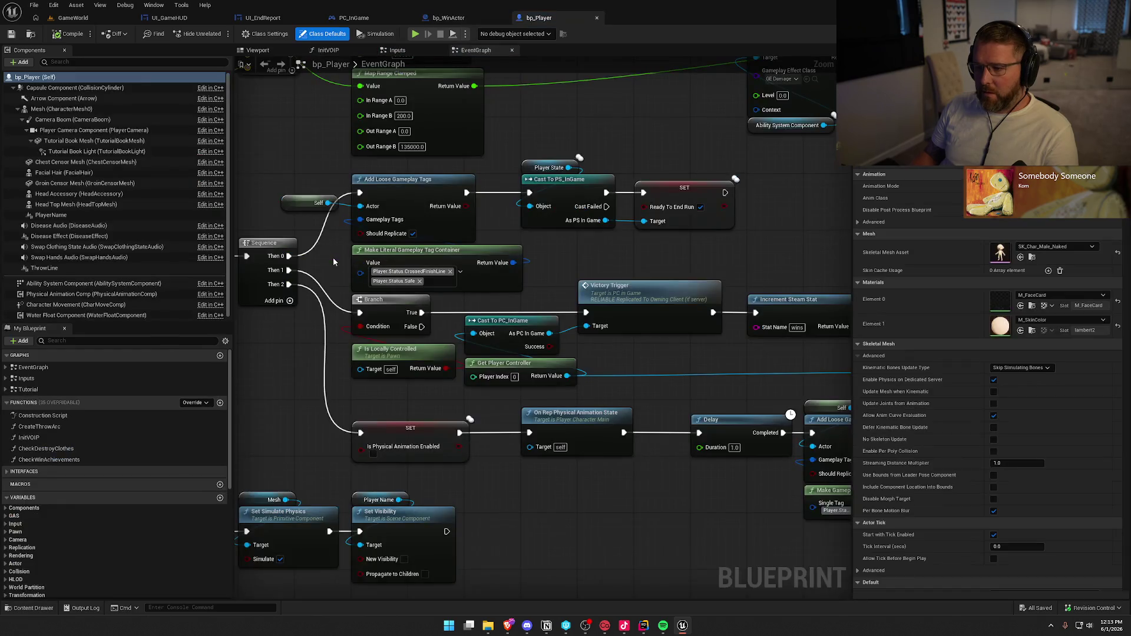
pyautogui.moveTo(696, 377); pyautogui.dragTo(391, 259)
pyautogui.moveTo(449, 118)
pyautogui.mouseDown()
pyautogui.moveTo(502, 171)
pyautogui.moveTo(683, 298)
pyautogui.mouseUp()
pyautogui.moveTo(464, 210); pyautogui.dragTo(521, 210)
pyautogui.click(522, 371)
# Find the Victory Trigger chain in bp_Player and open its event in PC_InGame
pyautogui.moveTo(555, 381); pyautogui.dragTo(716, 295)
pyautogui.moveTo(488, 394)
pyautogui.mouseDown()
pyautogui.moveTo(718, 386)
pyautogui.moveTo(741, 449)
pyautogui.mouseUp()
pyautogui.moveTo(609, 387); pyautogui.dragTo(627, 458)
pyautogui.click(663, 262)
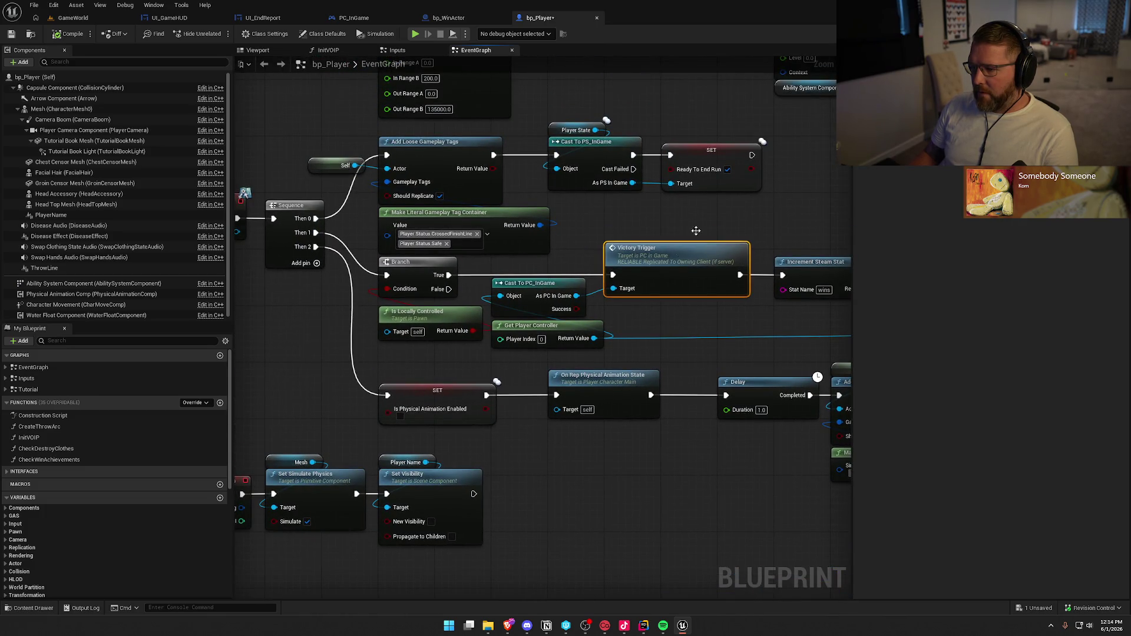
pyautogui.moveTo(760, 229); pyautogui.dragTo(735, 357)
pyautogui.doubleClick(647, 429)
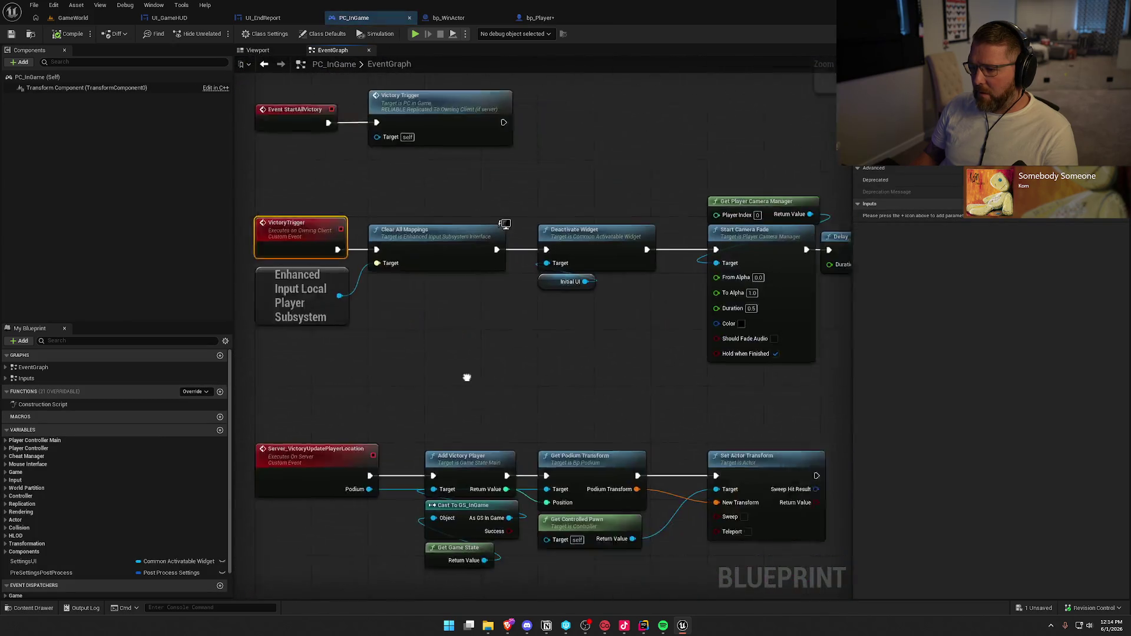
# Examine PC_InGame's Push New UI step and the nodes before the camera fade
pyautogui.moveTo(580, 401); pyautogui.dragTo(385, 420)
pyautogui.moveTo(618, 413); pyautogui.dragTo(383, 425)
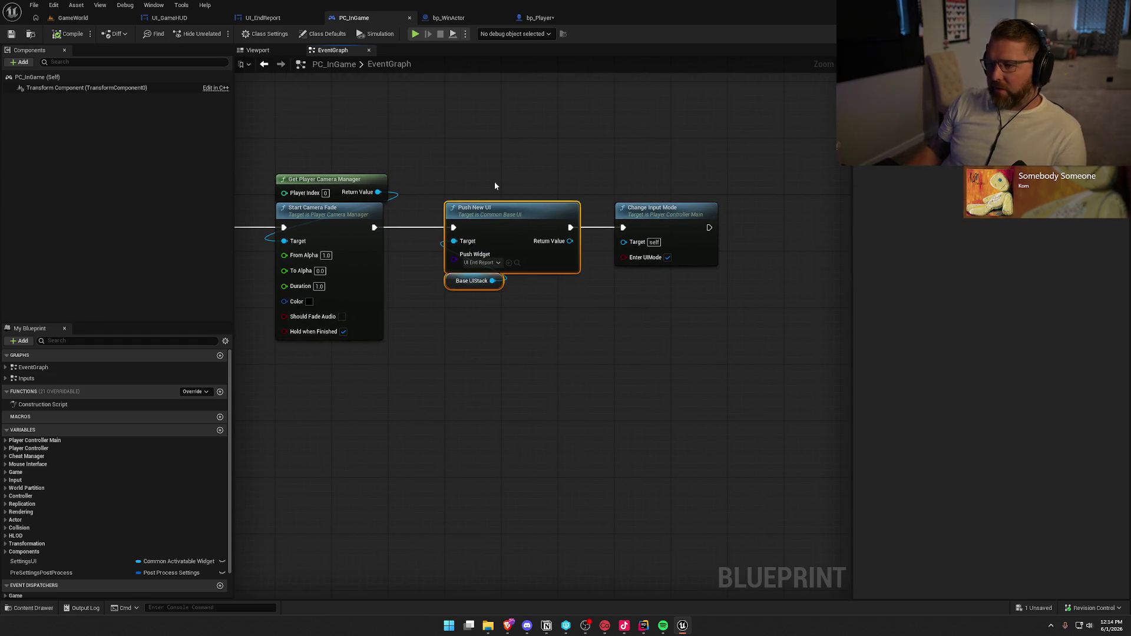
pyautogui.moveTo(402, 416)
pyautogui.mouseDown()
pyautogui.moveTo(569, 442)
pyautogui.moveTo(615, 433)
pyautogui.moveTo(392, 450)
pyautogui.moveTo(546, 321)
pyautogui.mouseUp()
pyautogui.moveTo(612, 330)
pyautogui.mouseDown()
pyautogui.moveTo(500, 181)
pyautogui.moveTo(645, 328)
pyautogui.mouseUp()
pyautogui.click(649, 362)
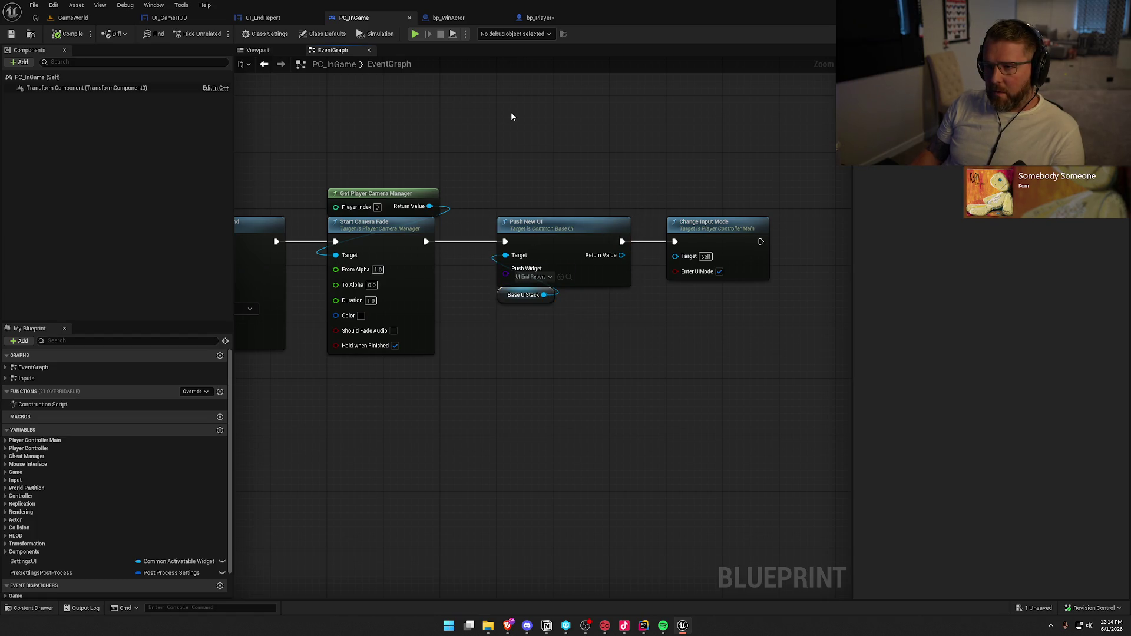
# Go back through bp_Player and UI_EndReport to the UI_GameHUD widget designer
pyautogui.click(545, 18)
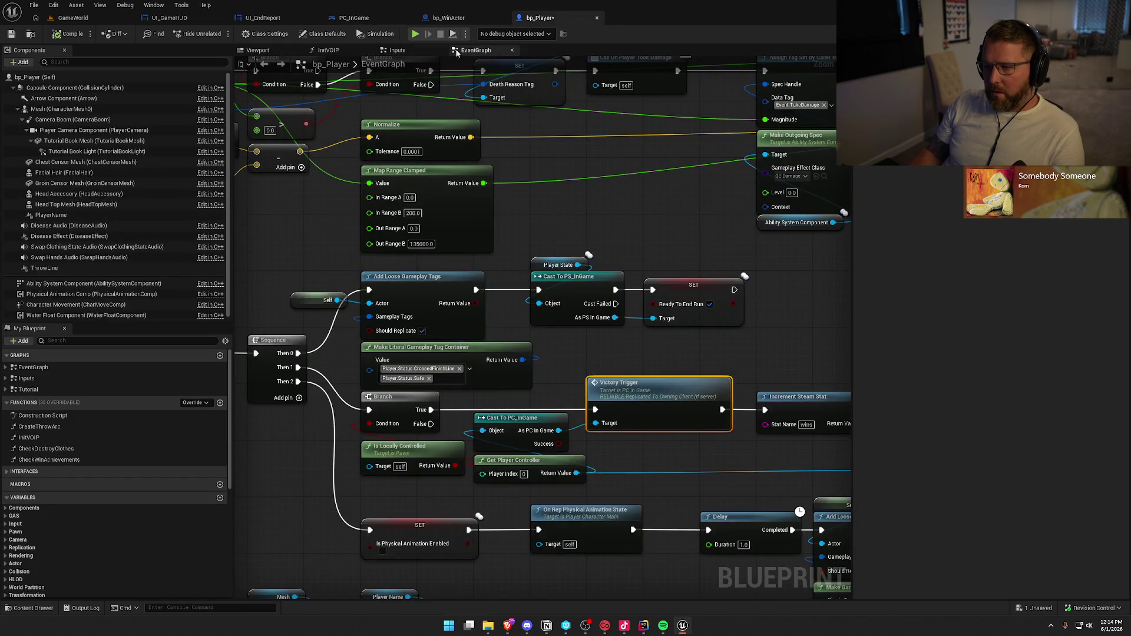
pyautogui.click(271, 20)
pyautogui.scroll(-3, 720, 303)
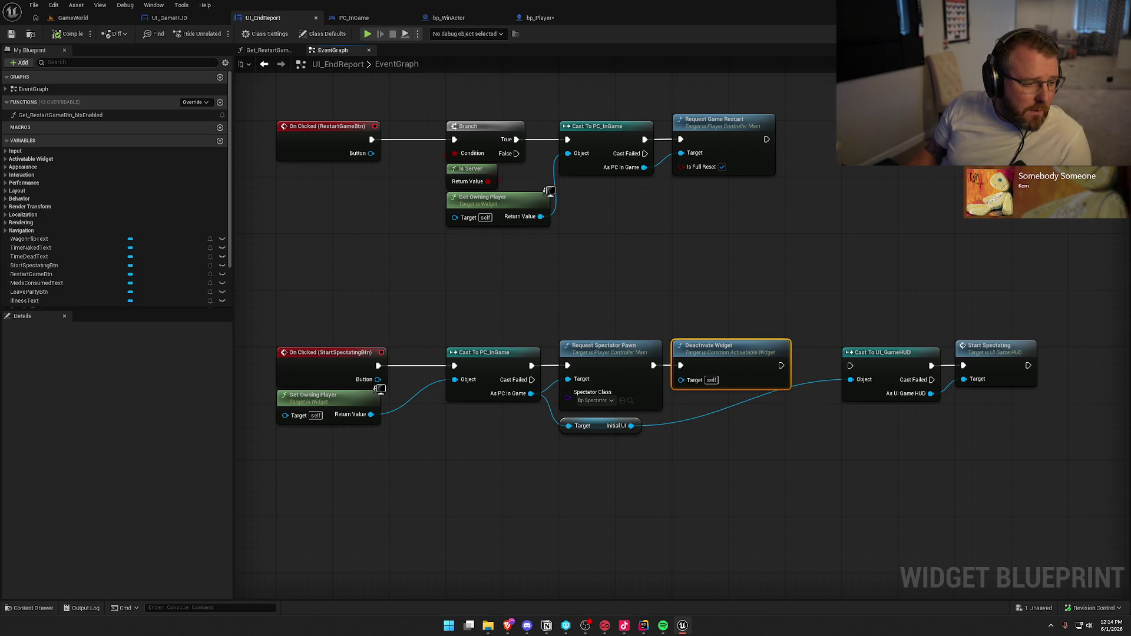
pyautogui.click(169, 17)
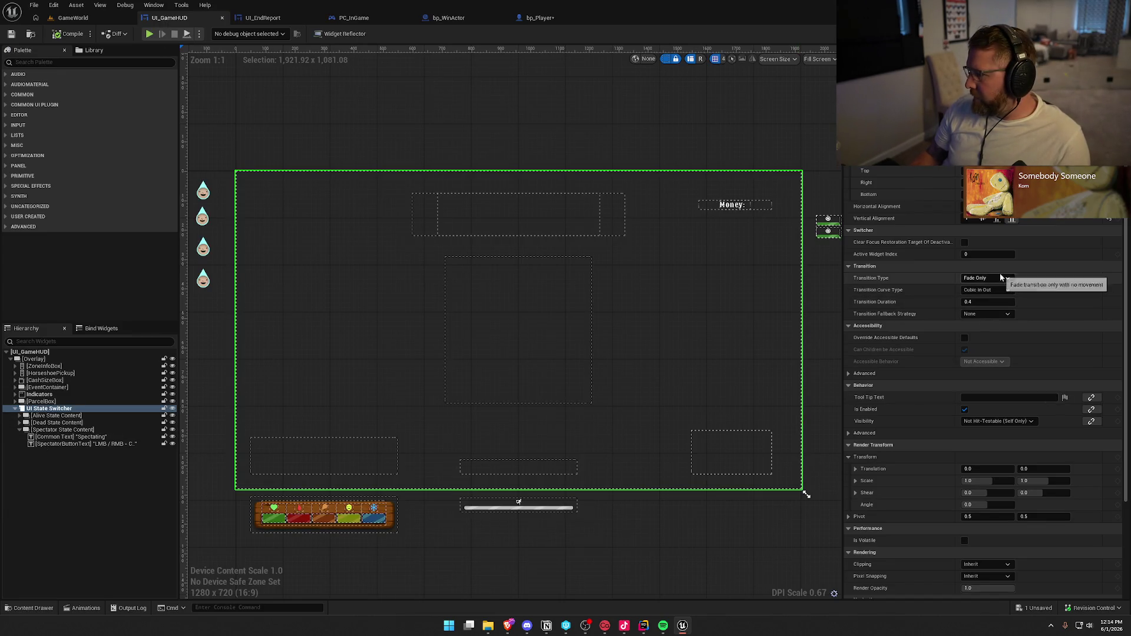
# Tick Auto Activate on the UI_GameHUD root widget, compile and save, then go back to GameWorld
pyautogui.scroll(-5, 1059, 302)
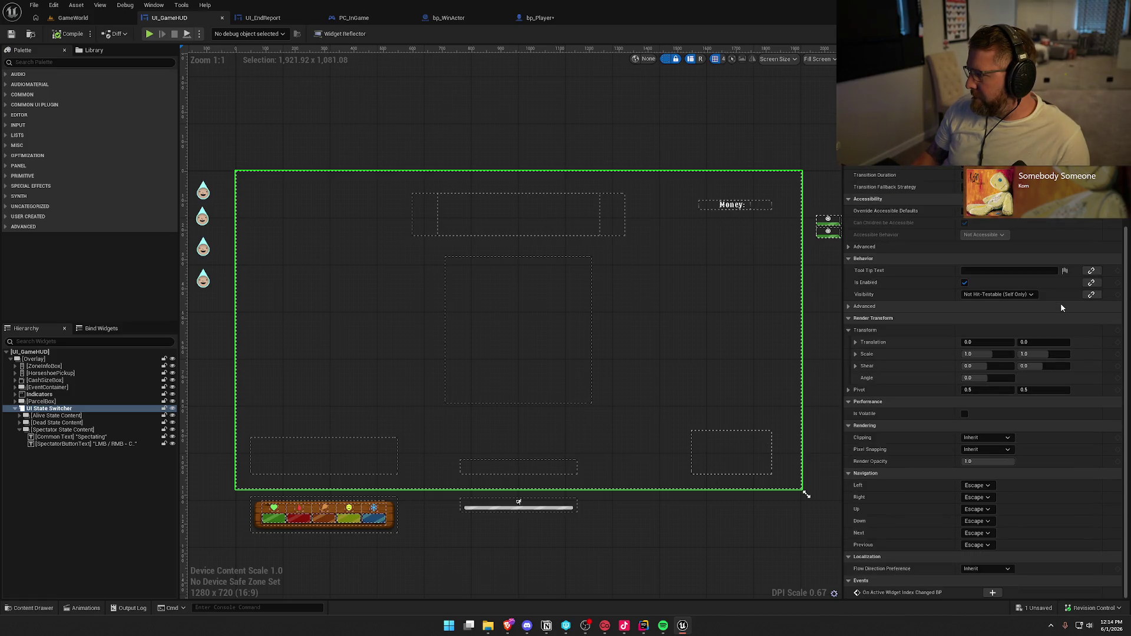
pyautogui.scroll(5, 1061, 304)
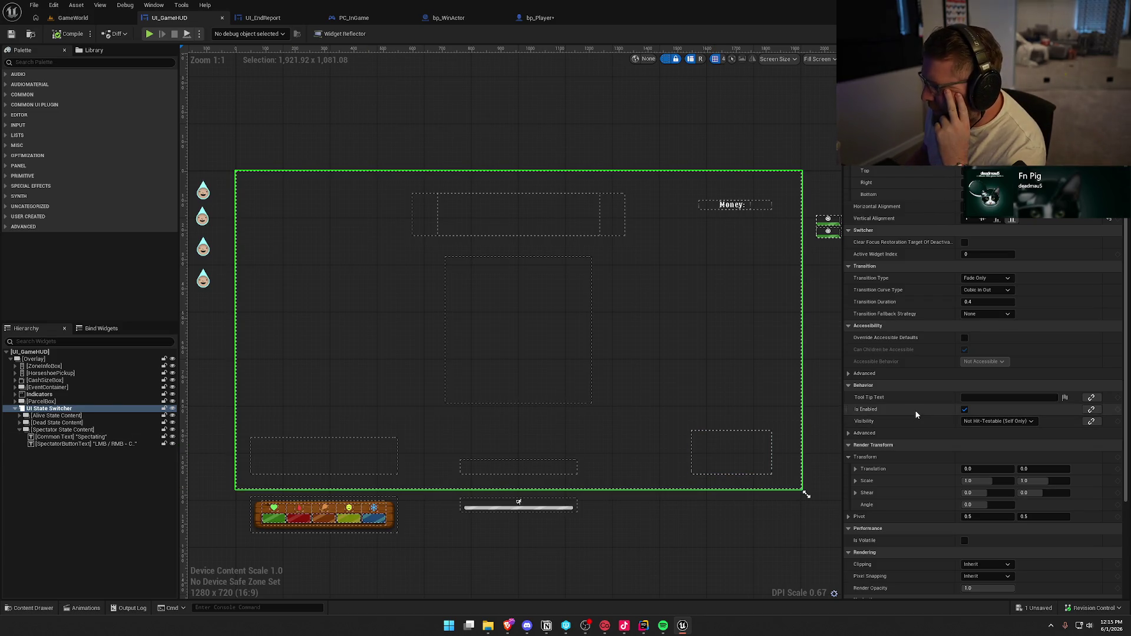
pyautogui.click(30, 352)
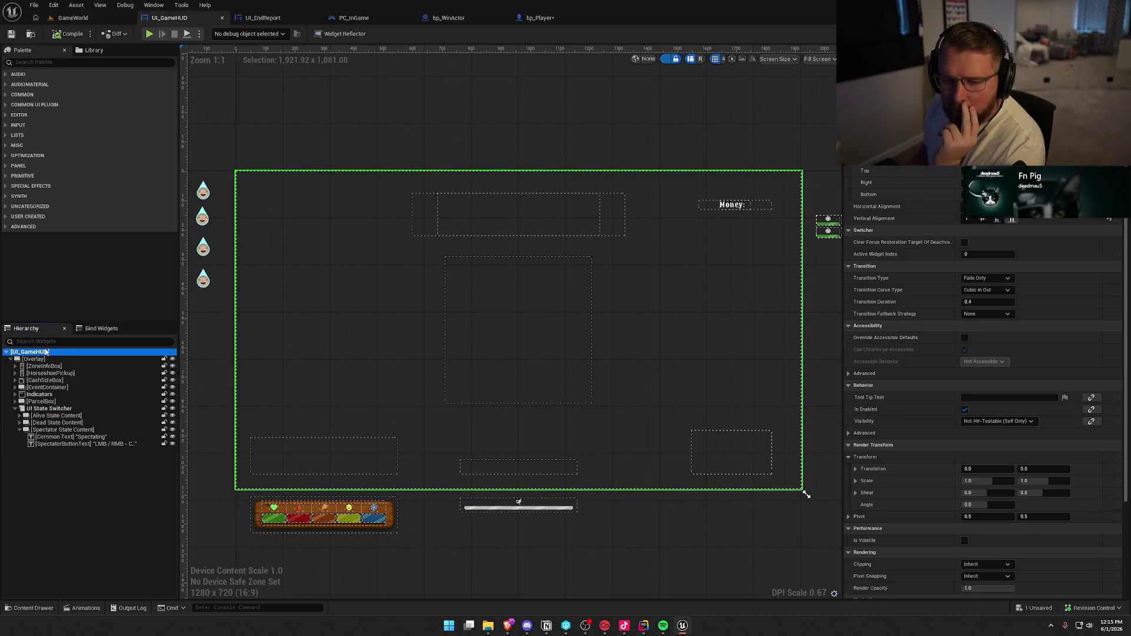
pyautogui.scroll(-10, 882, 379)
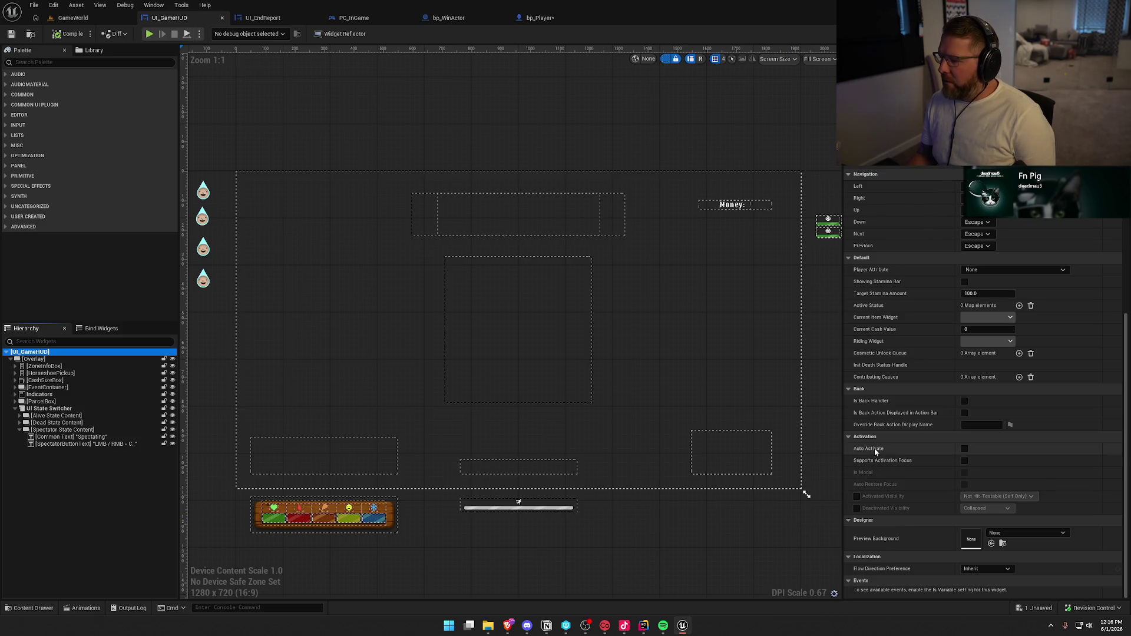
pyautogui.click(965, 448)
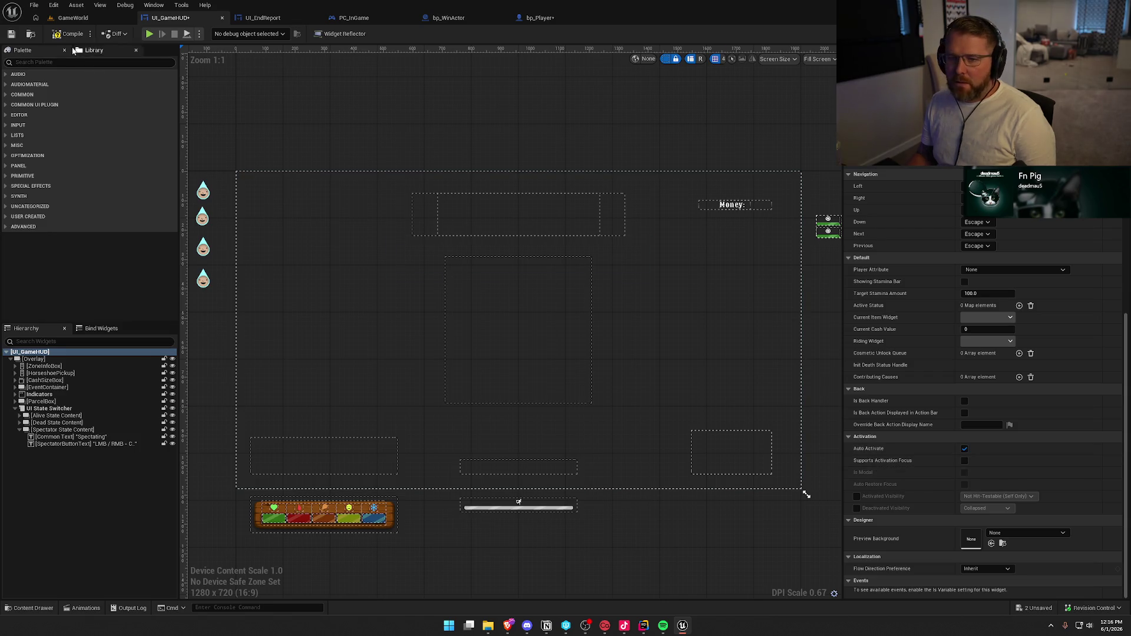
pyautogui.click(70, 34)
pyautogui.click(82, 19)
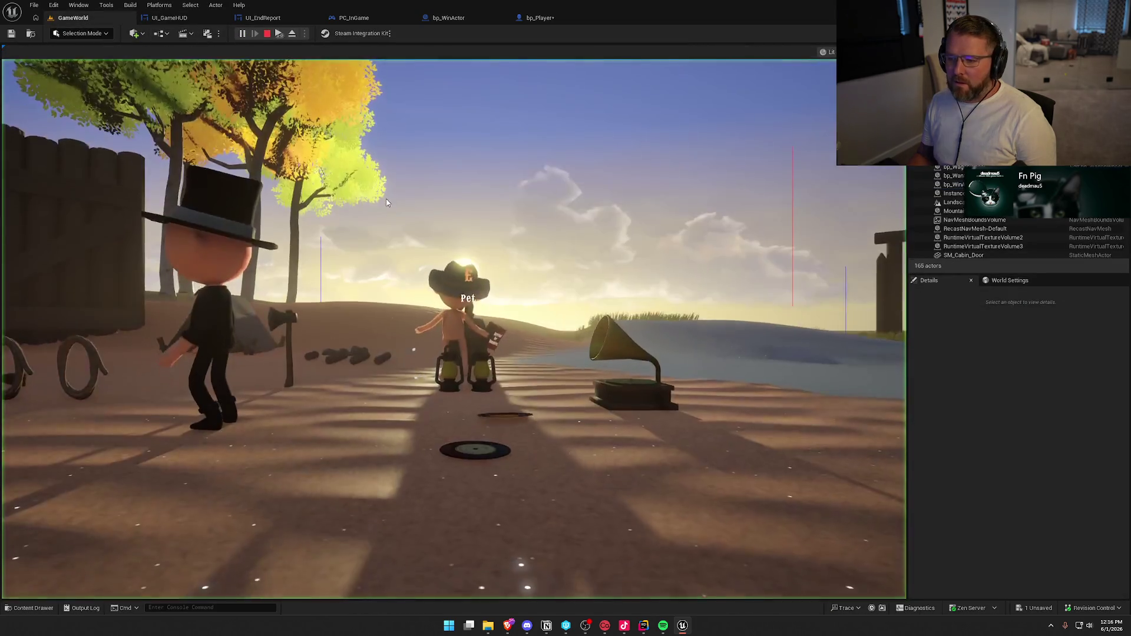
# Briefly play-test GameWorld, stop the session, and untick Auto Activate on UI_GameHUD
pyautogui.click(386, 202)
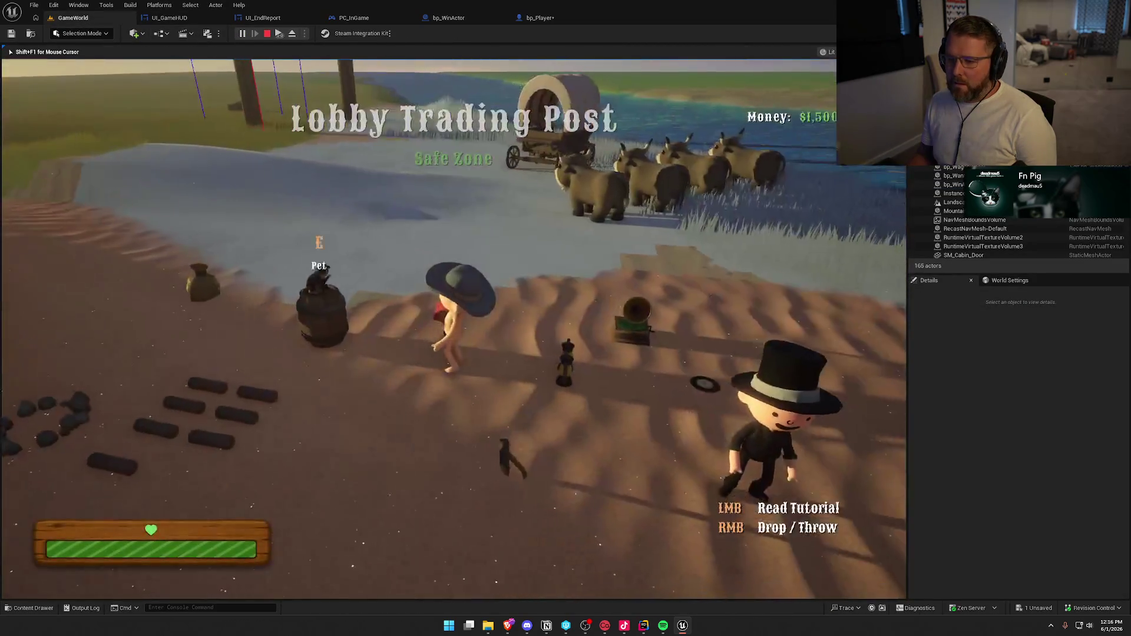
pyautogui.press('super')
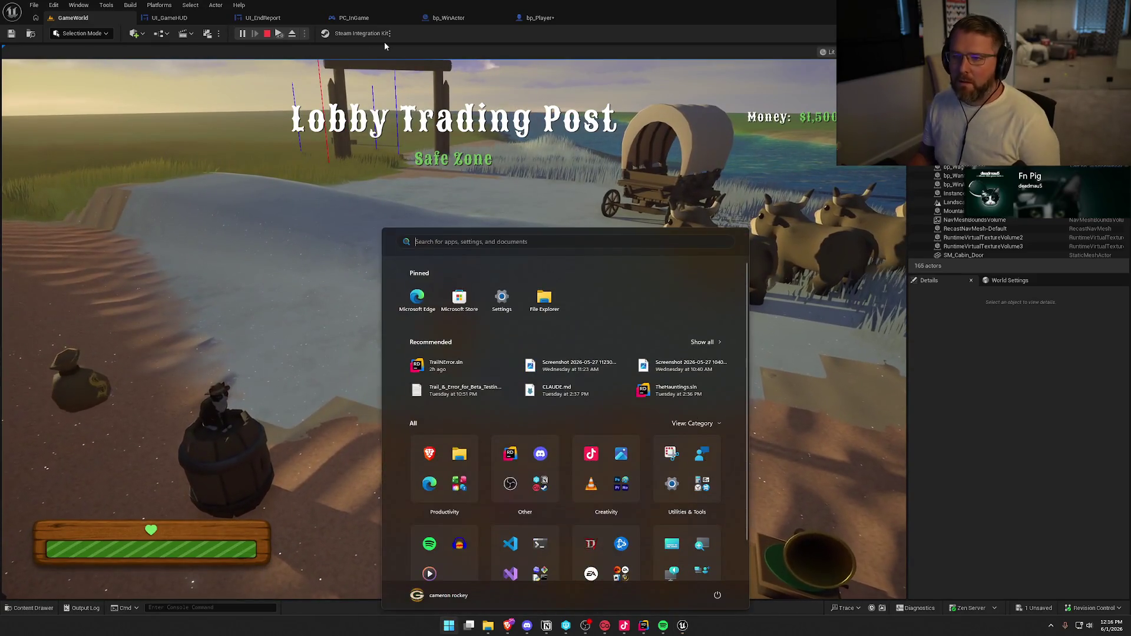
pyautogui.press('super')
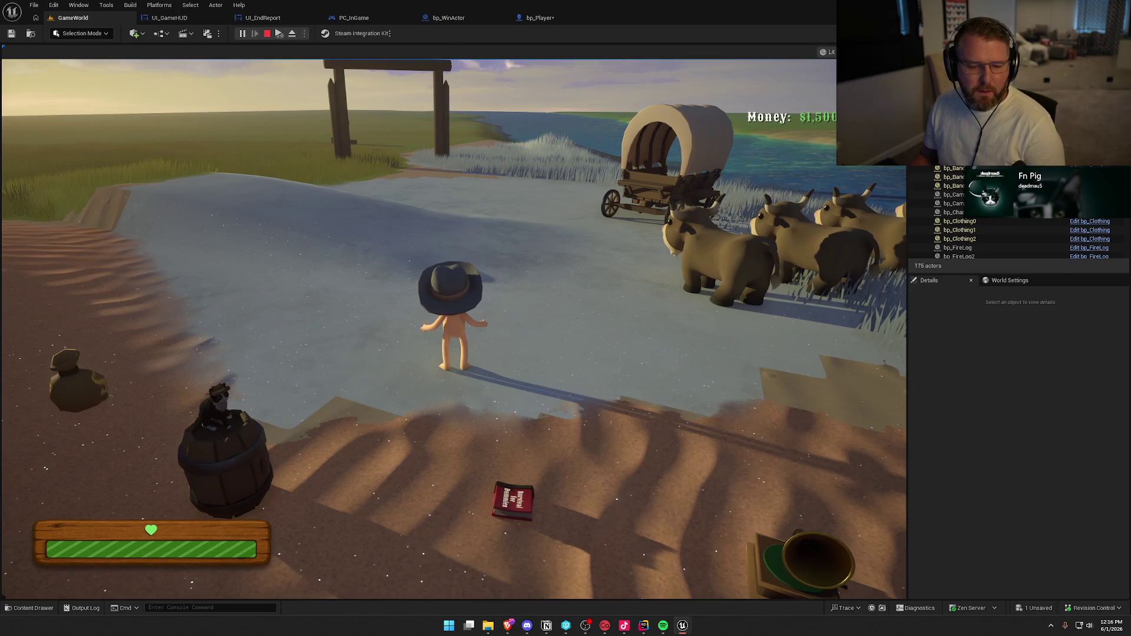
pyautogui.press('Escape')
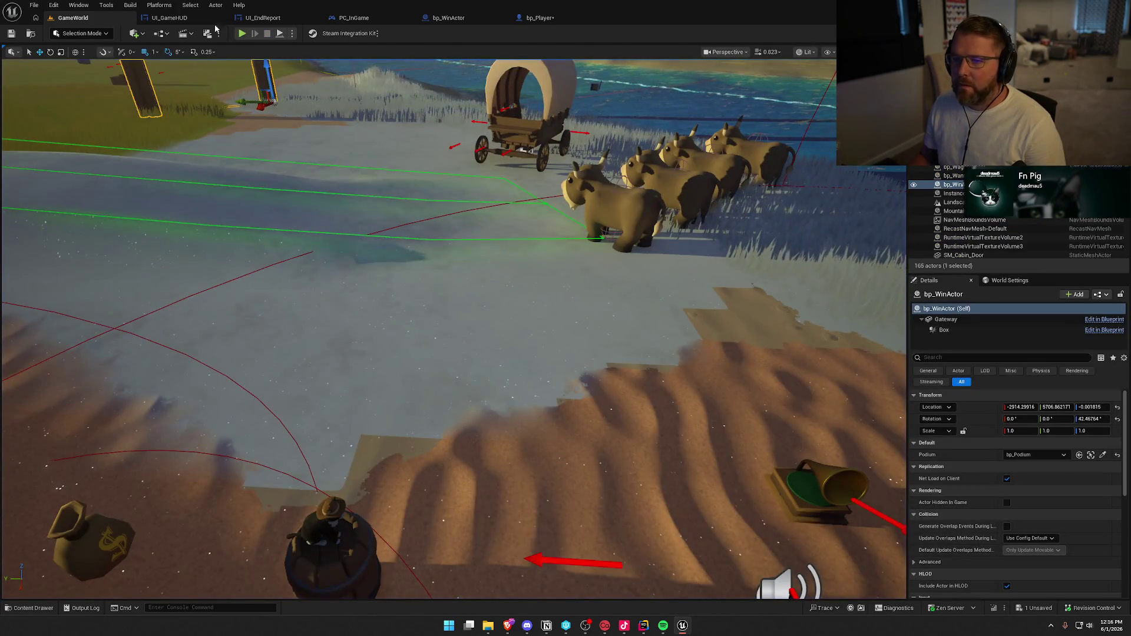
pyautogui.click(169, 18)
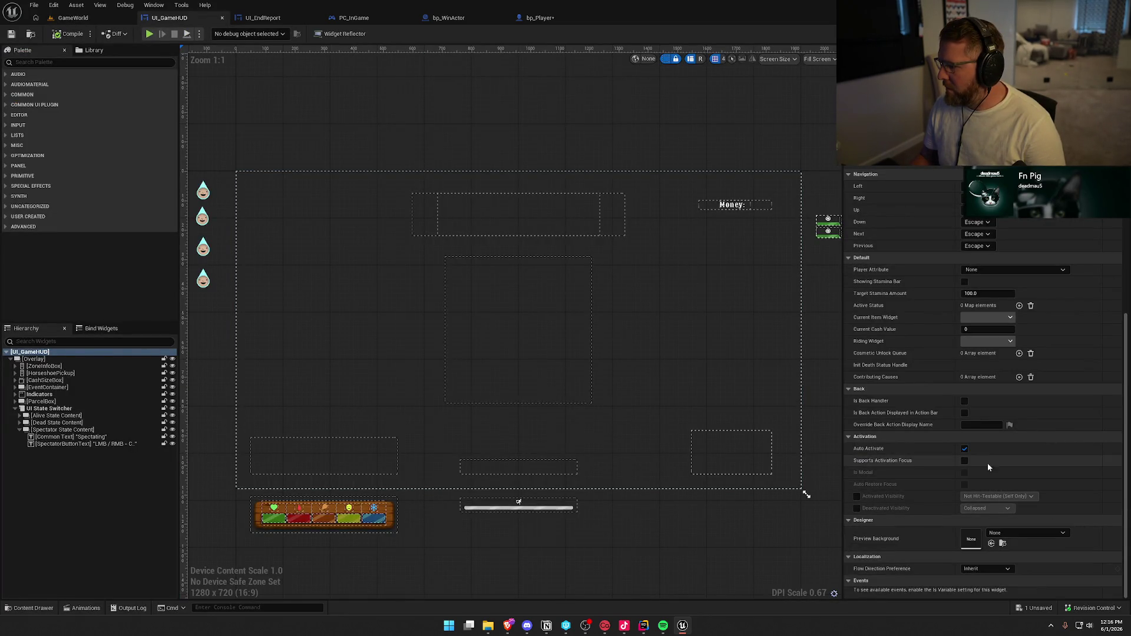
pyautogui.click(964, 448)
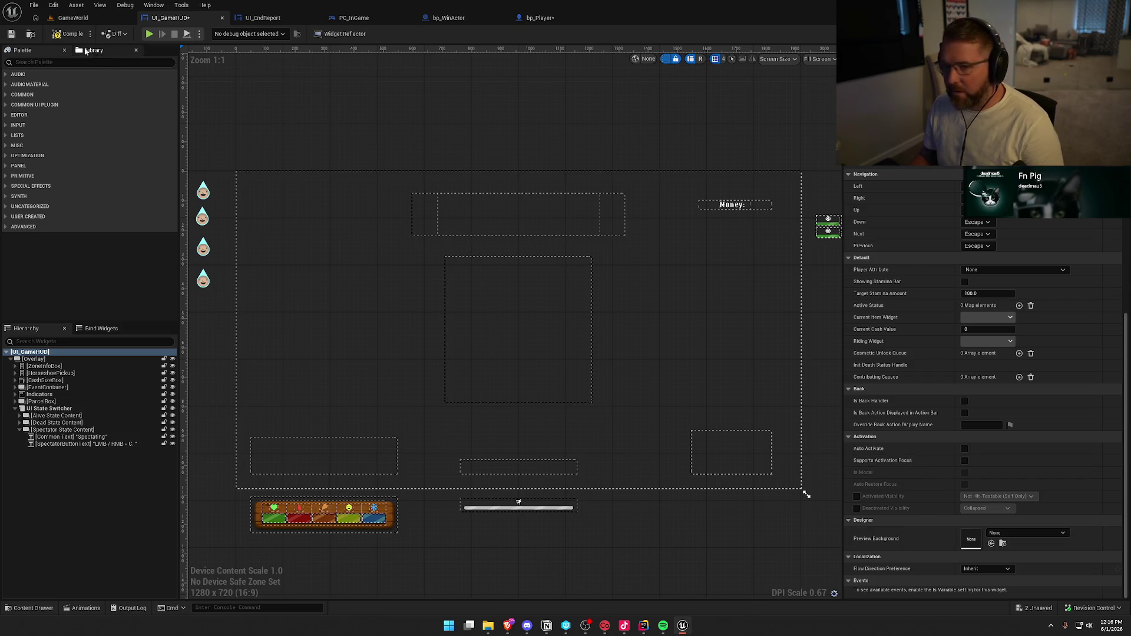
# Save UI_GameHUD and look over the spectator event graph's StartSpectating node chain
pyautogui.hotkey('ctrl', 's')
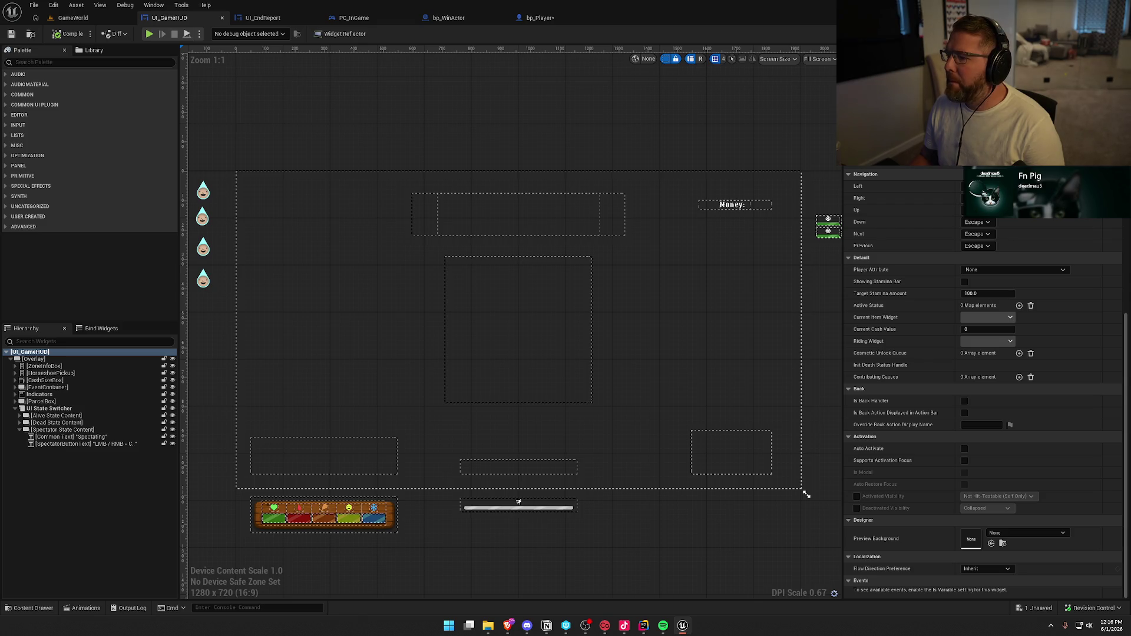
pyautogui.click(1111, 33)
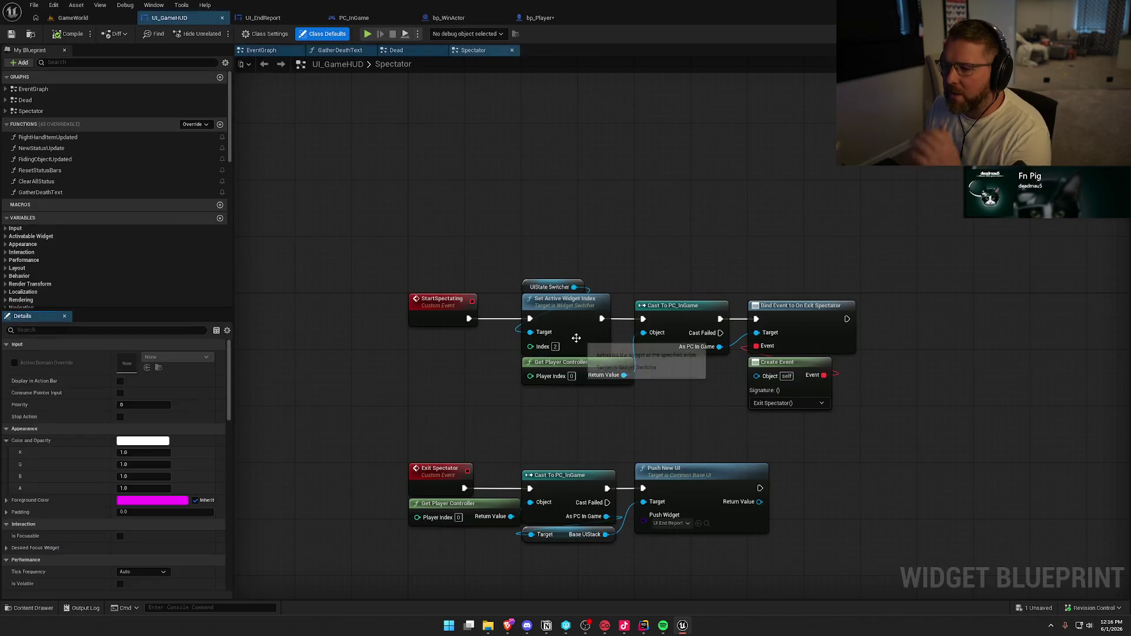
pyautogui.moveTo(524, 250); pyautogui.dragTo(900, 381)
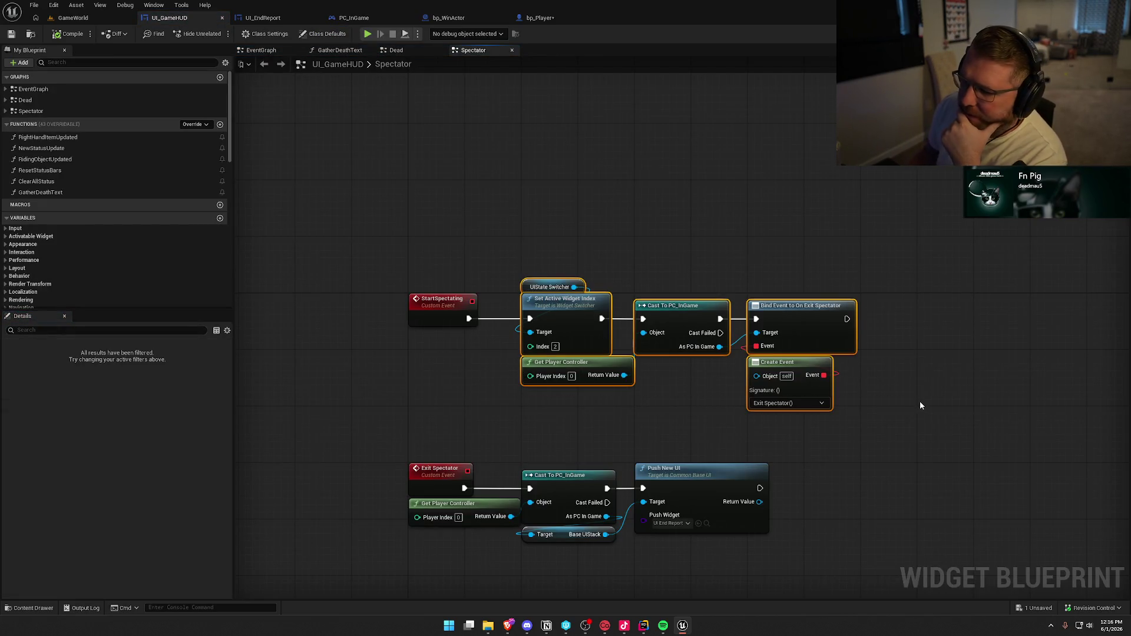
pyautogui.click(924, 395)
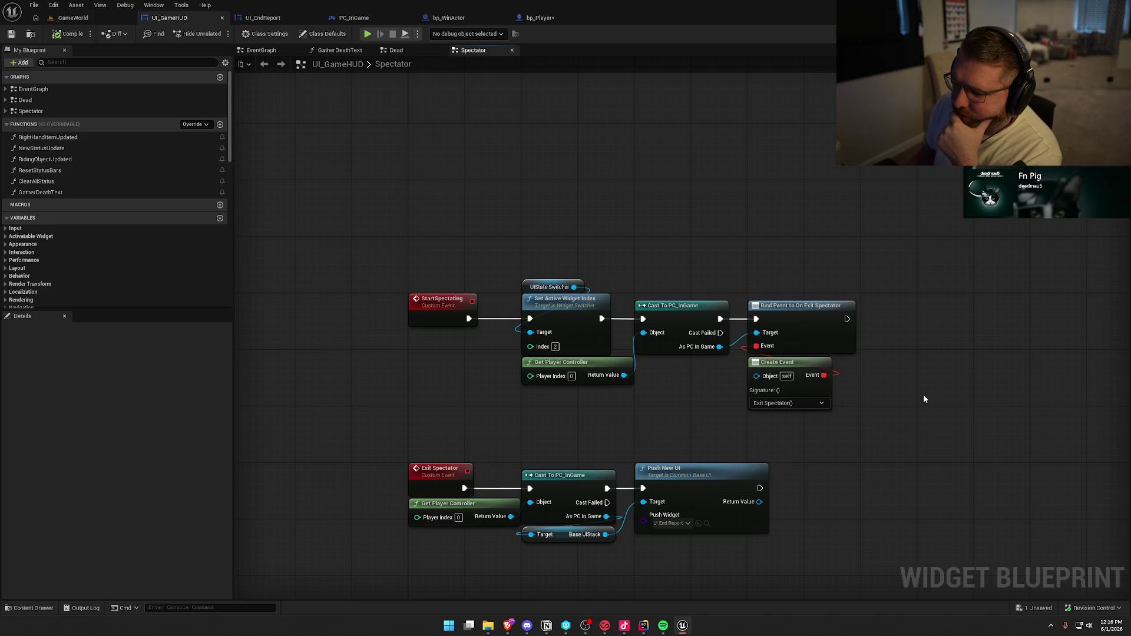
pyautogui.moveTo(924, 395); pyautogui.dragTo(829, 328)
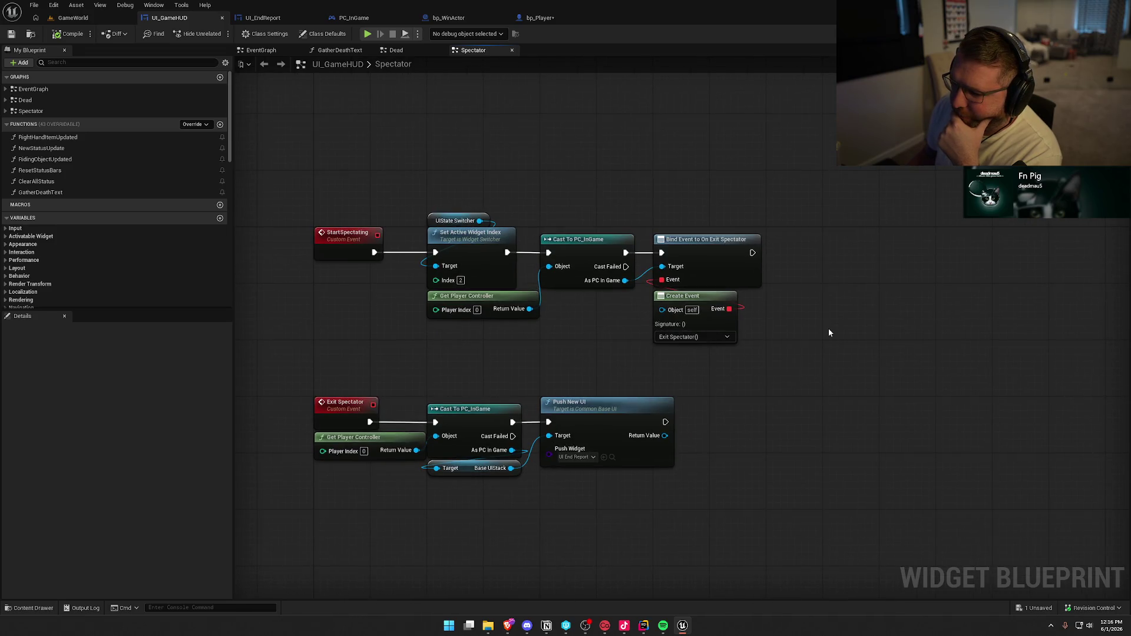
pyautogui.moveTo(279, 173); pyautogui.dragTo(782, 345)
pyautogui.moveTo(559, 345); pyautogui.dragTo(612, 349)
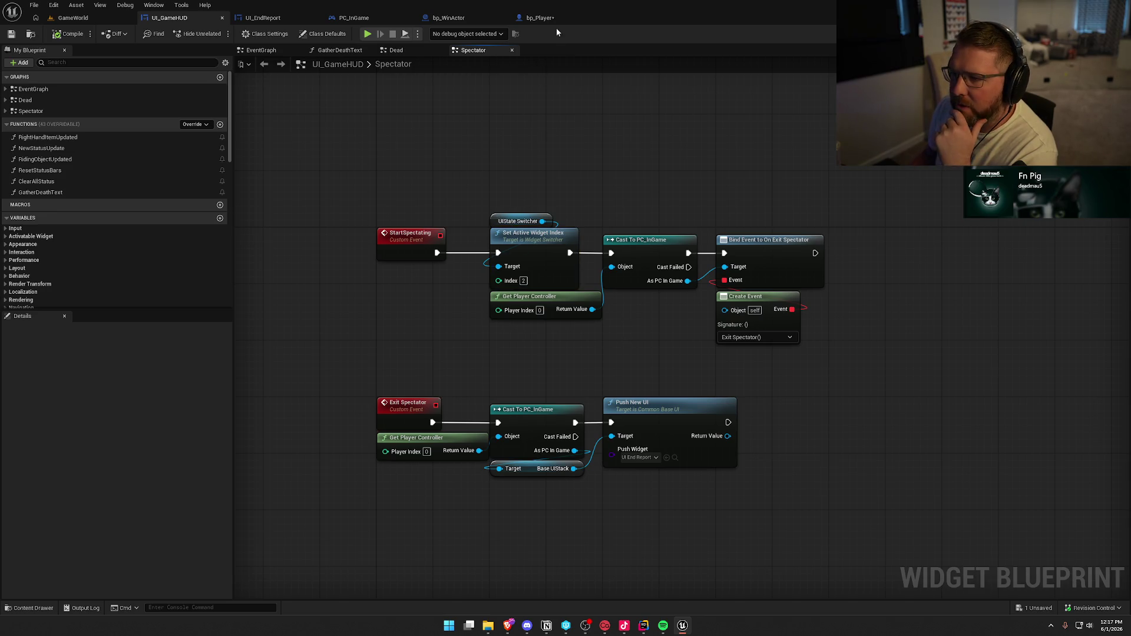
# Check out and save bp_Player, then rewire Deactivate Widget into Cast To UI_GameHUD in UI_EndReport
pyautogui.click(545, 18)
pyautogui.hotkey('ctrl', 's')
pyautogui.click(578, 413)
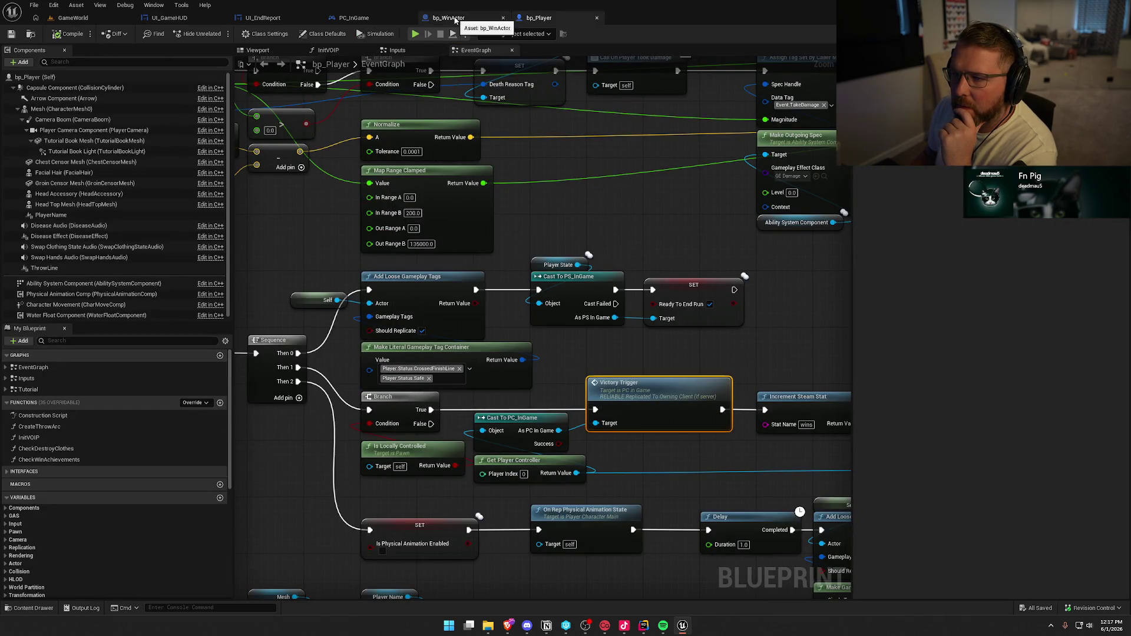
pyautogui.click(262, 18)
pyautogui.click(373, 293)
pyautogui.moveTo(781, 366); pyautogui.dragTo(855, 364)
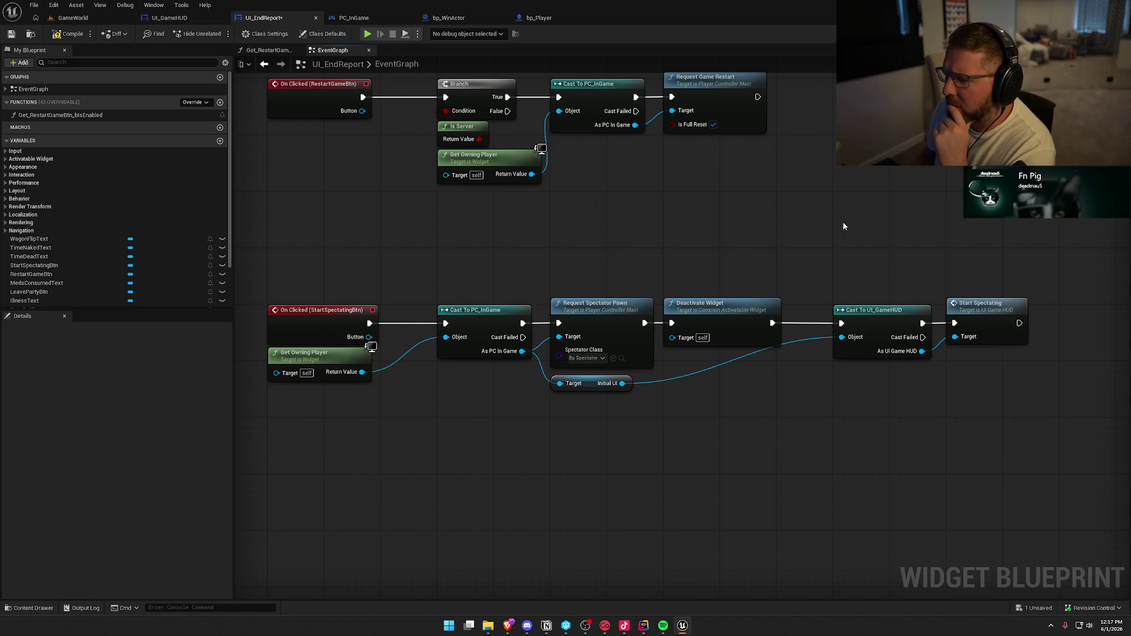
# Add a trial Get Base UIStack getter and Push New UI node off As PC In Game
pyautogui.moveTo(844, 226); pyautogui.dragTo(784, 167)
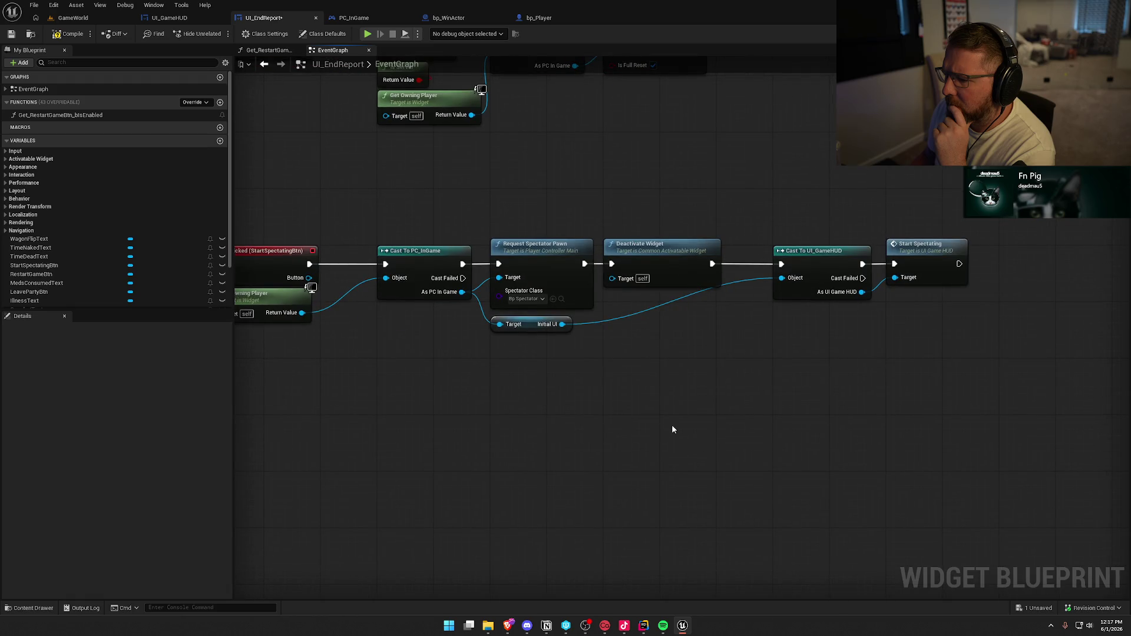
pyautogui.moveTo(461, 292); pyautogui.dragTo(539, 374)
pyautogui.write('get base')
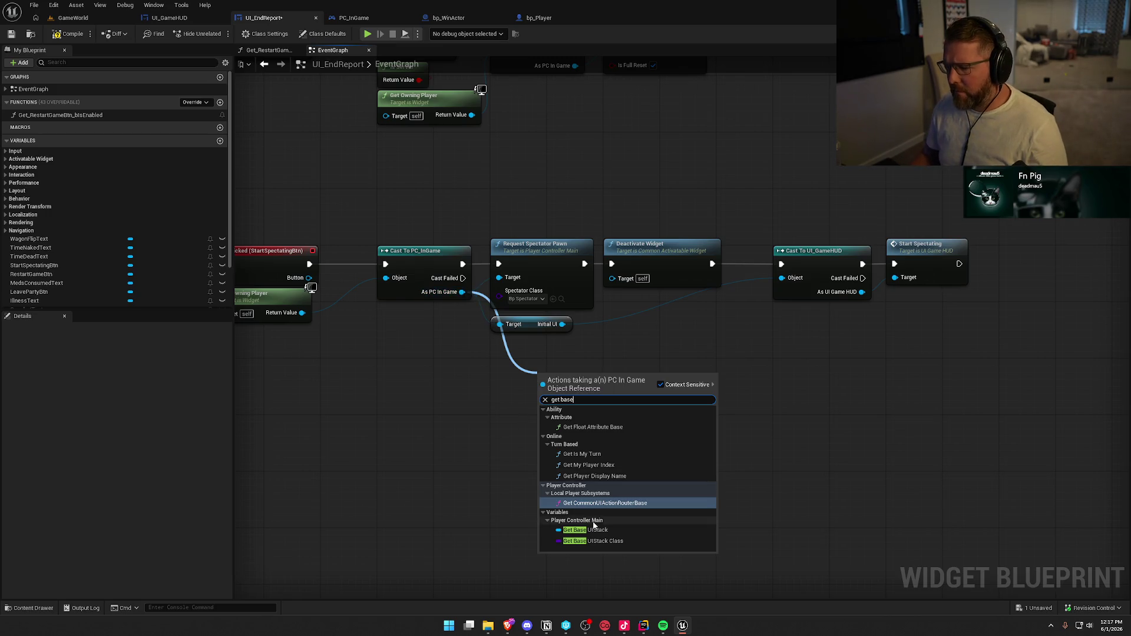
pyautogui.click(613, 525)
pyautogui.moveTo(616, 381); pyautogui.dragTo(648, 381)
pyautogui.write('pop')
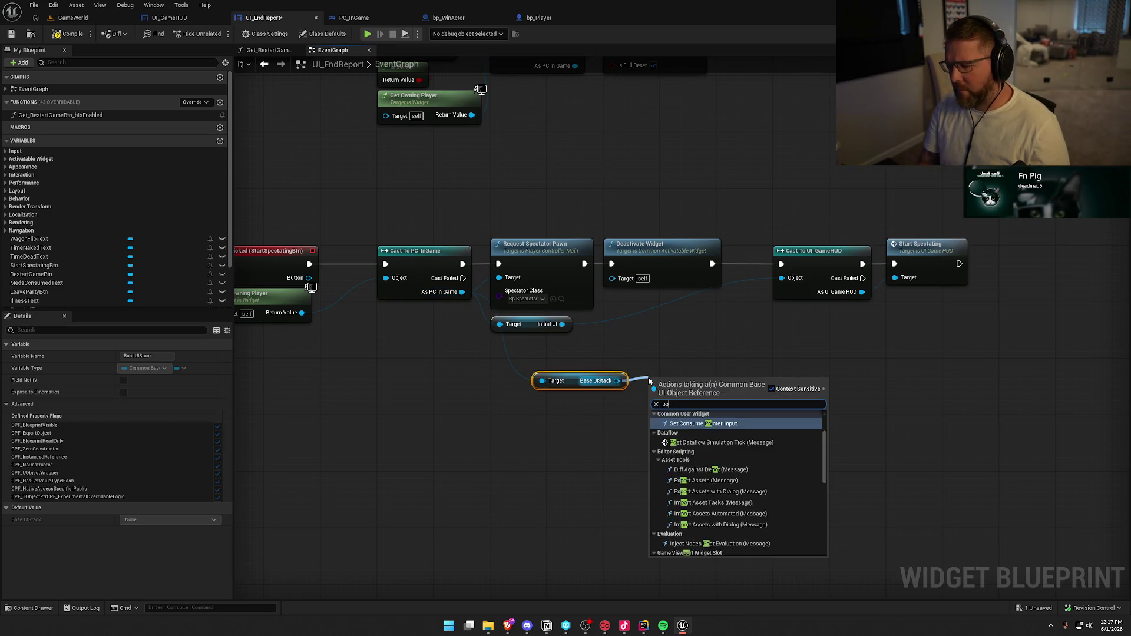
pyautogui.press('BackSpace')
pyautogui.press('BackSpace')
pyautogui.write('us')
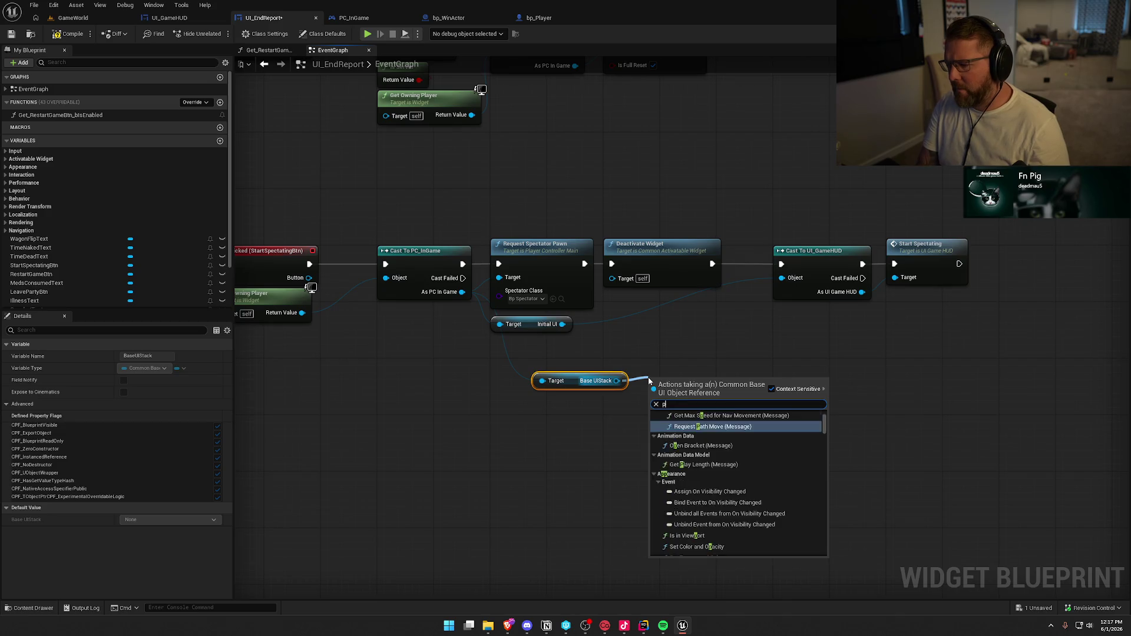
pyautogui.press('Return')
# Delete the trial Base UIStack and Push New UI nodes, then bring Rider forward
pyautogui.moveTo(731, 457); pyautogui.dragTo(510, 359)
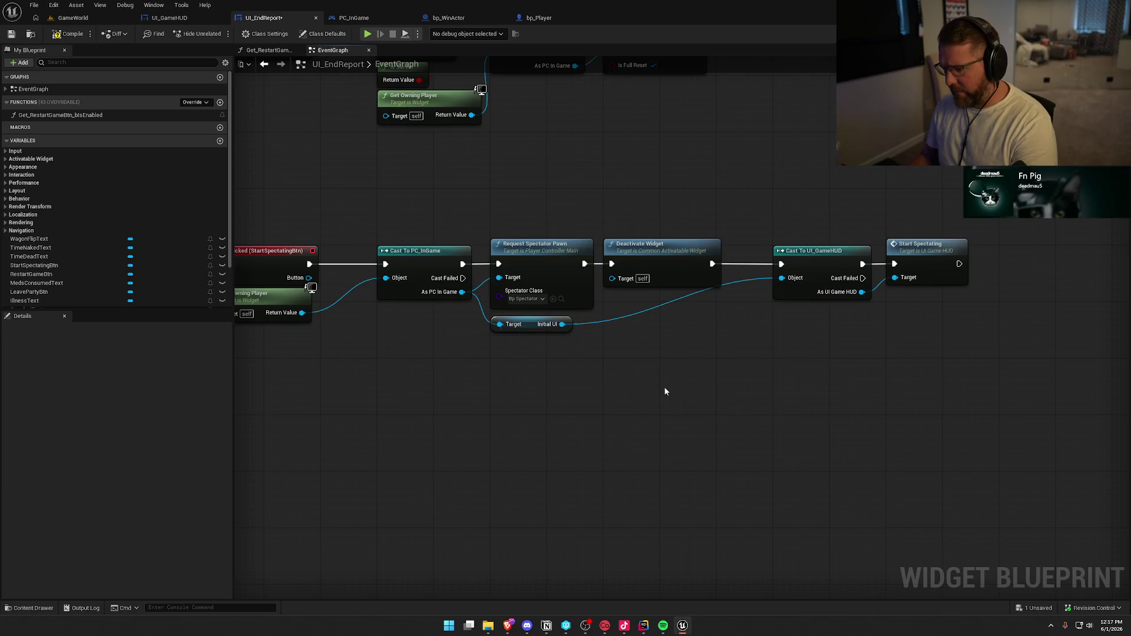
pyautogui.press('Delete')
pyautogui.click(642, 627)
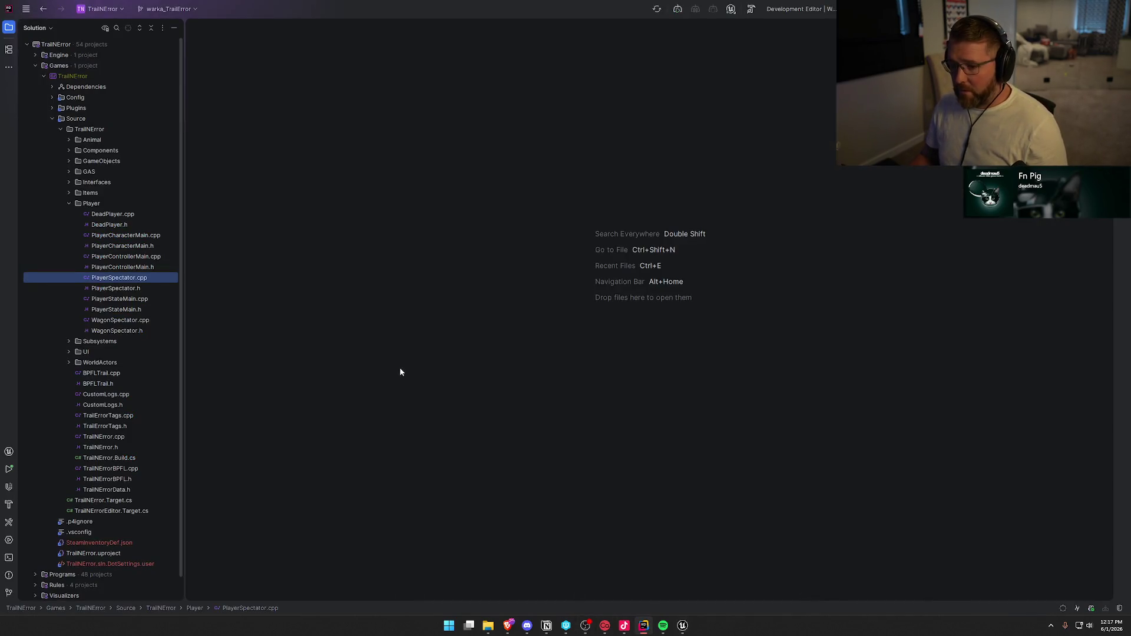
# Open CommonBaseUI.cpp from the UI folder and review RemoveWidgetFromStack and PushNewUI
pyautogui.click(75, 353)
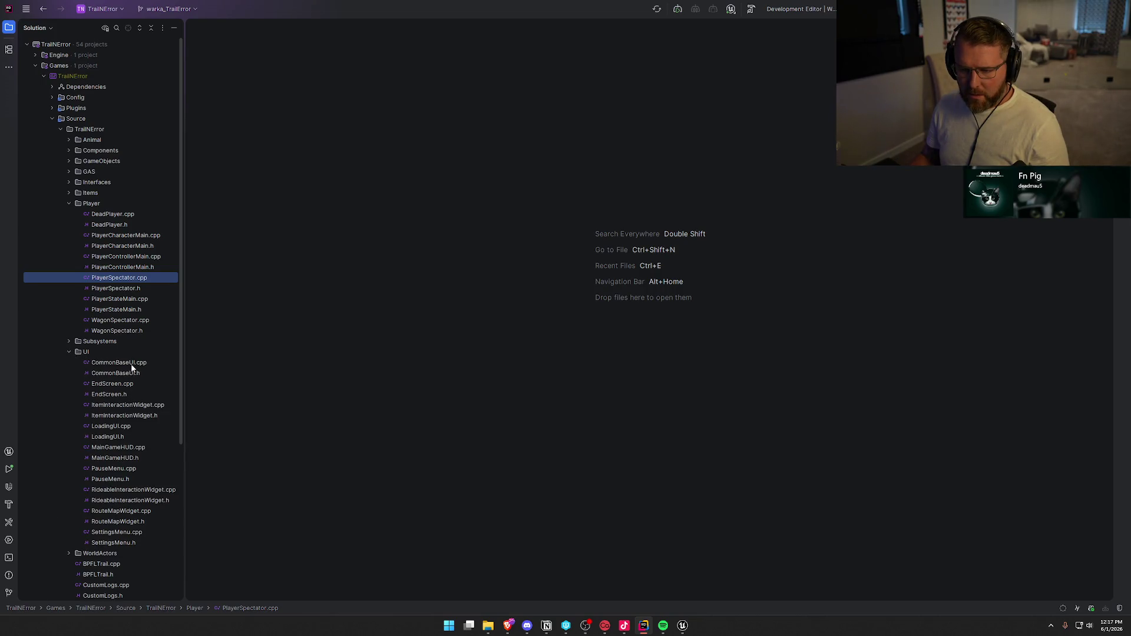
pyautogui.doubleClick(132, 366)
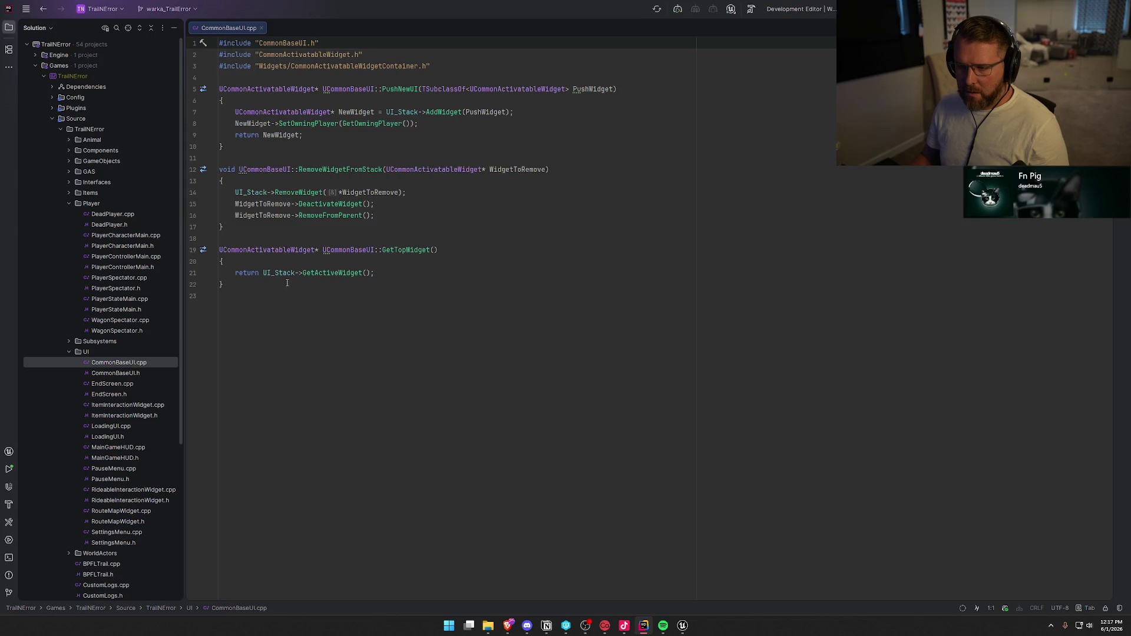
pyautogui.click(519, 215)
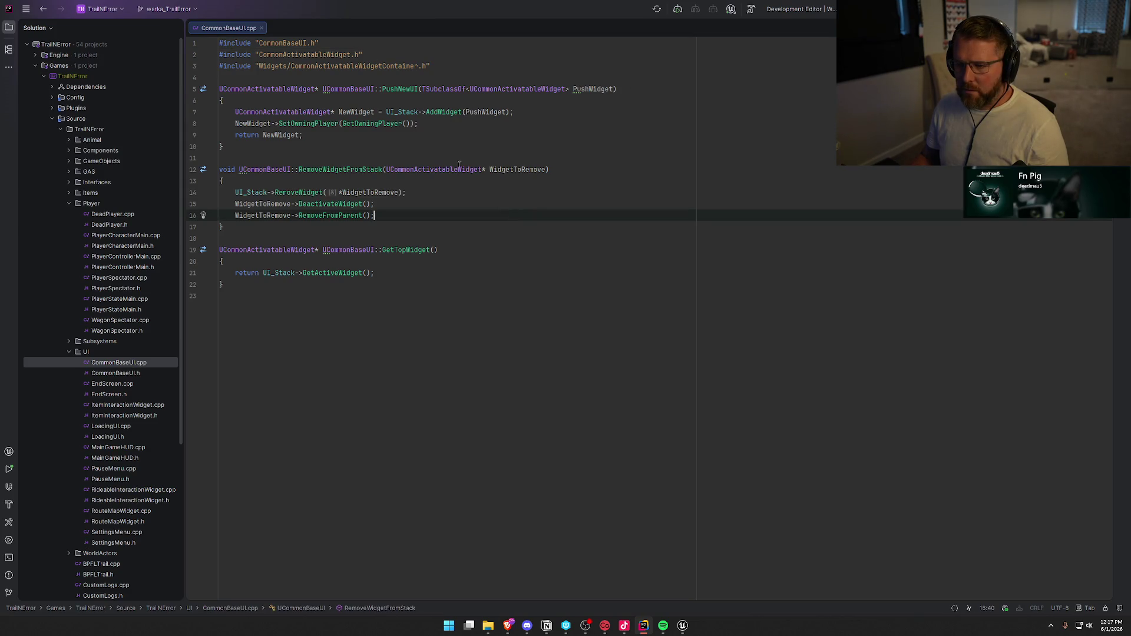
pyautogui.click(436, 127)
# Try UI_Stack Pop, Push and RemoveW calls in PushNewUI, remove them all, and return to Unreal
pyautogui.press('Return')
pyautogui.press('Return')
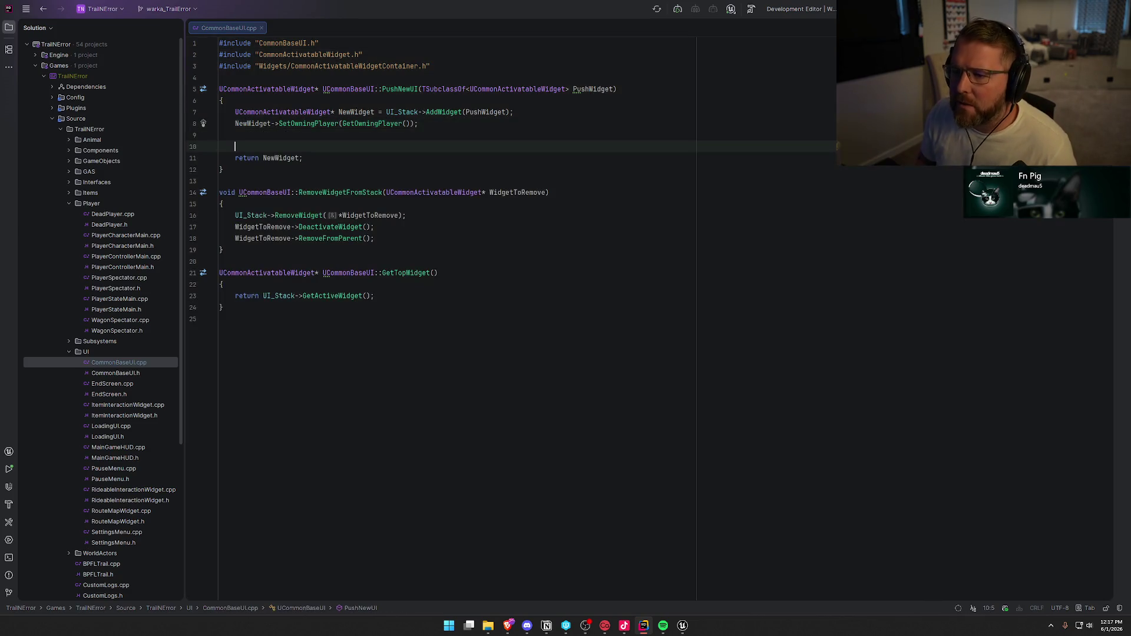
pyautogui.write('UI_')
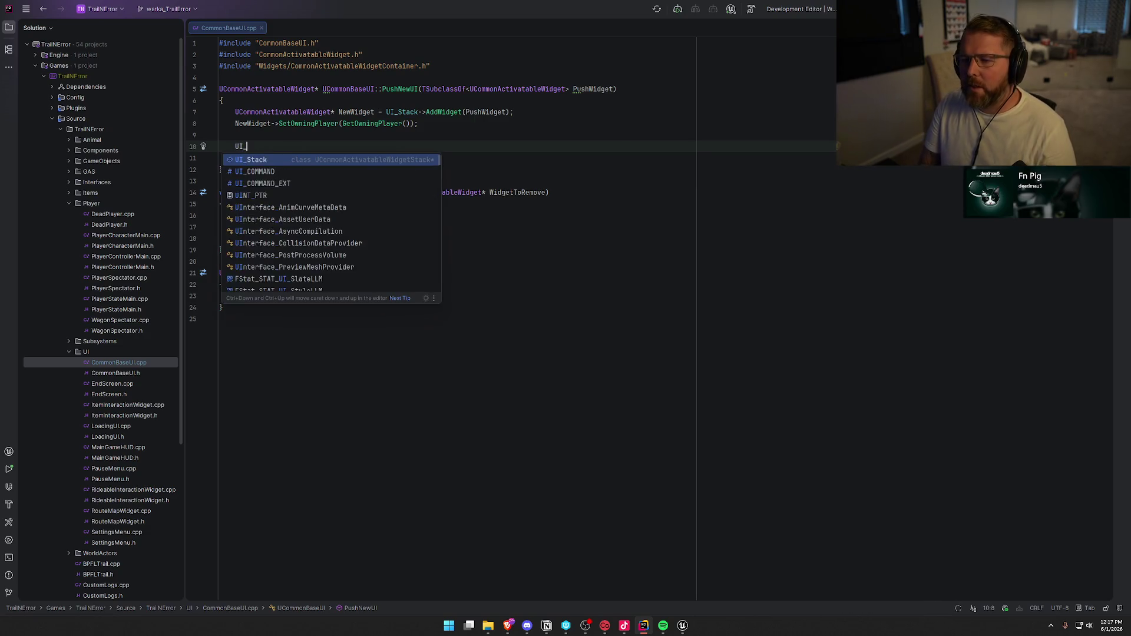
pyautogui.write('Stack-')
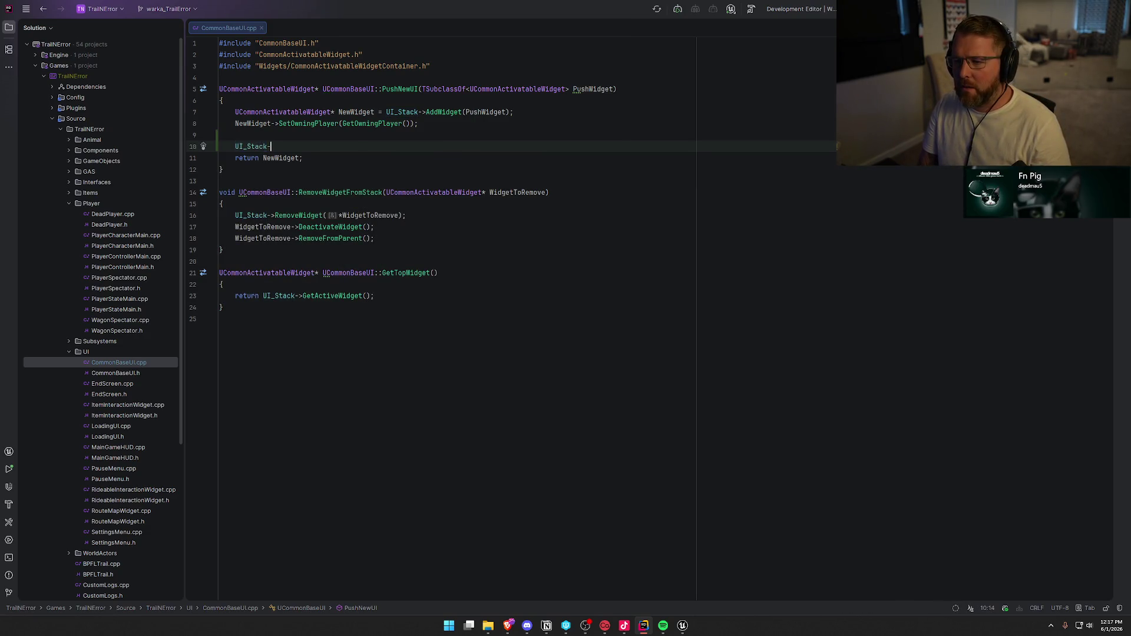
pyautogui.write('>Pop')
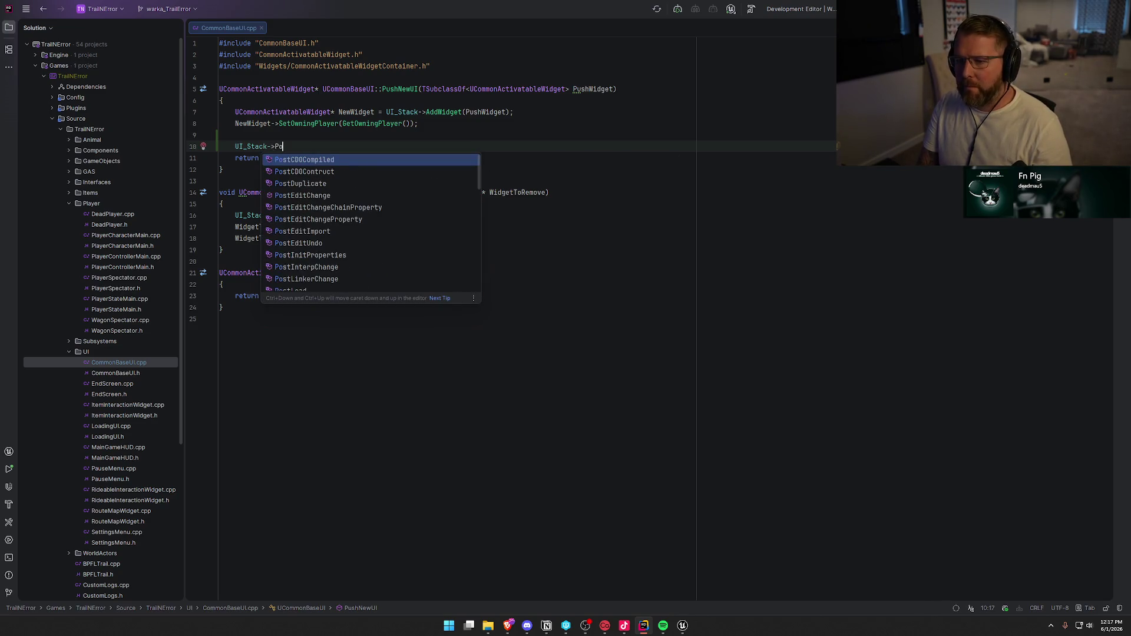
pyautogui.press('BackSpace')
pyautogui.press('BackSpace')
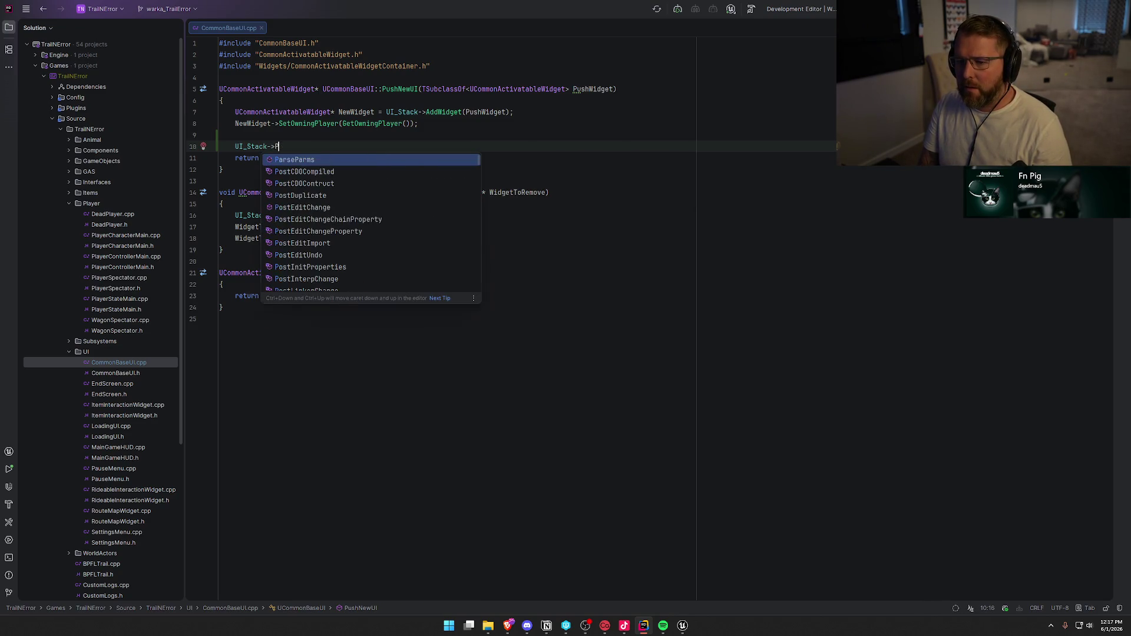
pyautogui.write('ush')
pyautogui.press('BackSpace')
pyautogui.press('BackSpace')
pyautogui.press('BackSpace')
pyautogui.write('RemoveW')
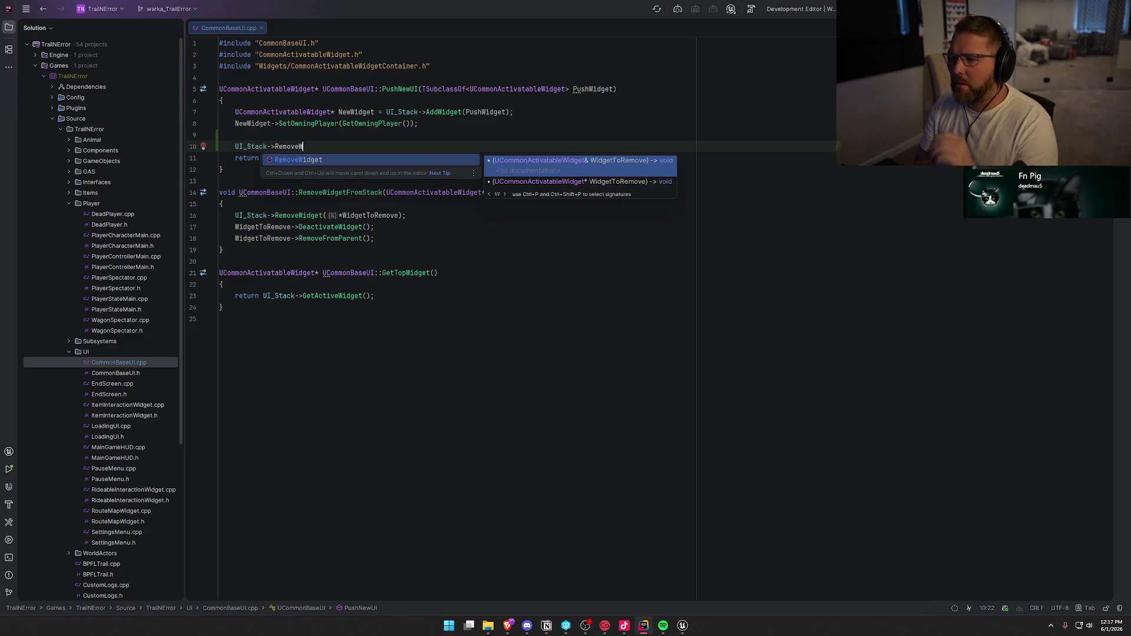
pyautogui.hotkey('shift', 'Home')
pyautogui.press('BackSpace')
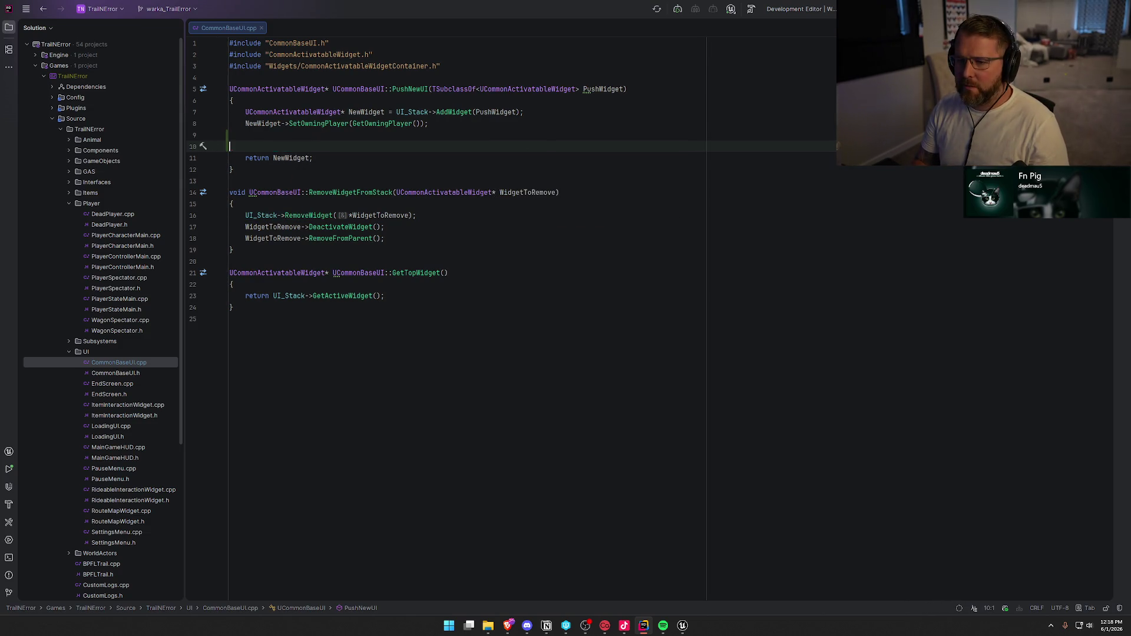
pyautogui.press('BackSpace')
pyautogui.press('BackSpace')
pyautogui.hotkey('alt', 'Tab')
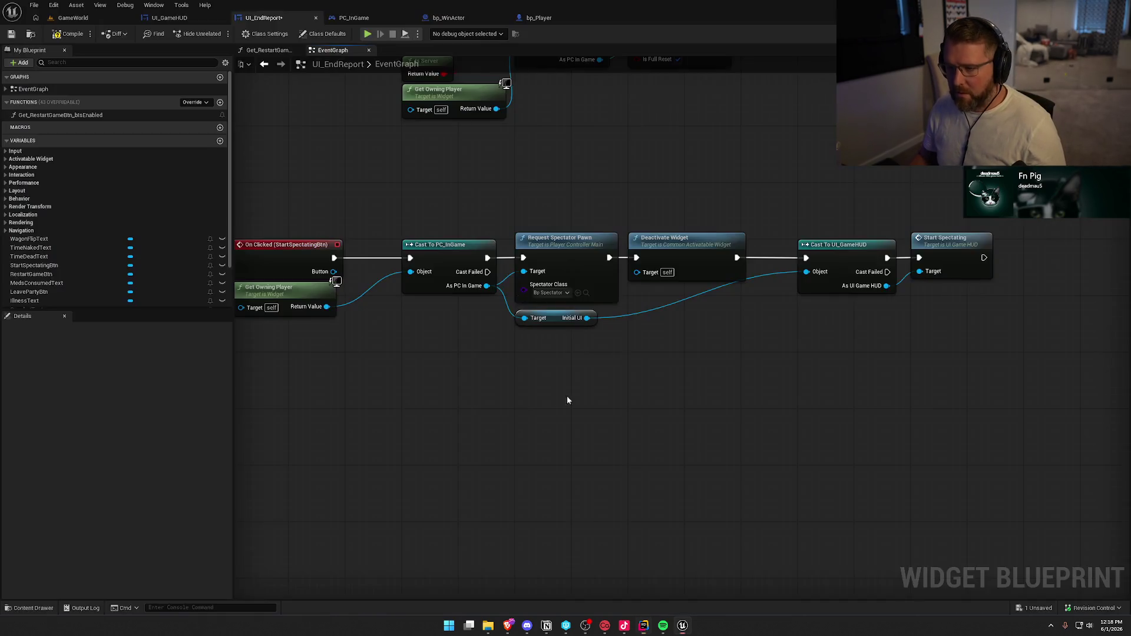
# Add a Get Base UIStack node feeding a new Remove Widget from Stack node
pyautogui.moveTo(486, 286); pyautogui.dragTo(514, 344)
pyautogui.write('get bas')
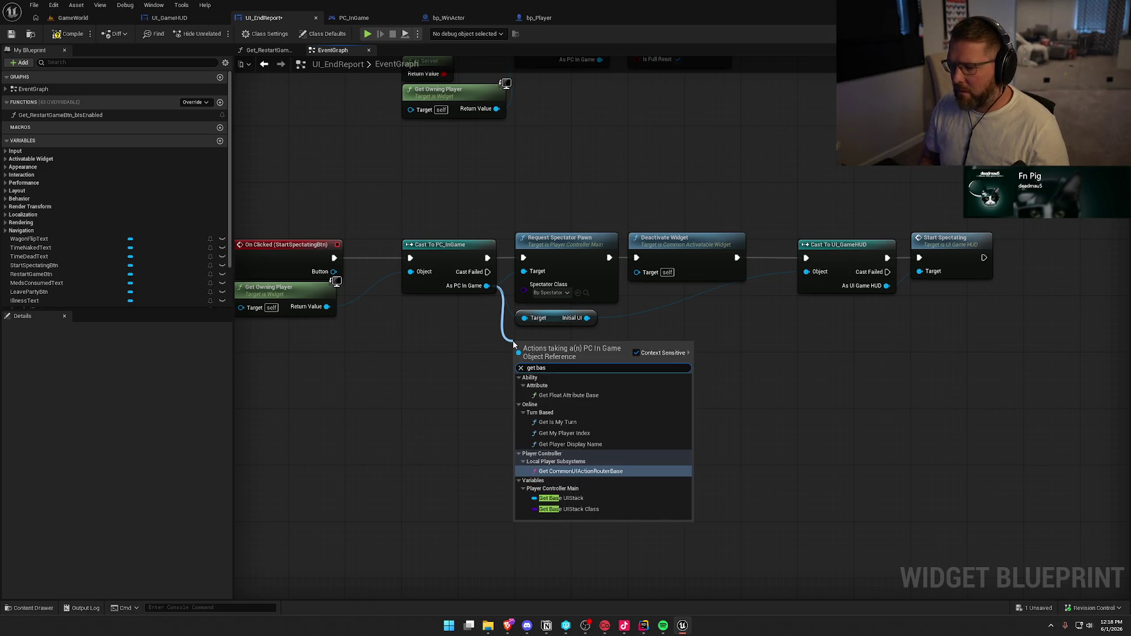
pyautogui.press('Down')
pyautogui.press('Down')
pyautogui.press('Return')
pyautogui.moveTo(623, 351); pyautogui.dragTo(669, 340)
pyautogui.write('remove wi')
pyautogui.press('Return')
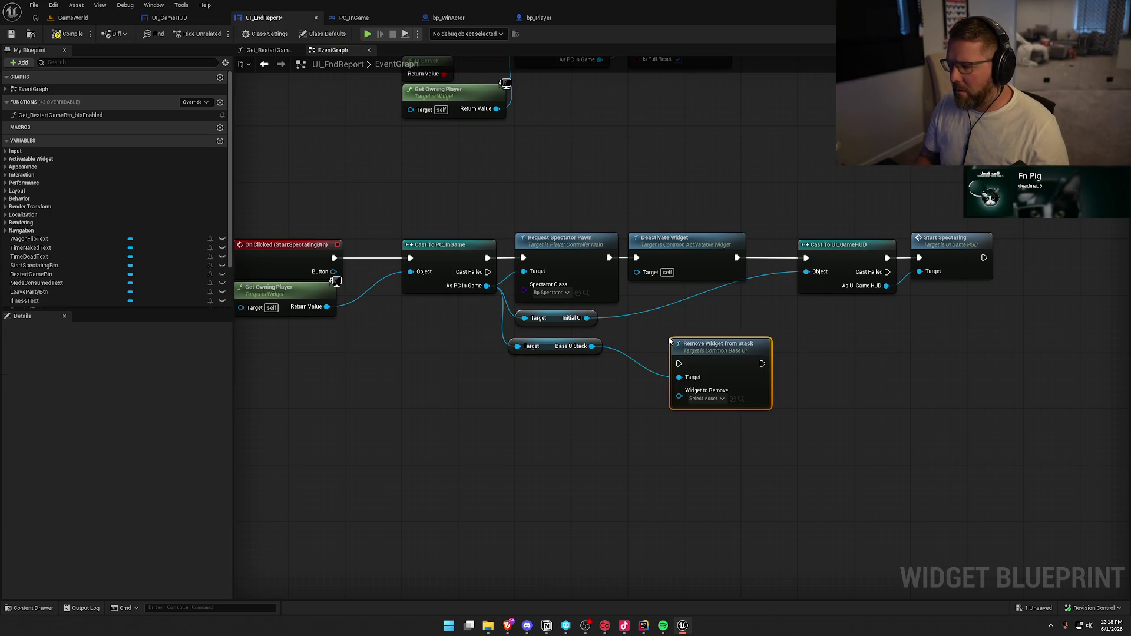
# Plug a Self node into Widget to Remove and chain Deactivate Widget into the removal
pyautogui.click(707, 398)
pyautogui.click(646, 402)
pyautogui.moveTo(679, 396)
pyautogui.mouseDown()
pyautogui.moveTo(634, 408)
pyautogui.moveTo(607, 371)
pyautogui.mouseUp()
pyautogui.write('self')
pyautogui.press('Return')
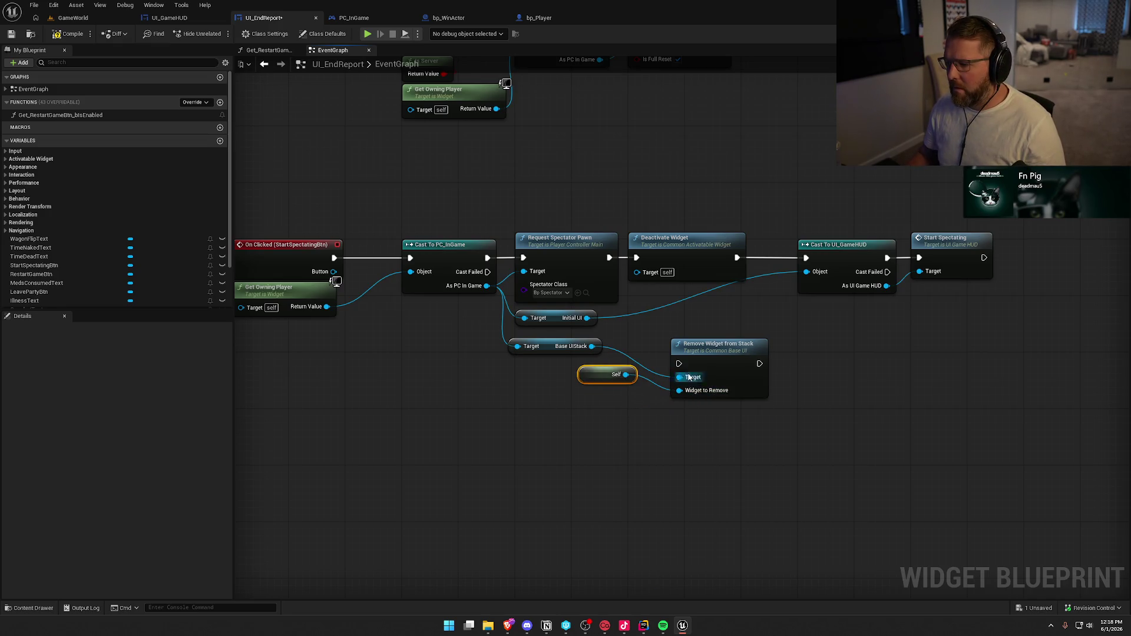
pyautogui.moveTo(679, 363); pyautogui.dragTo(737, 257)
# Wire Remove Widget from Stack into Cast To UI_GameHUD and tidy the shifted nodes
pyautogui.moveTo(999, 227)
pyautogui.mouseDown()
pyautogui.moveTo(897, 259)
pyautogui.moveTo(970, 246)
pyautogui.mouseUp()
pyautogui.moveTo(714, 359)
pyautogui.mouseDown()
pyautogui.moveTo(826, 239)
pyautogui.moveTo(839, 257)
pyautogui.moveTo(919, 258)
pyautogui.mouseUp()
pyautogui.click(716, 385)
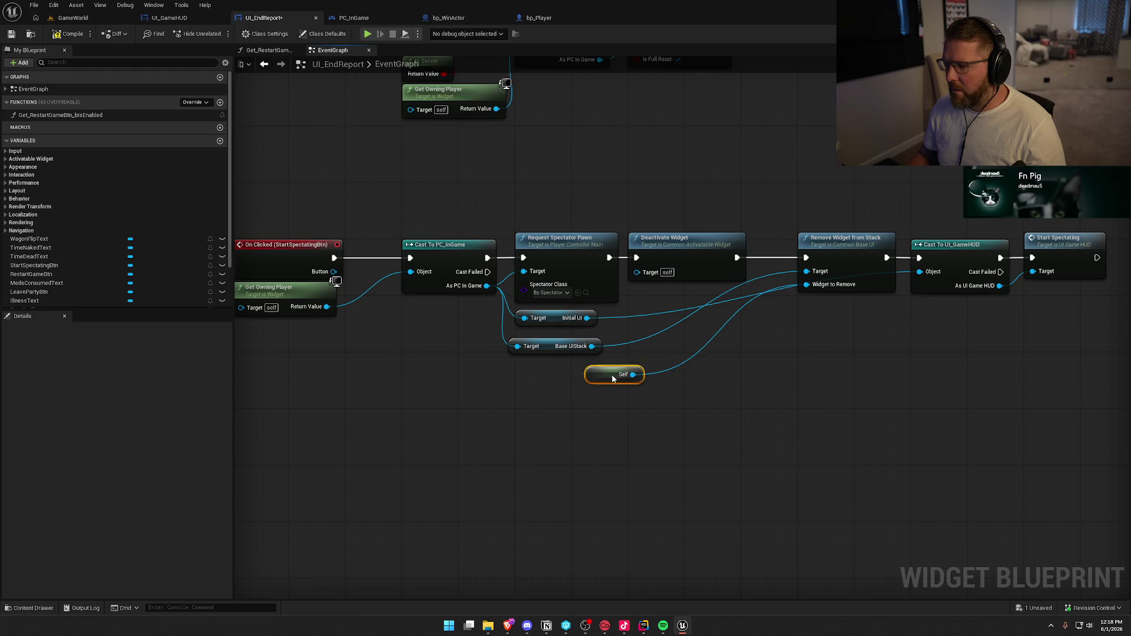
pyautogui.moveTo(612, 374); pyautogui.dragTo(816, 309)
pyautogui.moveTo(560, 349)
pyautogui.mouseDown()
pyautogui.moveTo(708, 291)
pyautogui.moveTo(669, 292)
pyautogui.mouseUp()
pyautogui.click(691, 359)
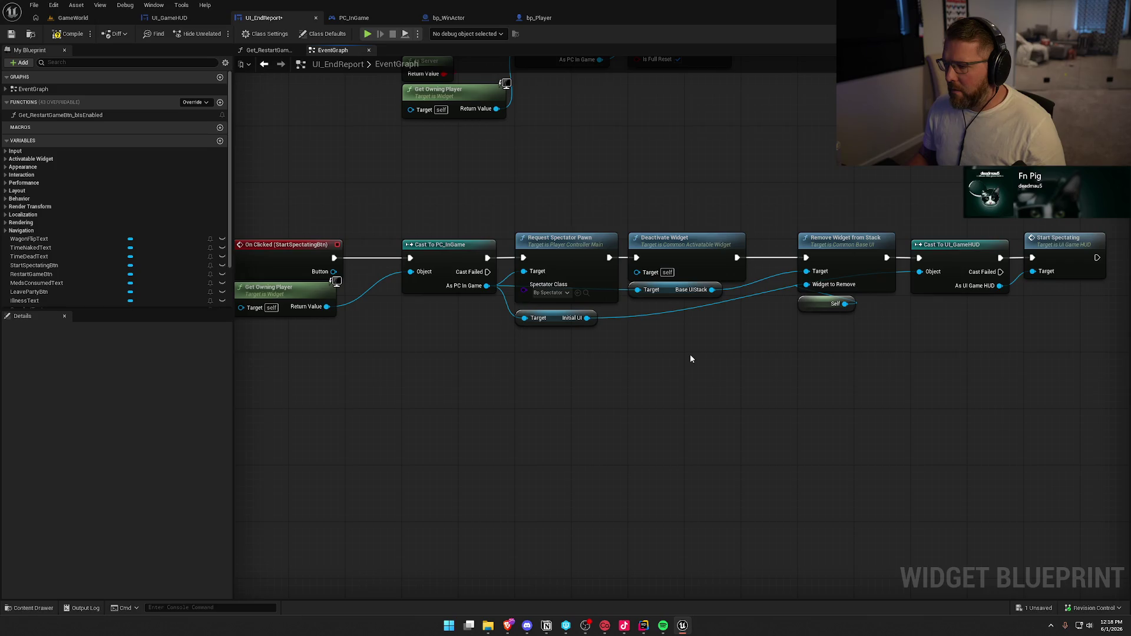
pyautogui.click(72, 17)
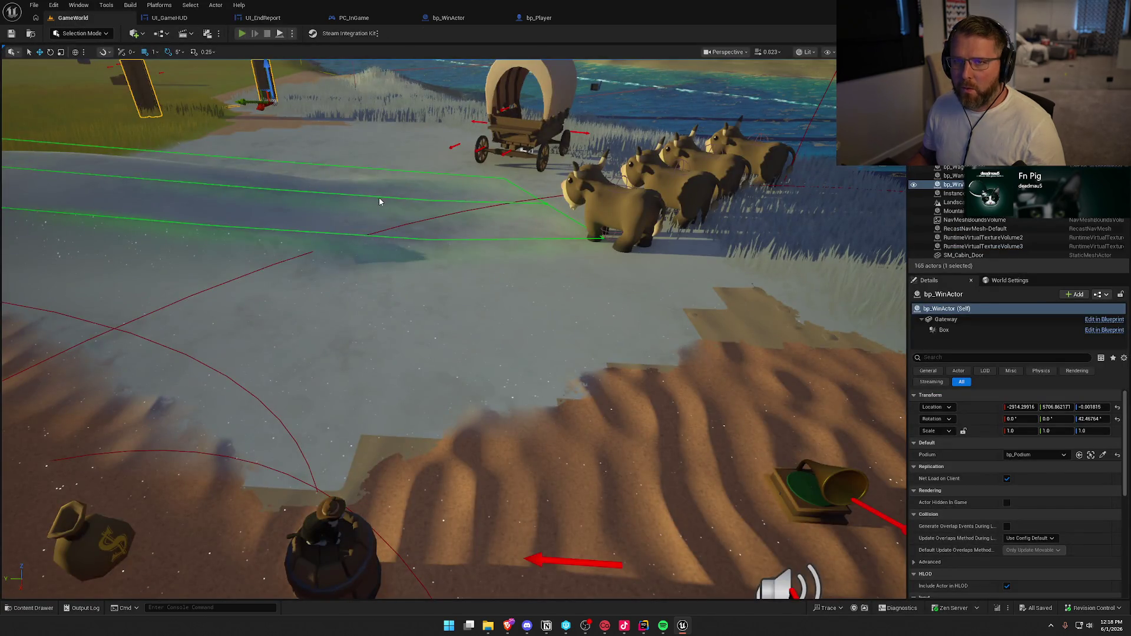
# Run a play-in-editor session of GameWorld, walk the character forward, then stop it
pyautogui.press('super')
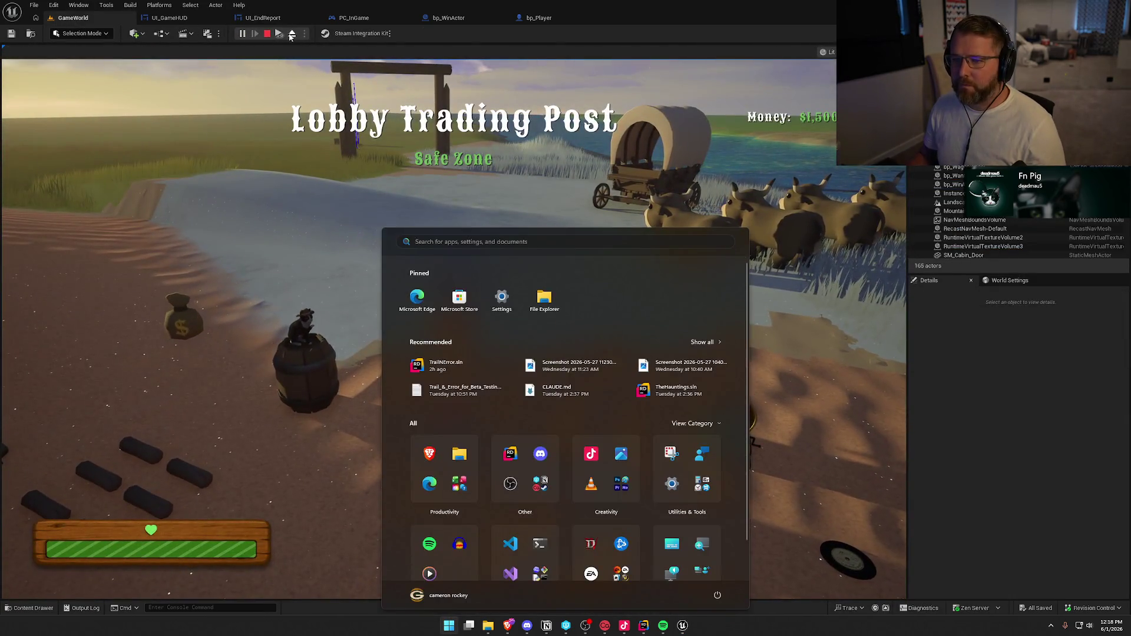
pyautogui.press('super')
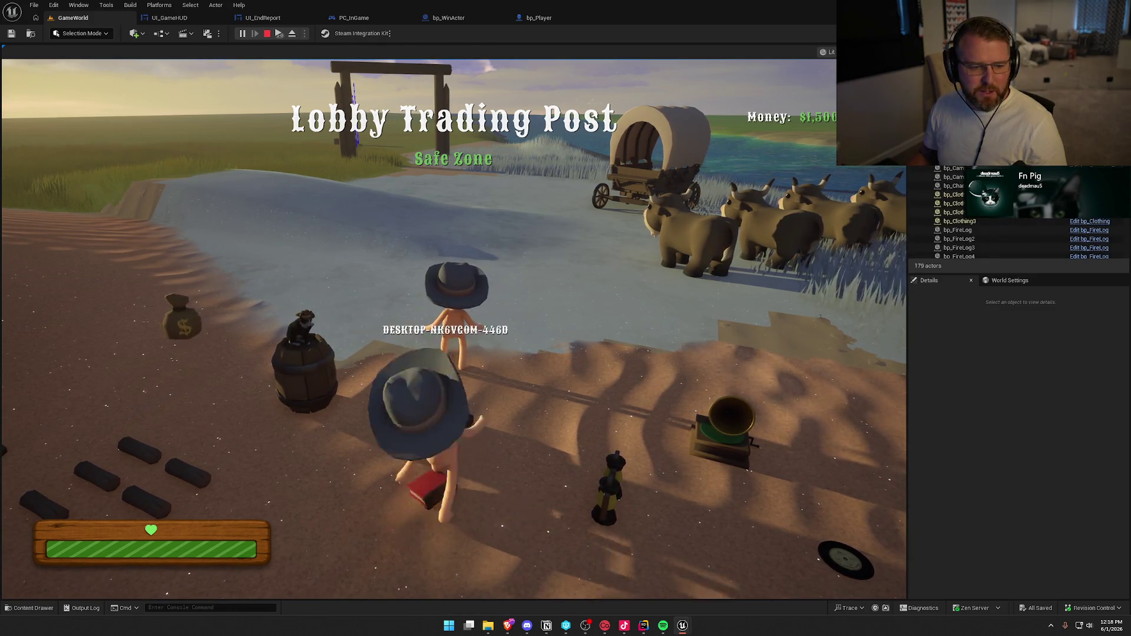
pyautogui.press('w')
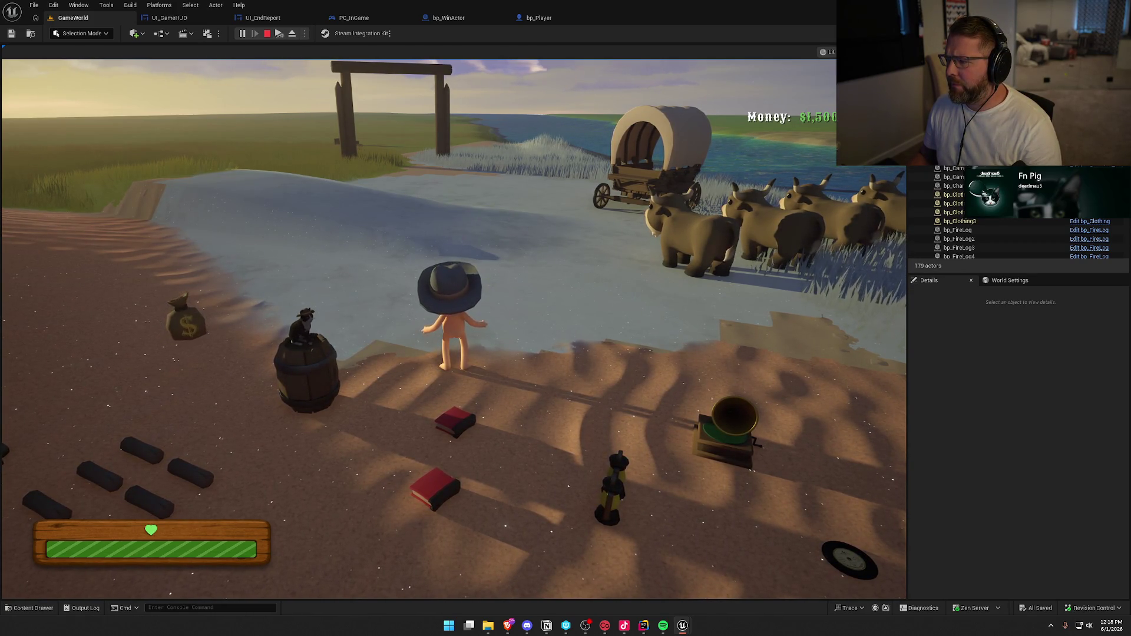
pyautogui.press('Escape')
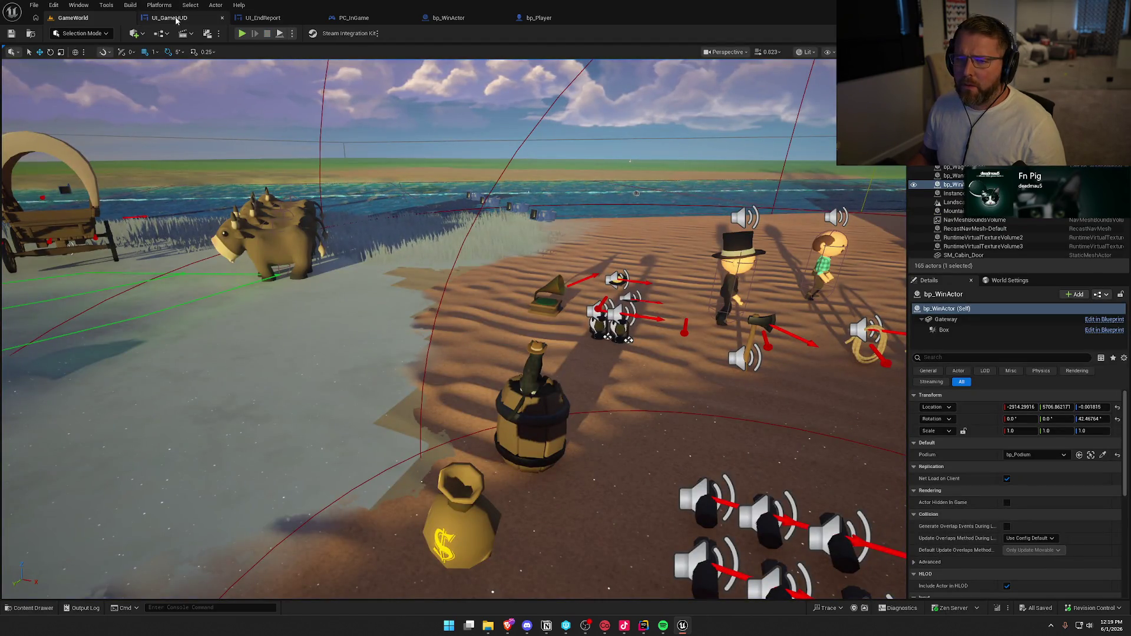
# Delete the Remove Widget from Stack, Self and Base UIStack nodes from UI_EndReport
pyautogui.click(169, 18)
pyautogui.click(263, 17)
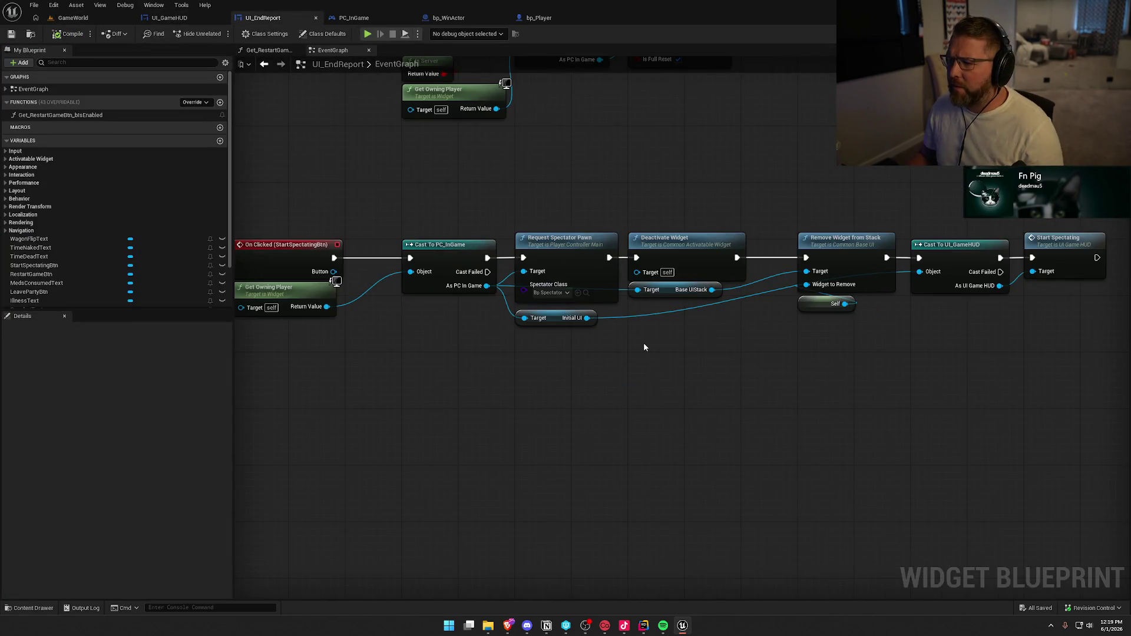
pyautogui.moveTo(672, 186); pyautogui.dragTo(698, 225)
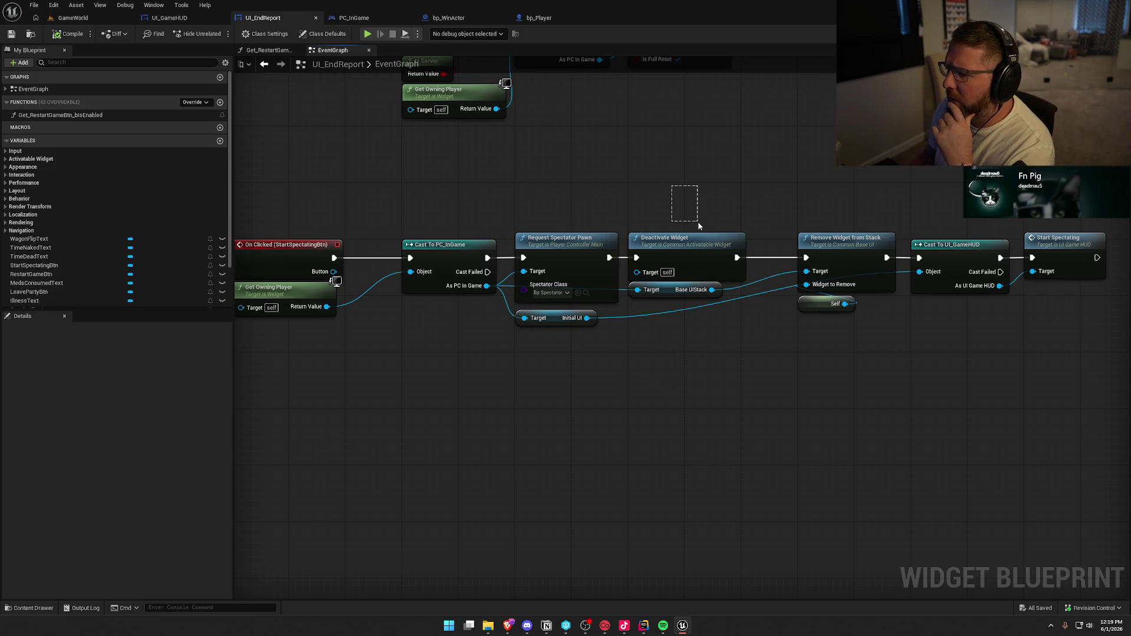
pyautogui.moveTo(767, 161); pyautogui.dragTo(857, 348)
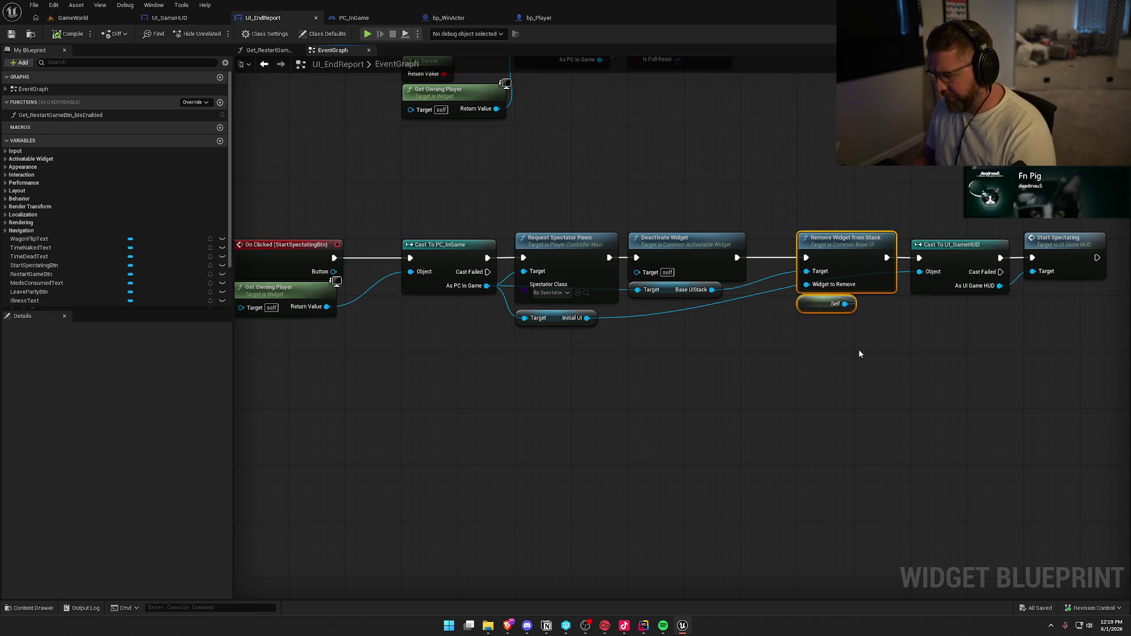
pyautogui.press('Delete')
pyautogui.moveTo(732, 354); pyautogui.dragTo(681, 299)
pyautogui.press('Delete')
# Reconnect Deactivate Widget directly to Cast To UI_GameHUD and move the cast nodes back left
pyautogui.moveTo(737, 258); pyautogui.dragTo(919, 258)
pyautogui.moveTo(900, 206); pyautogui.dragTo(1046, 308)
pyautogui.moveTo(963, 244); pyautogui.dragTo(851, 256)
pyautogui.click(654, 383)
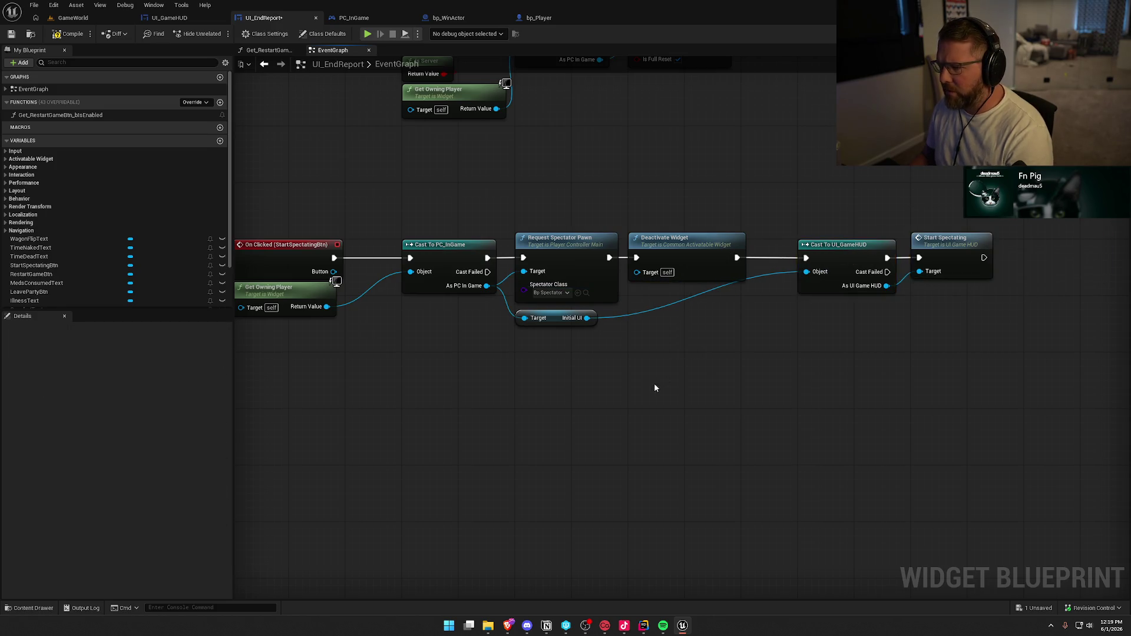
pyautogui.moveTo(642, 188); pyautogui.dragTo(757, 348)
pyautogui.click(743, 380)
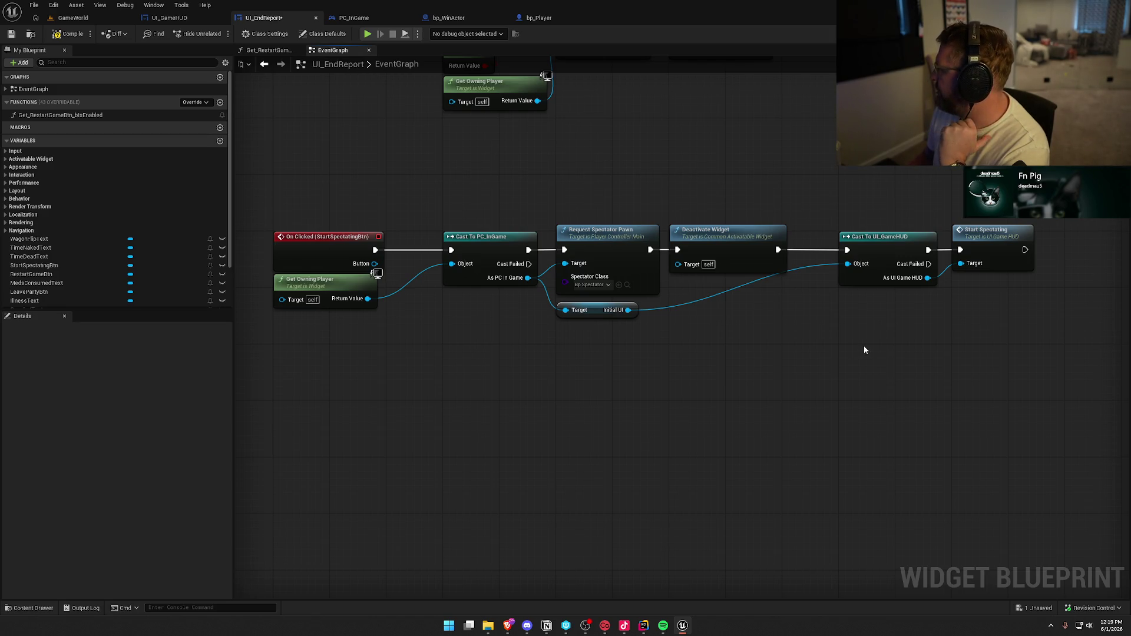
pyautogui.hotkey('alt', 'Tab')
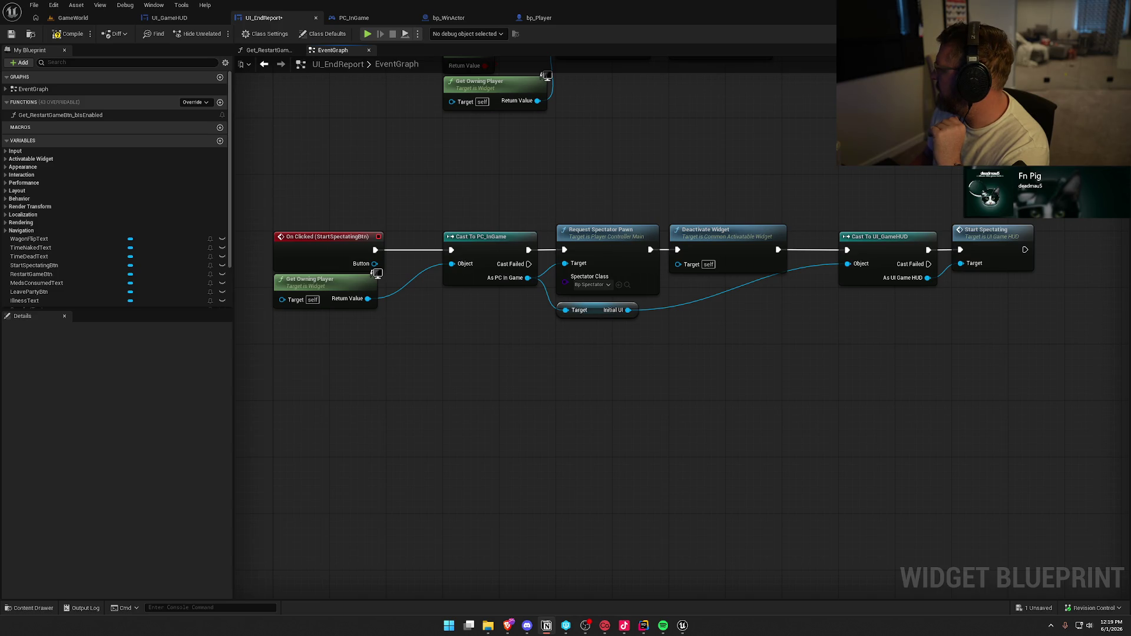
pyautogui.click(861, 381)
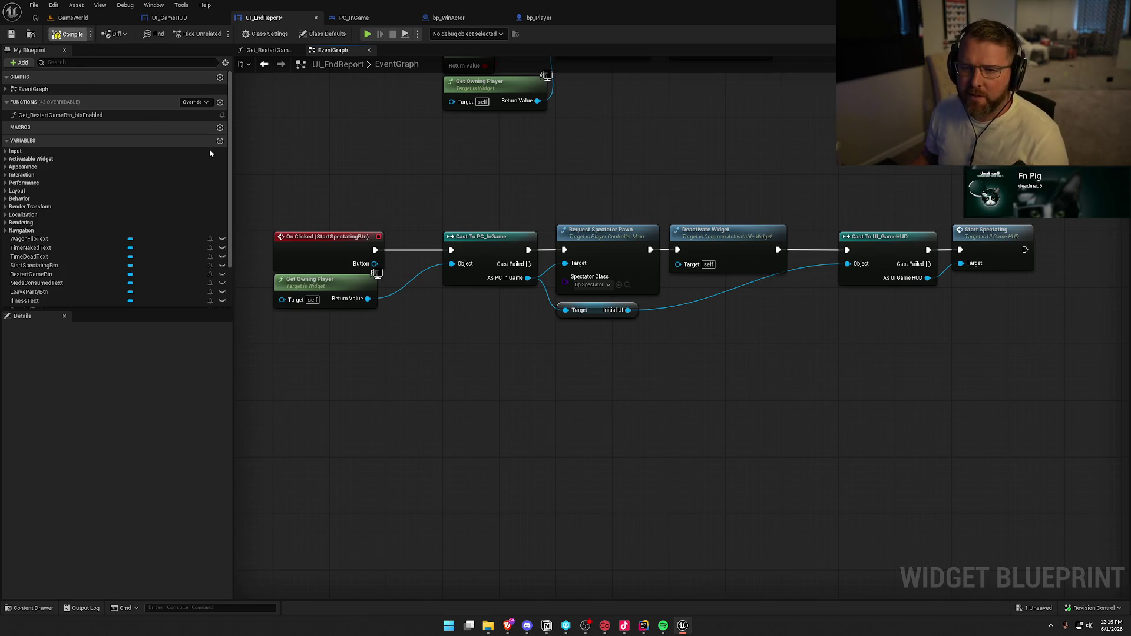
# Save UI_EndReport and locate bp_Spectator in the Content/Logic/Player folder
pyautogui.hotkey('ctrl', 's')
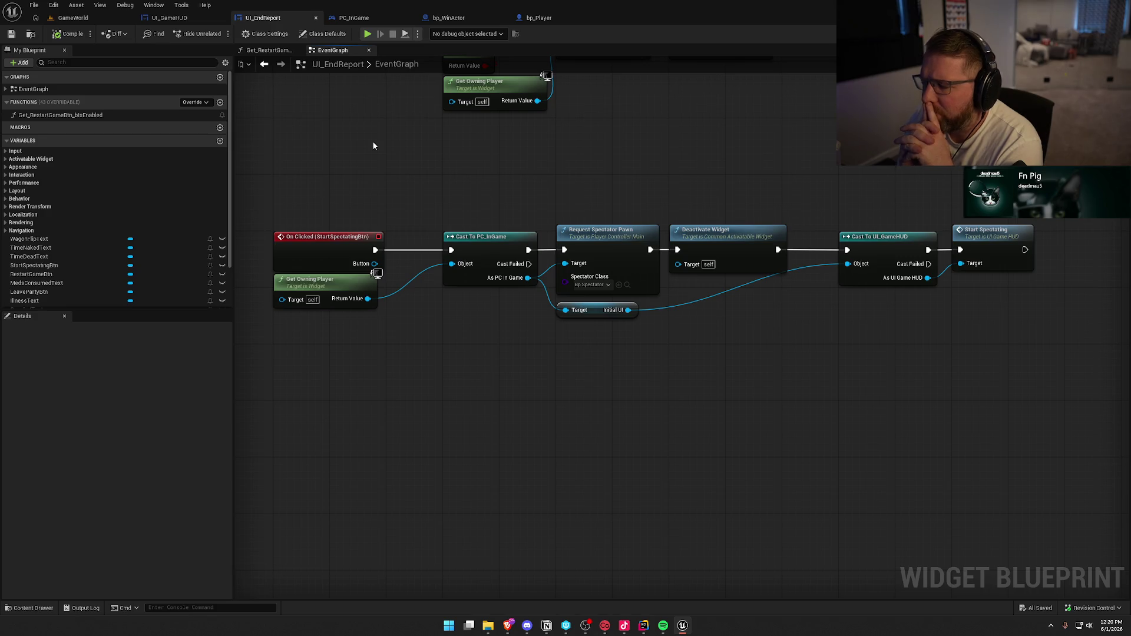
pyautogui.click(627, 285)
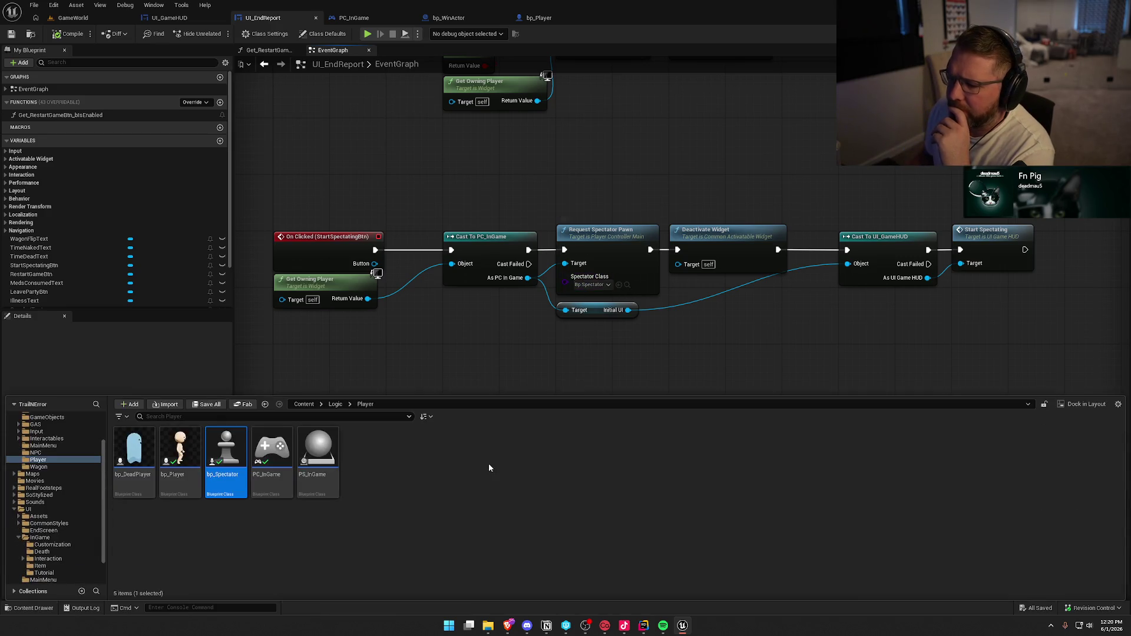
# Open bp_Spectator and inspect its four mouse input nodes and six EventGraph nodes
pyautogui.doubleClick(221, 451)
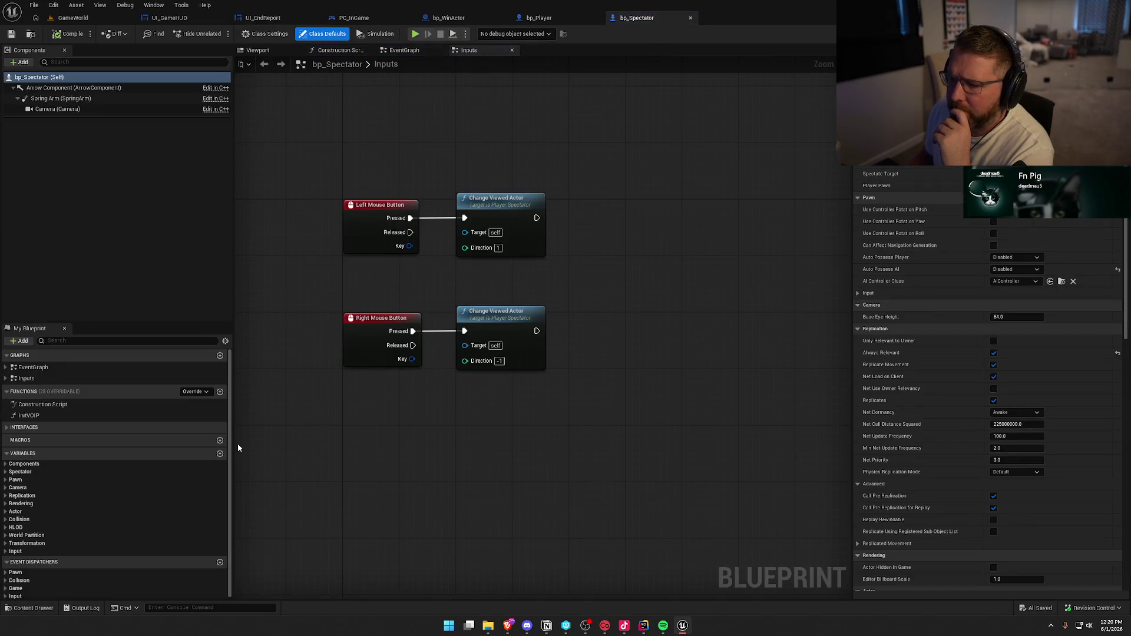
pyautogui.moveTo(303, 152); pyautogui.dragTo(599, 433)
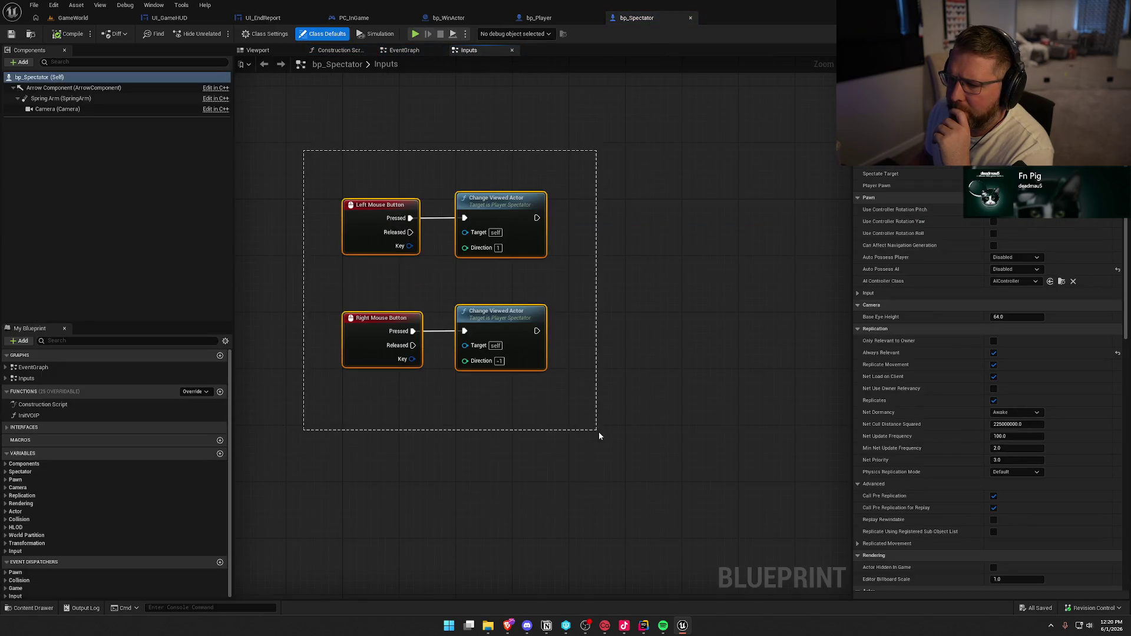
pyautogui.click(405, 52)
pyautogui.moveTo(442, 208); pyautogui.dragTo(460, 103)
pyautogui.moveTo(299, 148)
pyautogui.mouseDown()
pyautogui.moveTo(660, 473)
pyautogui.moveTo(691, 473)
pyautogui.moveTo(651, 521)
pyautogui.moveTo(686, 578)
pyautogui.mouseUp()
pyautogui.click(700, 456)
pyautogui.moveTo(701, 473); pyautogui.dragTo(345, 213)
pyautogui.click(397, 175)
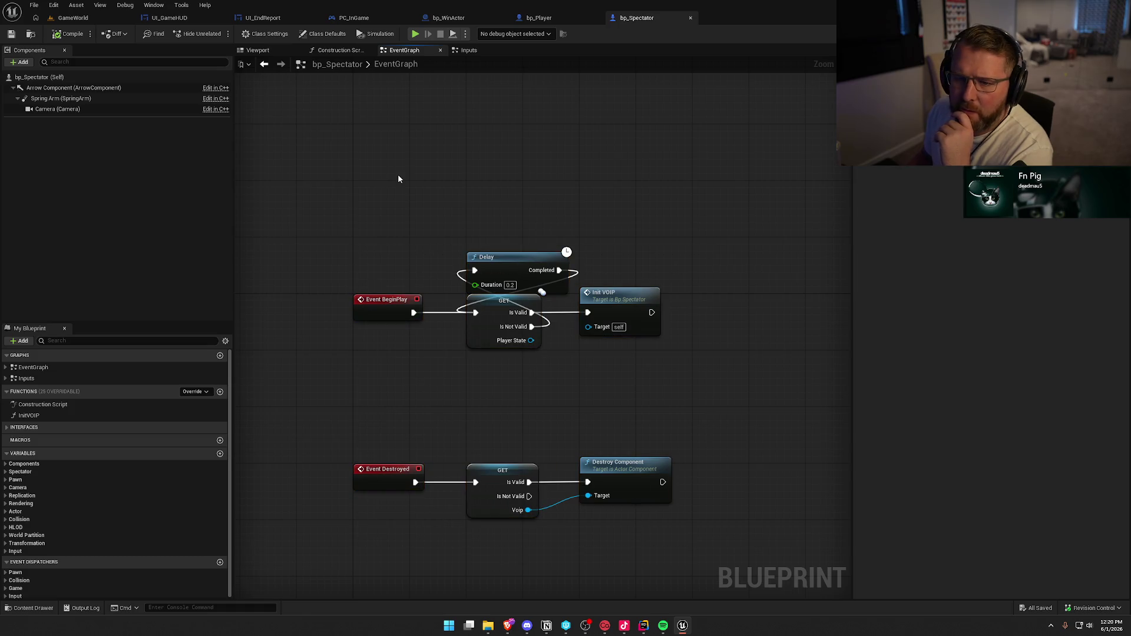
# Review the InitVOIP and Construction Script graphs and expand the Inputs and EventGraph lists
pyautogui.doubleClick(33, 418)
pyautogui.scroll(4, 507, 458)
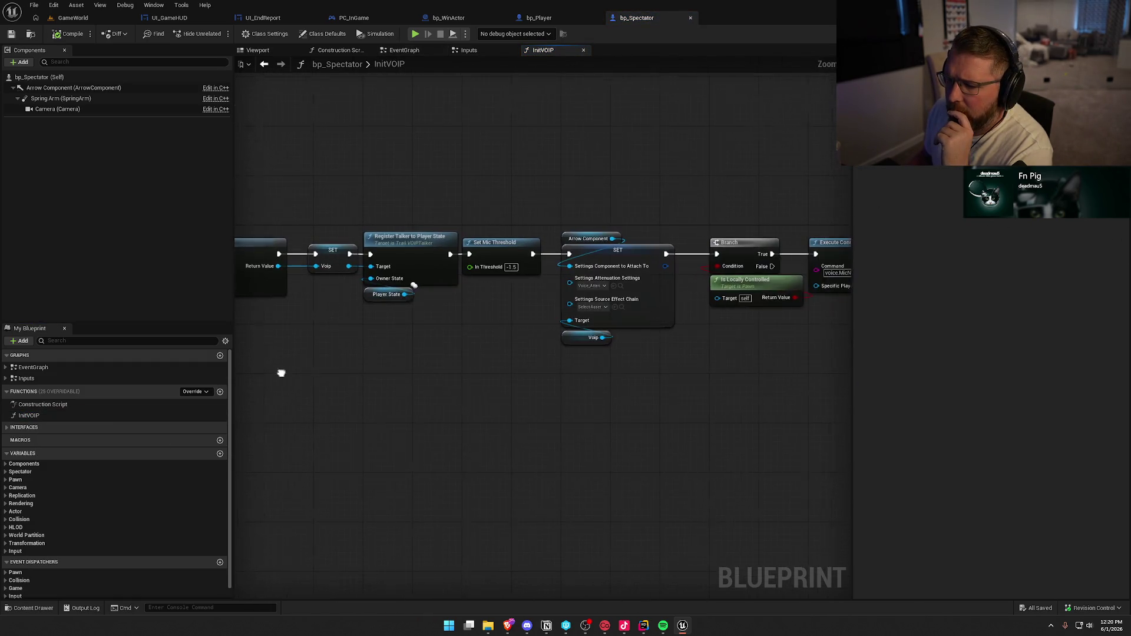
pyautogui.moveTo(525, 408)
pyautogui.mouseDown()
pyautogui.moveTo(65, 406)
pyautogui.moveTo(722, 353)
pyautogui.mouseUp()
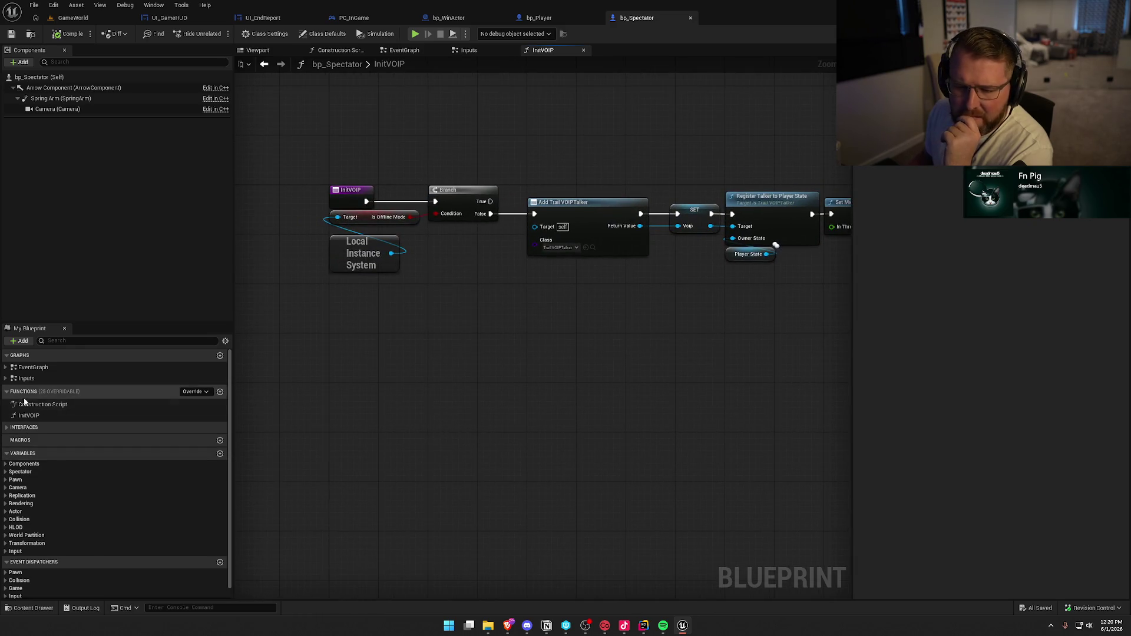
pyautogui.doubleClick(41, 405)
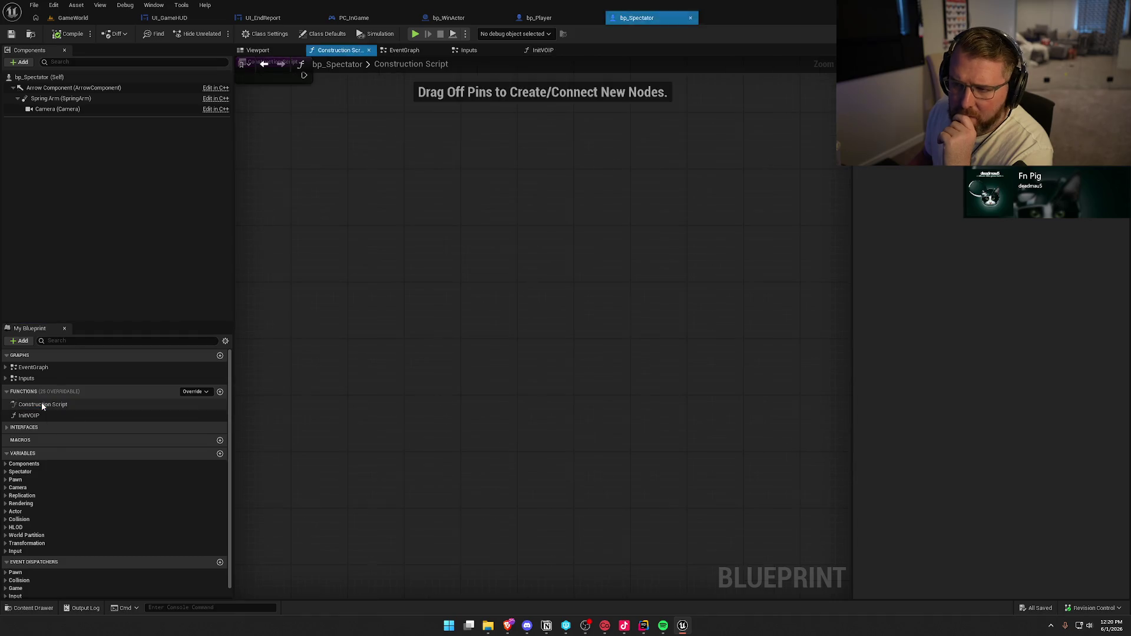
pyautogui.click(5, 378)
pyautogui.click(6, 368)
pyautogui.click(551, 427)
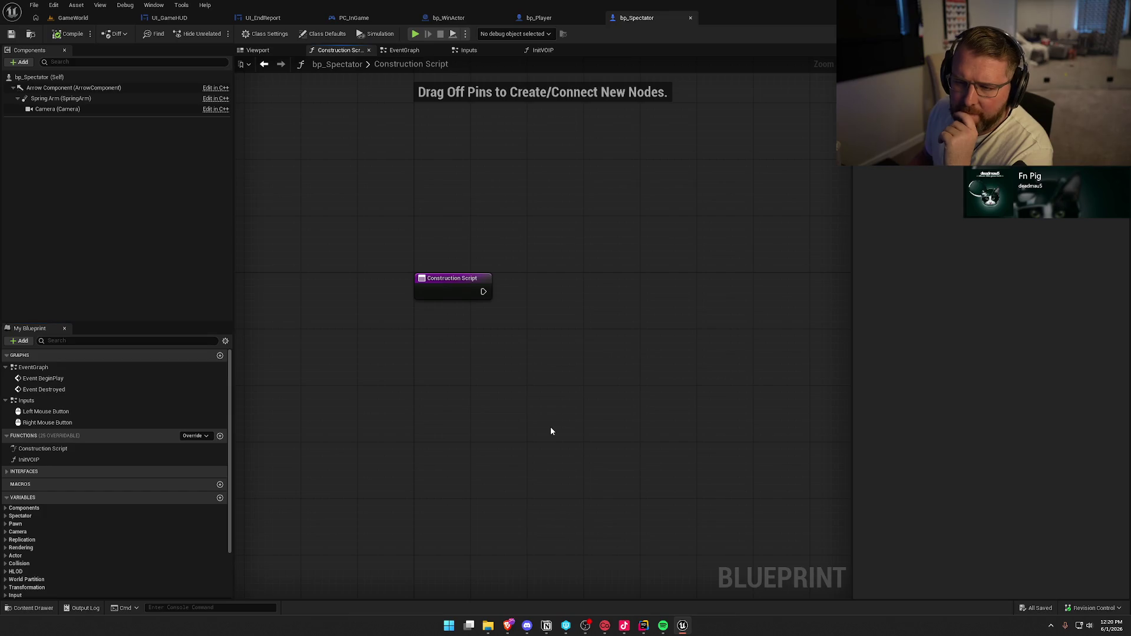